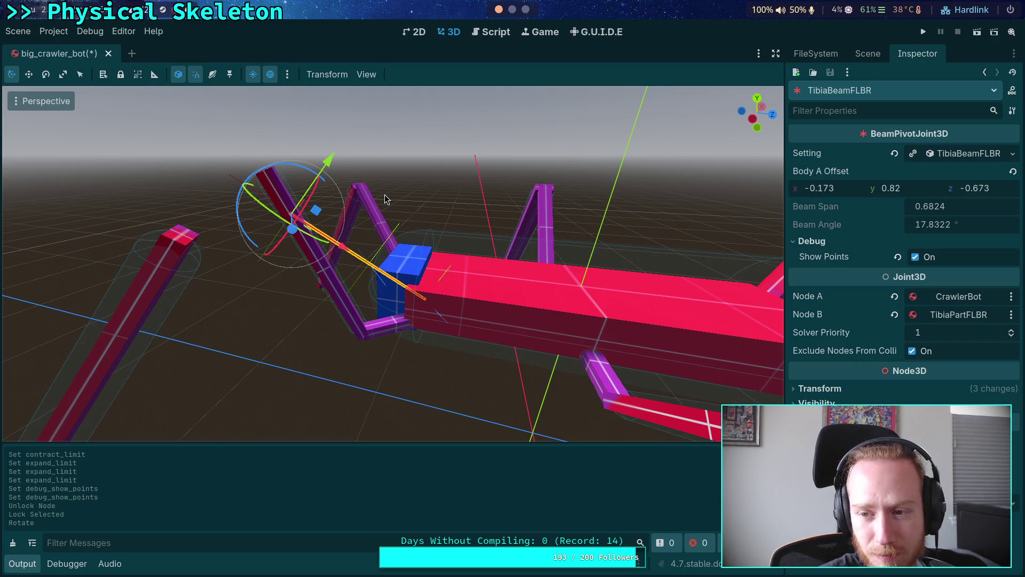
- Set the 3D editor's rotation snap step to 1 degree in Configure Snap
{"action": "left_click", "coordinate": [367, 74]}
{"action": "left_click", "coordinate": [363, 189]}
{"action": "left_click", "coordinate": [504, 297]}
{"action": "type", "text": "1"}
{"action": "key", "text": "Return"}
{"action": "left_click", "coordinate": [550, 355]}
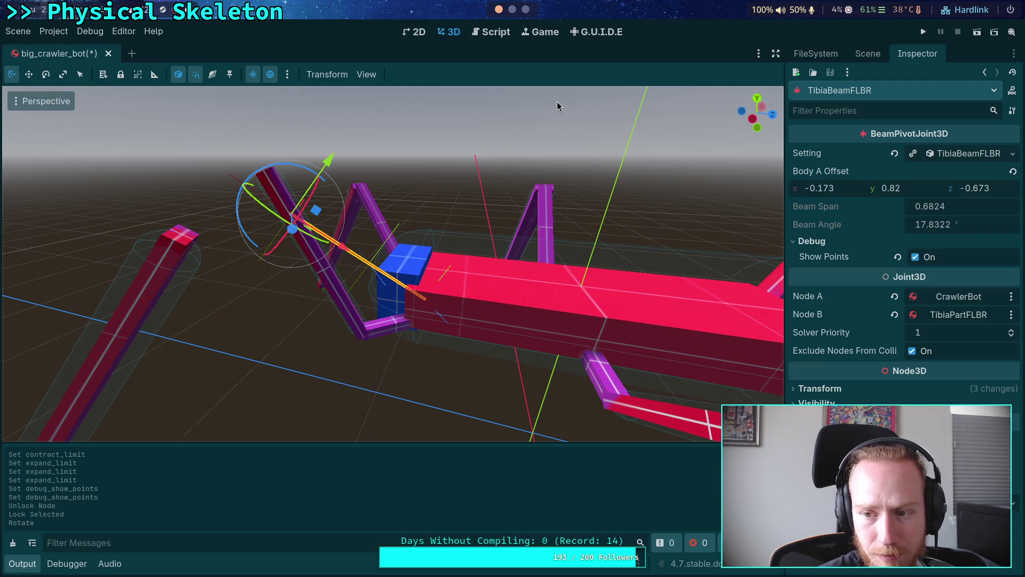
{"action": "left_click", "coordinate": [512, 10]}
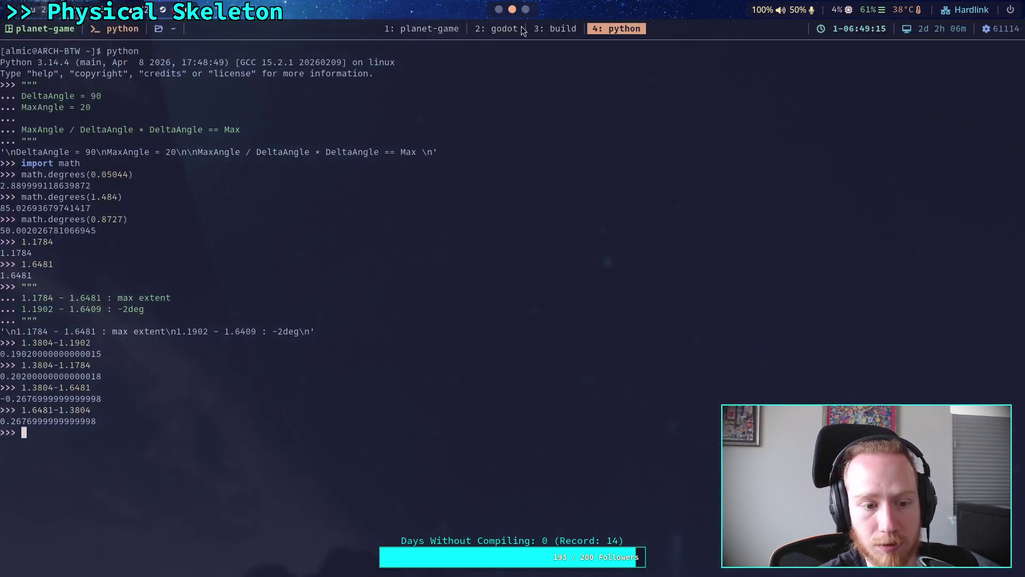
- Start a triple-quoted note in the Python REPL with lines '0.6824 -' and '17.8 -'
{"action": "type", "text": "\"\"\""}
{"action": "key", "text": "Return"}
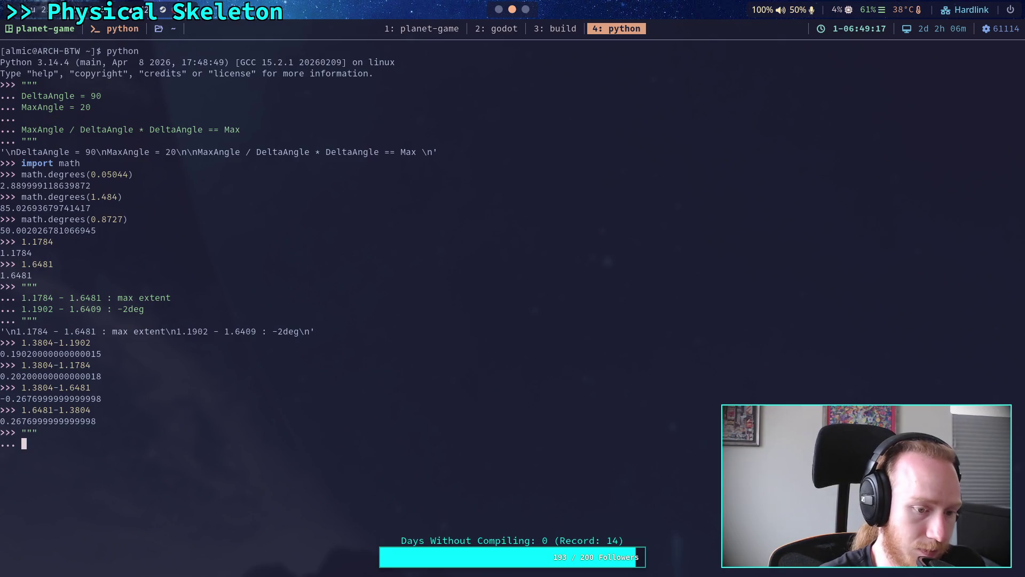
{"action": "type", "text": "0."}
{"action": "type", "text": "6"}
{"action": "type", "text": "824 "}
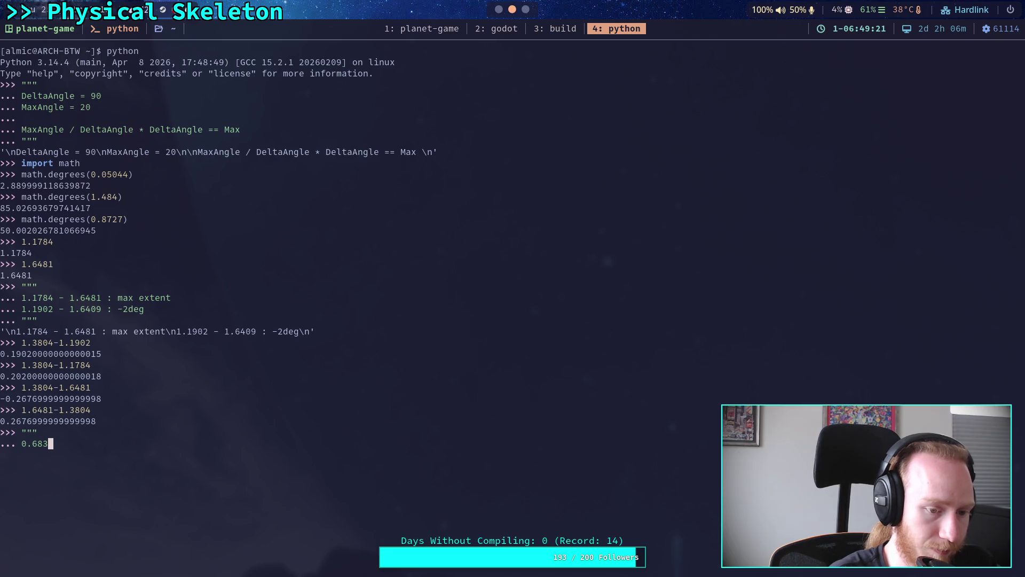
{"action": "type", "text": "-"}
{"action": "key", "text": "Return"}
{"action": "key", "text": "Return"}
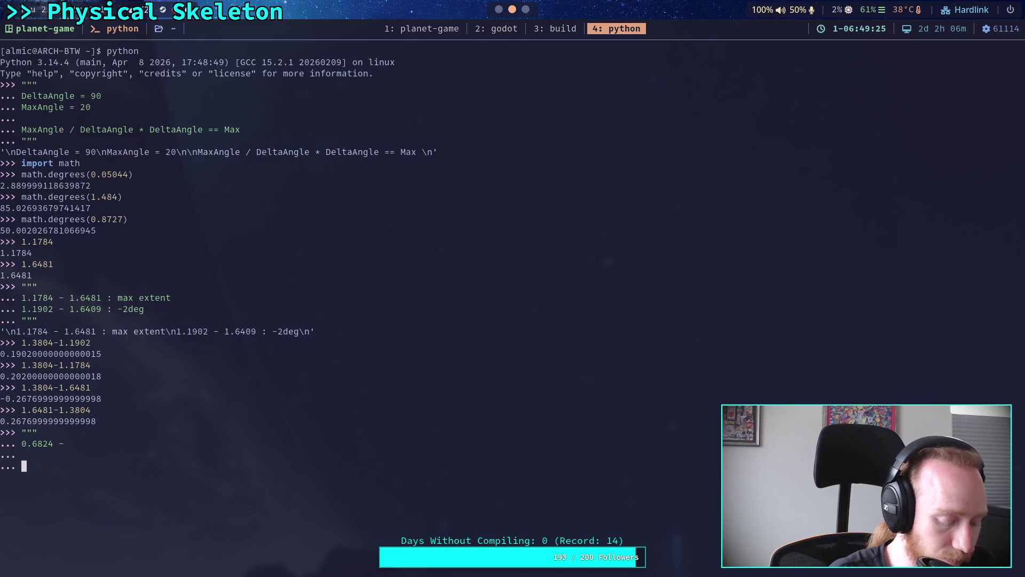
{"action": "key", "text": "super+2"}
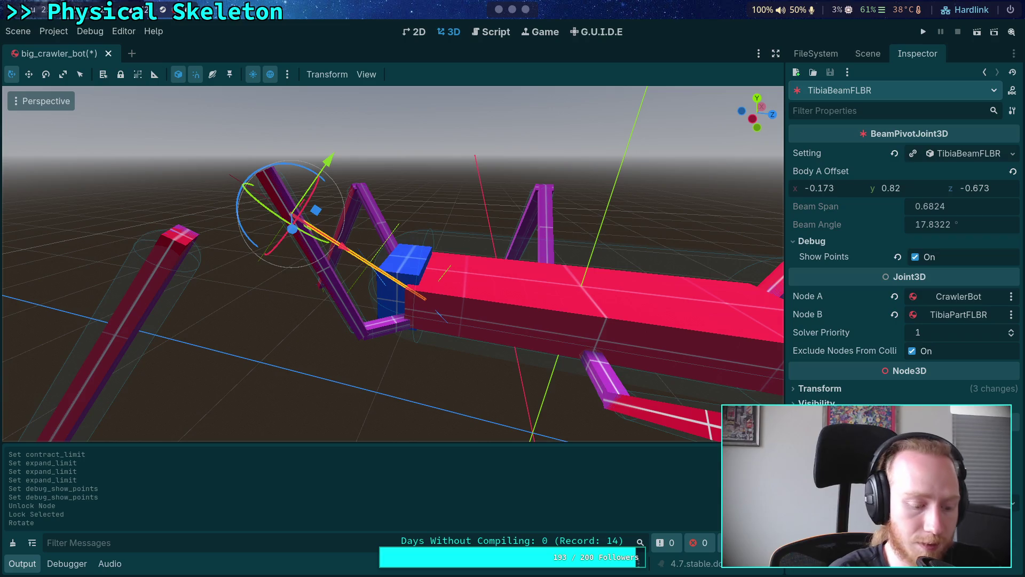
{"action": "key", "text": "super+4"}
{"action": "type", "text": "17"}
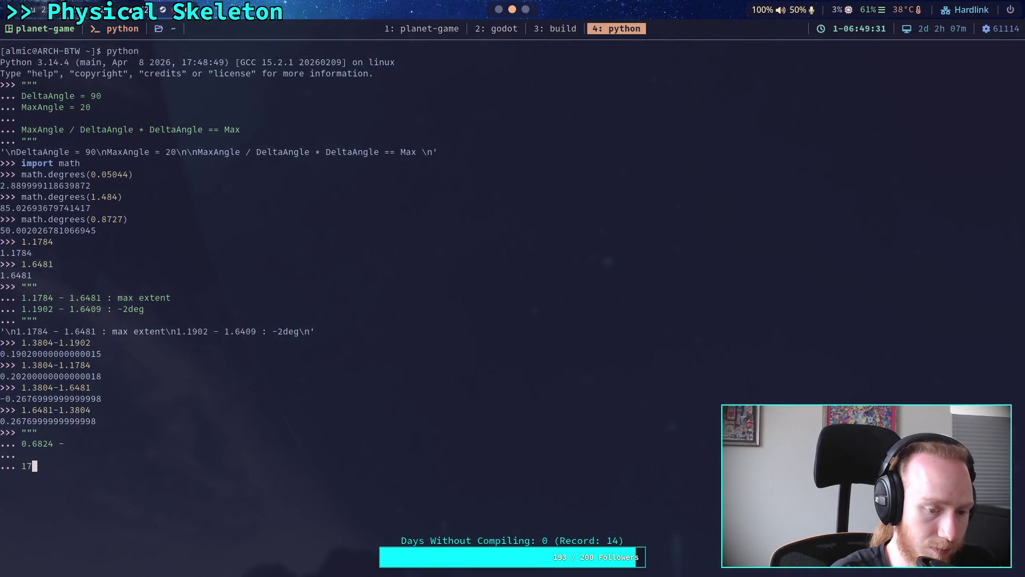
{"action": "type", "text": ".8 -"}
{"action": "key", "text": "Up"}
{"action": "key", "text": "Up"}
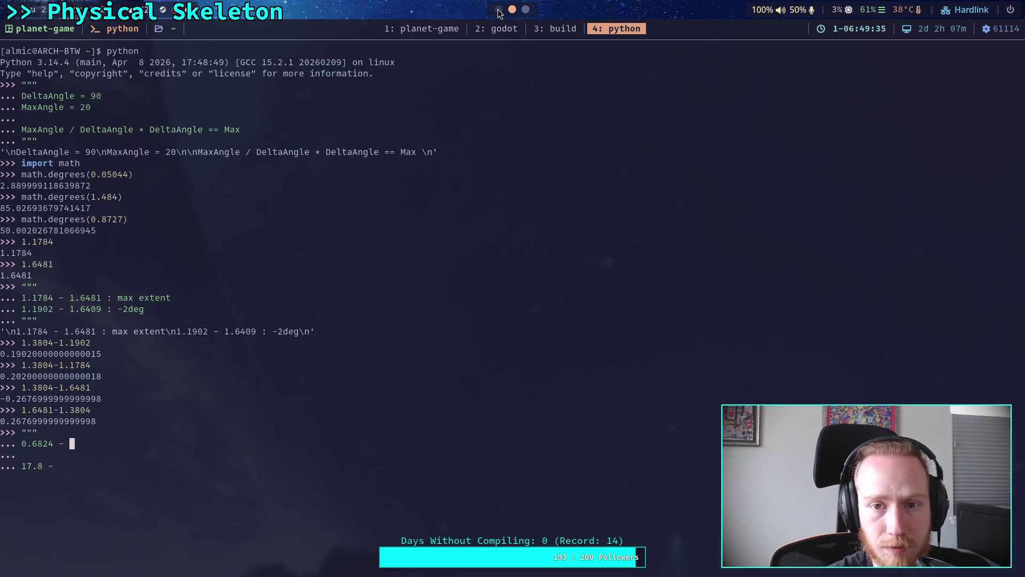
{"action": "key", "text": "super+2"}
{"action": "left_click", "coordinate": [879, 55]}
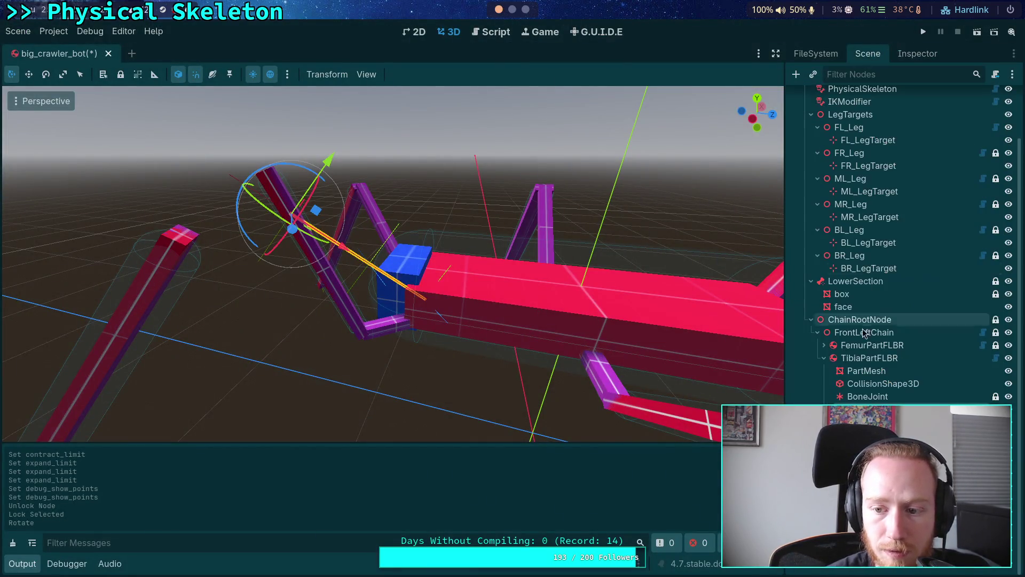
- Rotate TibiaPartFLBR a couple of degrees so the beam reads span 0.6919, angle 16.3426°
{"action": "left_click", "coordinate": [870, 358]}
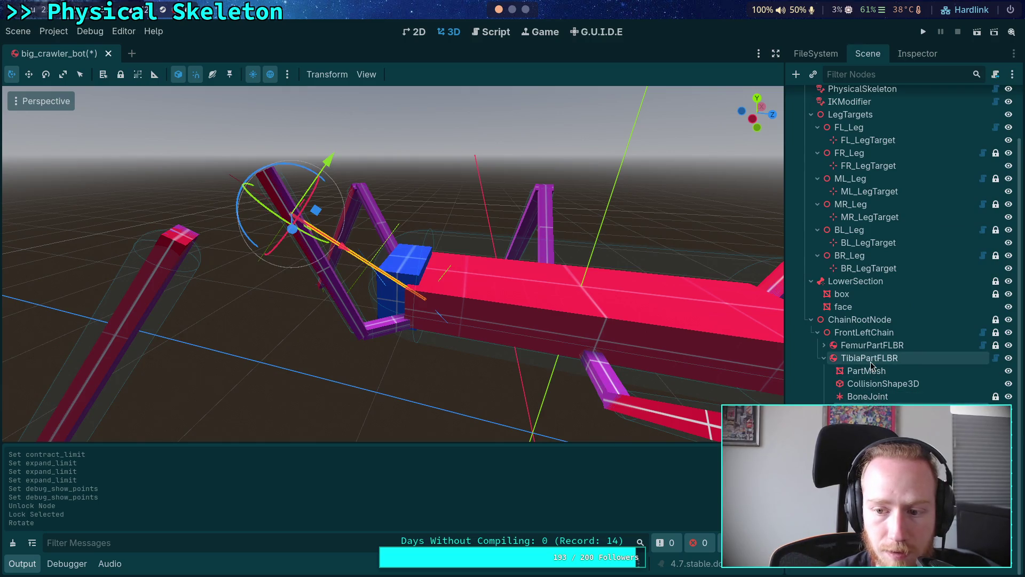
{"action": "mouse_move", "coordinate": [402, 302]}
{"action": "left_mouse_down"}
{"action": "mouse_move", "coordinate": [412, 213]}
{"action": "mouse_move", "coordinate": [435, 126]}
{"action": "mouse_move", "coordinate": [451, 110]}
{"action": "left_mouse_up"}
{"action": "left_click", "coordinate": [868, 268]}
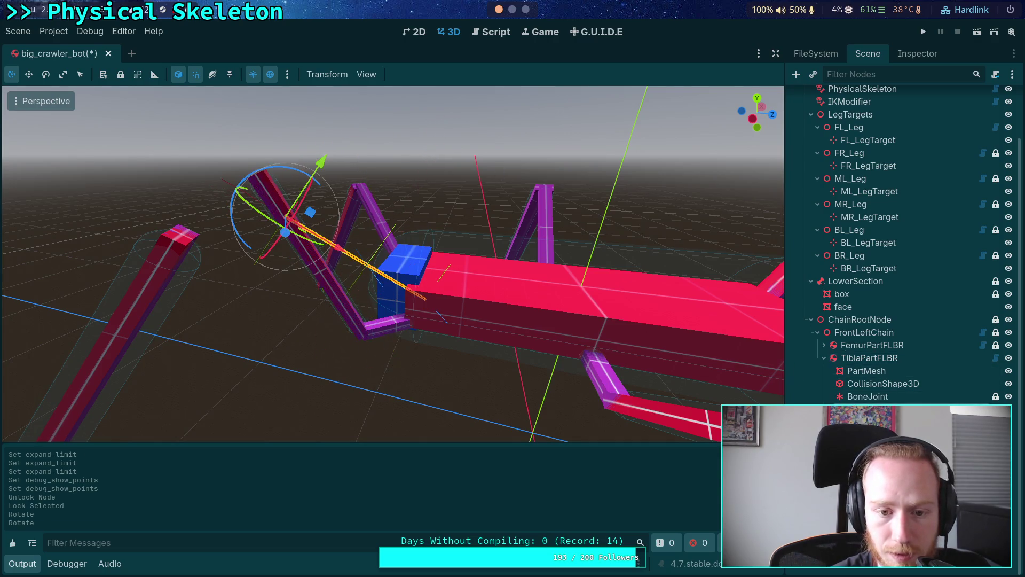
{"action": "left_click", "coordinate": [918, 55]}
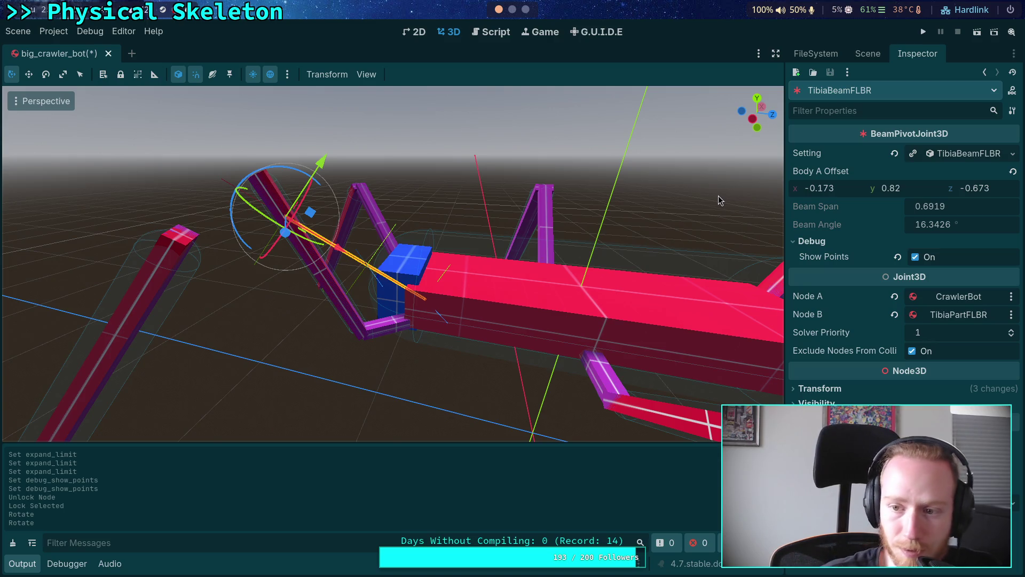
{"action": "left_click", "coordinate": [512, 9]}
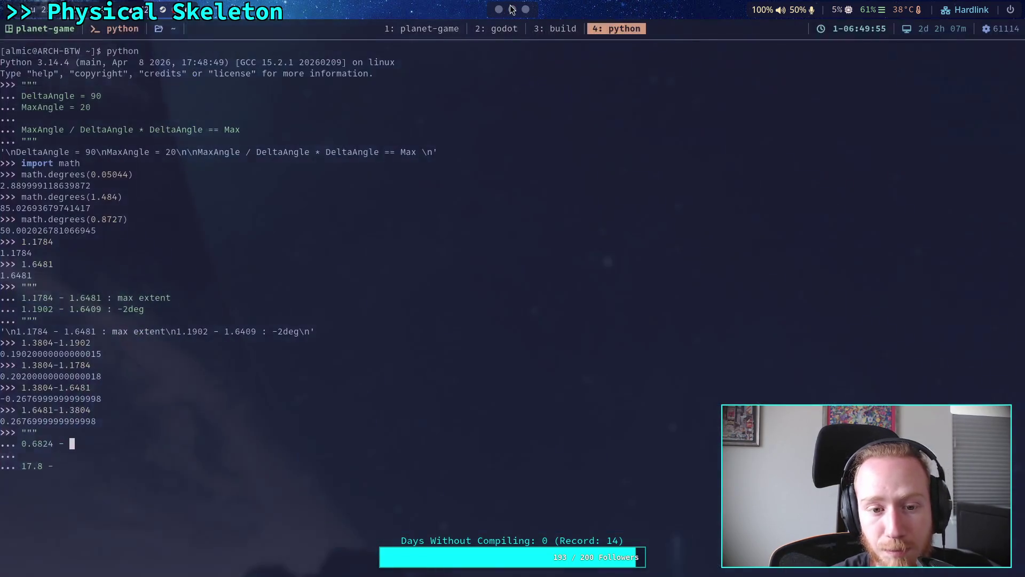
- Add '16.3 -' under '17.8 -' and '0.6919 -' under '0.6824 -' in the note
{"action": "key", "text": "Down"}
{"action": "key", "text": "Down"}
{"action": "key", "text": "Return"}
{"action": "type", "text": "16"}
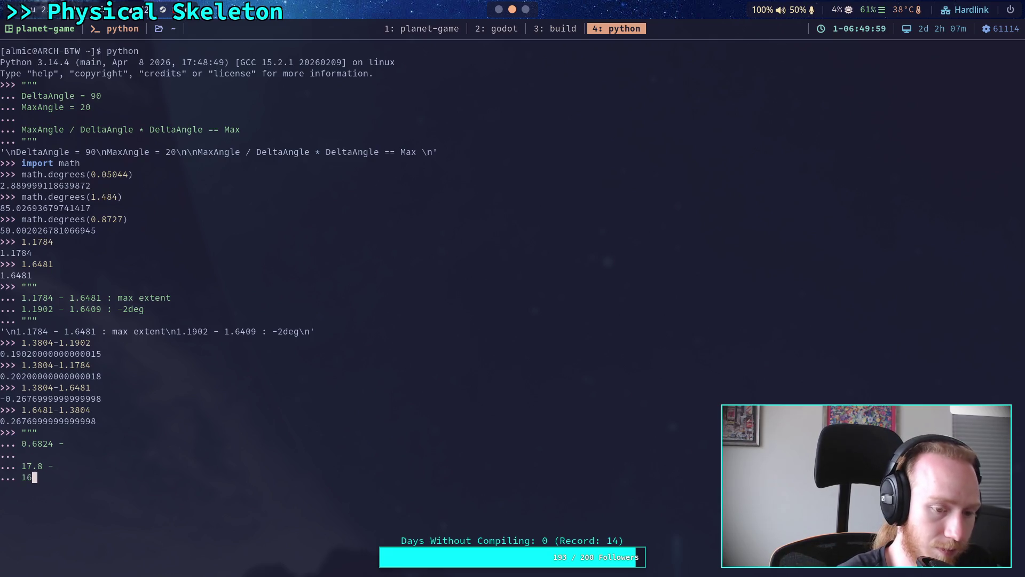
{"action": "type", "text": ".3 -"}
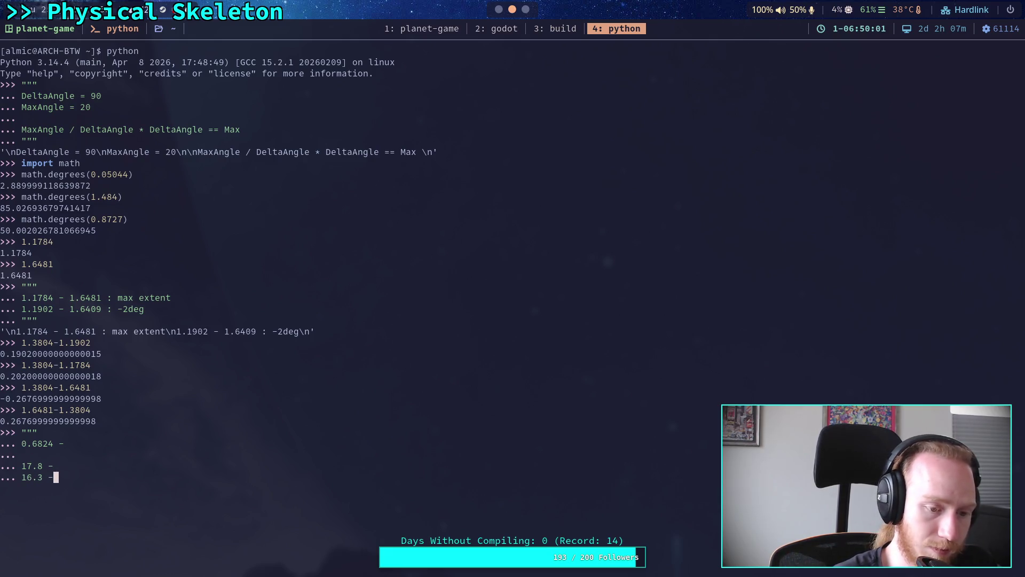
{"action": "key", "text": "Up"}
{"action": "key", "text": "Up"}
{"action": "key", "text": "Up"}
{"action": "key", "text": "Return"}
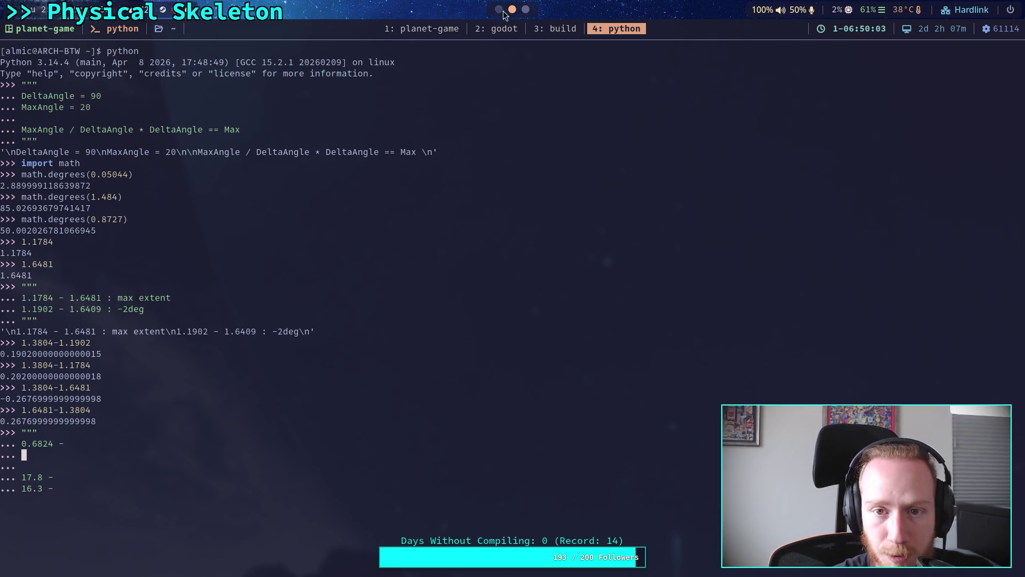
{"action": "left_click", "coordinate": [499, 9]}
{"action": "left_click", "coordinate": [512, 10]}
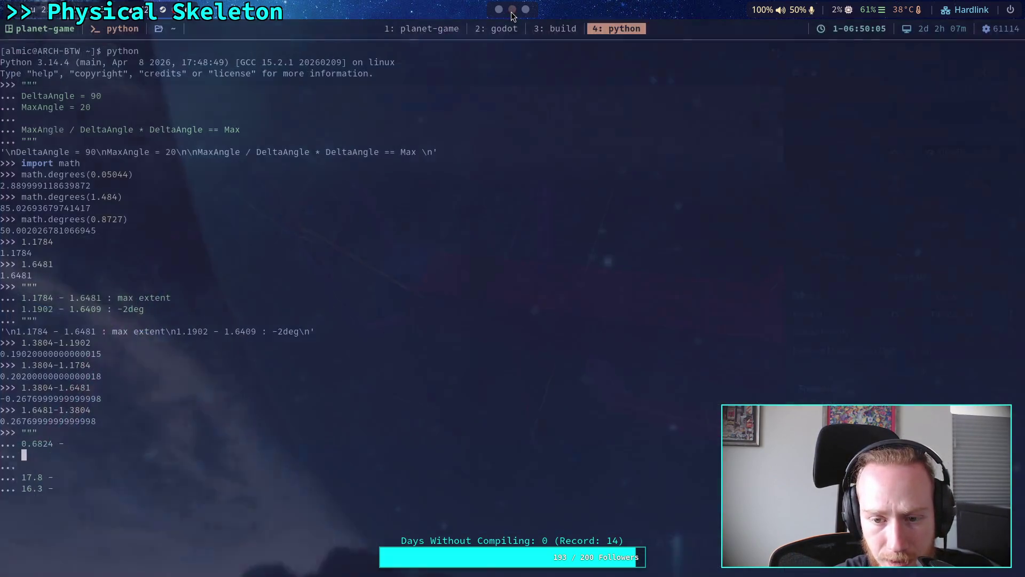
{"action": "type", "text": "0."}
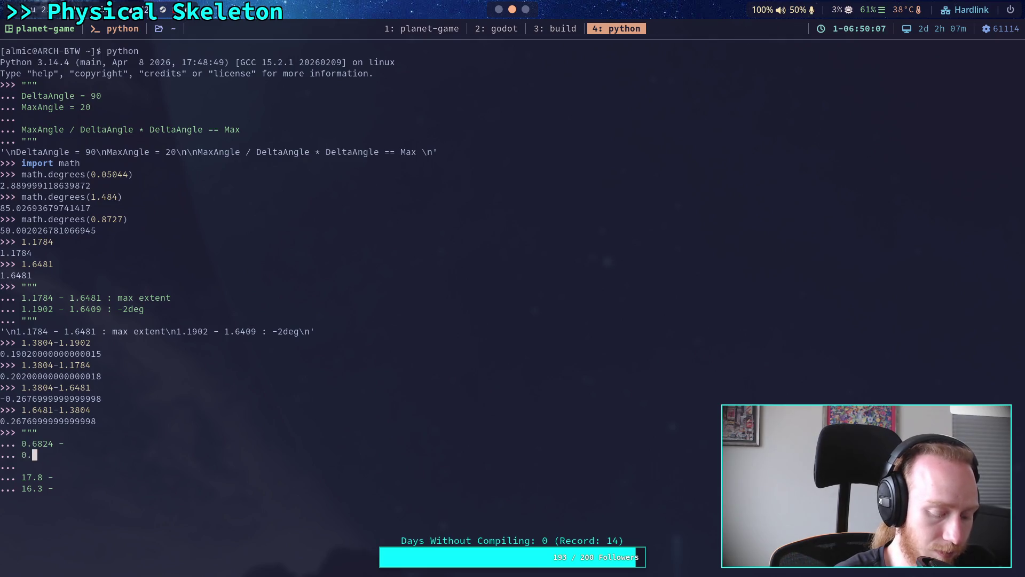
{"action": "type", "text": "69"}
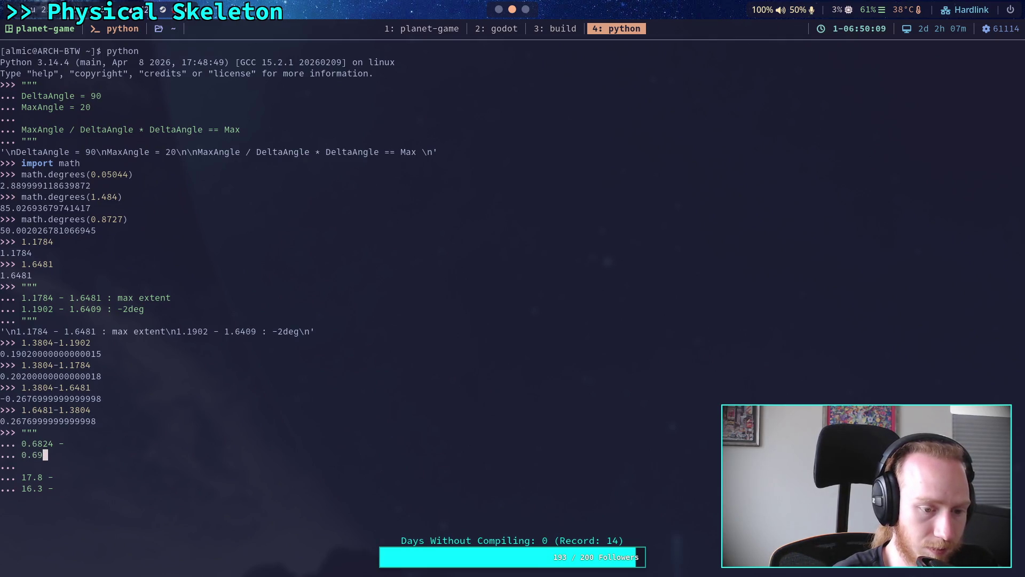
{"action": "type", "text": "19 -"}
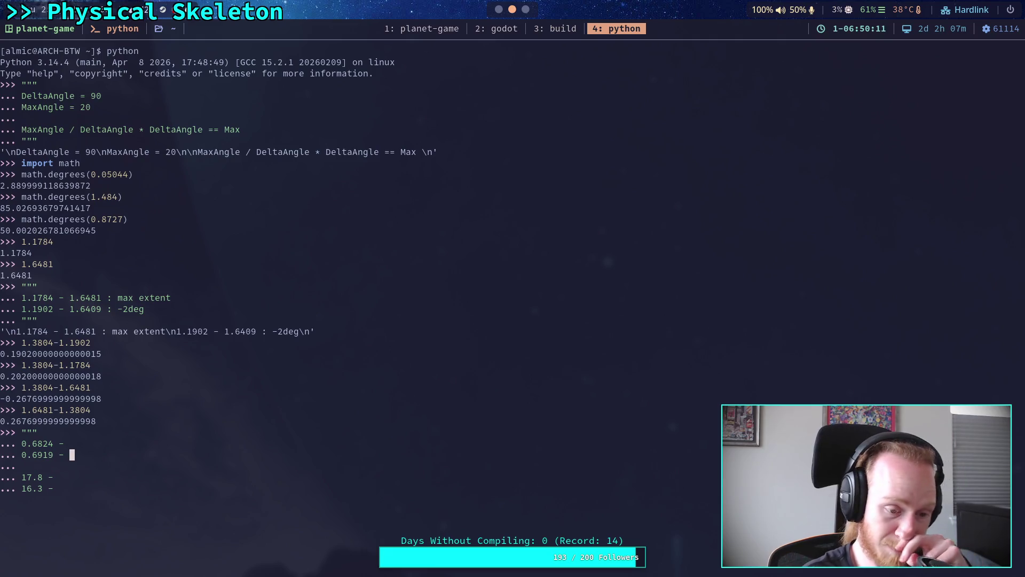
{"action": "key", "text": "Down"}
{"action": "key", "text": "Down"}
{"action": "key", "text": "Down"}
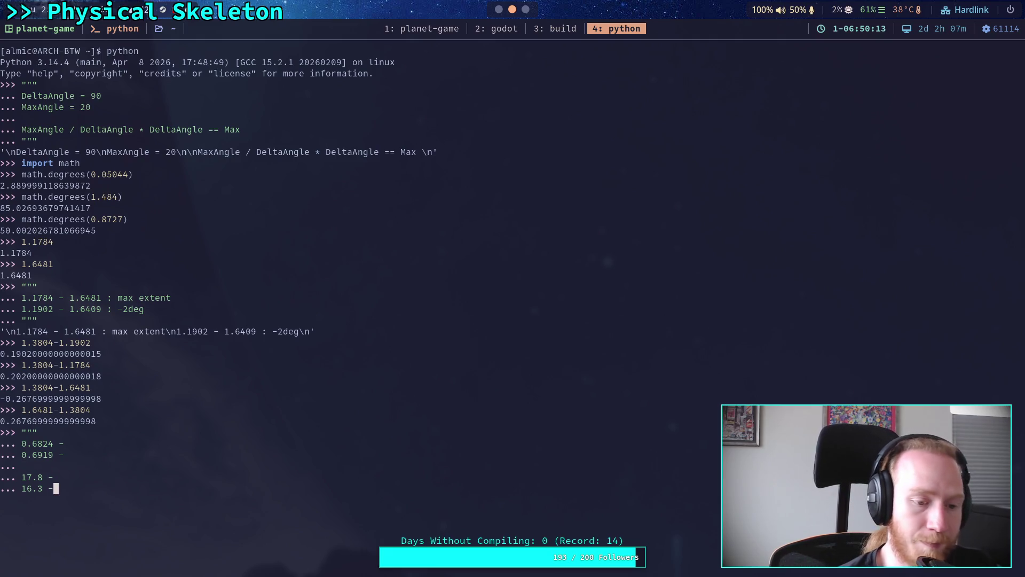
{"action": "key", "text": "super+2"}
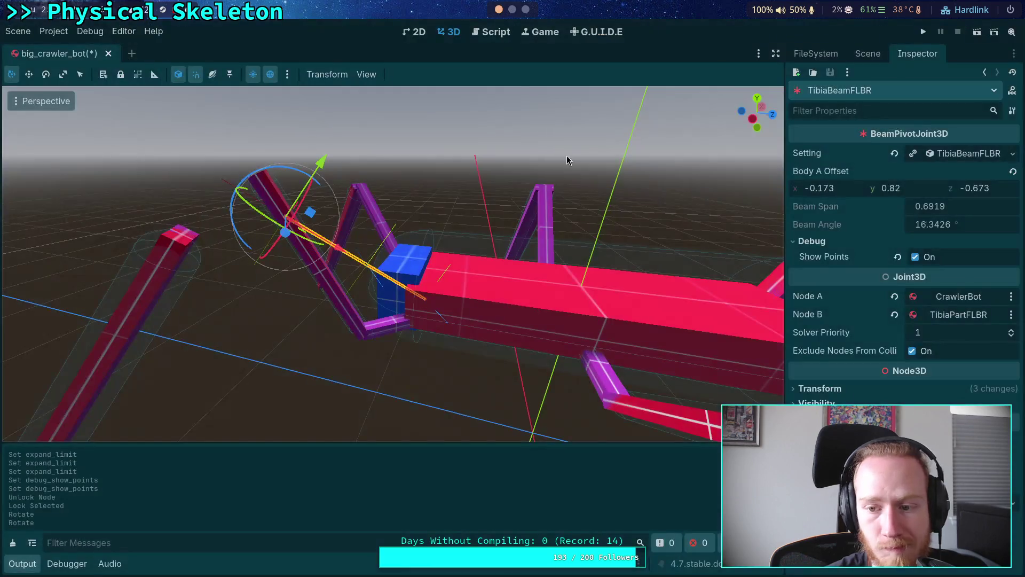
- Rotate TibiaPartFLBR about -25°, nearly flat, giving beam span 0.8631 and angle 16.7121°
{"action": "left_click", "coordinate": [868, 54]}
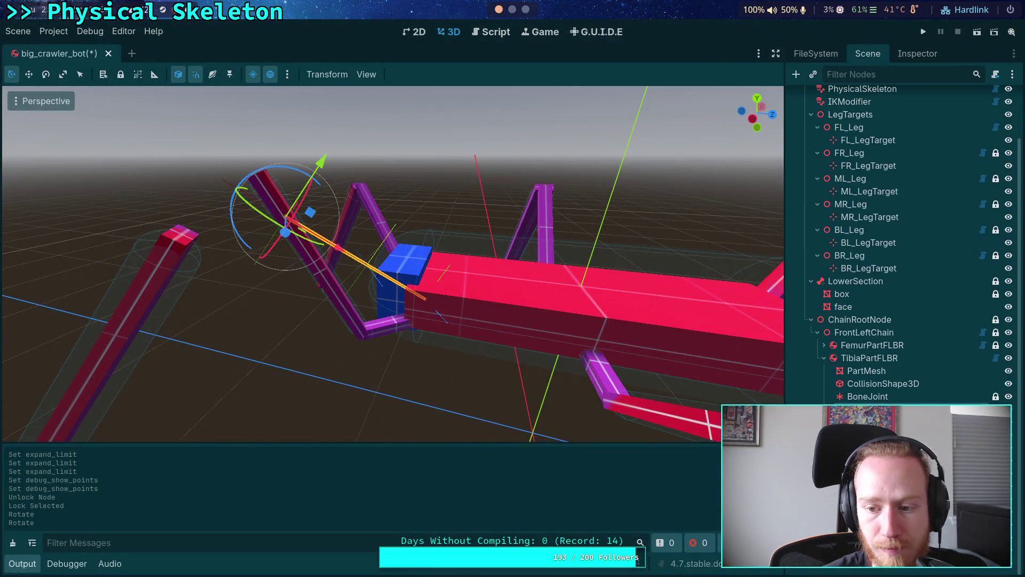
{"action": "left_click", "coordinate": [870, 358]}
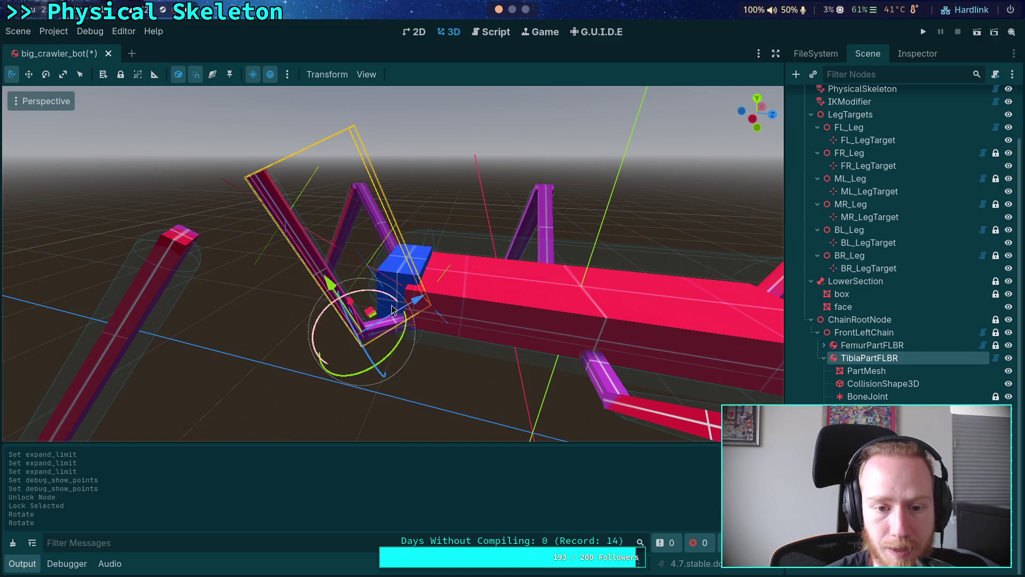
{"action": "mouse_move", "coordinate": [376, 294]}
{"action": "left_mouse_down"}
{"action": "mouse_move", "coordinate": [342, 171]}
{"action": "mouse_move", "coordinate": [390, 99]}
{"action": "mouse_move", "coordinate": [435, 96]}
{"action": "left_mouse_up"}
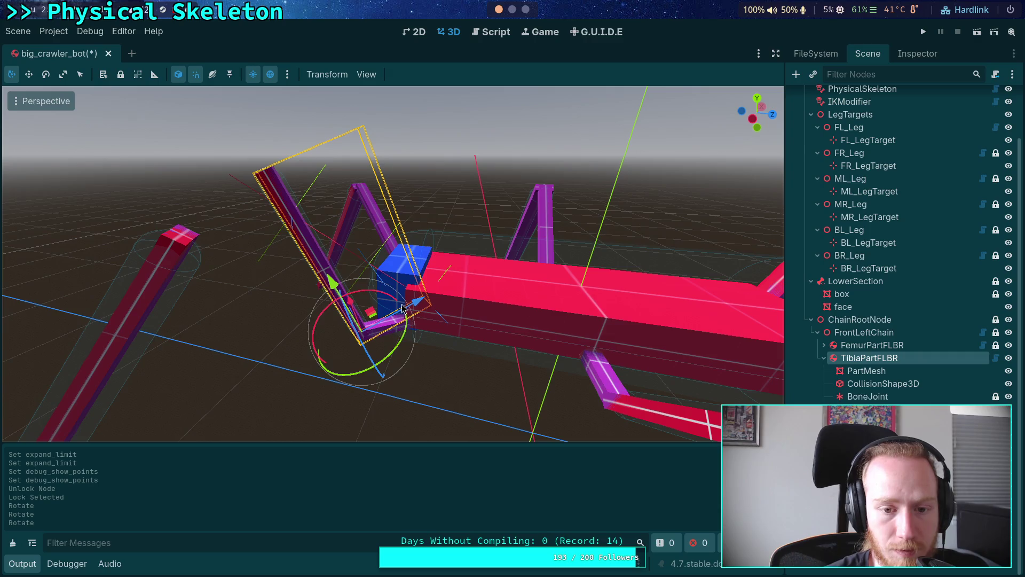
{"action": "left_click_drag", "start_coordinate": [401, 309], "coordinate": [447, 84]}
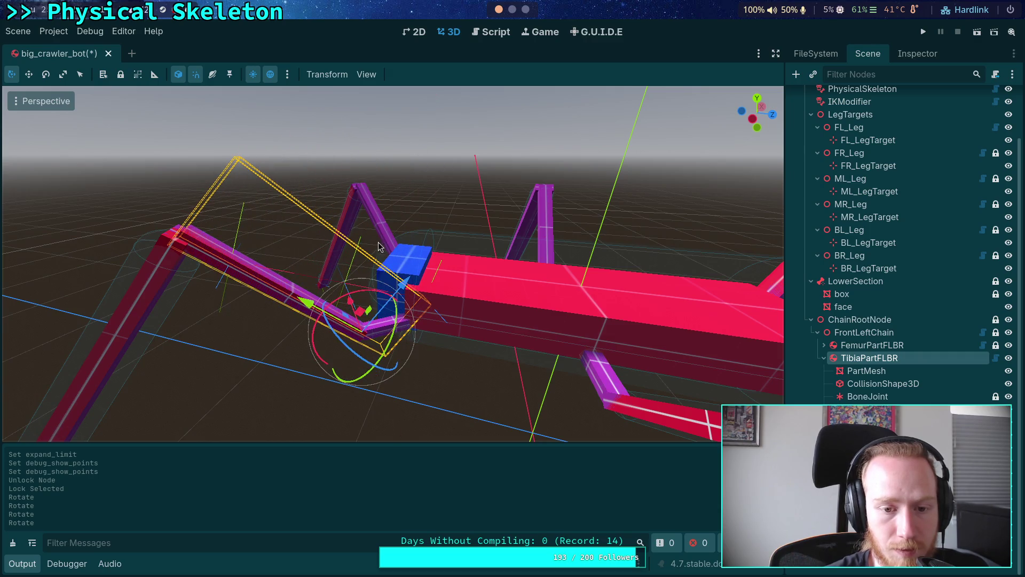
{"action": "mouse_move", "coordinate": [380, 297]}
{"action": "left_mouse_down"}
{"action": "mouse_move", "coordinate": [355, 103]}
{"action": "mouse_move", "coordinate": [347, 107]}
{"action": "left_mouse_up"}
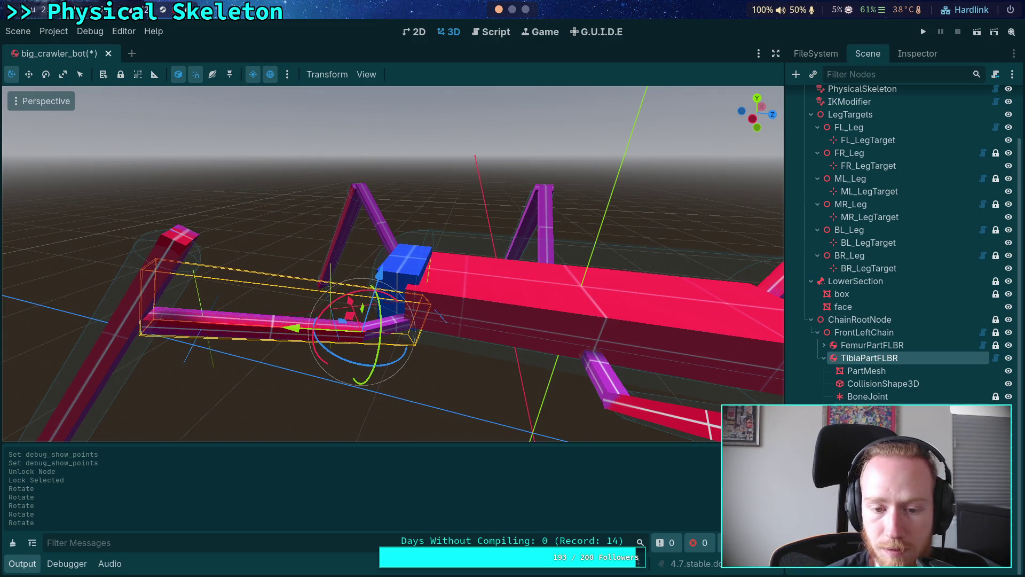
{"action": "left_click", "coordinate": [842, 358]}
{"action": "left_click", "coordinate": [915, 54]}
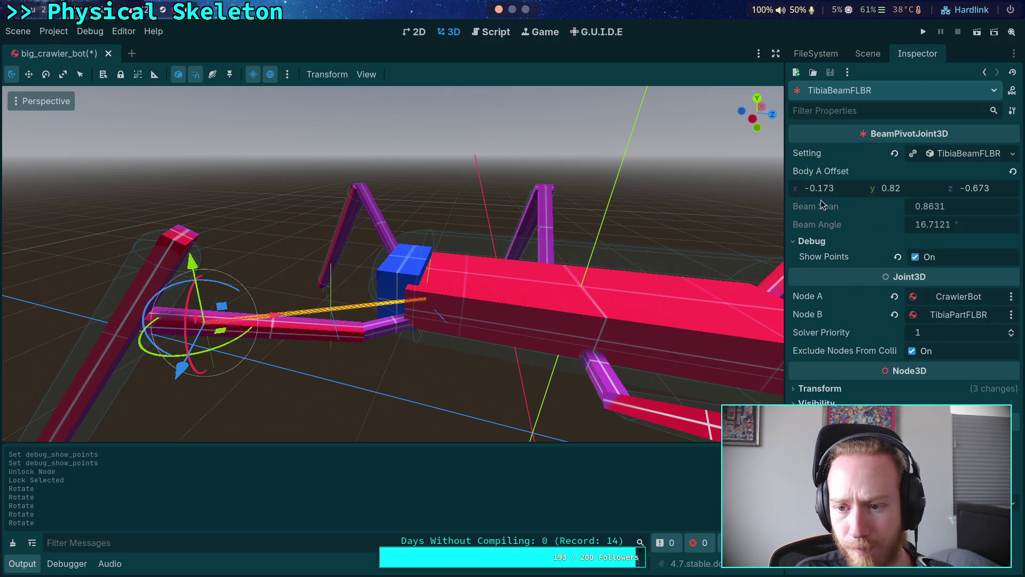
{"action": "left_click", "coordinate": [526, 9]}
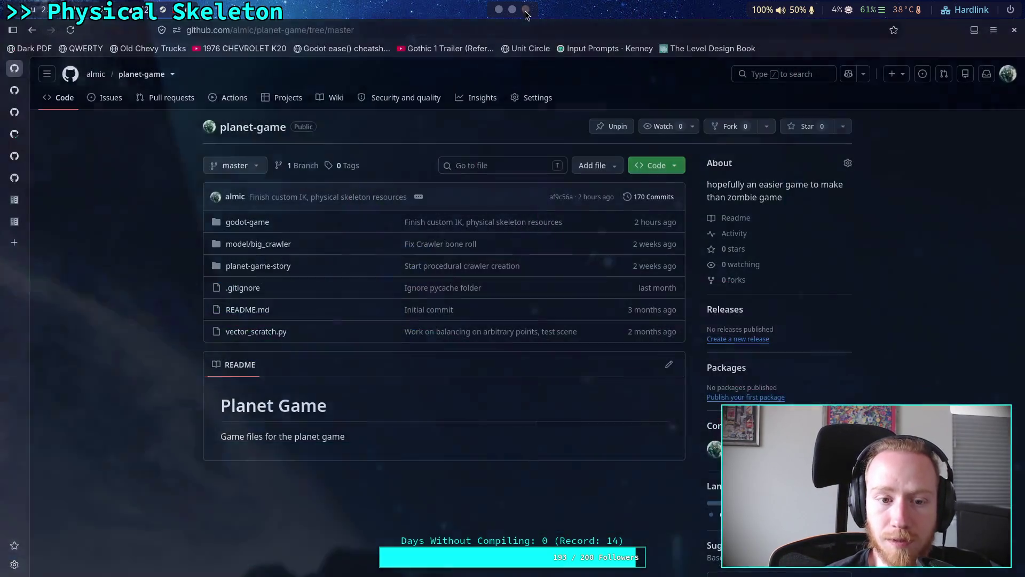
- Append '0.8631 : max extent' to the 0.6824 line and '16.7' to the 17.8 line
{"action": "left_click", "coordinate": [512, 9]}
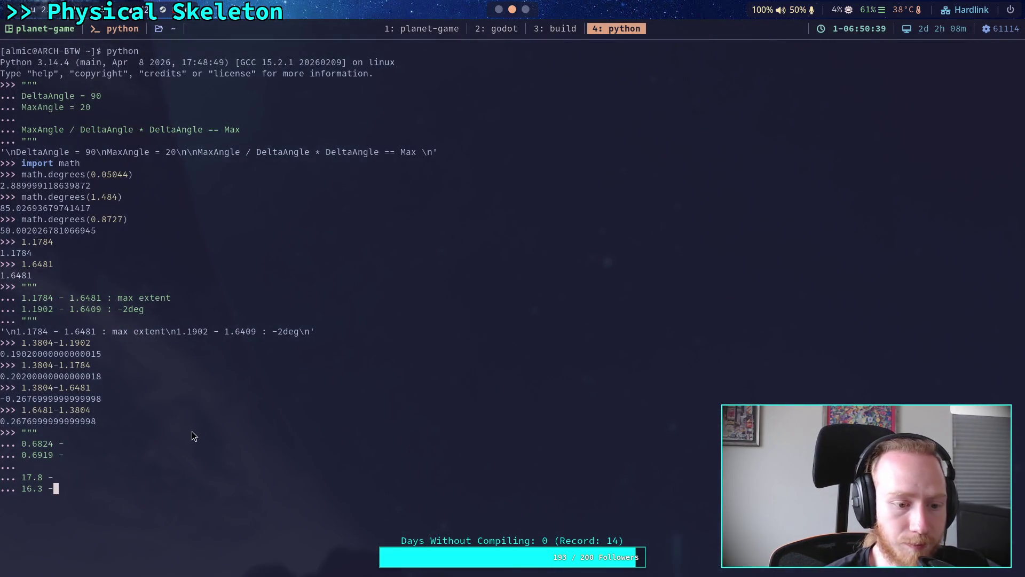
{"action": "key", "text": "Up"}
{"action": "key", "text": "Up"}
{"action": "key", "text": "Up"}
{"action": "type", "text": "0.8631 : max ent"}
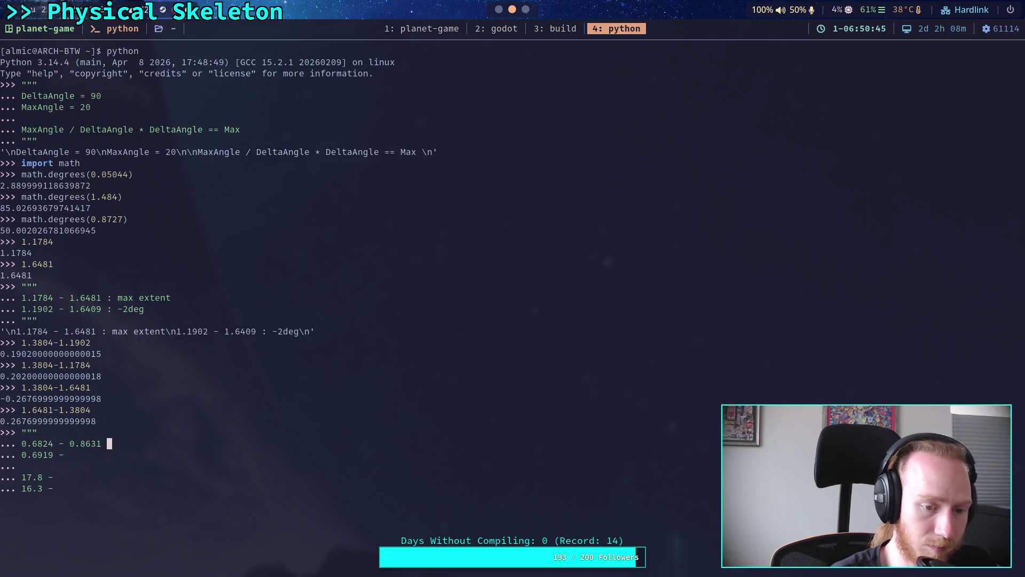
{"action": "key", "text": "BackSpace"}
{"action": "key", "text": "BackSpace"}
{"action": "type", "text": "xtent"}
{"action": "key", "text": "Down"}
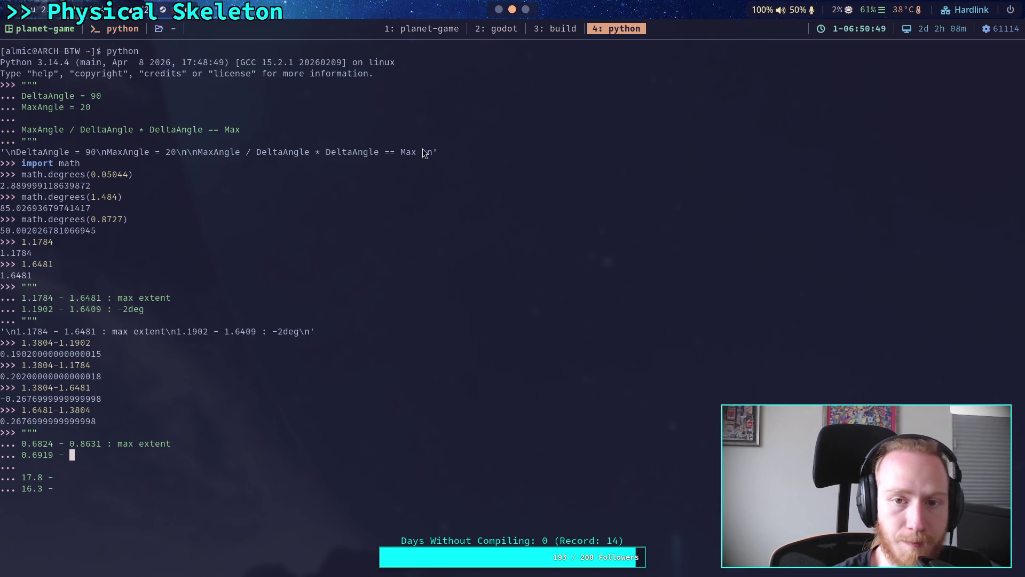
{"action": "scroll", "coordinate": [521, 12], "scroll_direction": "down", "scroll_amount": 2}
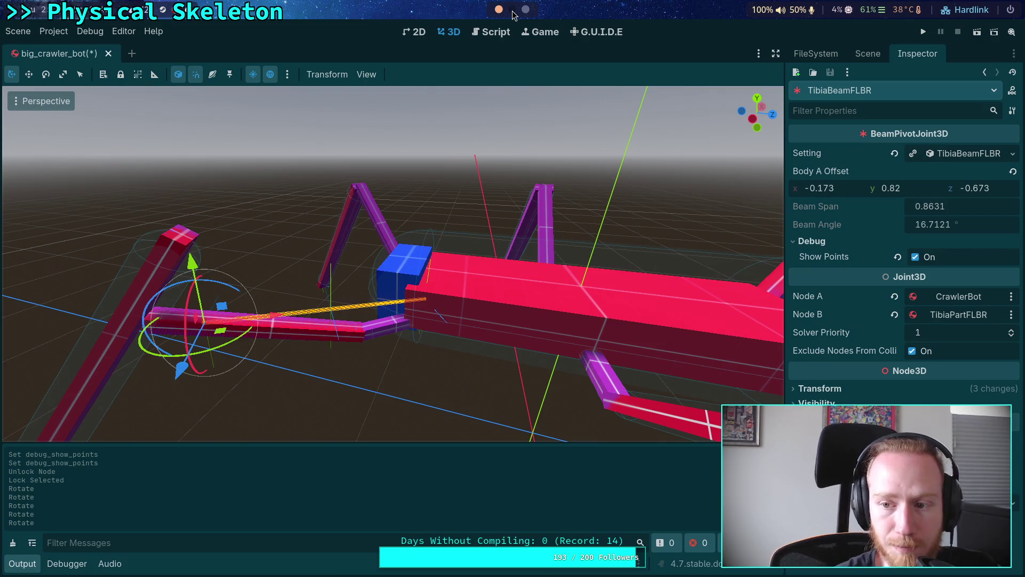
{"action": "left_click", "coordinate": [512, 11]}
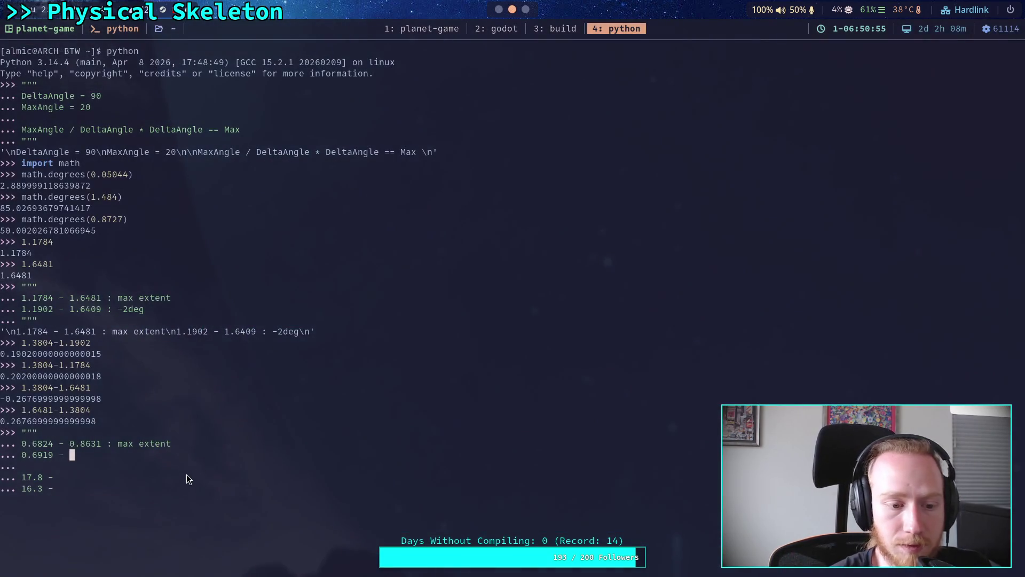
{"action": "type", "text": "16.7"}
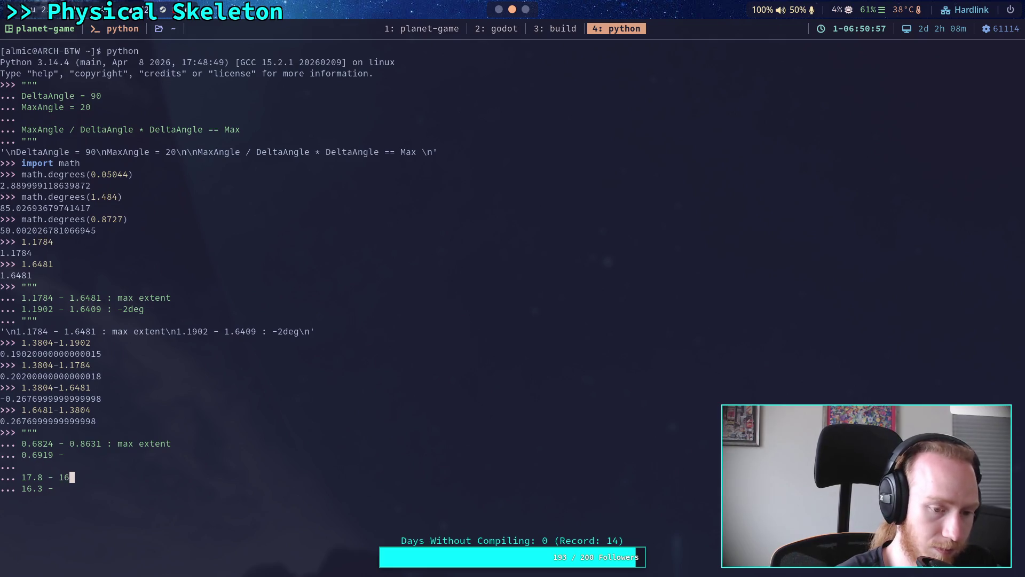
{"action": "key", "text": "Down"}
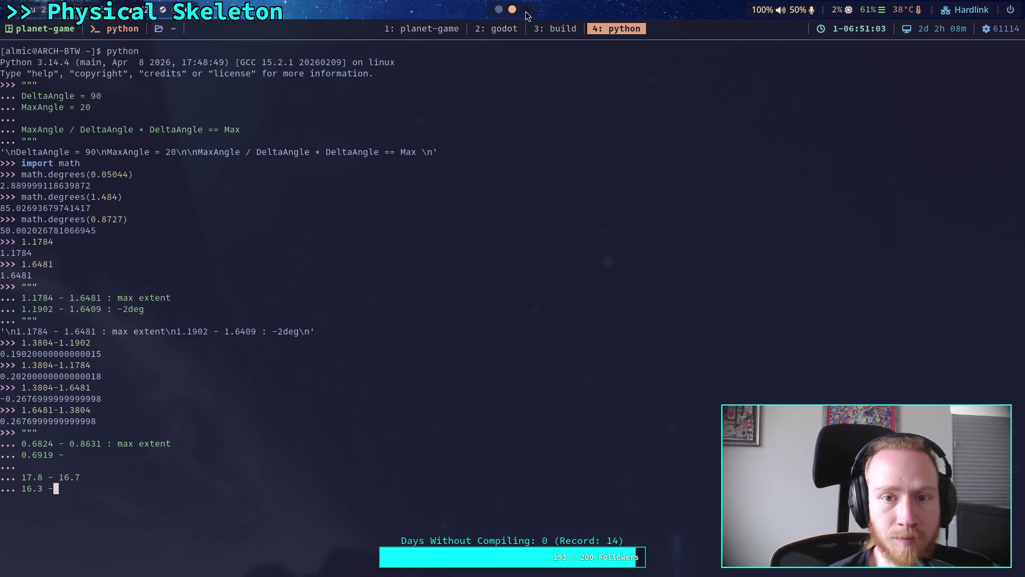
{"action": "left_click", "coordinate": [498, 14]}
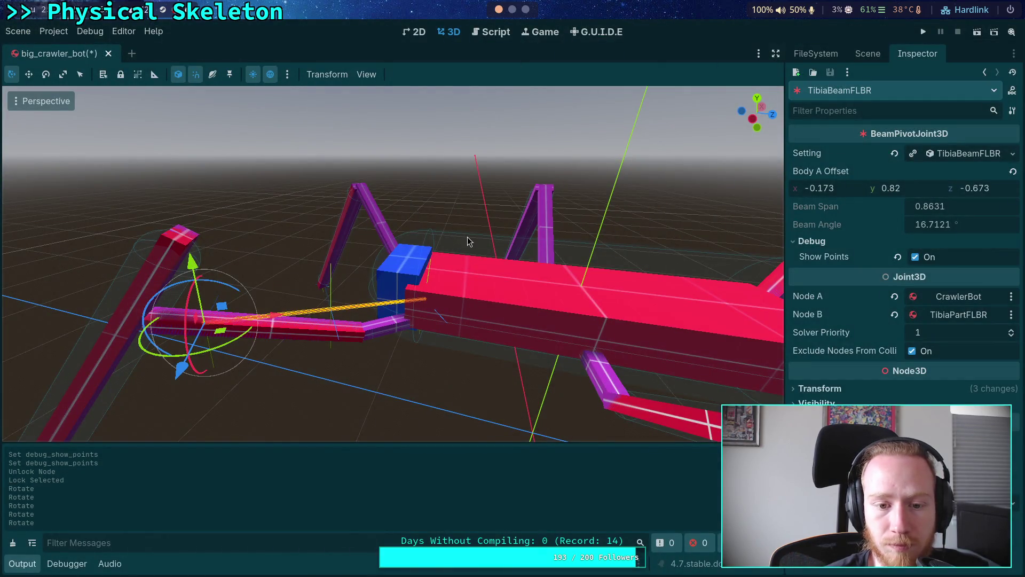
- Rotate TibiaPartFLBR about 2° and read BoneJoint's span 0.8585 and angle 15.4003°
{"action": "left_click", "coordinate": [867, 53]}
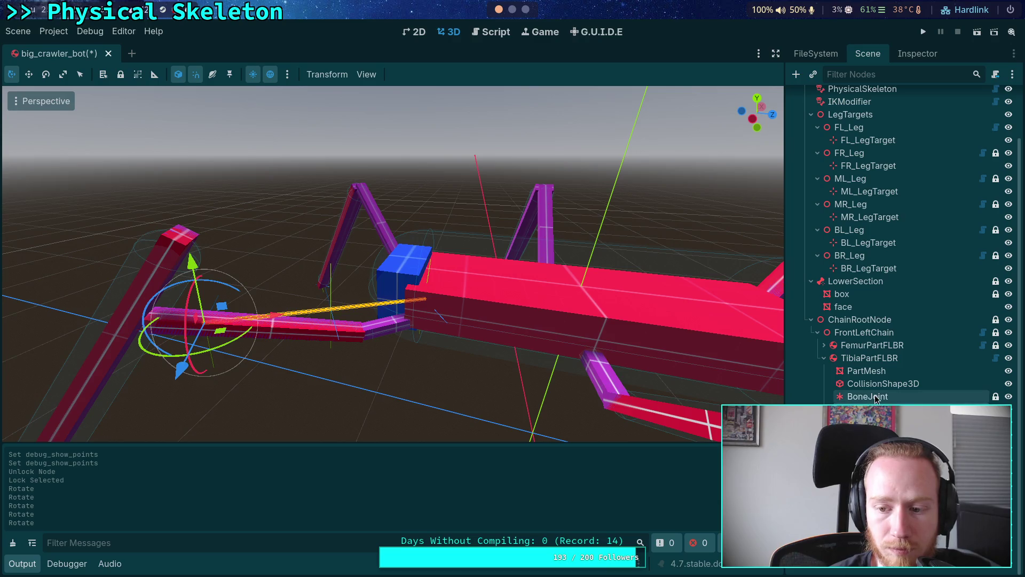
{"action": "left_click", "coordinate": [864, 361]}
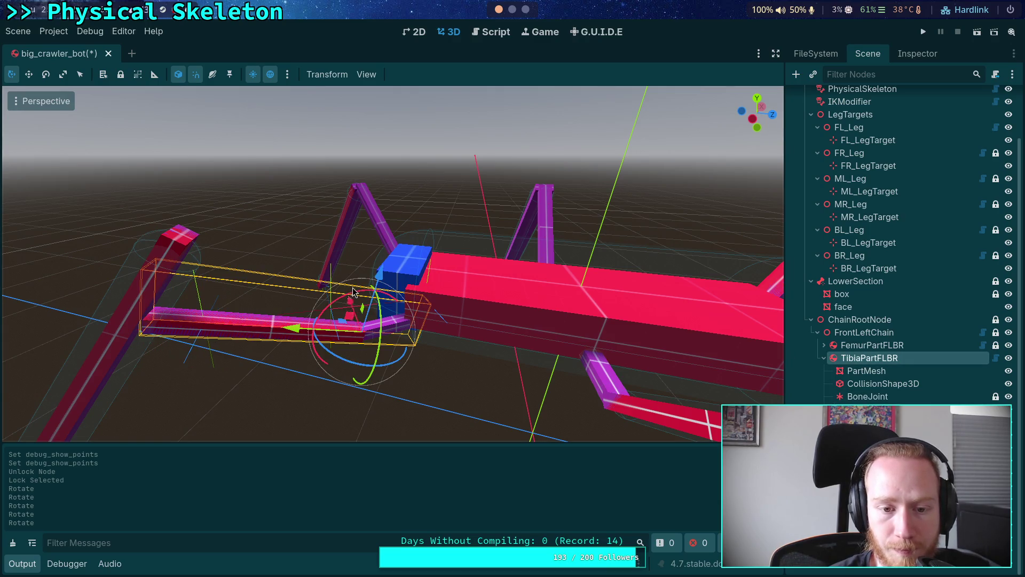
{"action": "left_click_drag", "start_coordinate": [366, 294], "coordinate": [382, 106]}
{"action": "left_click", "coordinate": [868, 396]}
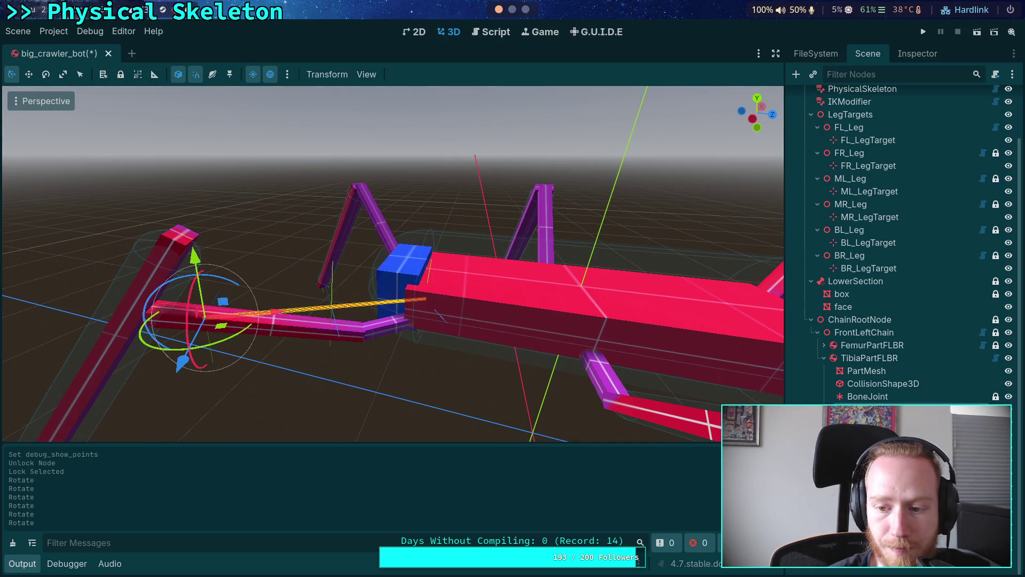
{"action": "left_click", "coordinate": [907, 59]}
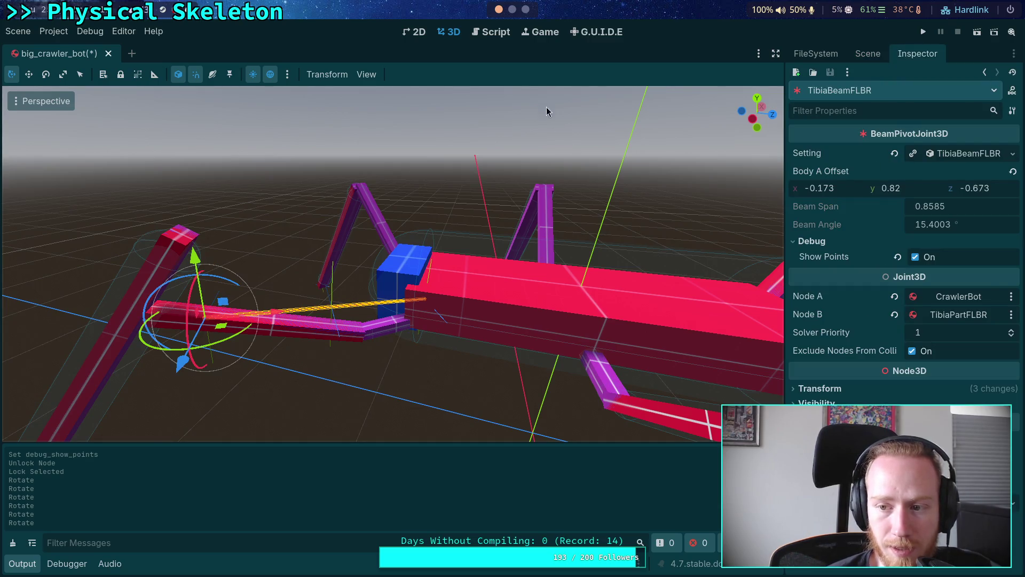
{"action": "left_click", "coordinate": [525, 9]}
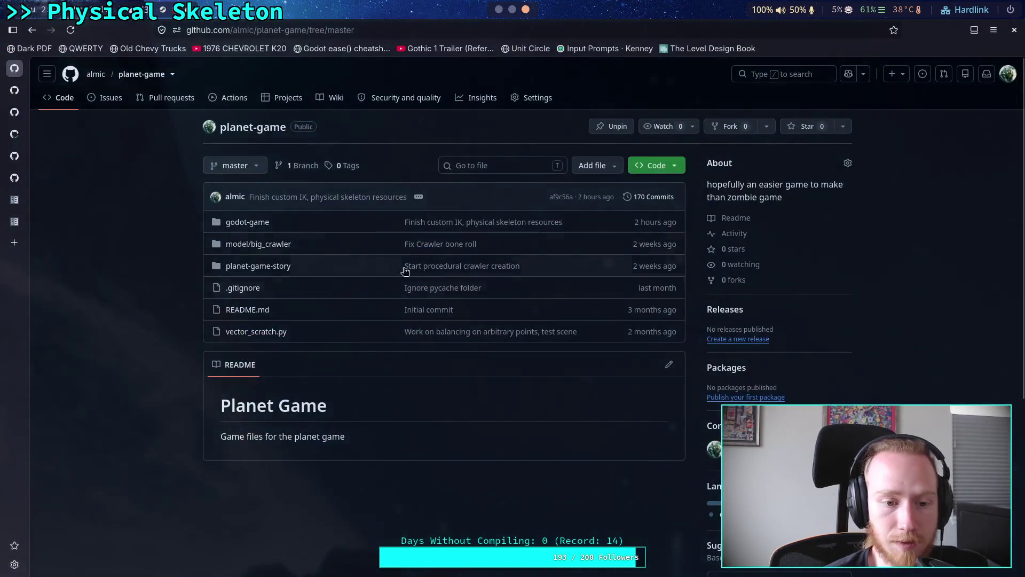
{"action": "key", "text": "super+1"}
{"action": "left_click", "coordinate": [512, 9]}
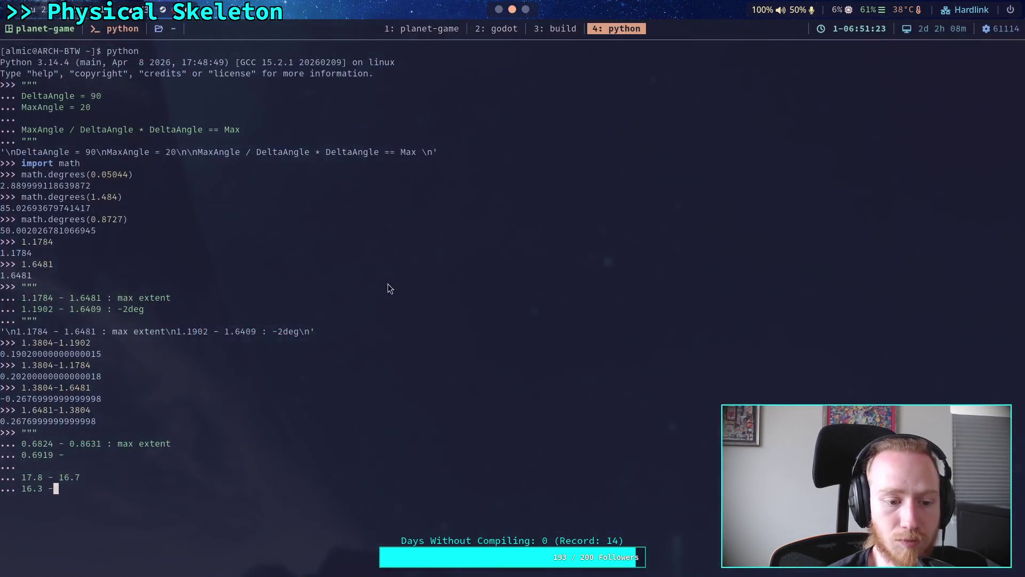
- Add '0.8585 : -2deg' to the 0.6919 line and ': max extent' to the 17.8 - 16.7 line
{"action": "key", "text": "Up"}
{"action": "key", "text": "Up"}
{"action": "key", "text": "Up"}
{"action": "type", "text": "0."}
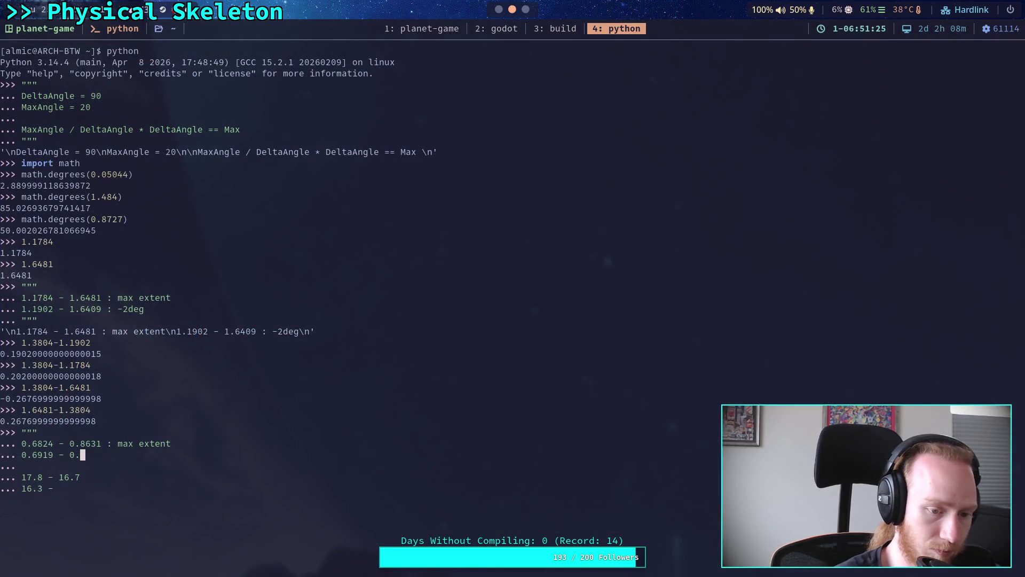
{"action": "type", "text": "857"}
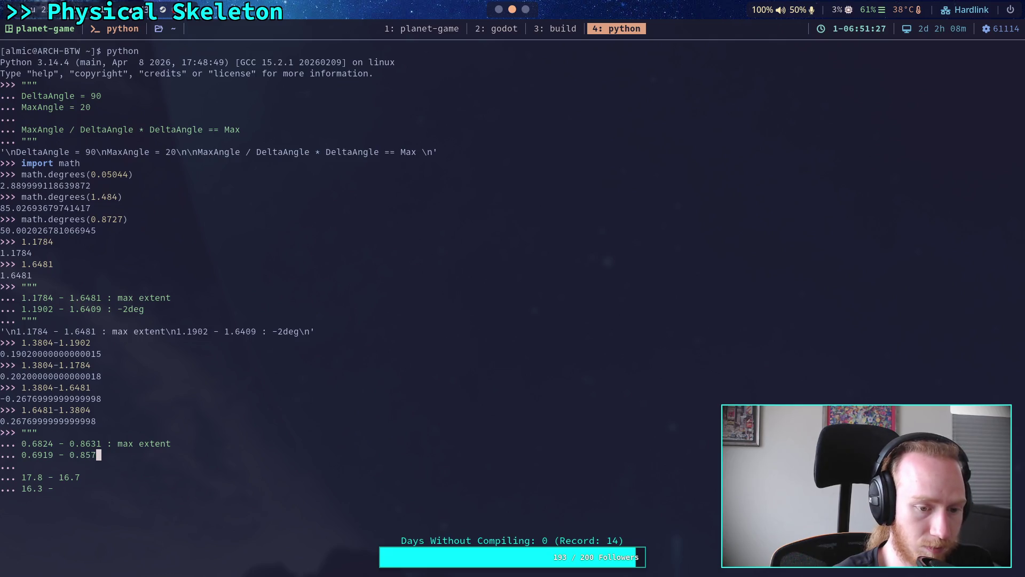
{"action": "key", "text": "BackSpace"}
{"action": "type", "text": "85 : -2def"}
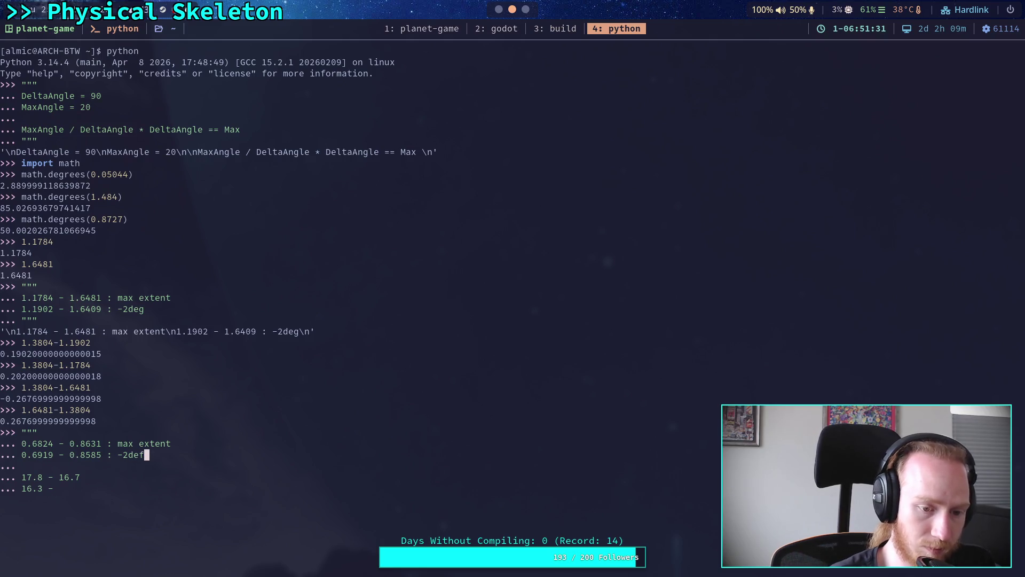
{"action": "type", "text": "g"}
{"action": "key", "text": "Down"}
{"action": "key", "text": "Down"}
{"action": "key", "text": "Down"}
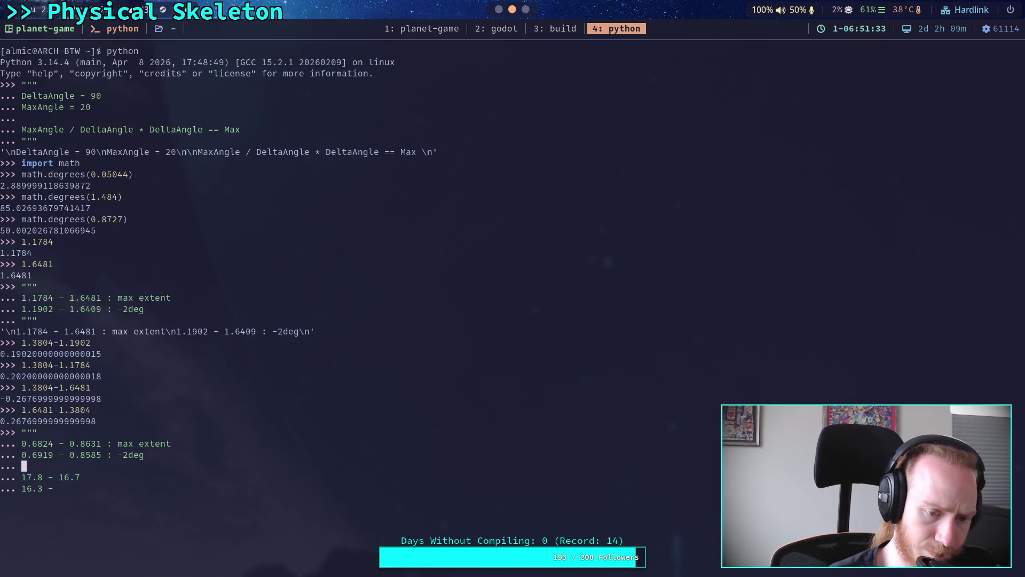
{"action": "key", "text": "Up"}
{"action": "type", "text": ": "}
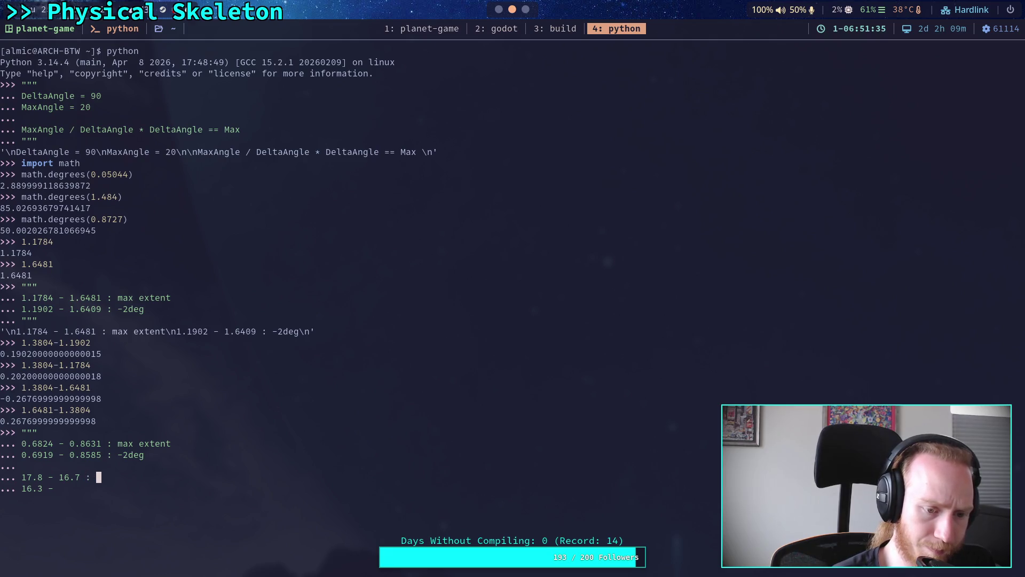
{"action": "type", "text": "max extent"}
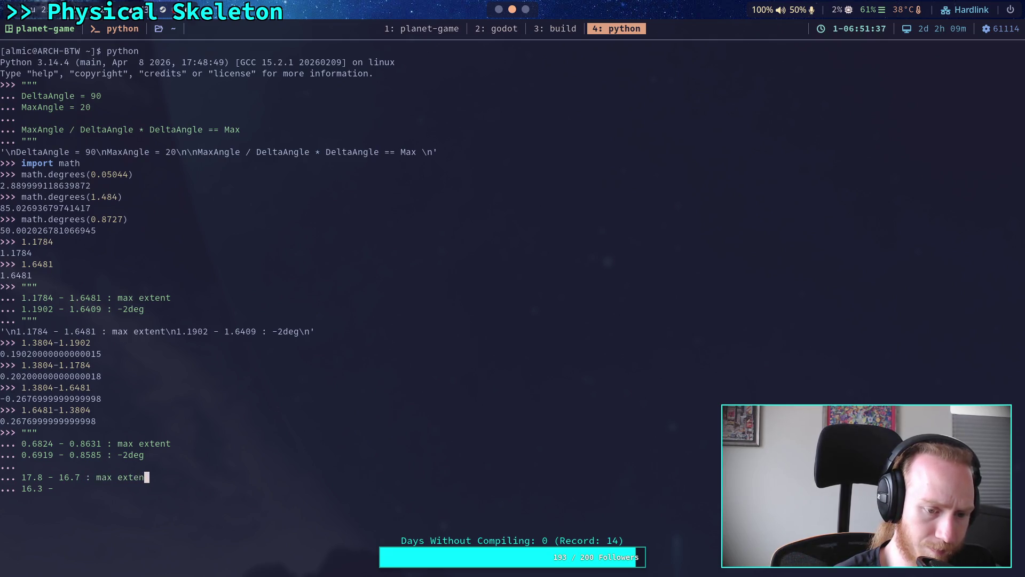
{"action": "key", "text": "Down"}
{"action": "left_click", "coordinate": [499, 9]}
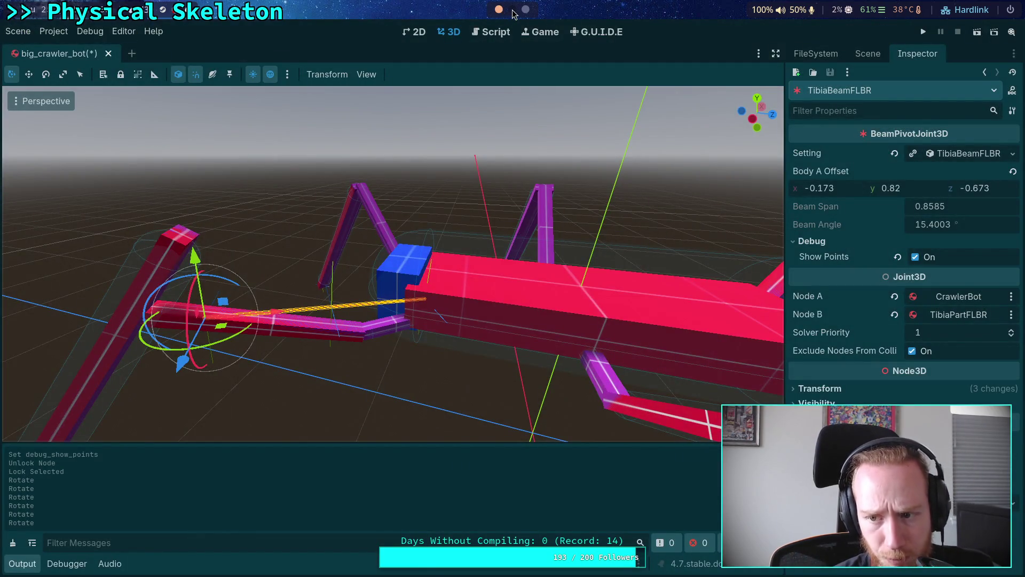
{"action": "left_click", "coordinate": [512, 9]}
- Complete the 16.3 line so it reads '16.3 - 15.4 : -2deg'
{"action": "type", "text": "16."}
{"action": "key", "text": "BackSpace"}
{"action": "key", "text": "BackSpace"}
{"action": "type", "text": "5"}
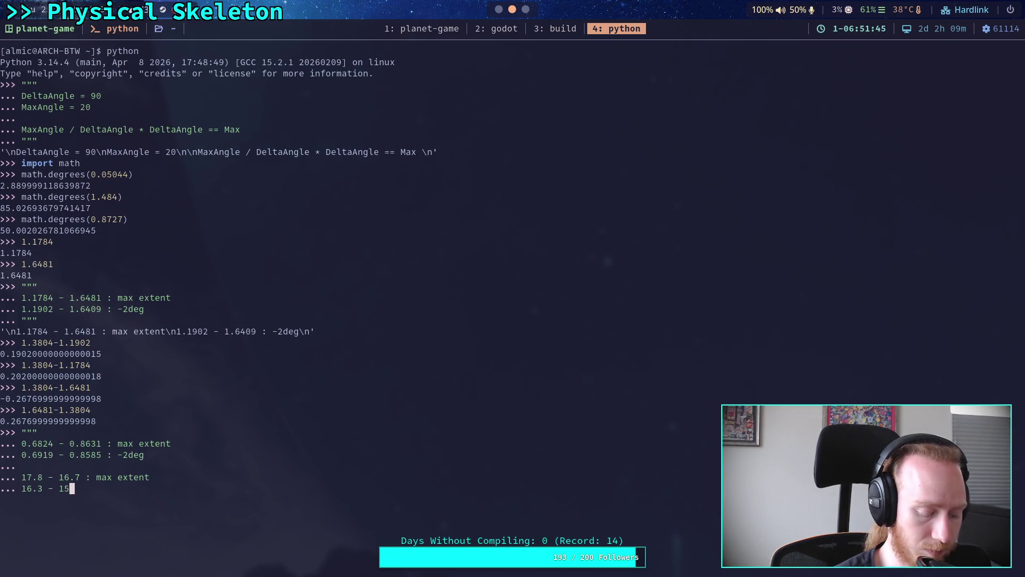
{"action": "type", "text": ".4"}
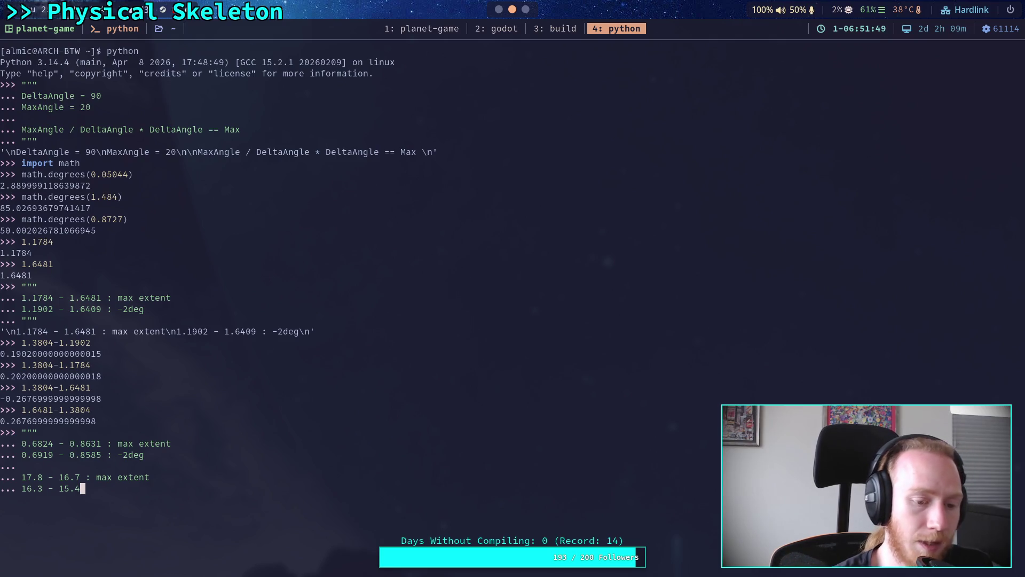
{"action": "key", "text": "Up"}
{"action": "key", "text": "ctrl+Left"}
{"action": "key", "text": "Left"}
{"action": "key", "text": "Left"}
{"action": "key", "text": "Left"}
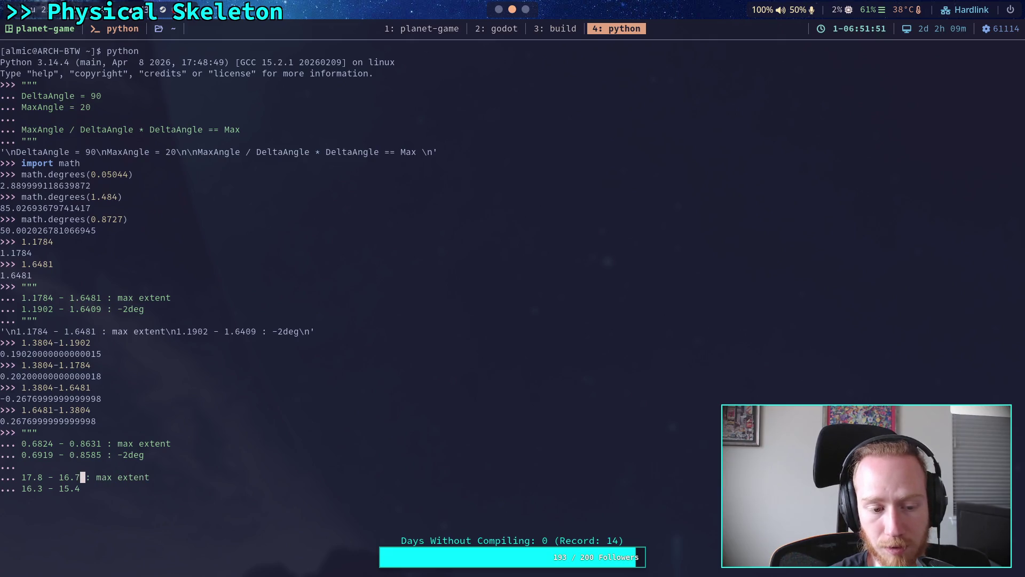
{"action": "key", "text": "Down"}
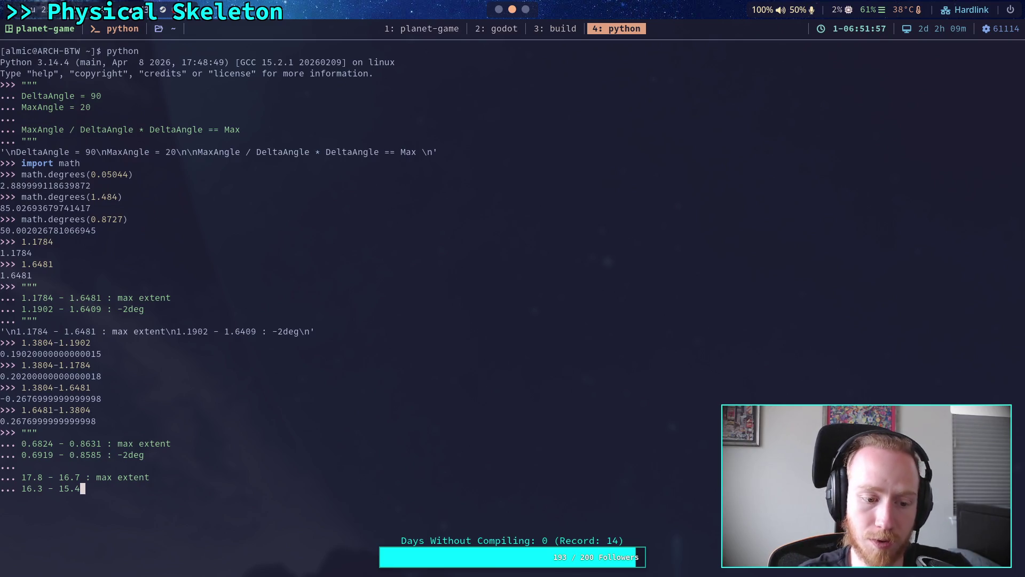
{"action": "type", "text": " : -3"}
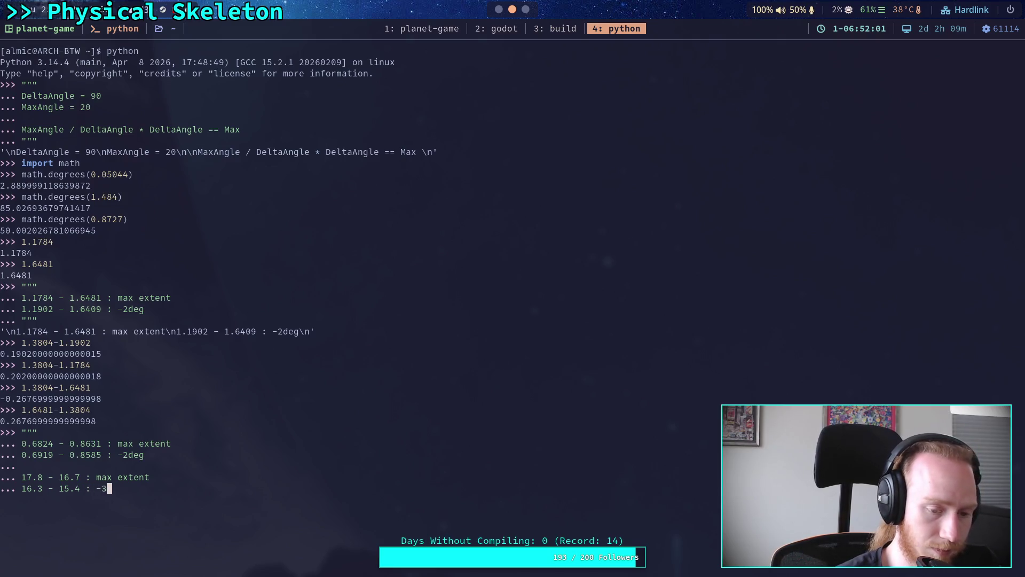
{"action": "key", "text": "BackSpace"}
{"action": "type", "text": "2defg"}
{"action": "key", "text": "BackSpace"}
{"action": "key", "text": "BackSpace"}
{"action": "type", "text": "g"}
- Close the notes string with triple quotes and evaluate it
{"action": "key", "text": "Return"}
{"action": "type", "text": "\"\"\""}
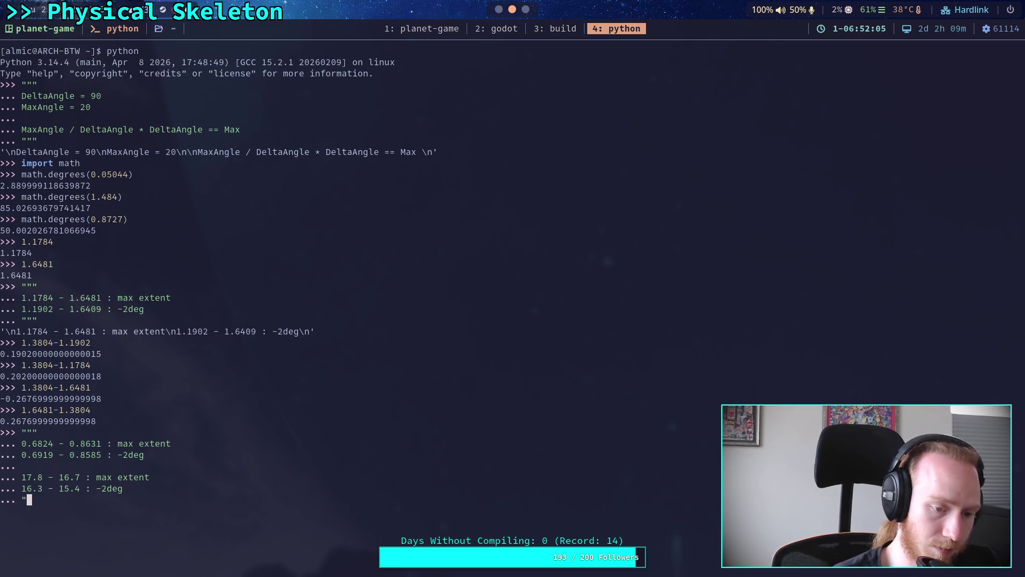
{"action": "key", "text": "Return"}
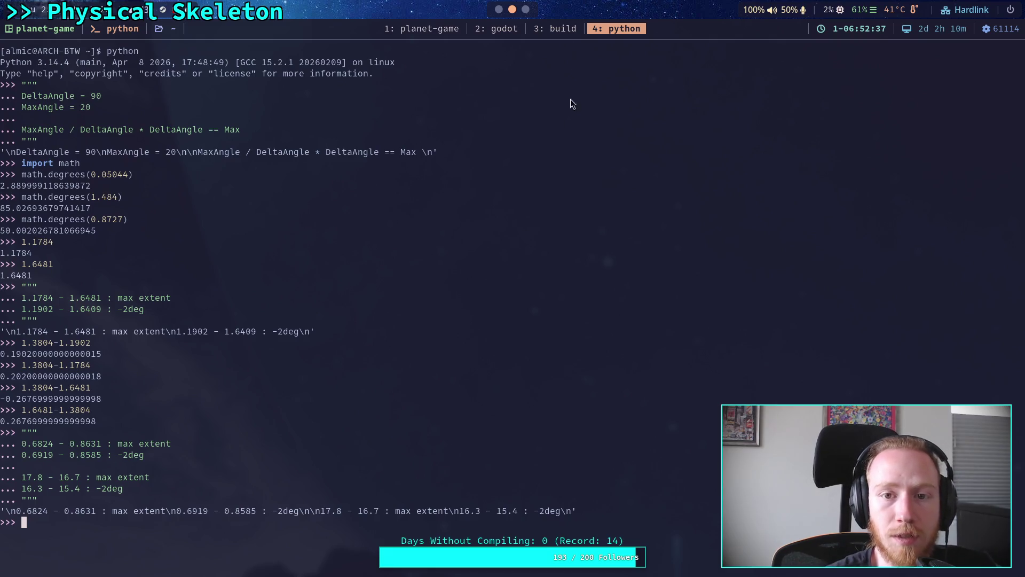
{"action": "key", "text": "super+1"}
{"action": "key", "text": "super+2"}
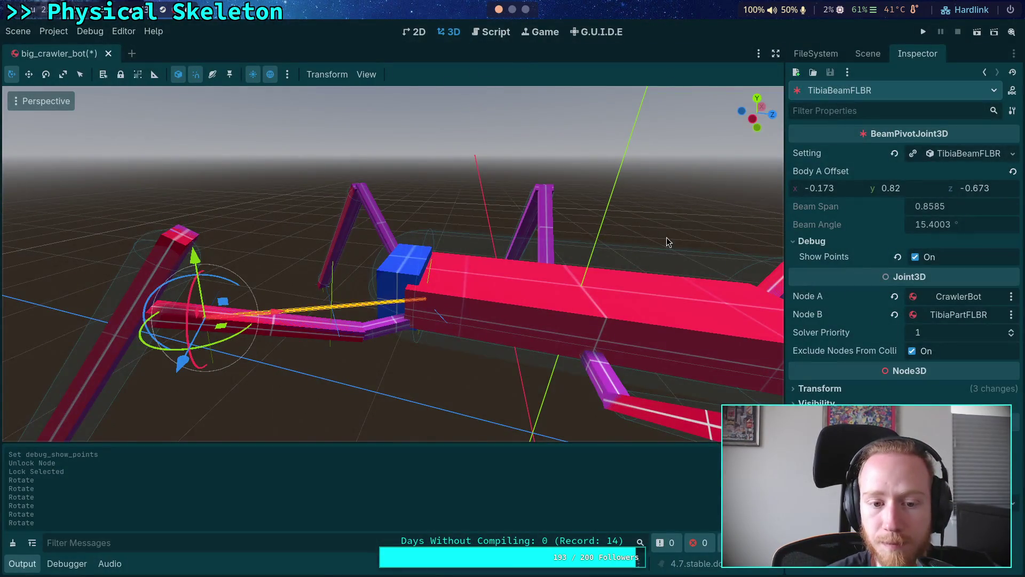
- Try rotating TibiaPartFLBR with the gizmo ring, then undo the trial rotation with Ctrl+Z
{"action": "left_click", "coordinate": [868, 53]}
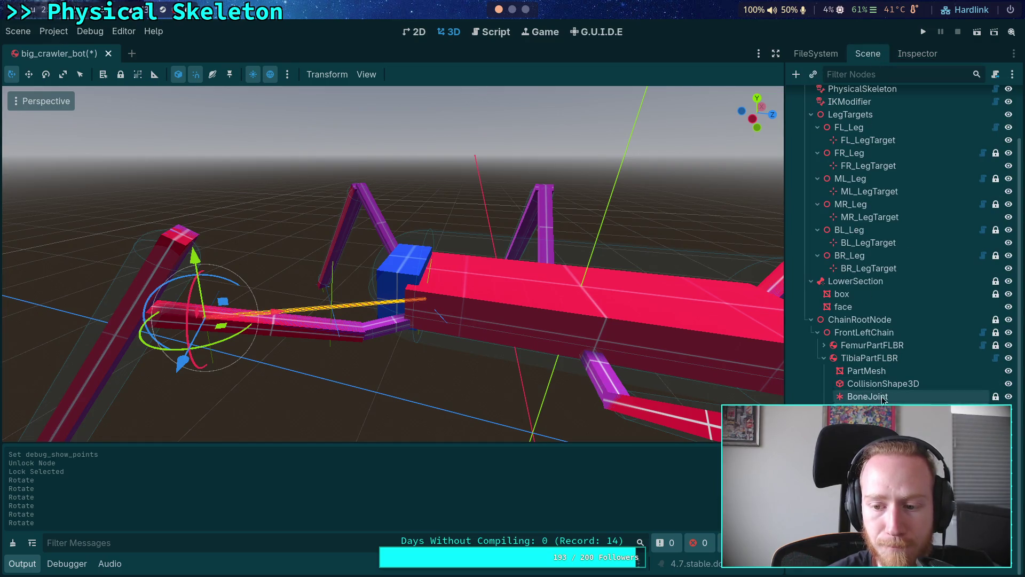
{"action": "key", "text": "super+2"}
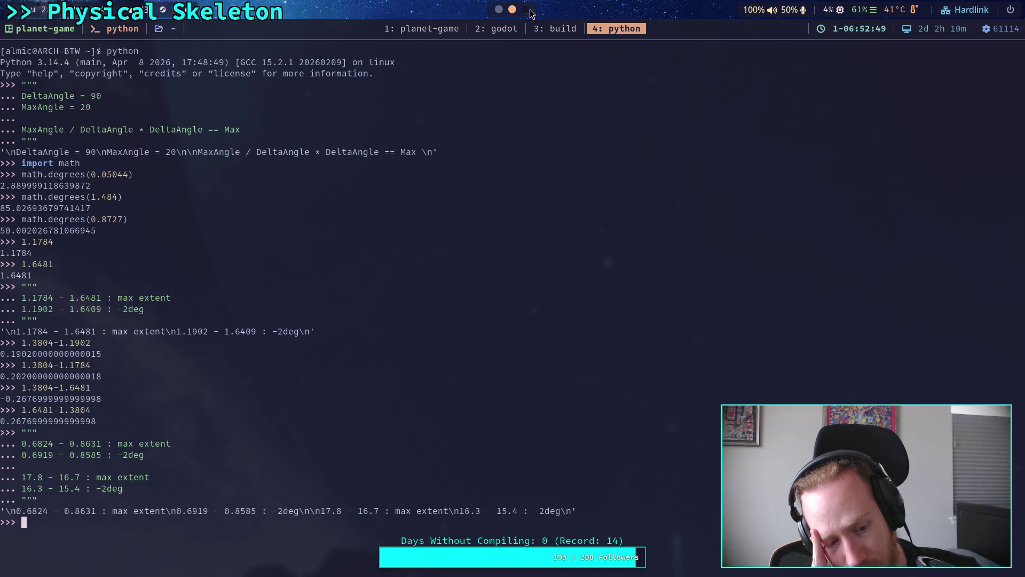
{"action": "left_click", "coordinate": [499, 9]}
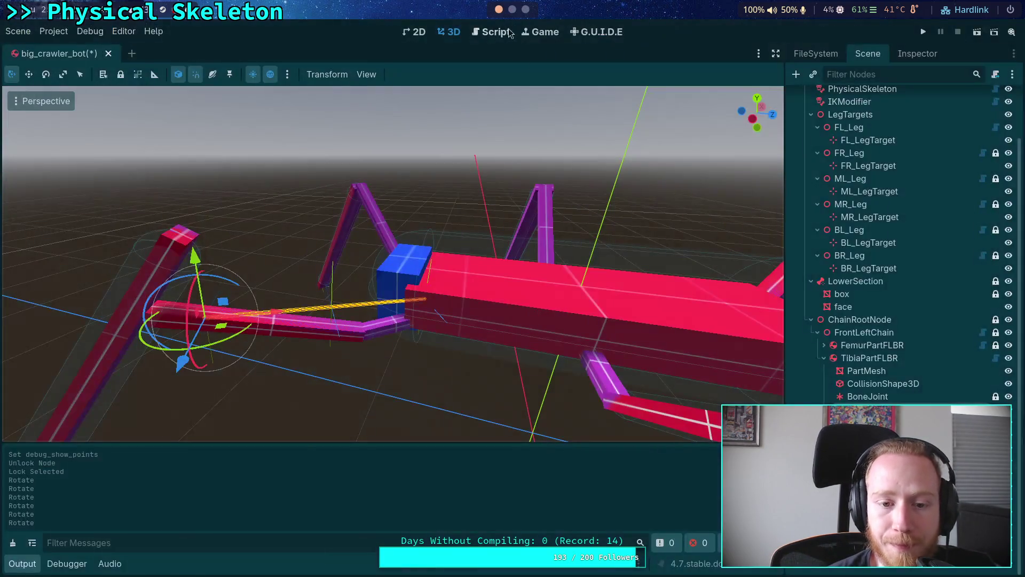
{"action": "left_click", "coordinate": [871, 359]}
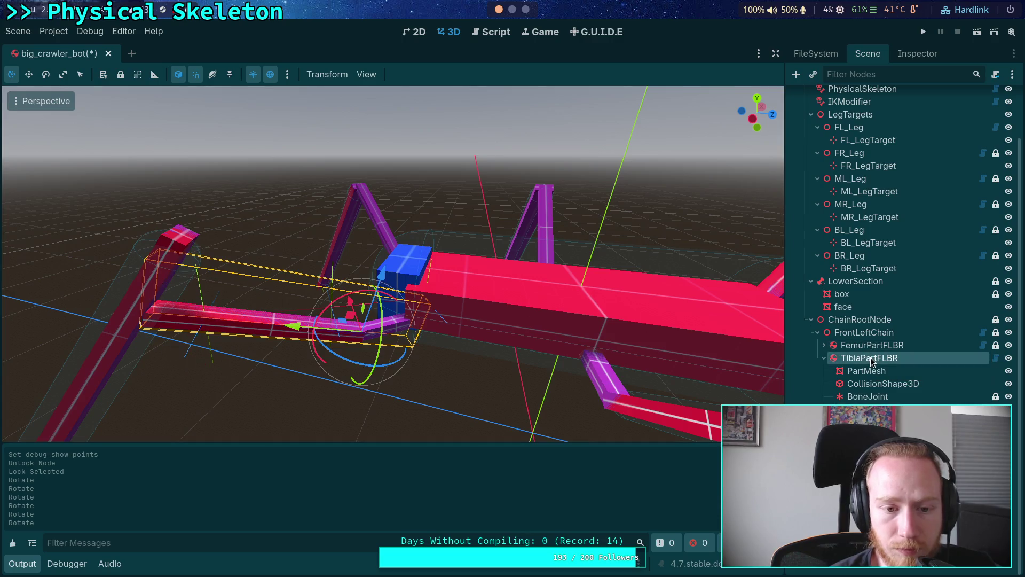
{"action": "mouse_move", "coordinate": [361, 291]}
{"action": "left_mouse_down"}
{"action": "mouse_move", "coordinate": [411, 249]}
{"action": "mouse_move", "coordinate": [465, 247]}
{"action": "left_mouse_up"}
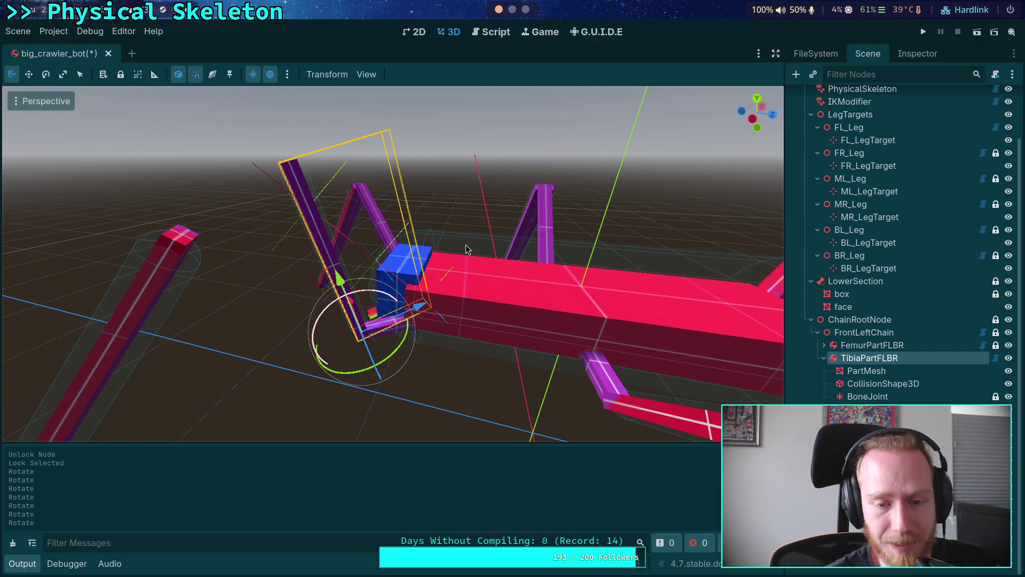
{"action": "mouse_move", "coordinate": [392, 299]}
{"action": "left_mouse_down"}
{"action": "mouse_move", "coordinate": [383, 273]}
{"action": "mouse_move", "coordinate": [428, 287]}
{"action": "mouse_move", "coordinate": [392, 281]}
{"action": "left_mouse_up"}
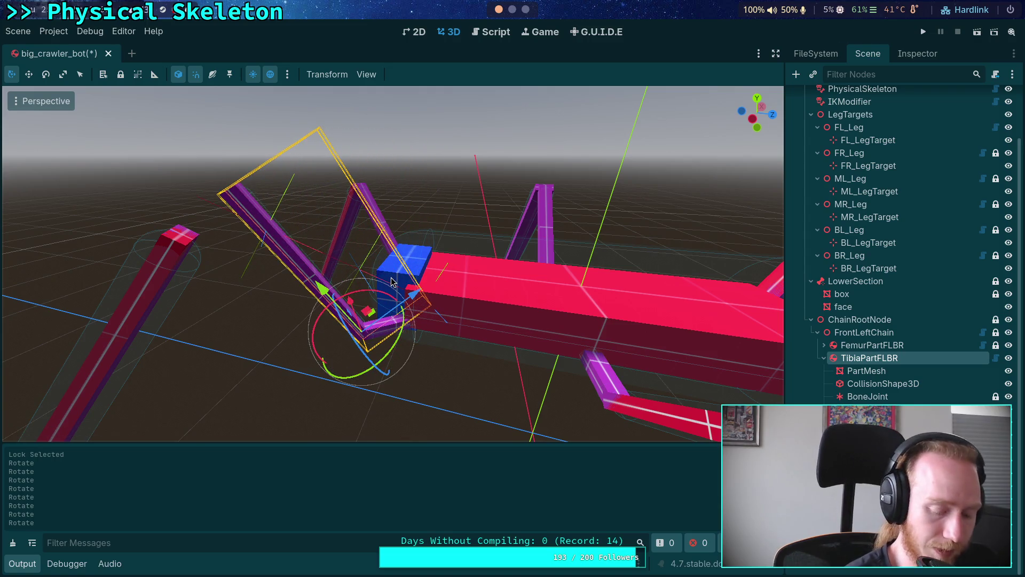
{"action": "key", "text": "ctrl+z"}
{"action": "key", "text": "ctrl+z"}
{"action": "key", "text": "ctrl+z"}
{"action": "key", "text": "ctrl+z"}
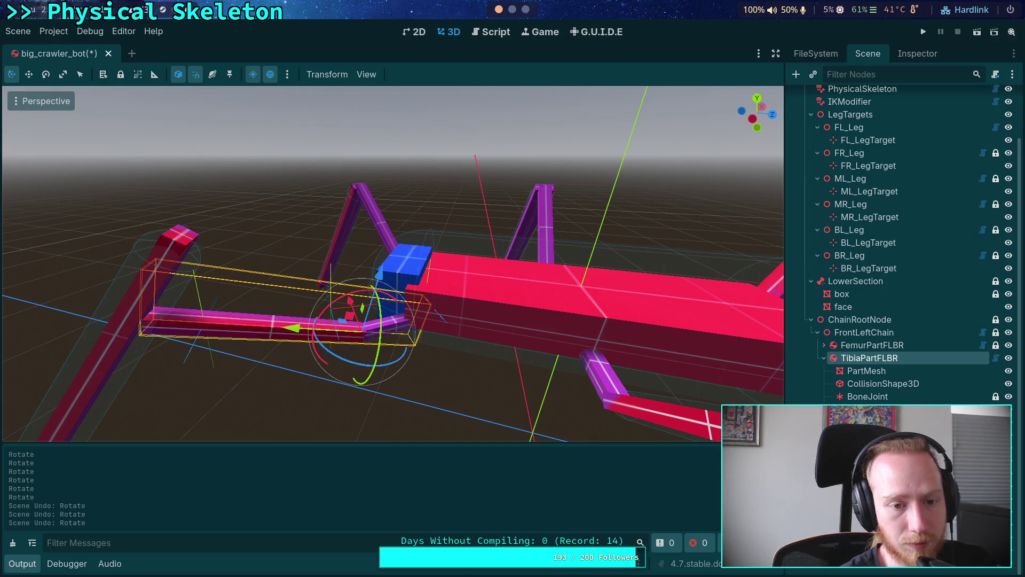
{"action": "left_click", "coordinate": [512, 9]}
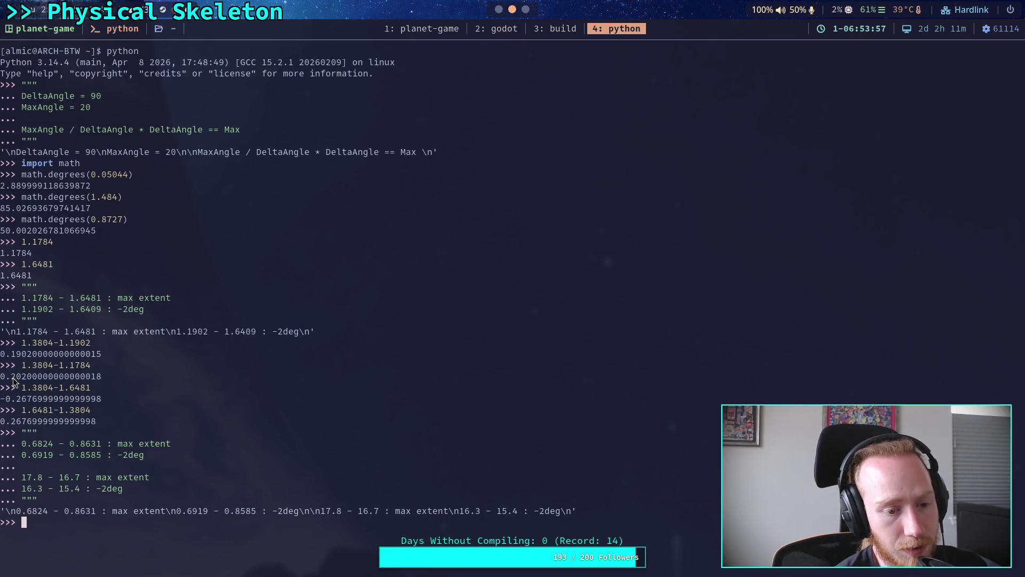
{"action": "left_click_drag", "start_coordinate": [6, 356], "coordinate": [31, 353]}
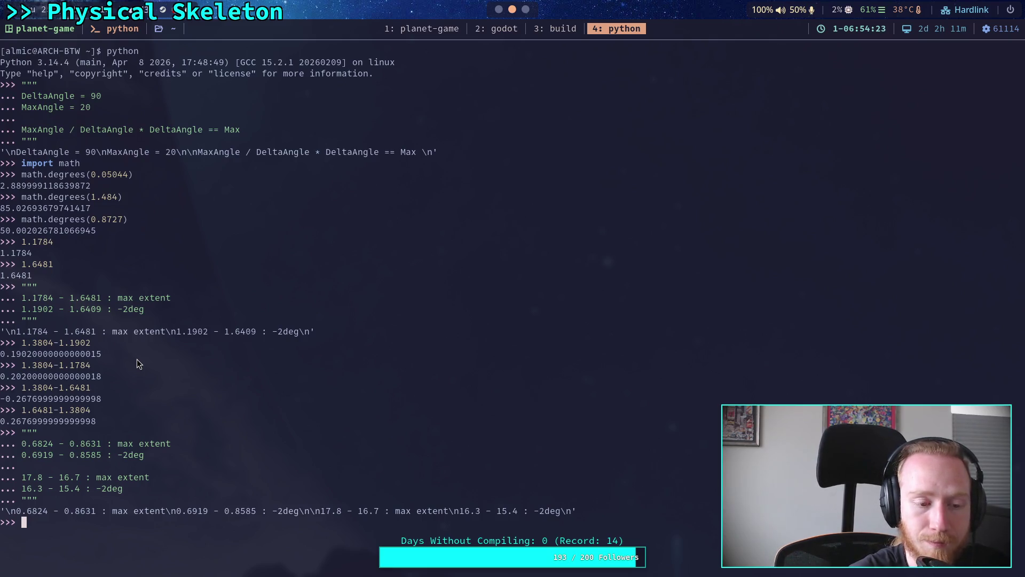
{"action": "left_click_drag", "start_coordinate": [12, 376], "coordinate": [25, 379]}
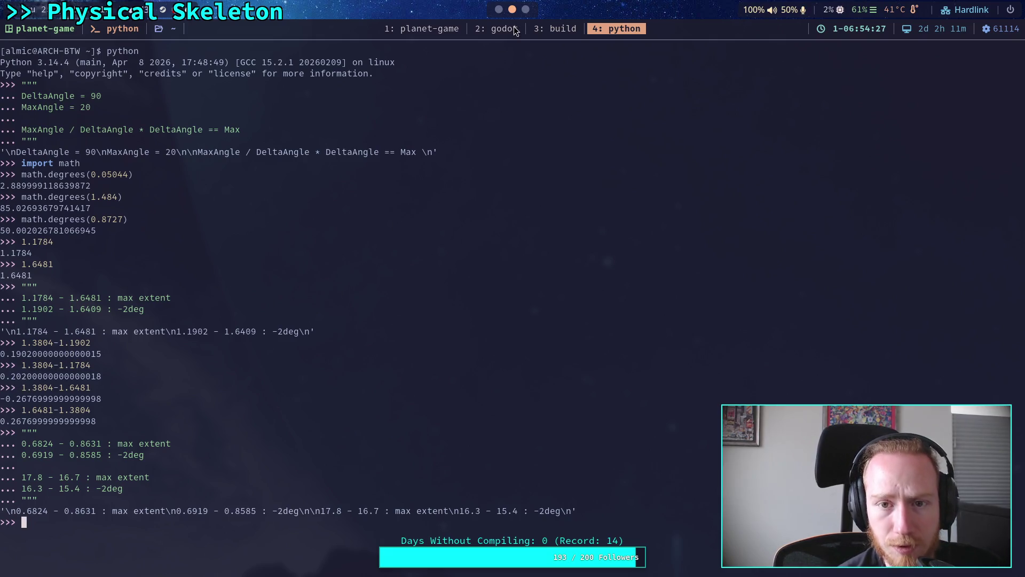
{"action": "left_click", "coordinate": [525, 9]}
{"action": "left_click", "coordinate": [499, 9]}
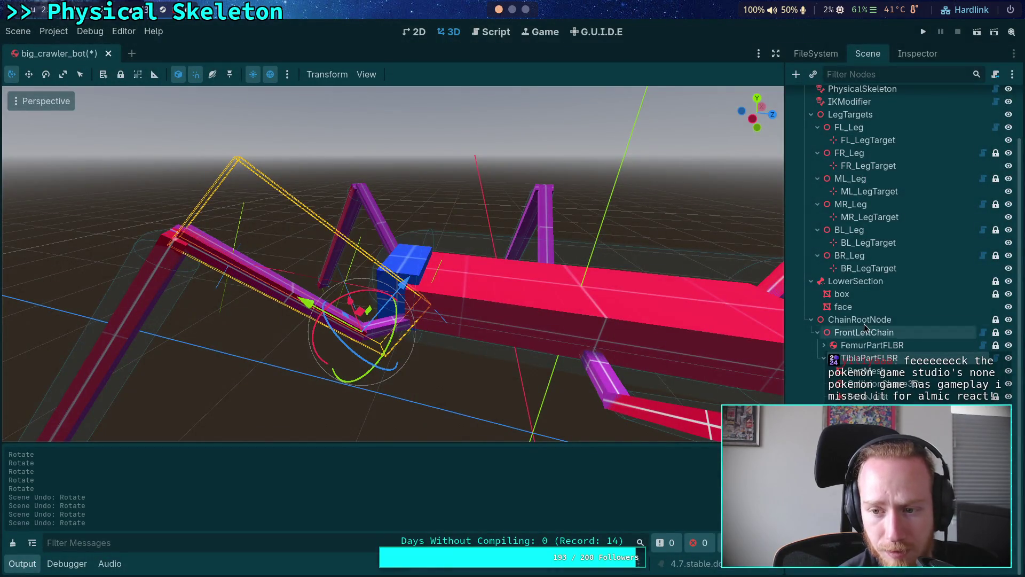
- Inspect FL_Leg's TarsusPart custom joints, then open beam_joint_setting.gd in the script editor
{"action": "left_click", "coordinate": [849, 128]}
{"action": "left_click", "coordinate": [903, 54]}
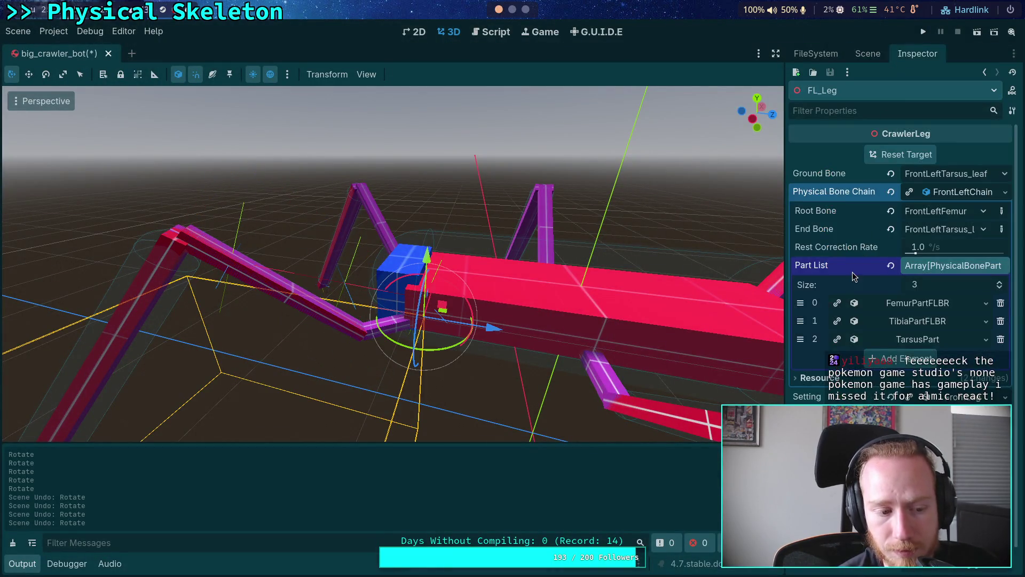
{"action": "left_click", "coordinate": [918, 340]}
{"action": "scroll", "coordinate": [916, 341], "scroll_direction": "down", "scroll_amount": 2}
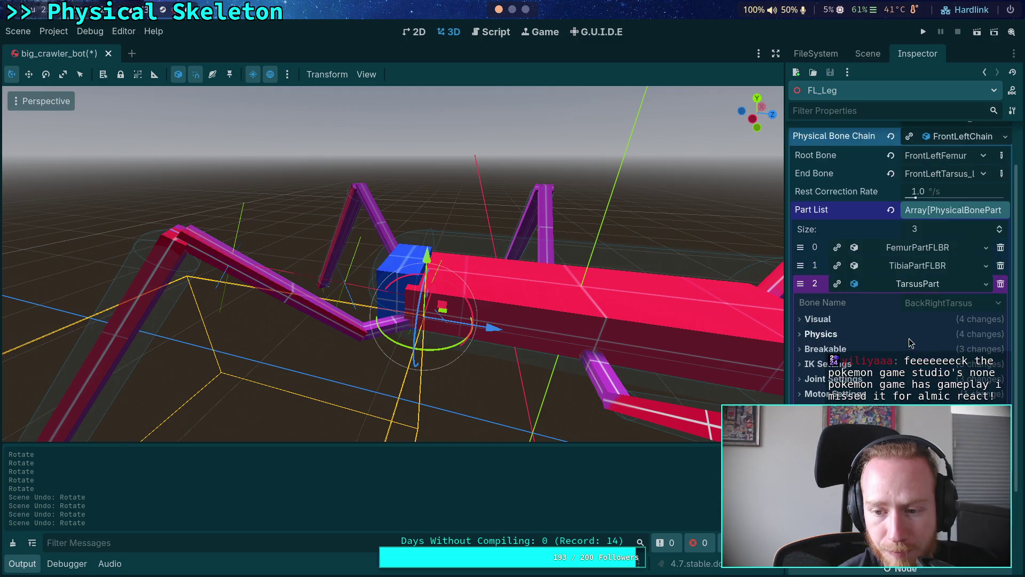
{"action": "scroll", "coordinate": [903, 267], "scroll_direction": "down", "scroll_amount": 5}
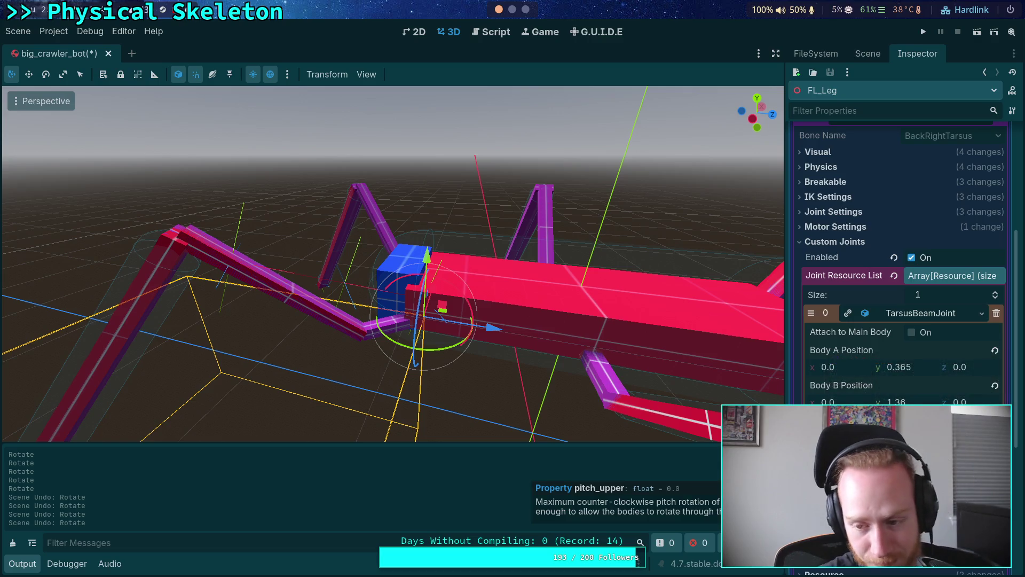
{"action": "left_click", "coordinate": [491, 35]}
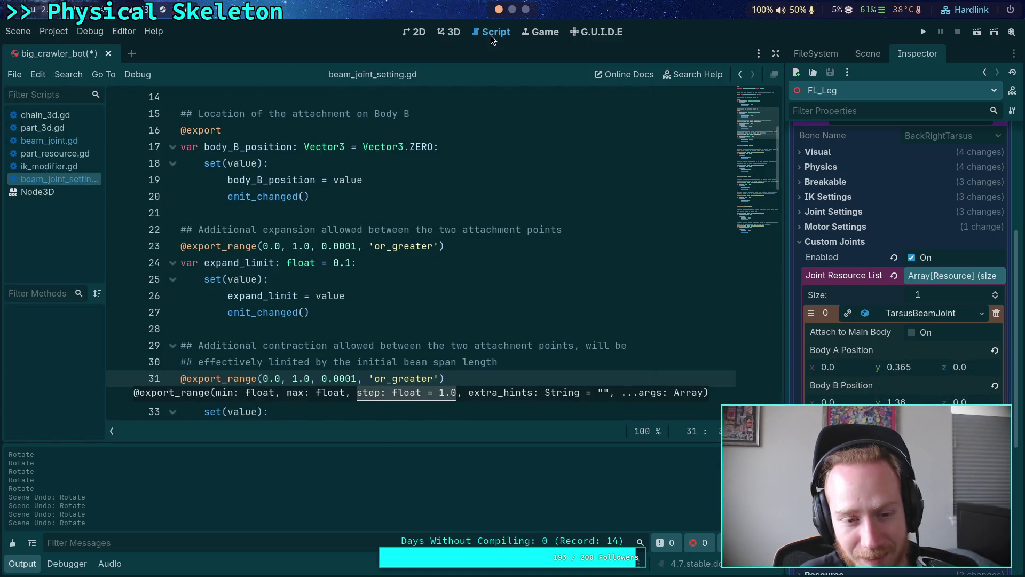
- Review lines 21–36 of beam_joint_setting.gd without editing, then glance at the Python terminal
{"action": "left_click", "coordinate": [489, 312]}
{"action": "scroll", "coordinate": [475, 315], "scroll_direction": "down", "scroll_amount": 1}
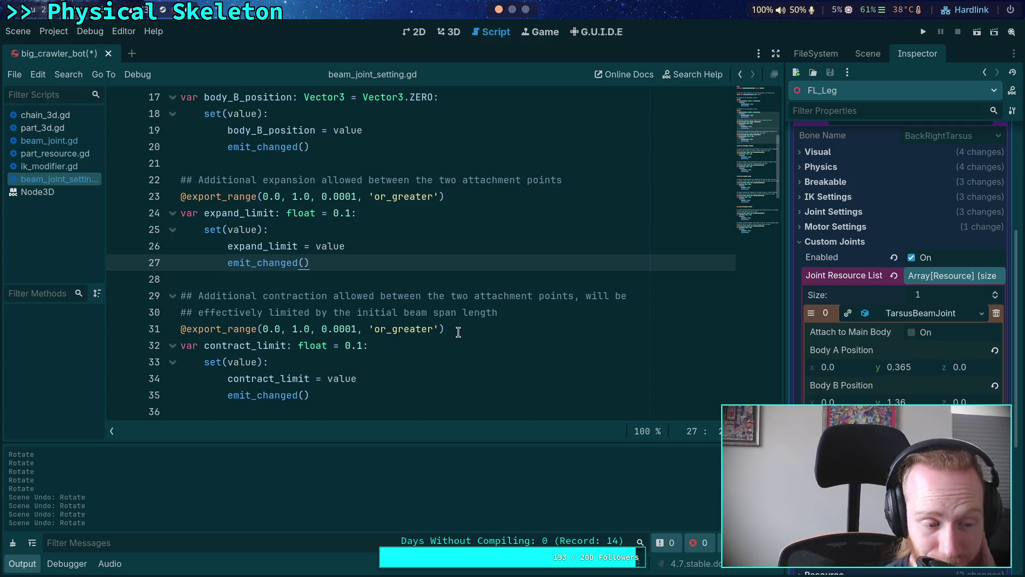
{"action": "key", "text": "Down"}
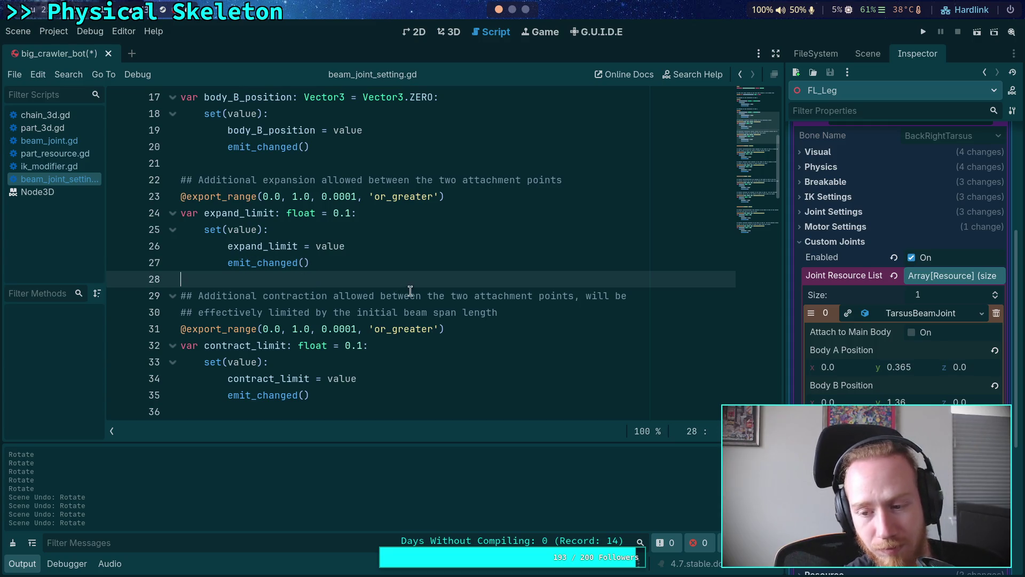
{"action": "scroll", "coordinate": [347, 299], "scroll_direction": "down", "scroll_amount": 2}
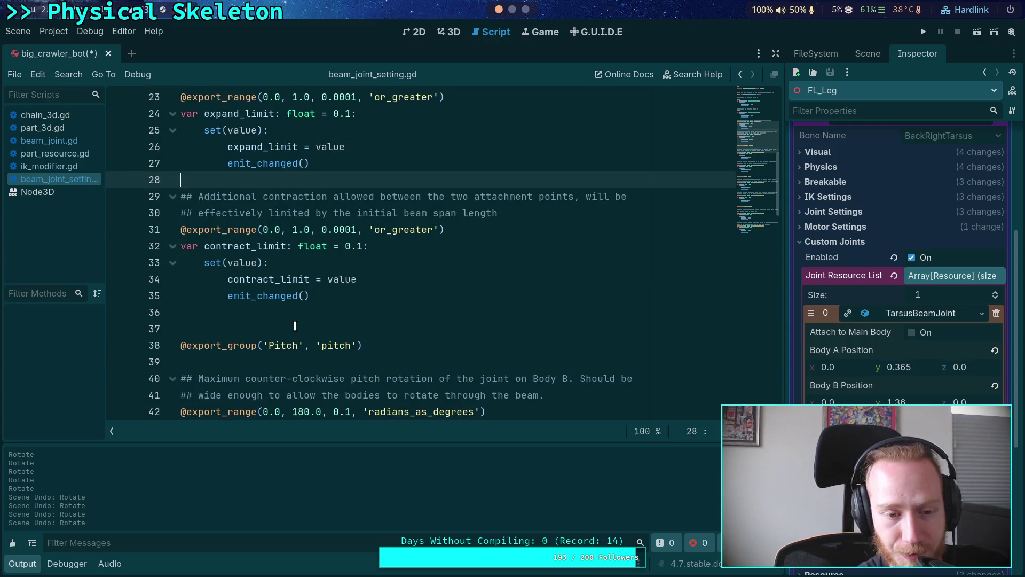
{"action": "left_click", "coordinate": [295, 323]}
{"action": "left_click", "coordinate": [303, 312]}
{"action": "left_click", "coordinate": [285, 176]}
{"action": "scroll", "coordinate": [323, 203], "scroll_direction": "up", "scroll_amount": 2}
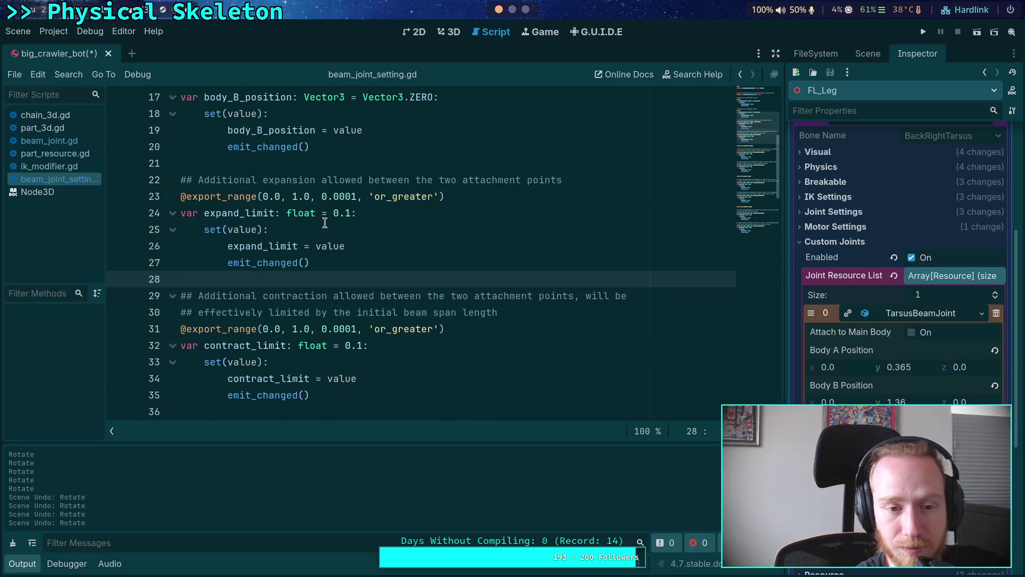
{"action": "left_click", "coordinate": [308, 166]}
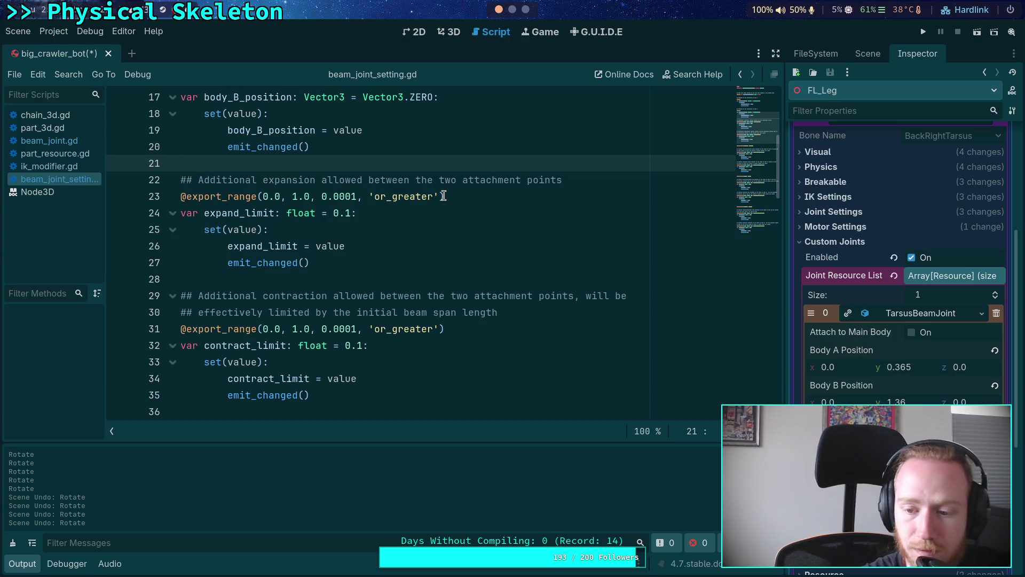
{"action": "left_click", "coordinate": [526, 10]}
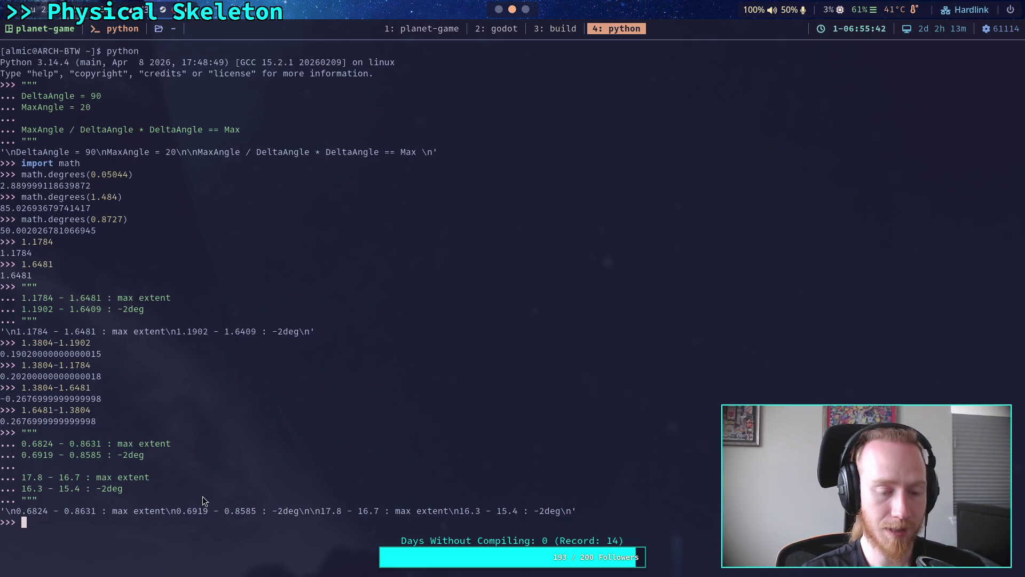
{"action": "left_click", "coordinate": [499, 9]}
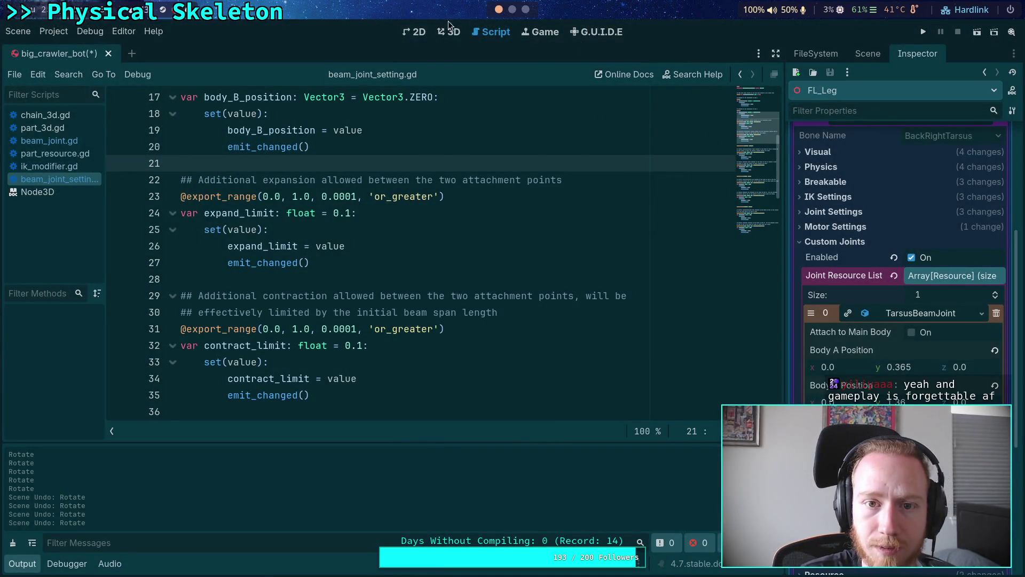
- Select the TibiaBeamFLBR joint in the 3D scene and read its Beam Span of 0.7888
{"action": "left_click", "coordinate": [448, 34]}
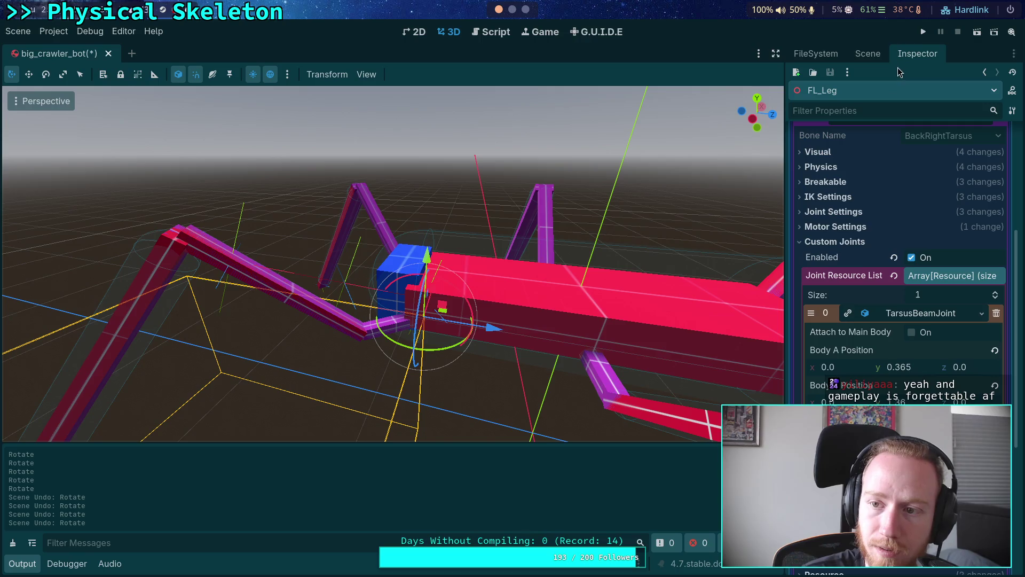
{"action": "left_click", "coordinate": [868, 54]}
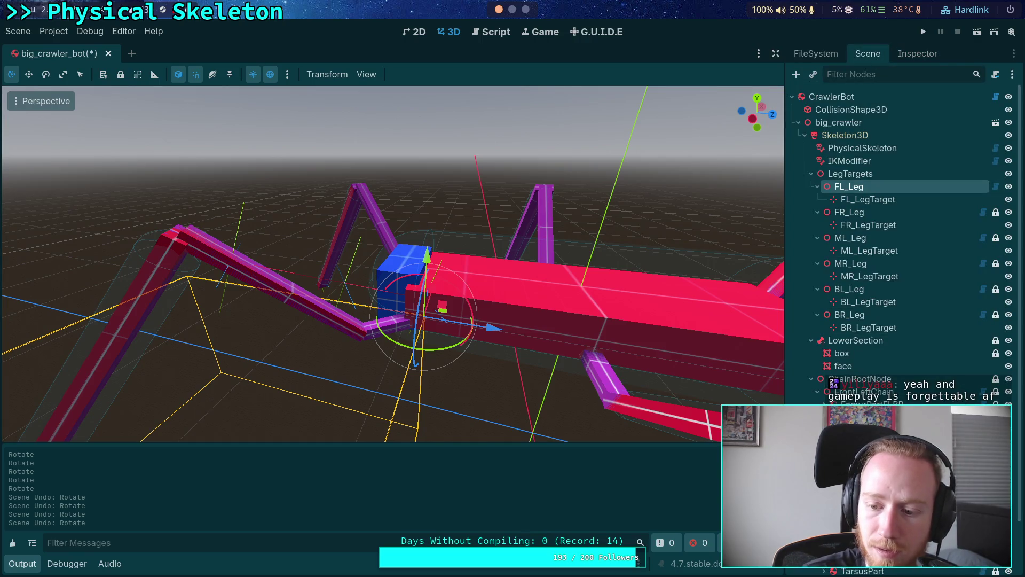
{"action": "left_click", "coordinate": [876, 427]}
{"action": "left_click", "coordinate": [918, 54]}
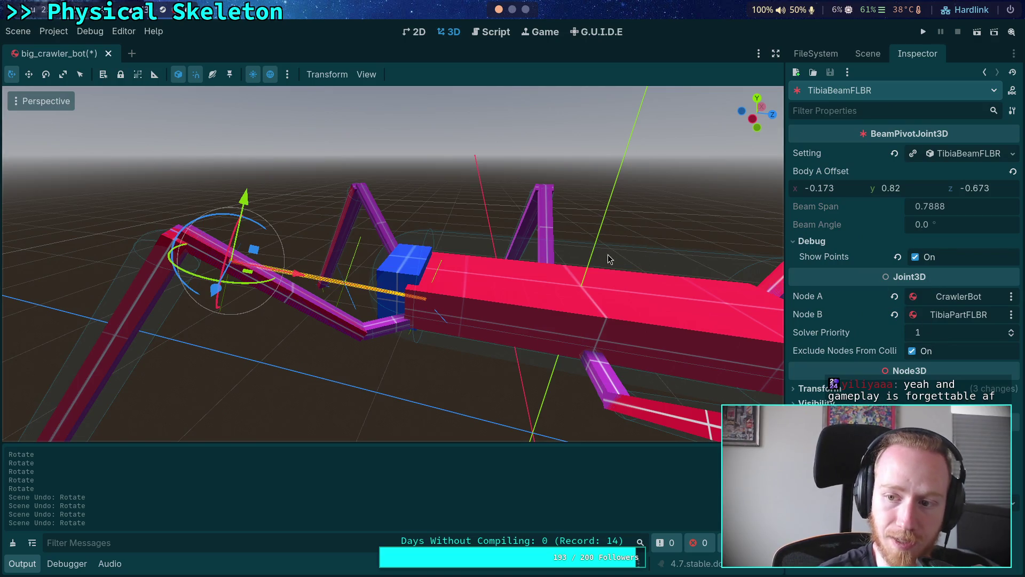
{"action": "key", "text": "super+4"}
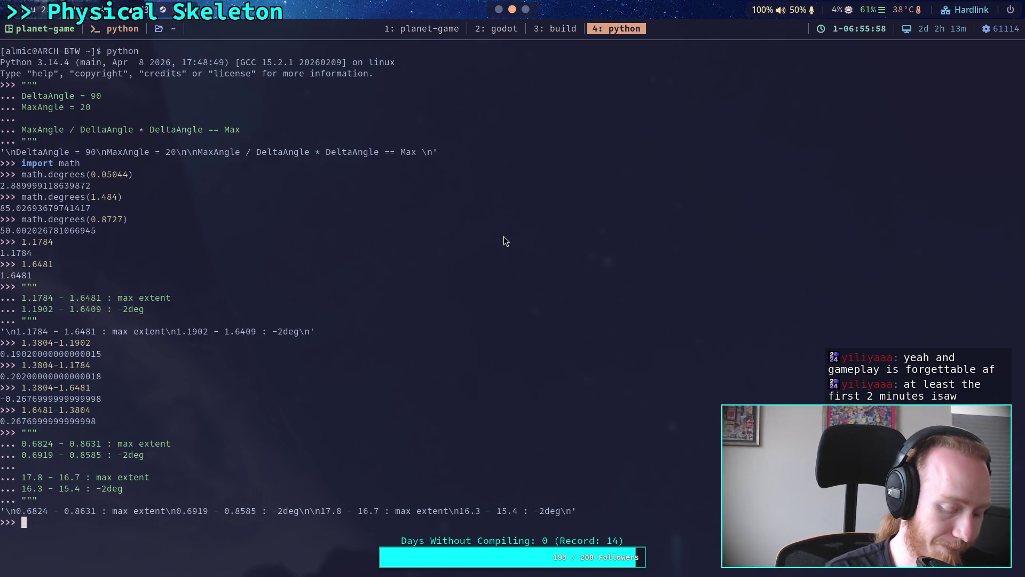
- Compute .7888-.6824 in the Python REPL, getting about 0.1064
{"action": "type", "text": ".7888"}
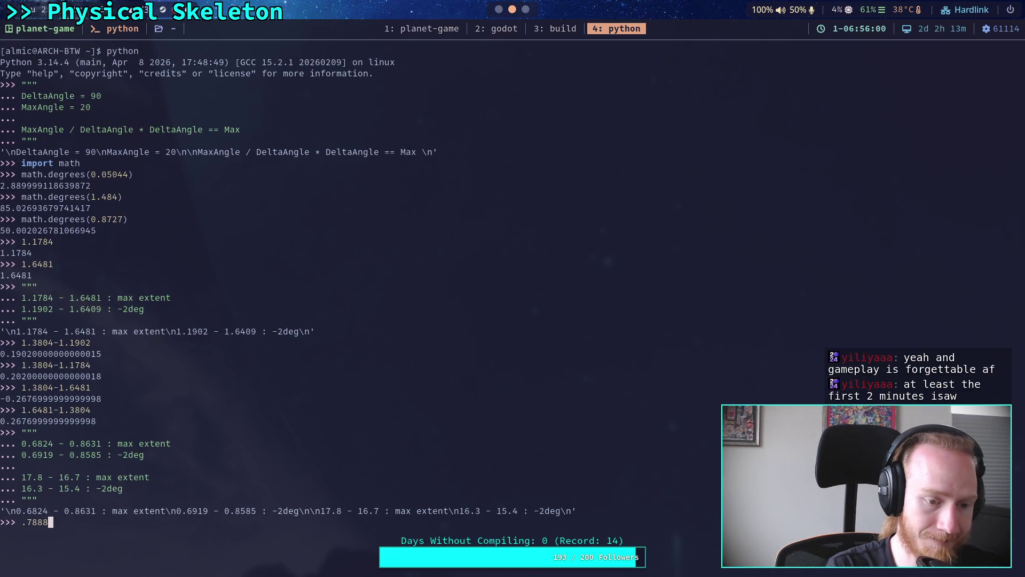
{"action": "type", "text": "-."}
{"action": "type", "text": "6823"}
{"action": "key", "text": "Return"}
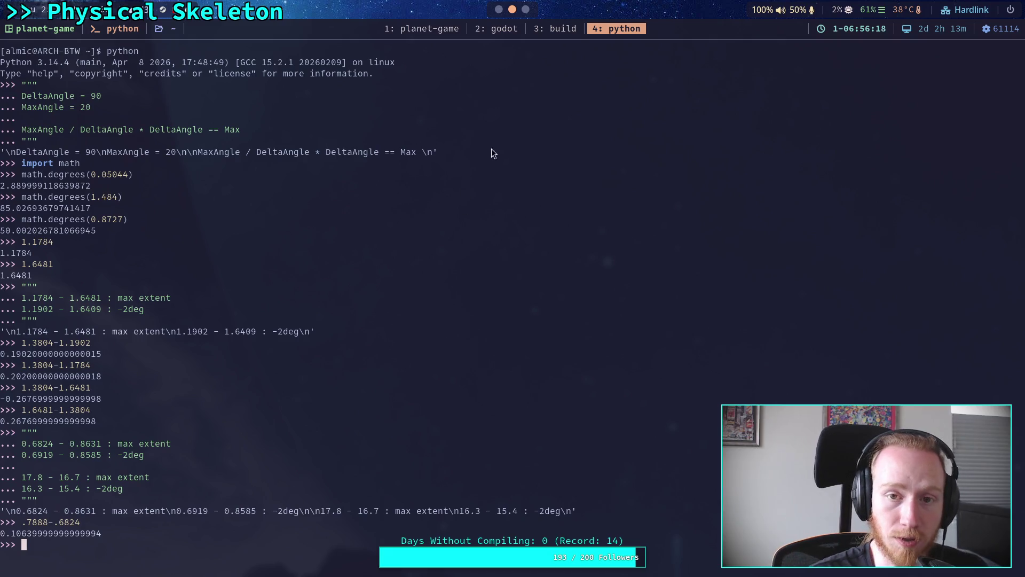
{"action": "left_click", "coordinate": [500, 10]}
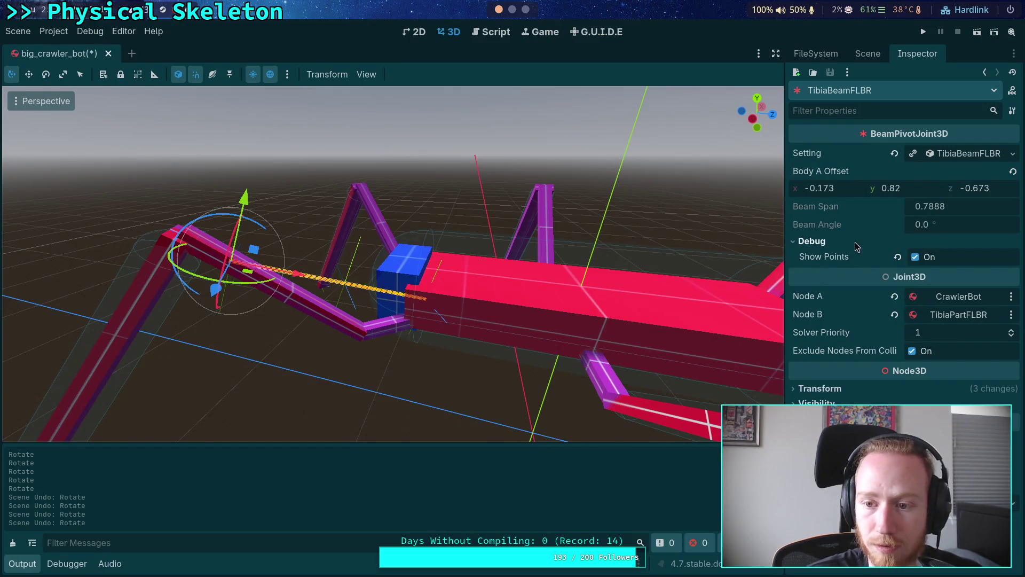
- Set the TibiaBeamFLBR joint setting's Contract Limit to 0.0964
{"action": "left_click", "coordinate": [963, 157]}
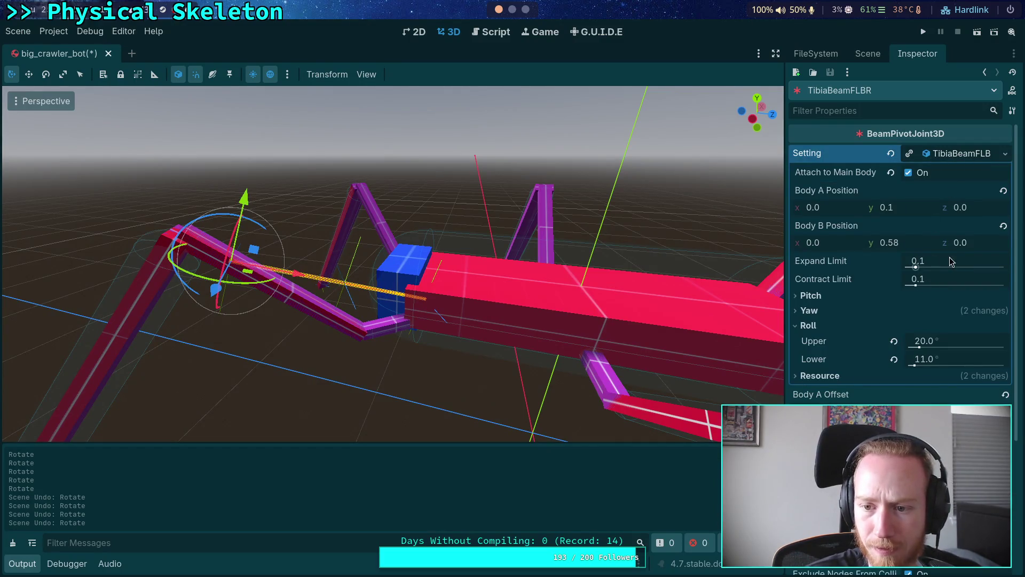
{"action": "left_click", "coordinate": [957, 286]}
{"action": "type", "text": "0.09"}
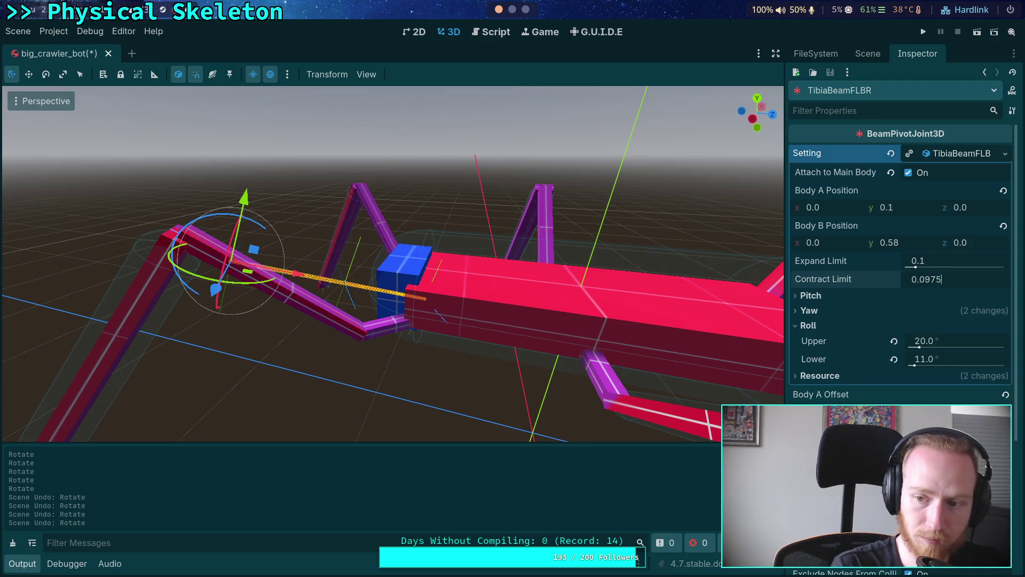
{"action": "type", "text": "64"}
{"action": "key", "text": "Return"}
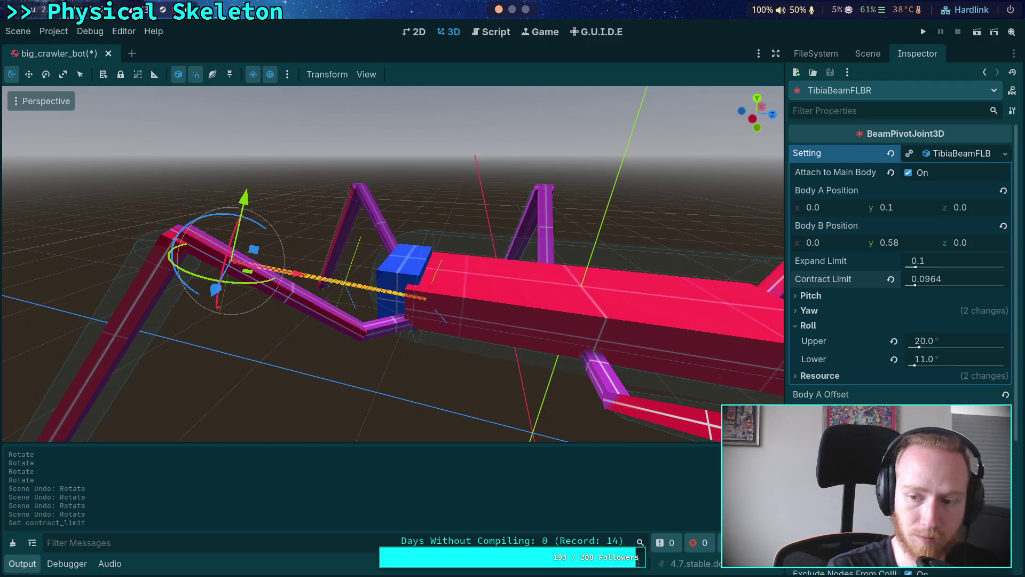
{"action": "left_click", "coordinate": [513, 9]}
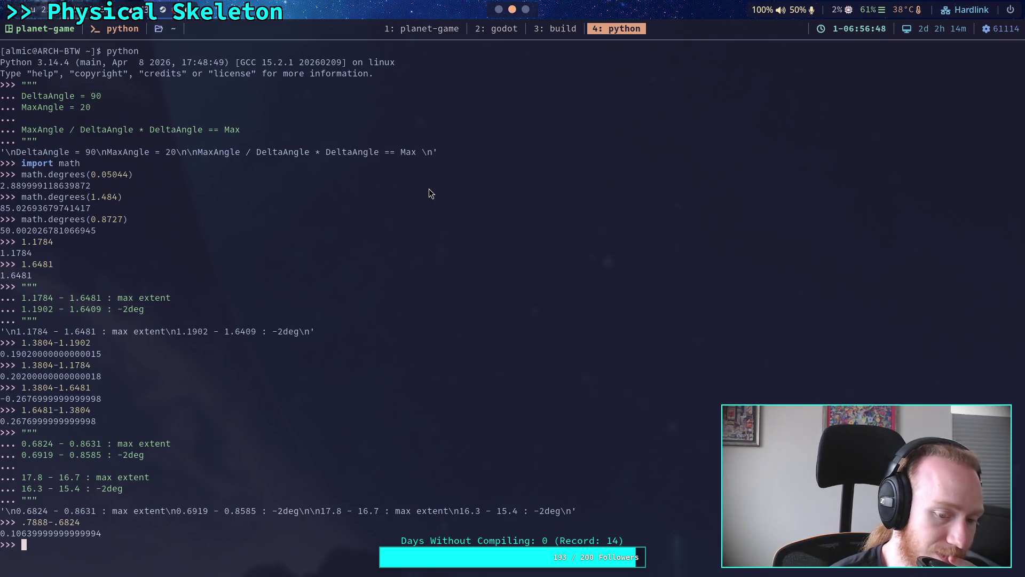
- Edit the previous REPL expression to .8631-.7888 and evaluate it, getting about 0.0743
{"action": "key", "text": "Up"}
{"action": "key", "text": "Left"}
{"action": "key", "text": "Left"}
{"action": "key", "text": "Left"}
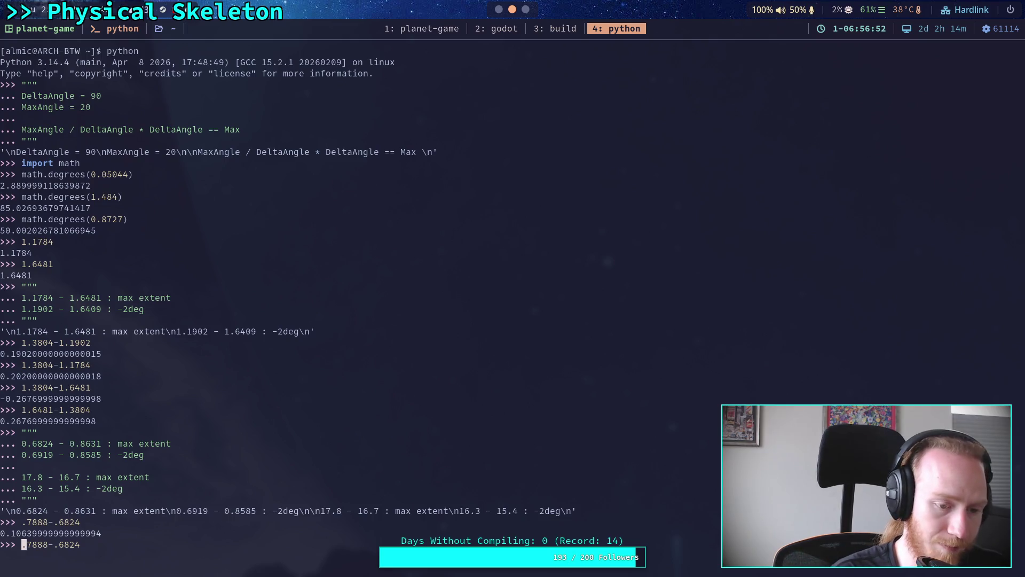
{"action": "type", "text": ".87"}
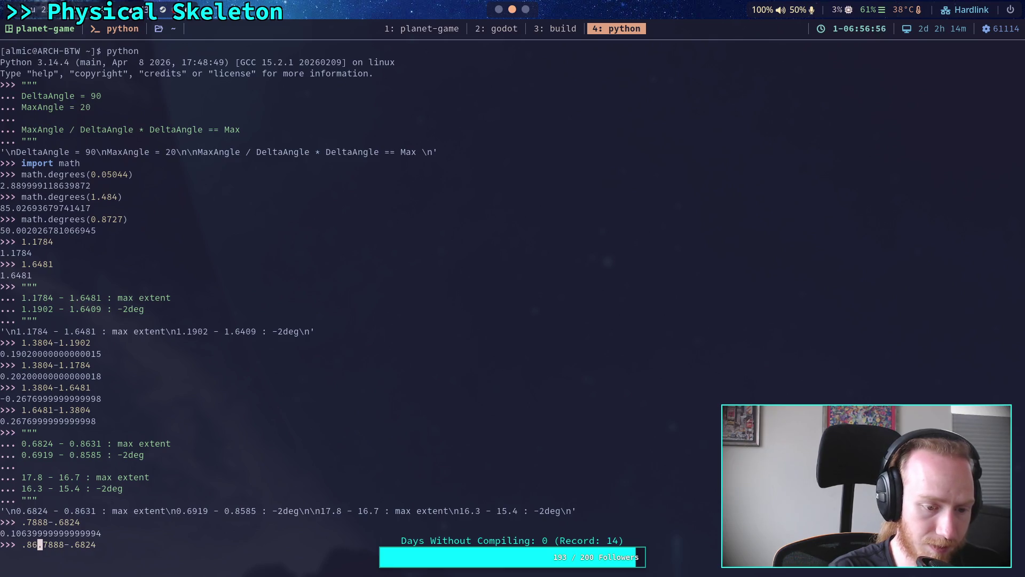
{"action": "type", "text": "31-"}
{"action": "key", "text": "Right"}
{"action": "key", "text": "Right"}
{"action": "key", "text": "Right"}
{"action": "key", "text": "Delete"}
{"action": "key", "text": "Delete"}
{"action": "key", "text": "Delete"}
{"action": "key", "text": "Delete"}
{"action": "key", "text": "Return"}
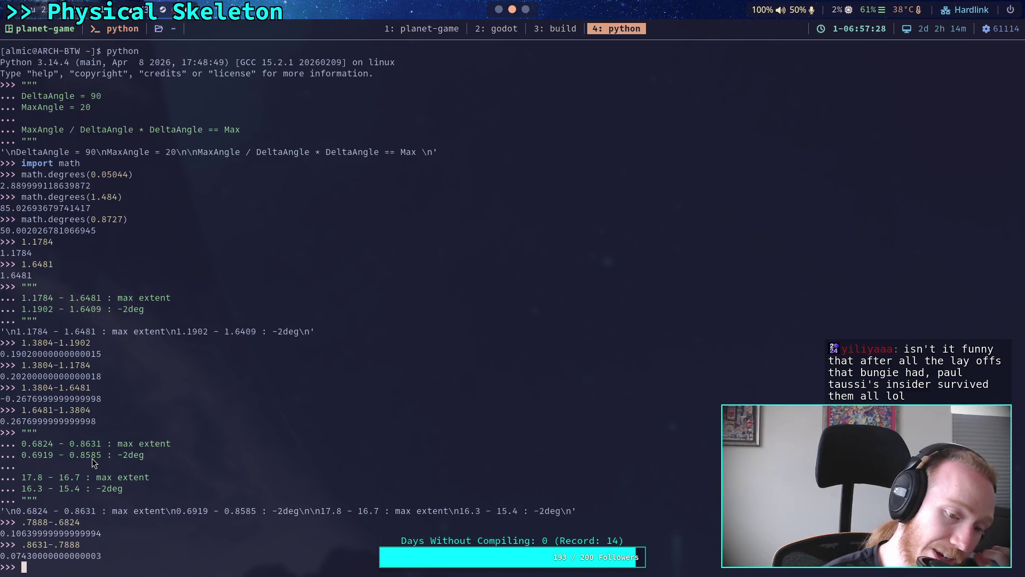
- Start entering 0.0693 as the TibiaBeamFLBR joint's Expand Limit in Godot
{"action": "left_click", "coordinate": [499, 10]}
{"action": "left_click", "coordinate": [966, 262]}
{"action": "type", "text": "0"}
{"action": "key", "text": "Return"}
- Commit the Expand Limit of 0.0693, check the scene tree, and return to the terminal
{"action": "type", "text": "693"}
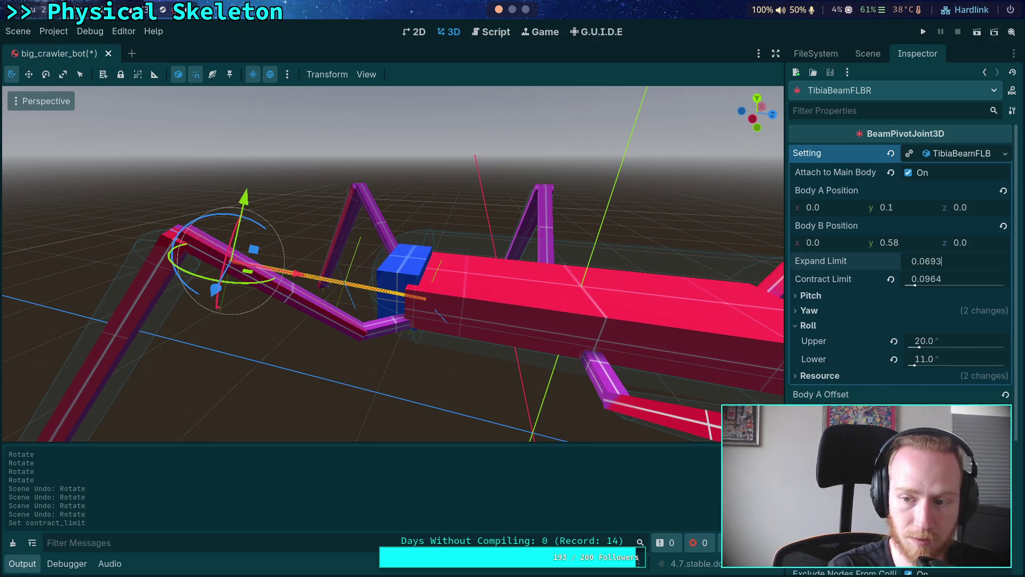
{"action": "key", "text": "Return"}
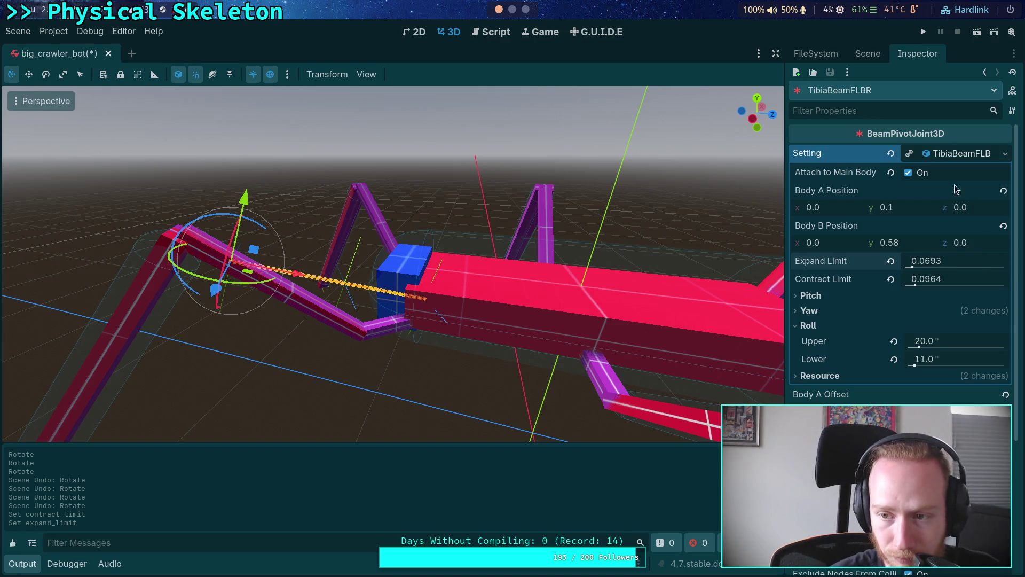
{"action": "left_click", "coordinate": [872, 55]}
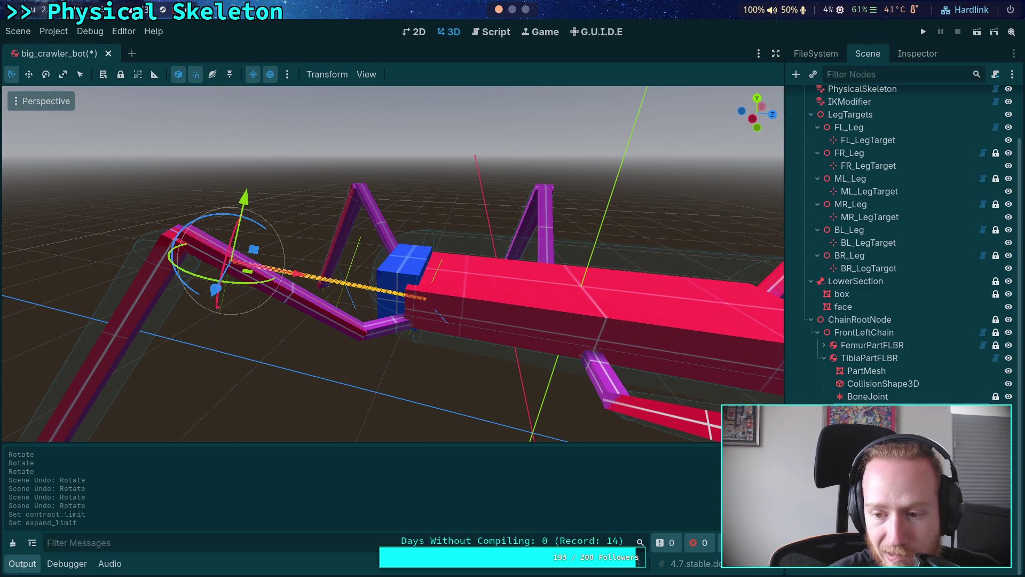
{"action": "left_click", "coordinate": [917, 54]}
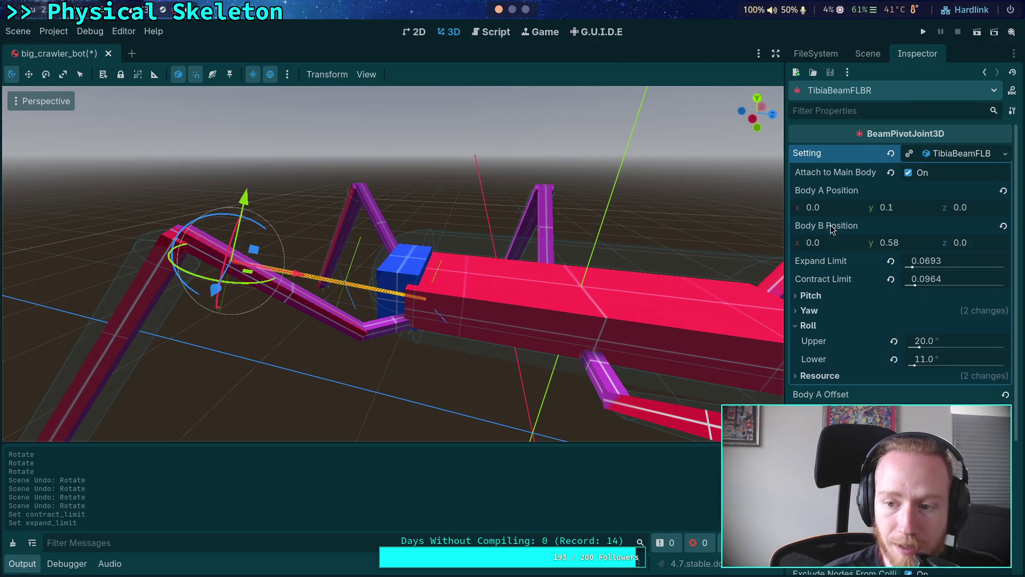
{"action": "left_click", "coordinate": [514, 16]}
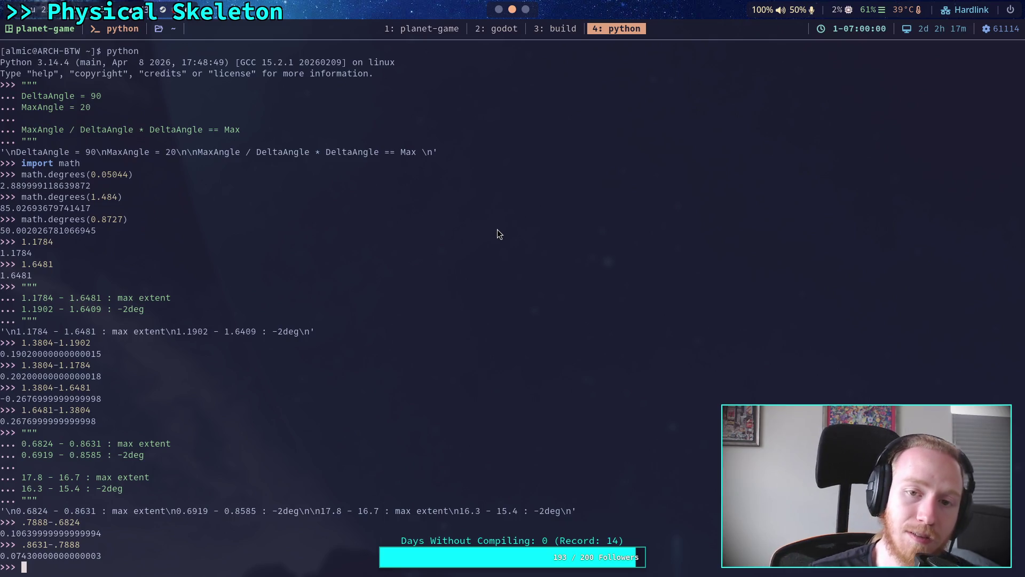
- Flip briefly to the Godot editor and back to the Python terminal
{"action": "left_click", "coordinate": [499, 9]}
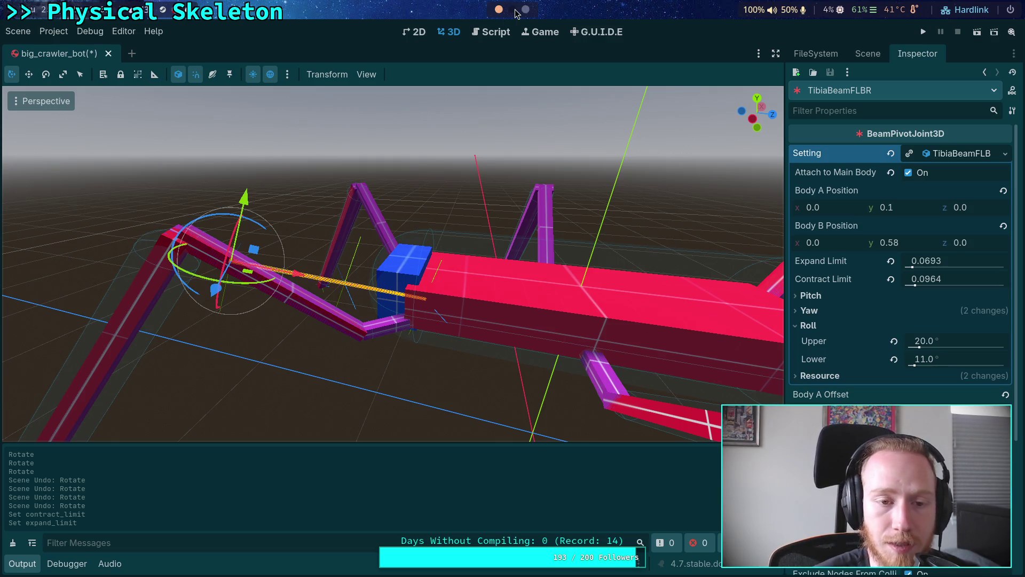
{"action": "left_click", "coordinate": [512, 9]}
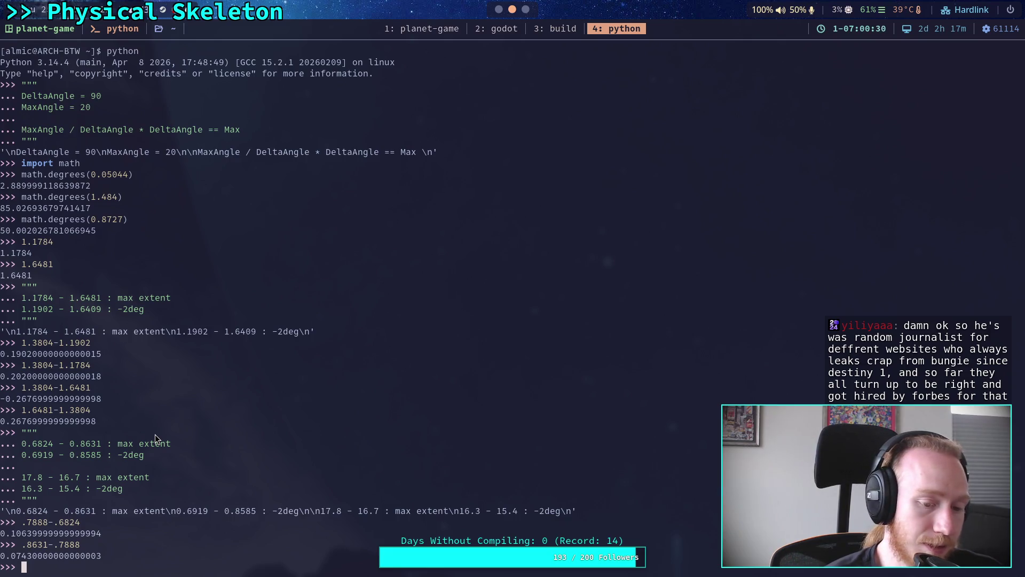
{"action": "left_click", "coordinate": [497, 10]}
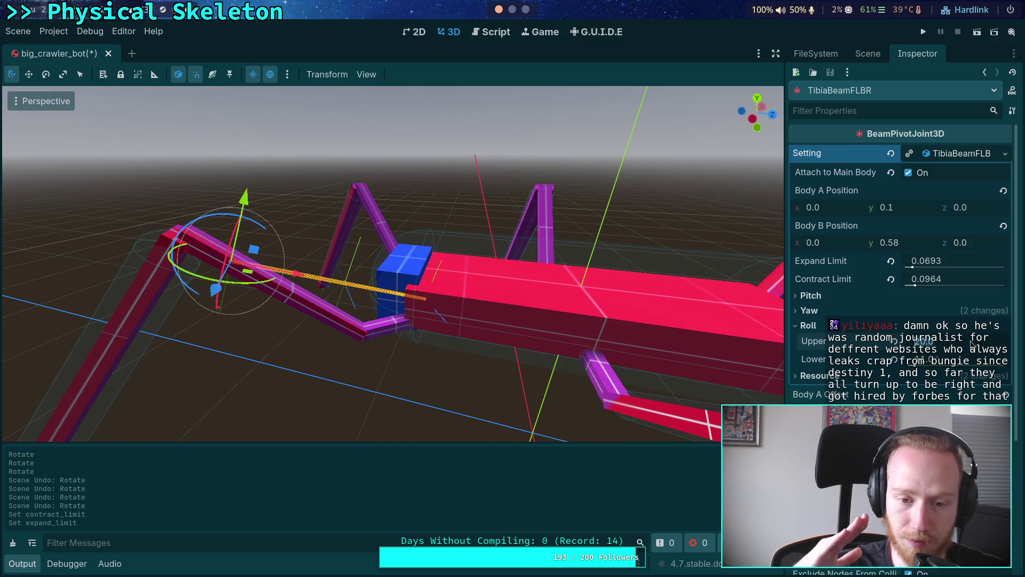
- Set the joint's Roll limits to Upper 15.5° and Lower 16.5°
{"action": "type", "text": "15.5"}
{"action": "key", "text": "Return"}
{"action": "left_click", "coordinate": [991, 363]}
{"action": "type", "text": "16.5"}
{"action": "key", "text": "Return"}
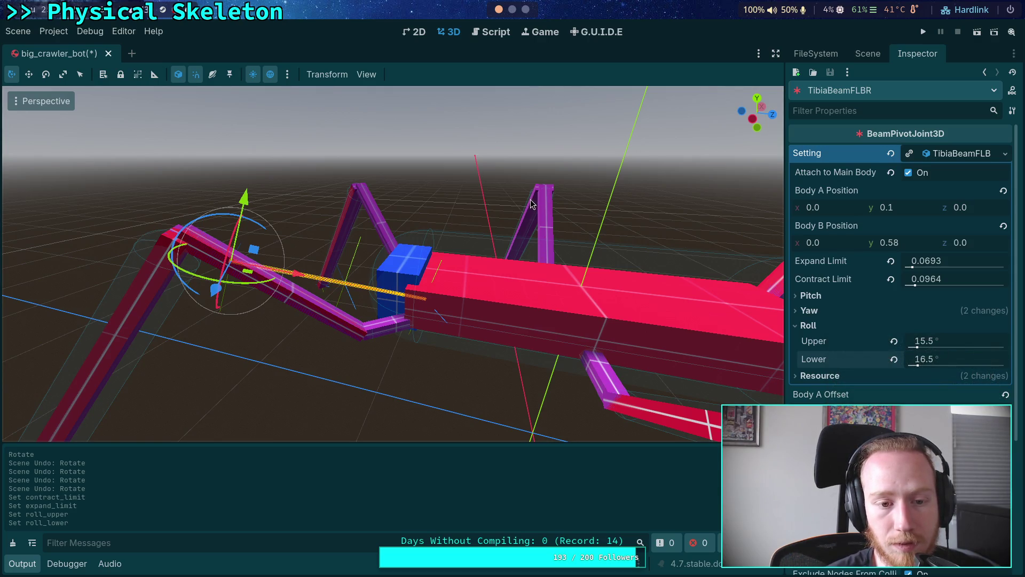
{"action": "key", "text": "super+4"}
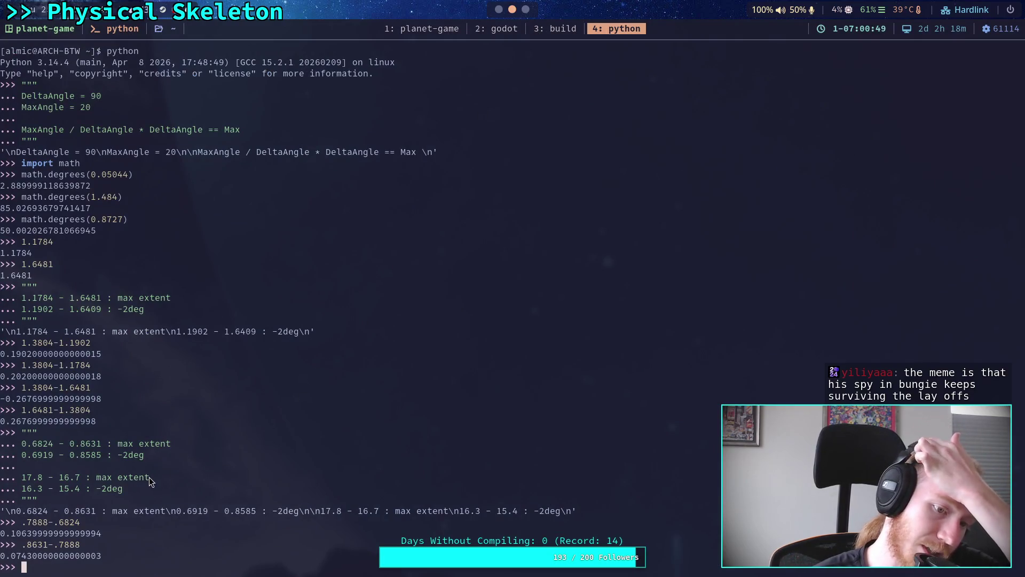
- Return from the Python terminal to the Godot editor
{"action": "left_click", "coordinate": [499, 10]}
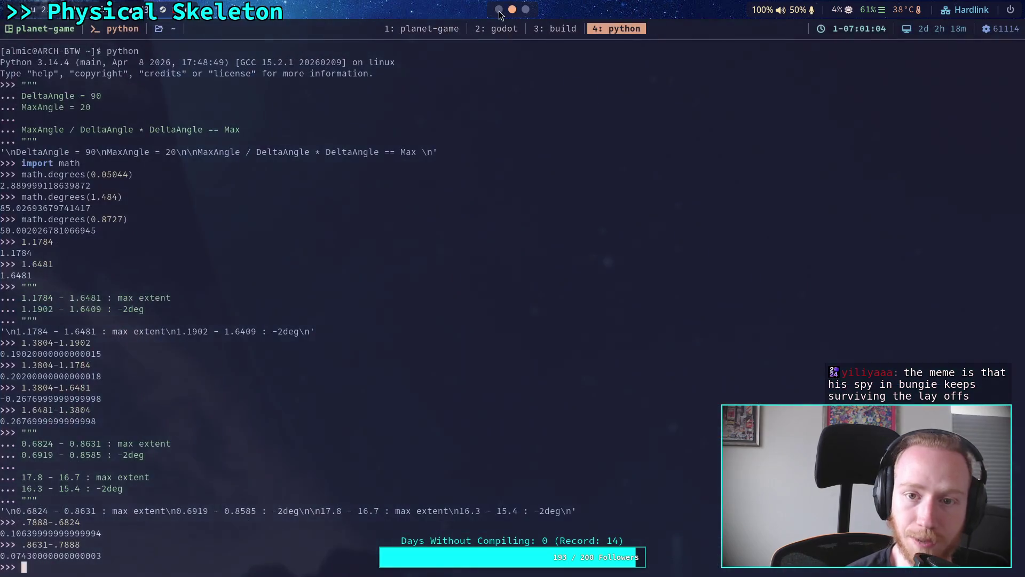
- Save the big_crawler_bot scene with Ctrl+S and widen the properties panel
{"action": "left_click", "coordinate": [512, 9]}
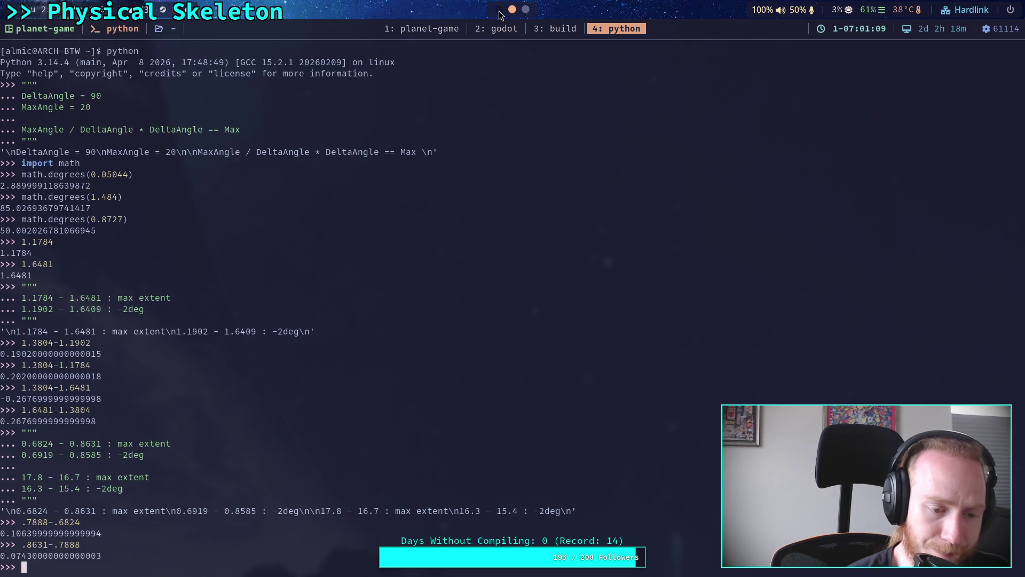
{"action": "left_click", "coordinate": [499, 10]}
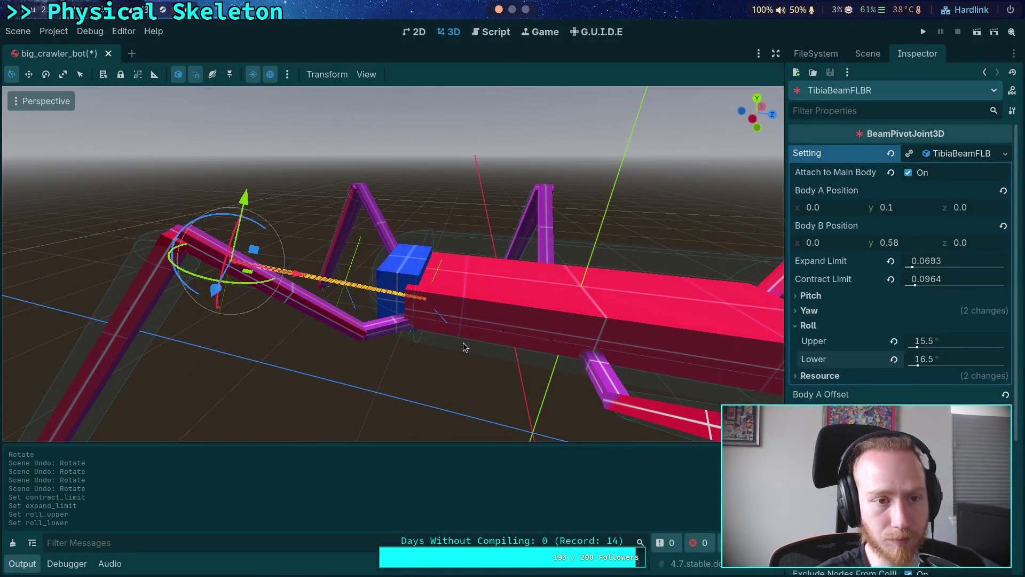
{"action": "key", "text": "ctrl+s"}
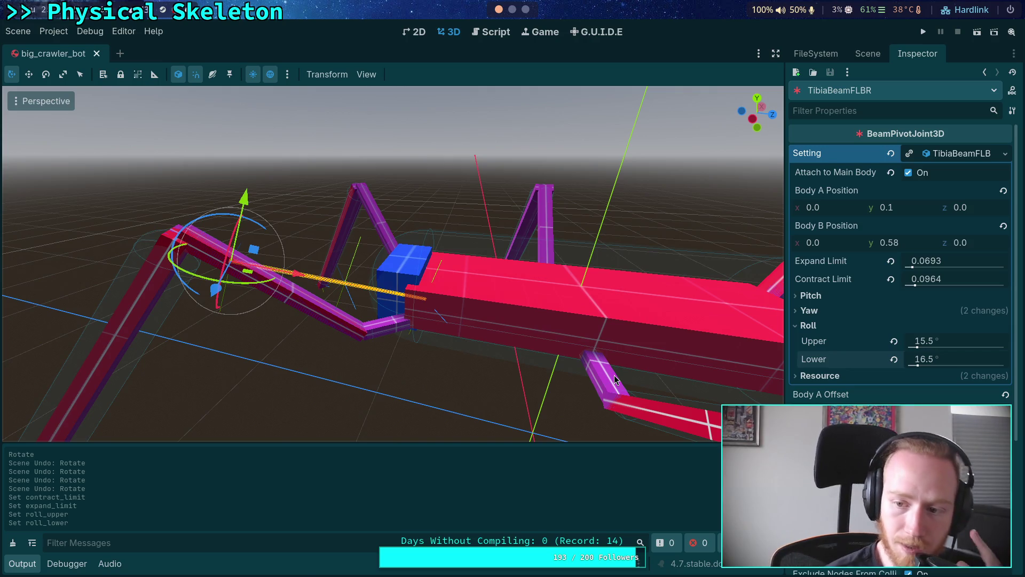
{"action": "left_click_drag", "start_coordinate": [784, 203], "coordinate": [697, 198]}
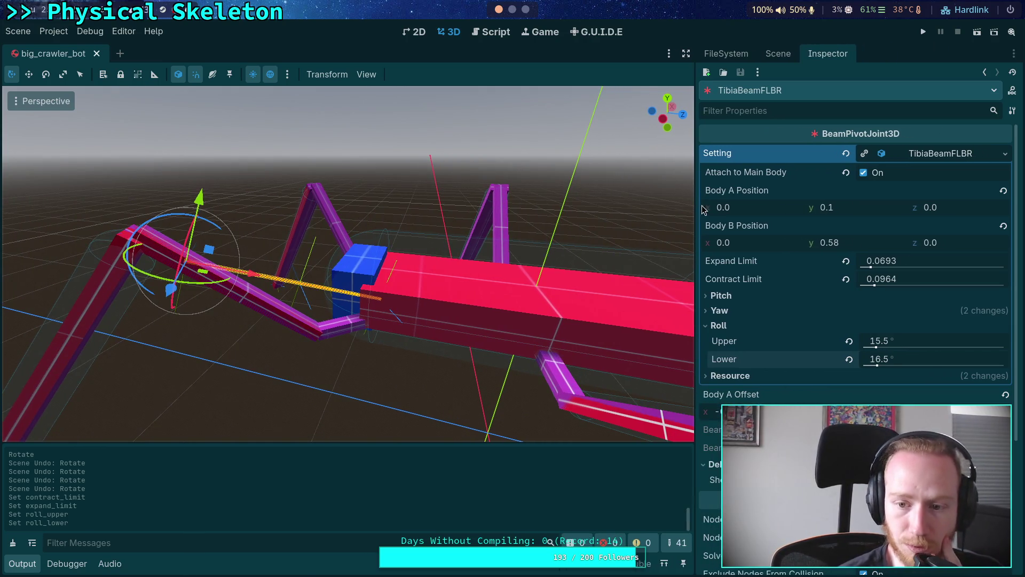
- Dock the Inspector on the left side, widen it, and select TibiaPartFLBR
{"action": "left_click", "coordinate": [779, 52]}
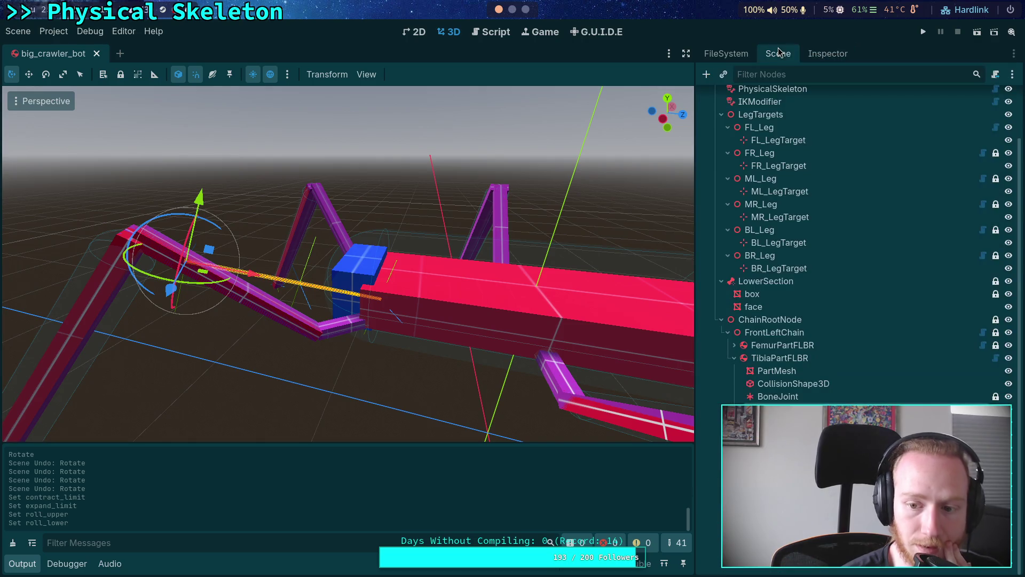
{"action": "left_click", "coordinate": [828, 54]}
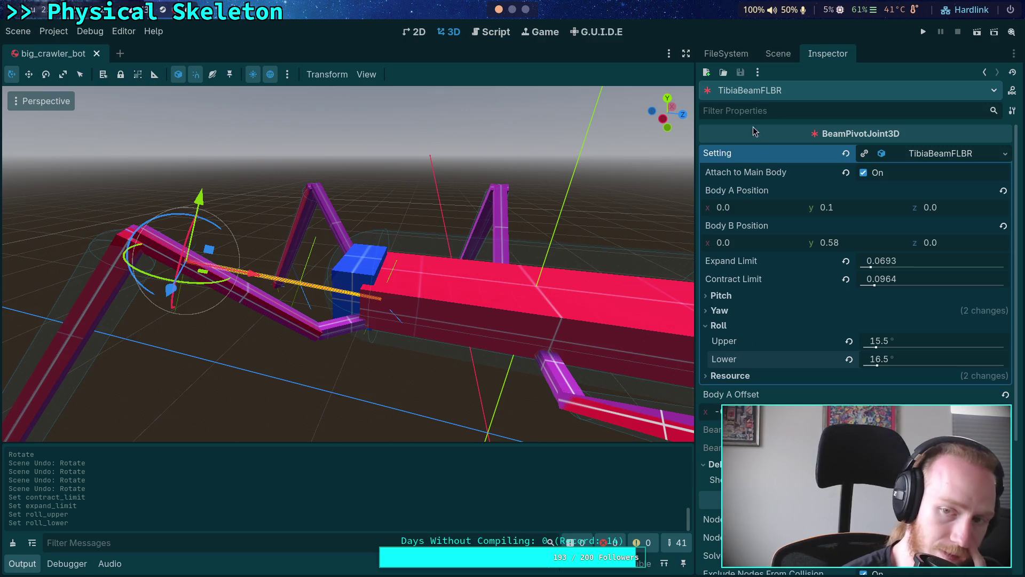
{"action": "left_click", "coordinate": [1014, 54]}
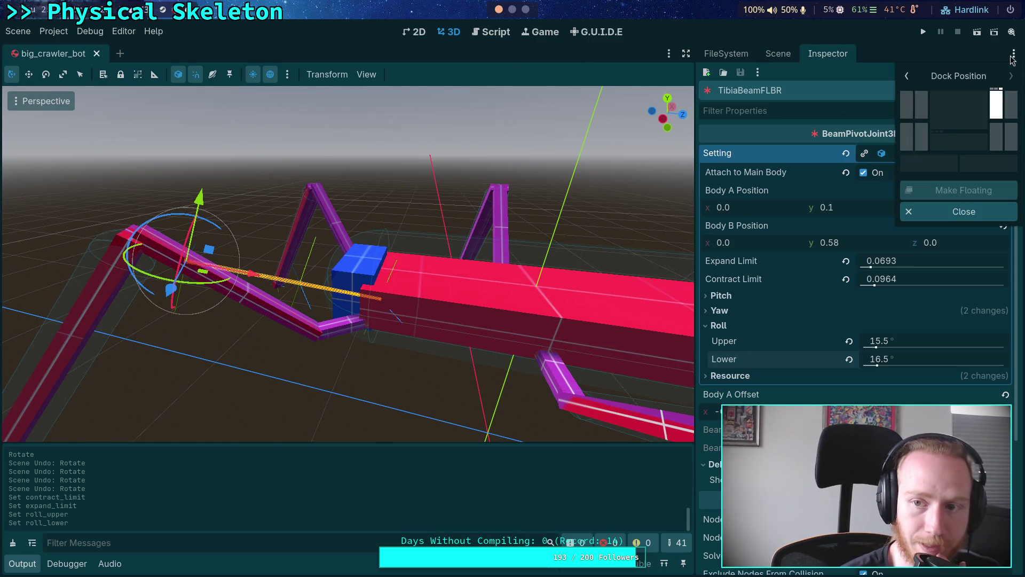
{"action": "left_click", "coordinate": [906, 103]}
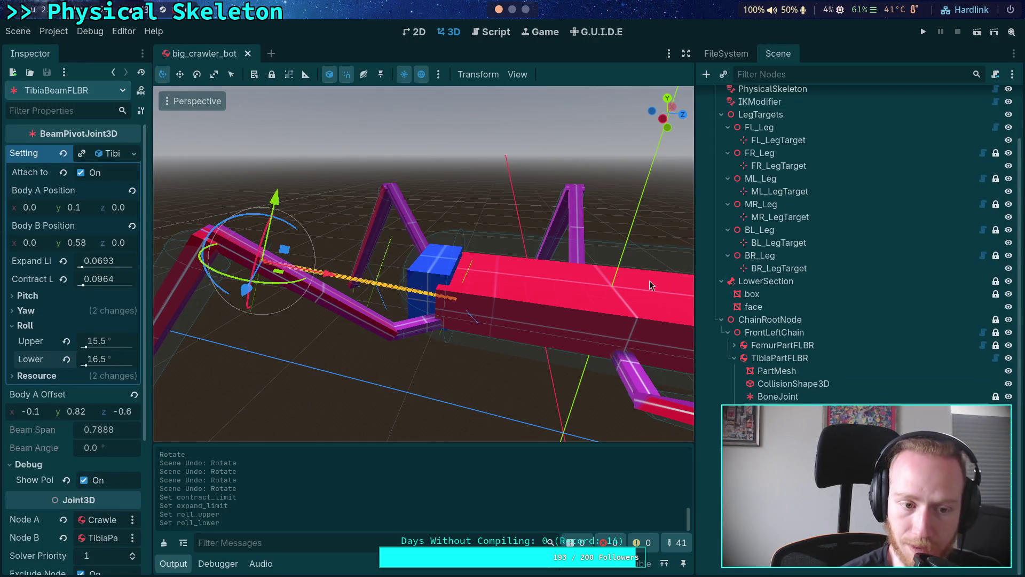
{"action": "left_click_drag", "start_coordinate": [150, 263], "coordinate": [219, 258]}
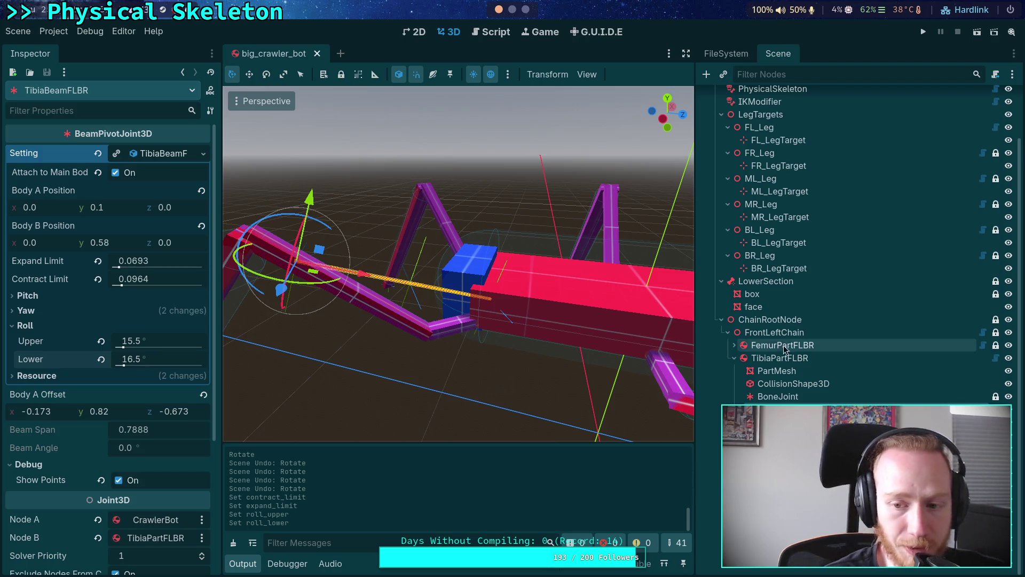
{"action": "left_click", "coordinate": [795, 358]}
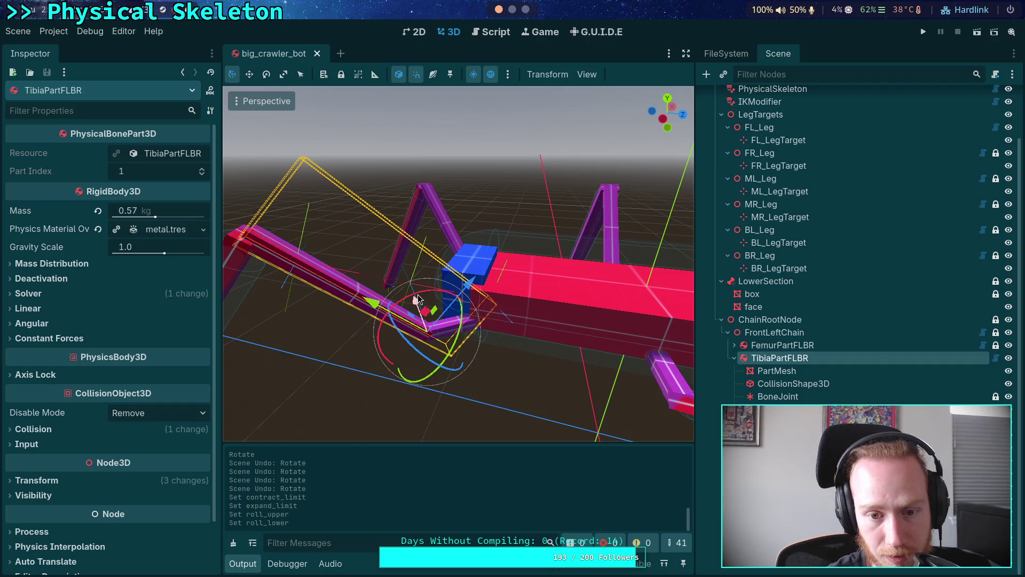
- Trial-rotate TibiaPartFLBR about 14 degrees, undo it, and expand its resource settings
{"action": "mouse_move", "coordinate": [428, 293]}
{"action": "left_mouse_down"}
{"action": "mouse_move", "coordinate": [465, 277]}
{"action": "mouse_move", "coordinate": [427, 276]}
{"action": "left_mouse_up"}
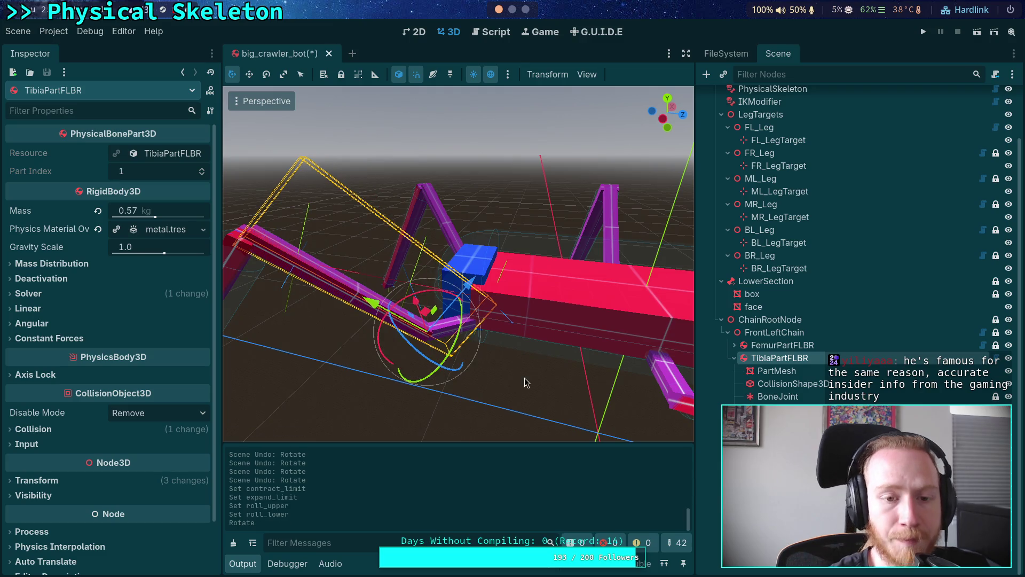
{"action": "key", "text": "ctrl+z"}
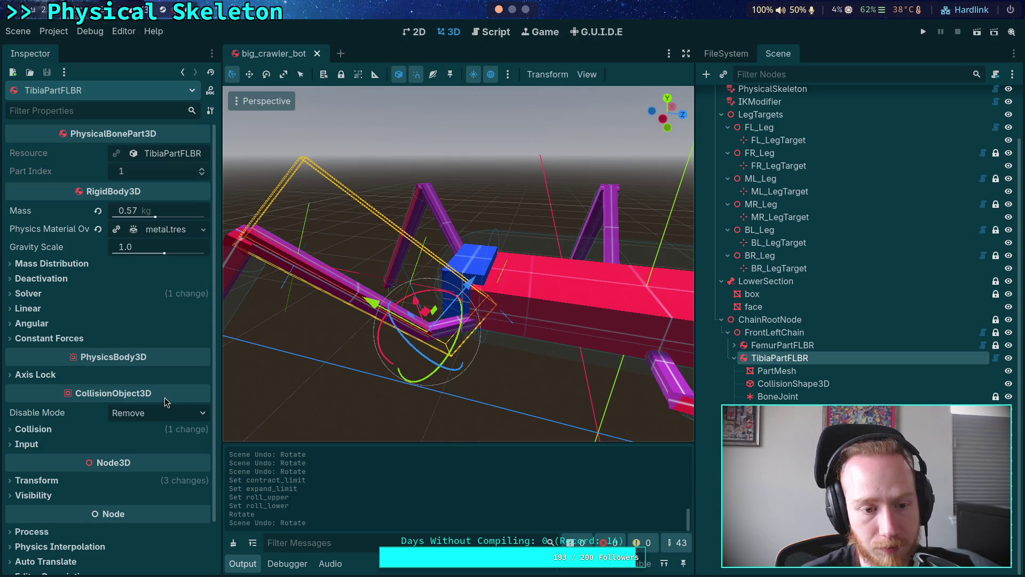
{"action": "mouse_move", "coordinate": [164, 401]}
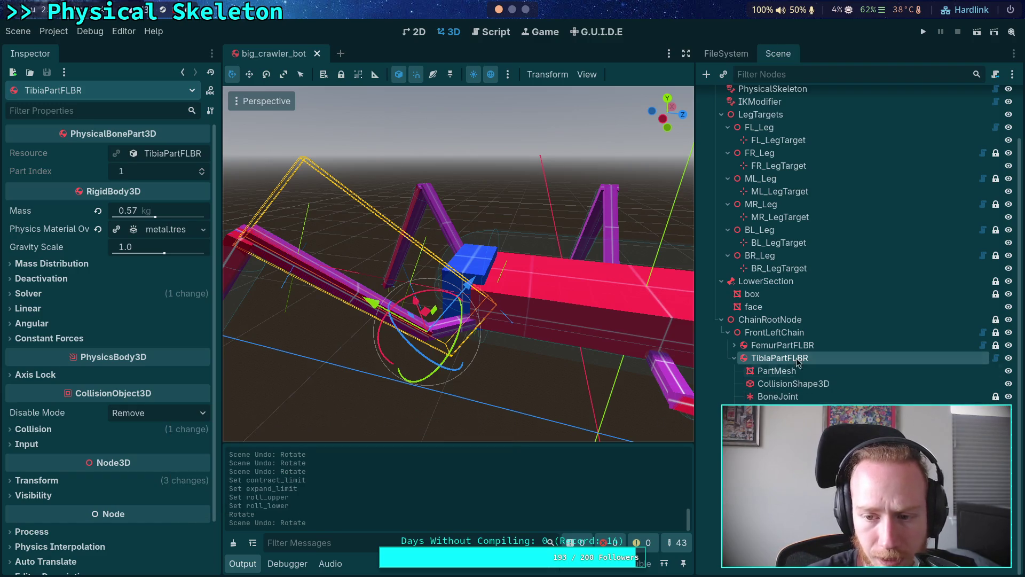
{"action": "scroll", "coordinate": [803, 289], "scroll_direction": "up", "scroll_amount": 2}
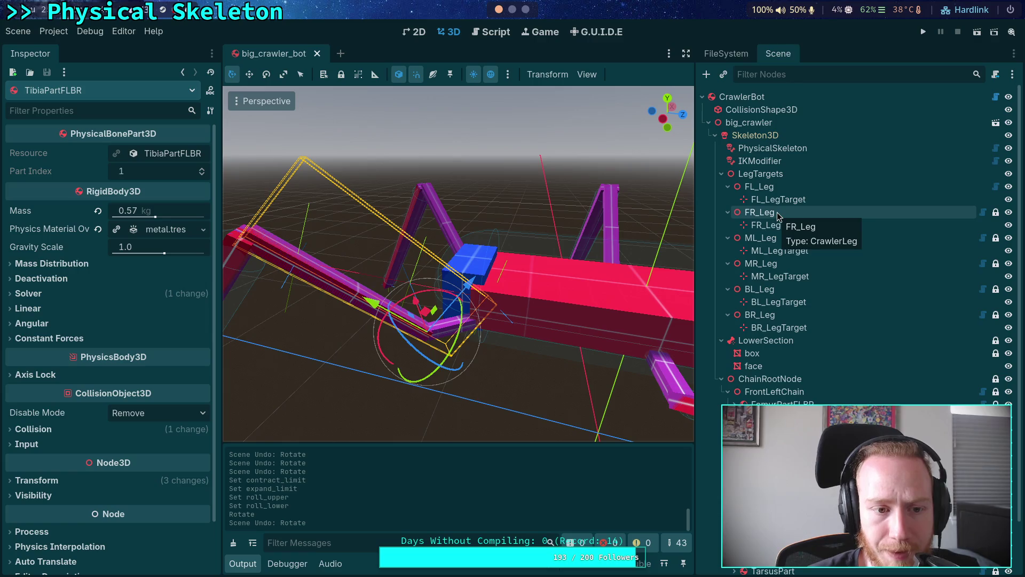
{"action": "left_click", "coordinate": [171, 159]}
- Widen the Inspector, review TibiaBeamFLBR's joint settings, then select FR_Leg
{"action": "left_click_drag", "start_coordinate": [219, 176], "coordinate": [290, 176]}
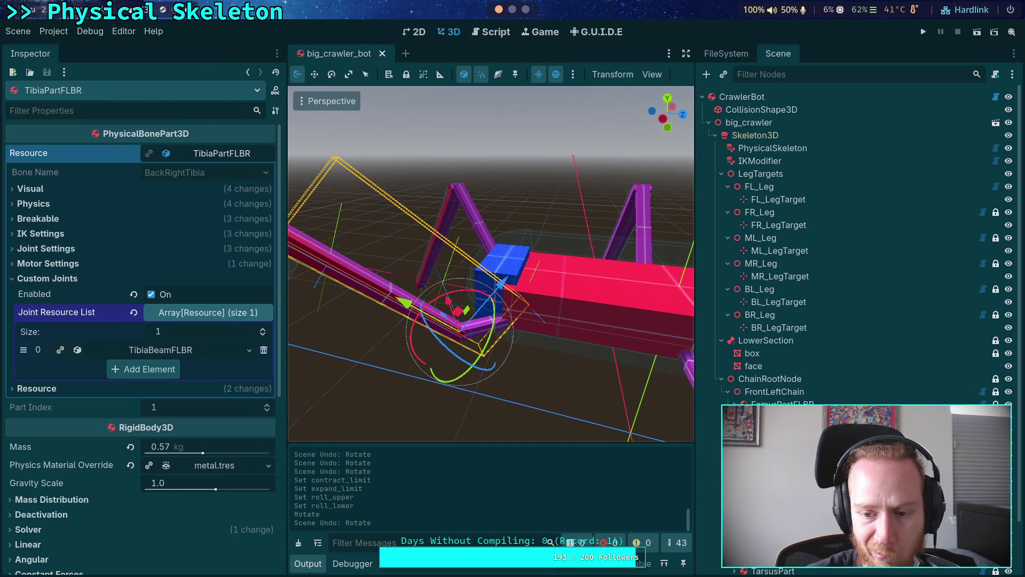
{"action": "left_click", "coordinate": [160, 350]}
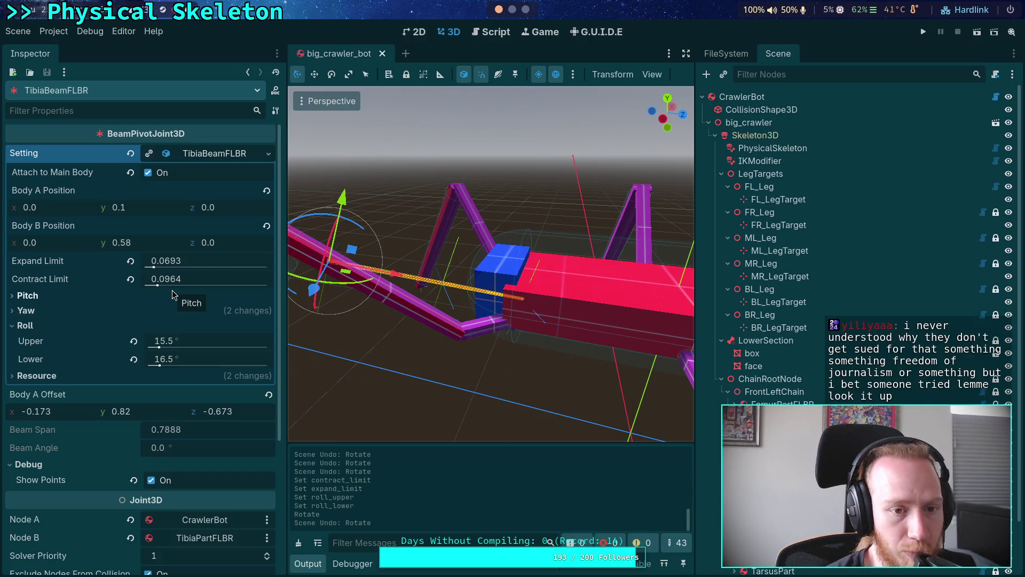
{"action": "left_click", "coordinate": [775, 239]}
{"action": "left_click", "coordinate": [787, 214]}
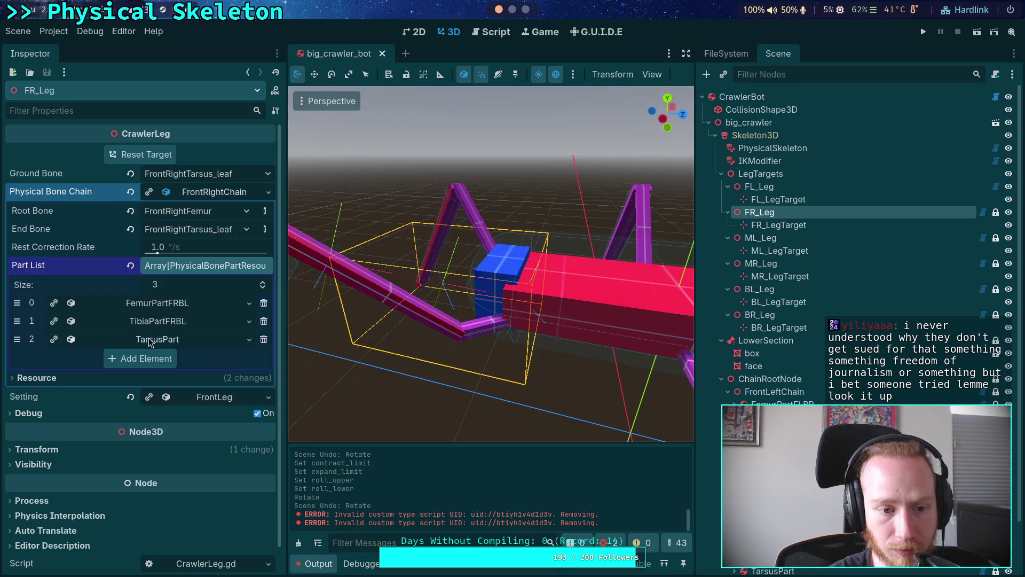
- Expand TibiaPartFRBL's TibiaBeamFRBL joint and enter roll limits 16.5 upper, 15.5 lower
{"action": "left_click", "coordinate": [163, 321]}
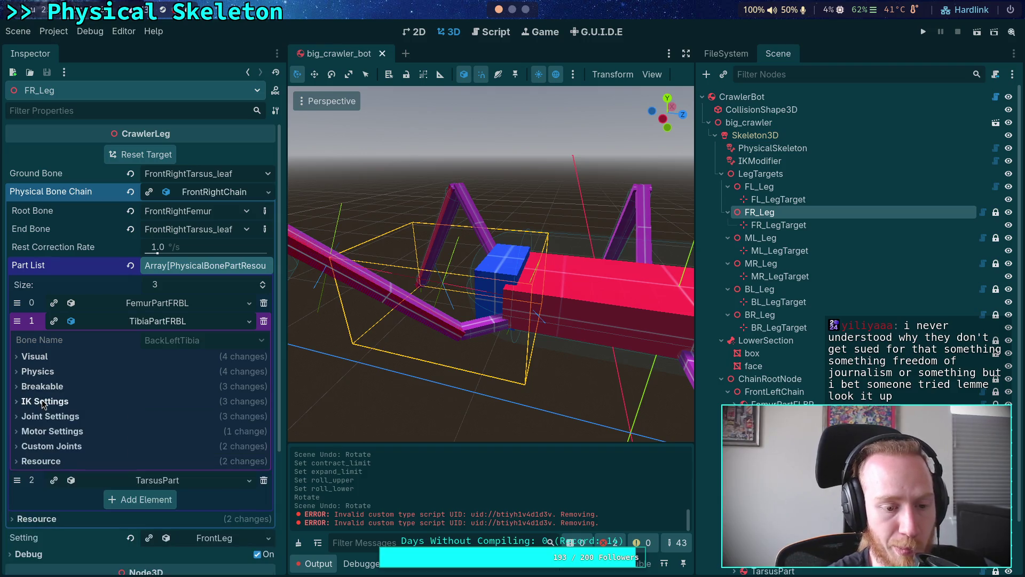
{"action": "left_click", "coordinate": [92, 446]}
{"action": "scroll", "coordinate": [92, 444], "scroll_direction": "down", "scroll_amount": 2}
{"action": "left_click", "coordinate": [194, 409]}
{"action": "scroll", "coordinate": [195, 410], "scroll_direction": "down", "scroll_amount": 3}
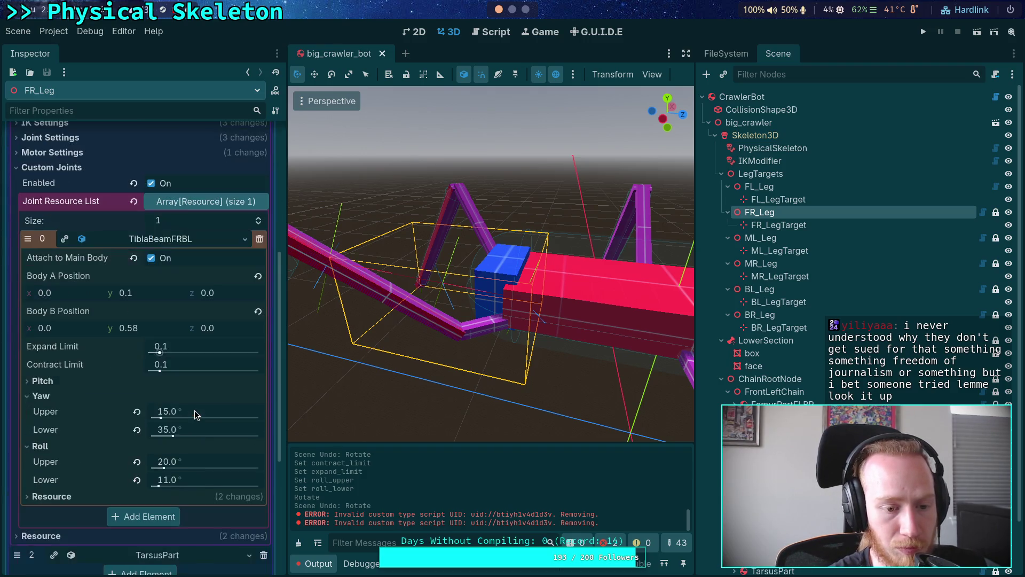
{"action": "left_click", "coordinate": [210, 463]}
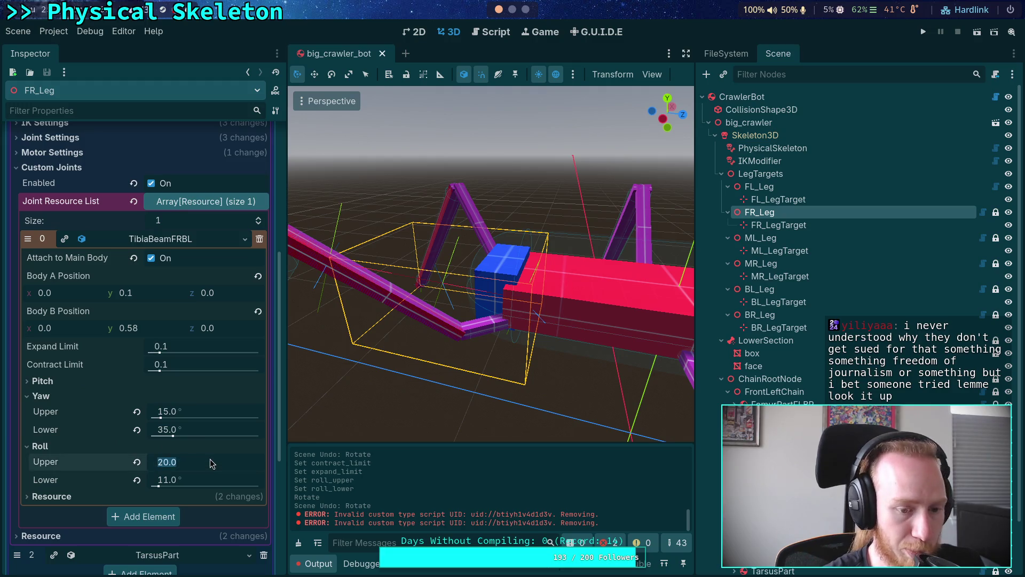
{"action": "type", "text": "16.5"}
{"action": "left_click", "coordinate": [193, 479]}
{"action": "type", "text": "15.5"}
{"action": "key", "text": "Return"}
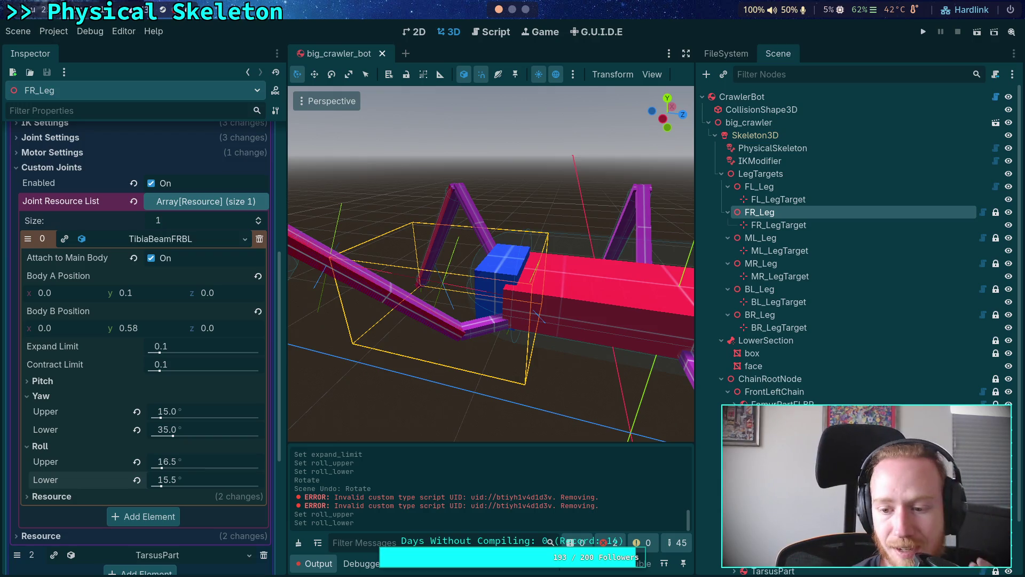
- Compare against the TibiaBeamFLBR joint's roll limits
{"action": "left_click", "coordinate": [406, 276]}
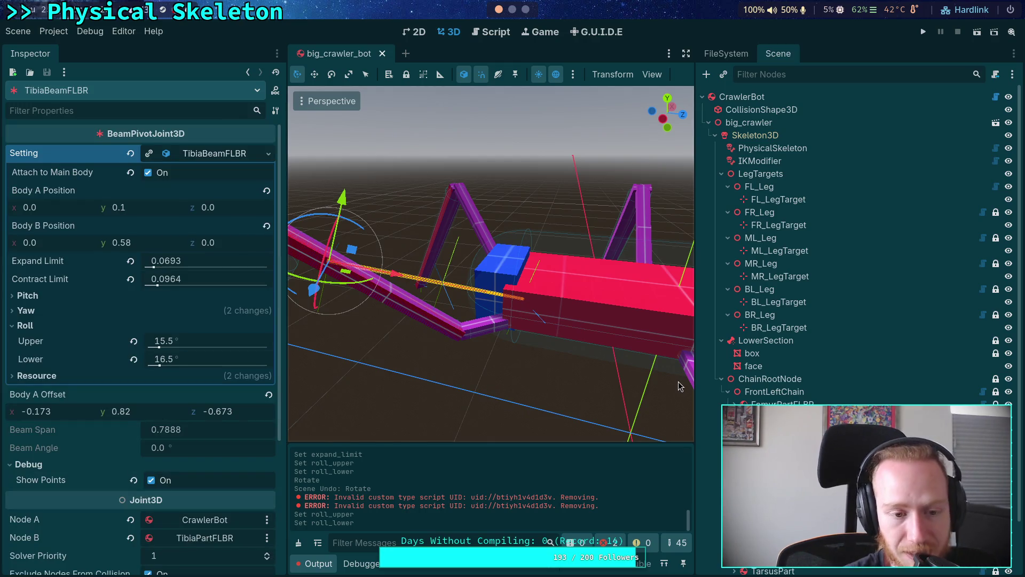
{"action": "left_click", "coordinate": [784, 213]}
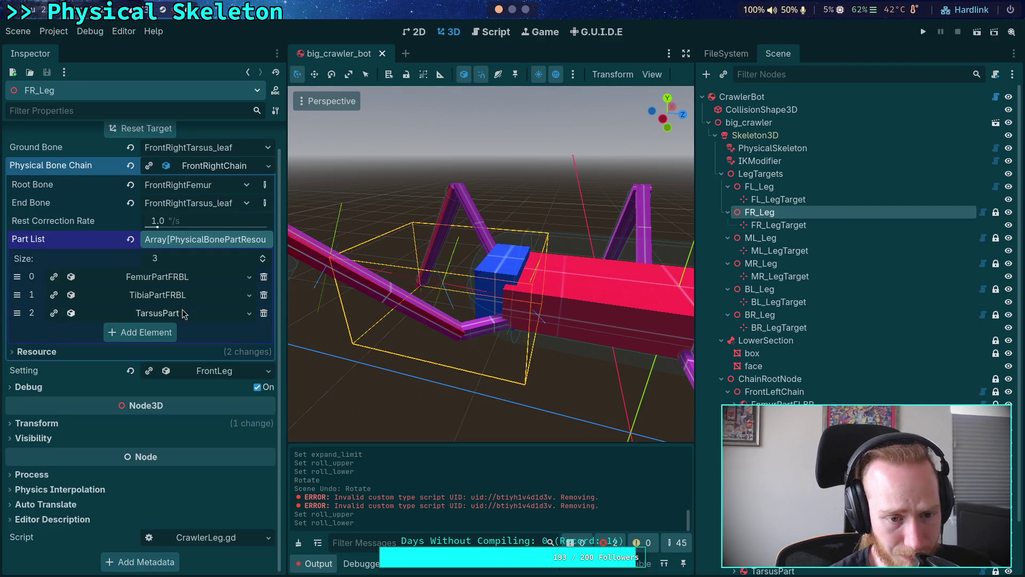
{"action": "left_click", "coordinate": [191, 297]}
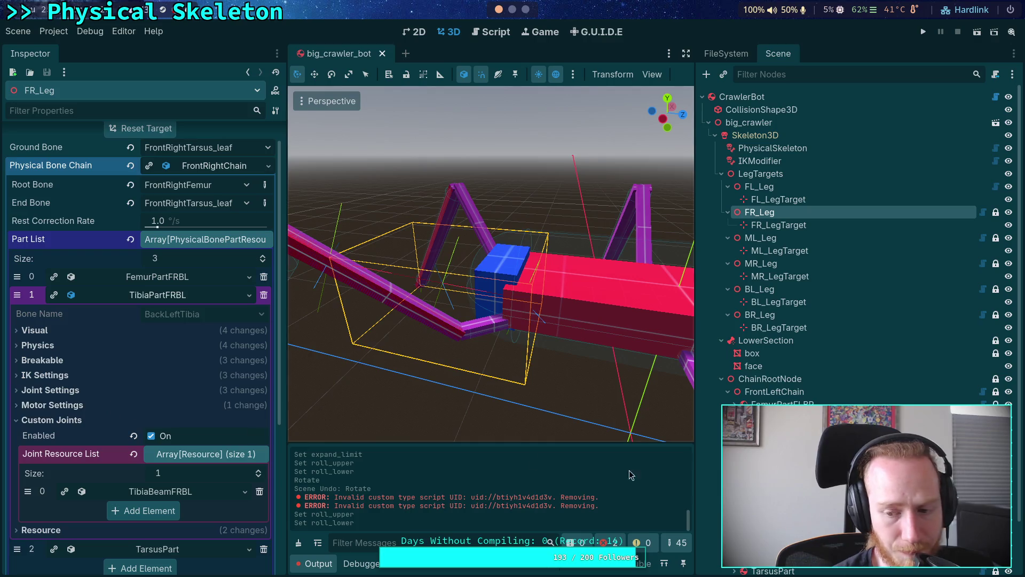
{"action": "left_click", "coordinate": [160, 491]}
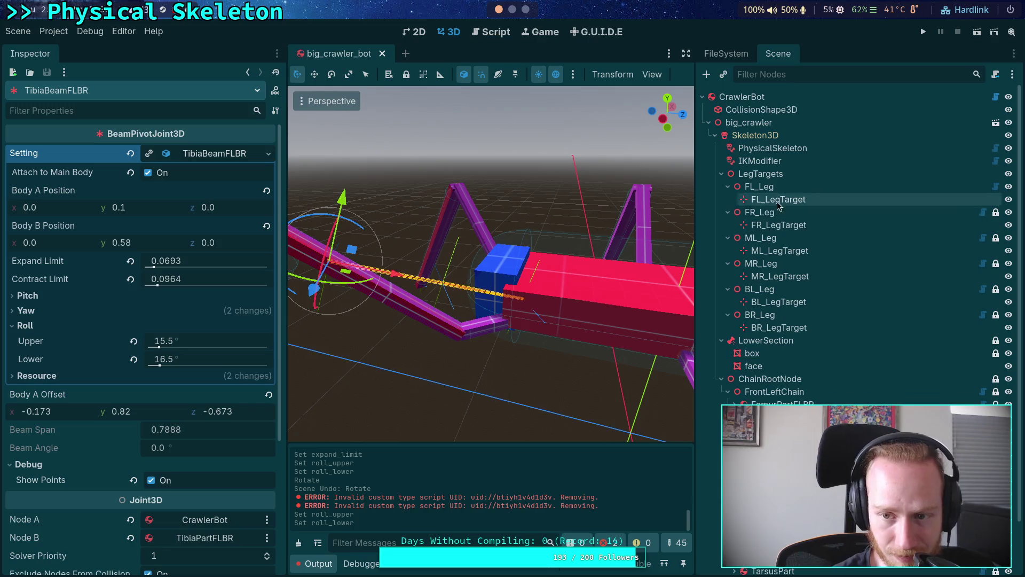
- Correct FR_Leg's TibiaBeamFRBL roll limits to 15.5° upper and 16.5° lower
{"action": "left_click", "coordinate": [759, 187]}
{"action": "left_click", "coordinate": [759, 212]}
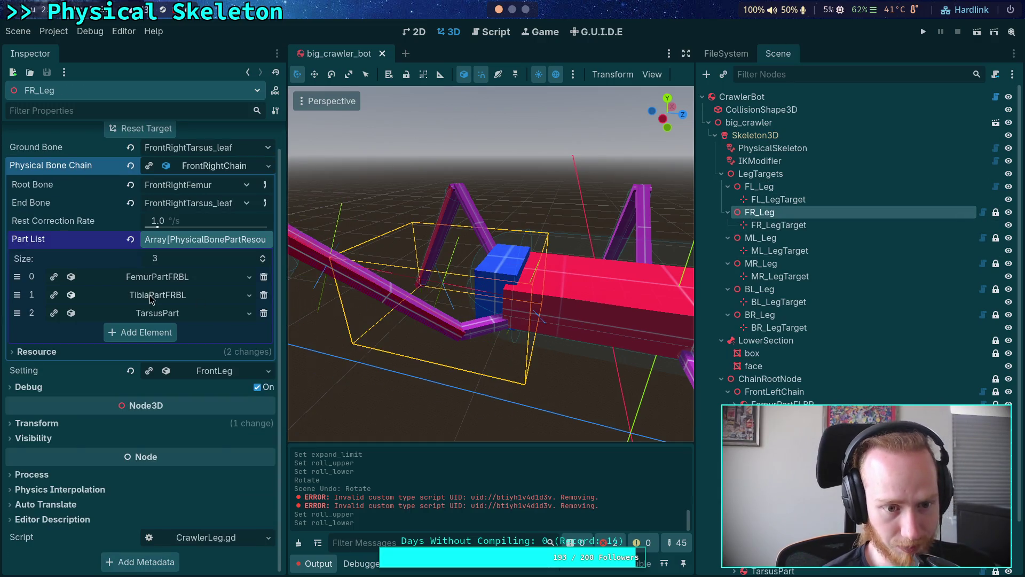
{"action": "left_click", "coordinate": [149, 295]}
{"action": "left_click", "coordinate": [155, 492]}
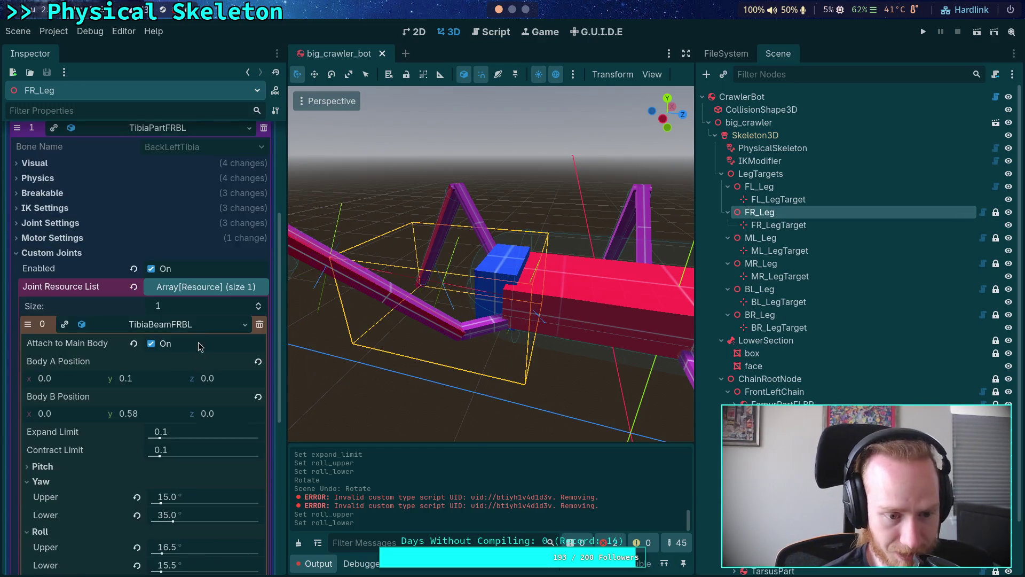
{"action": "scroll", "coordinate": [193, 353], "scroll_direction": "down", "scroll_amount": 4}
{"action": "left_click", "coordinate": [169, 376]}
{"action": "key", "text": "BackSpace"}
{"action": "type", "text": "5"}
{"action": "key", "text": "Tab"}
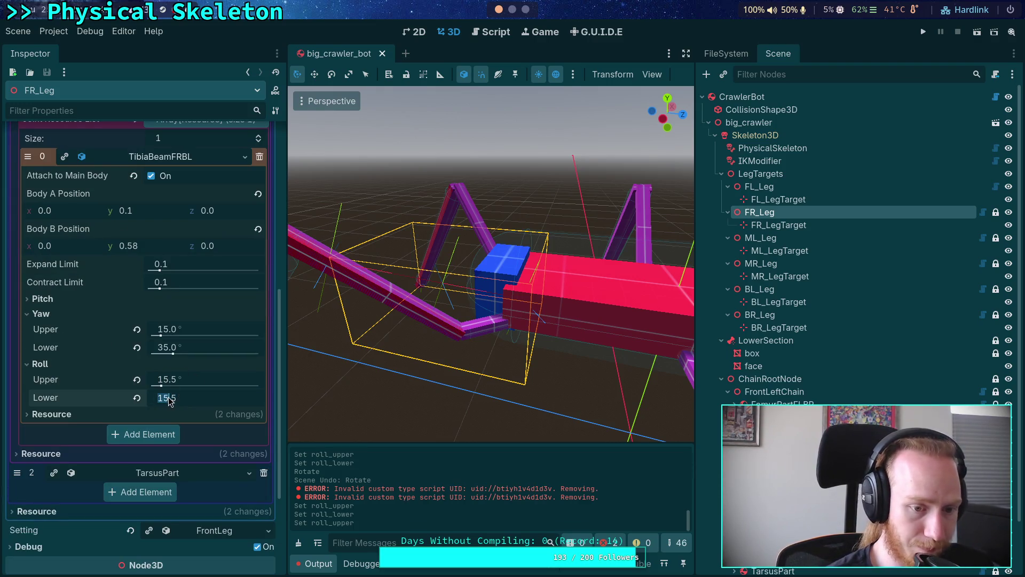
{"action": "key", "text": "Left"}
{"action": "key", "text": "Left"}
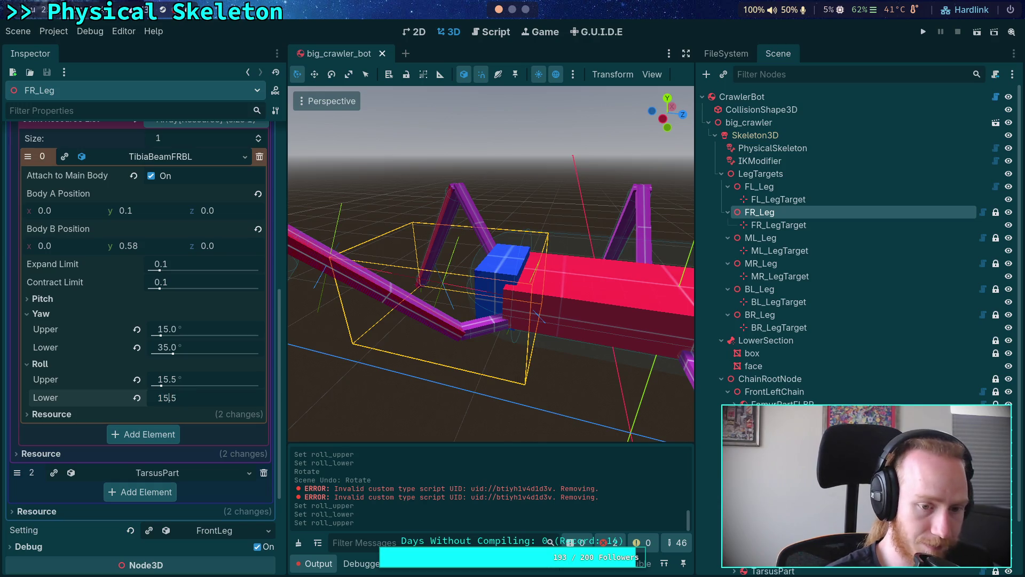
{"action": "key", "text": "BackSpace"}
{"action": "type", "text": "6"}
{"action": "key", "text": "Return"}
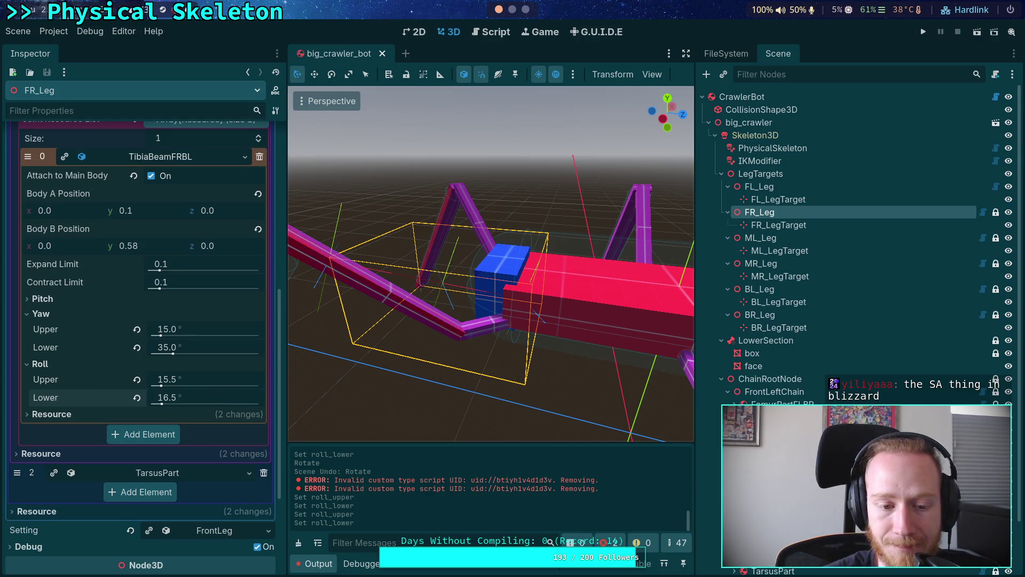
- Show ML_Leg's properties, listing FemurPartML, TibiaPartML and TarsusPart
{"action": "left_click", "coordinate": [761, 240]}
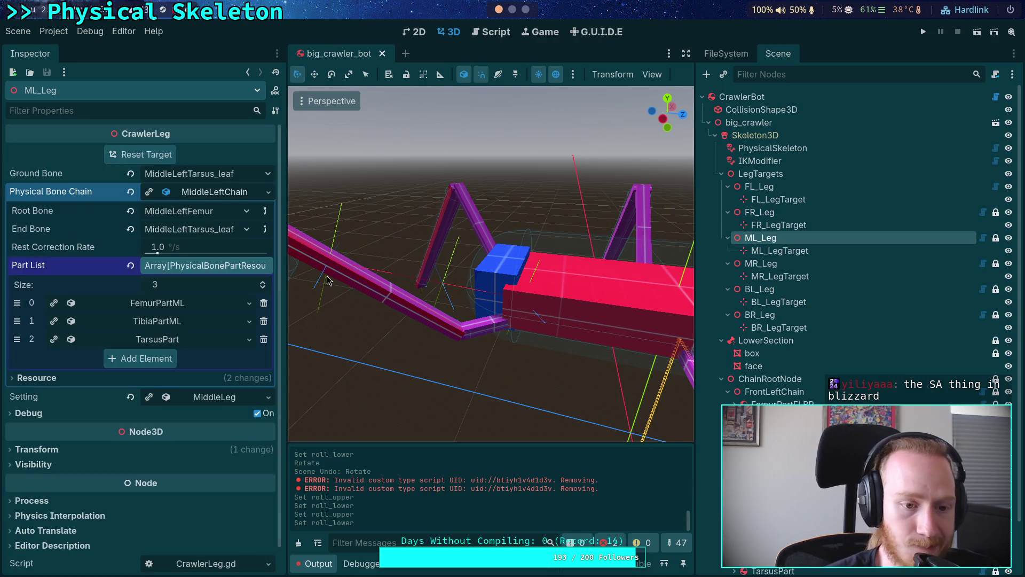
- Set ML_Leg's TibiaBeamML roll limits to 15.5° upper and 16.5° lower
{"action": "left_click", "coordinate": [160, 321]}
{"action": "scroll", "coordinate": [139, 342], "scroll_direction": "down", "scroll_amount": 3}
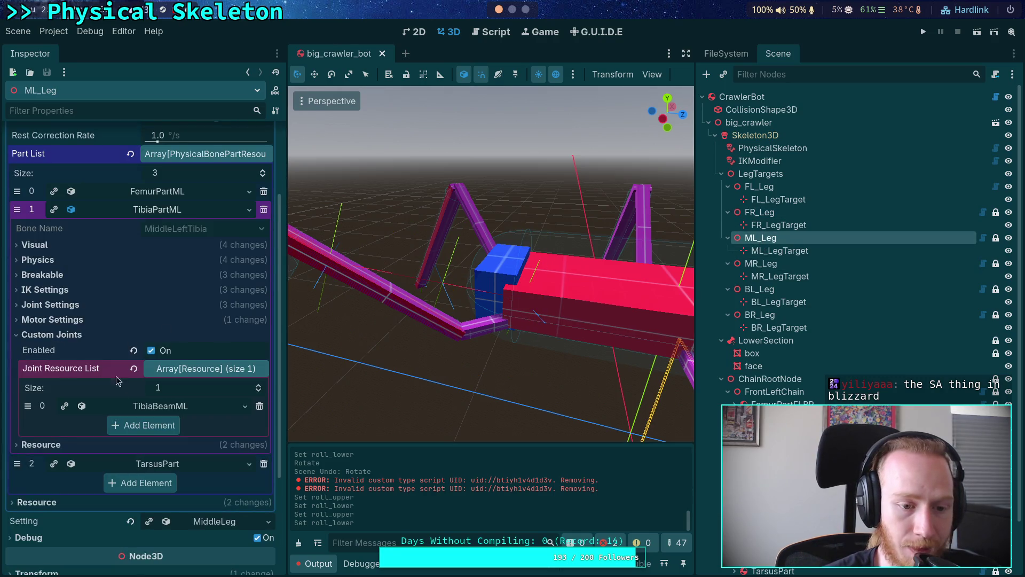
{"action": "left_click", "coordinate": [178, 406]}
{"action": "scroll", "coordinate": [153, 396], "scroll_direction": "down", "scroll_amount": 6}
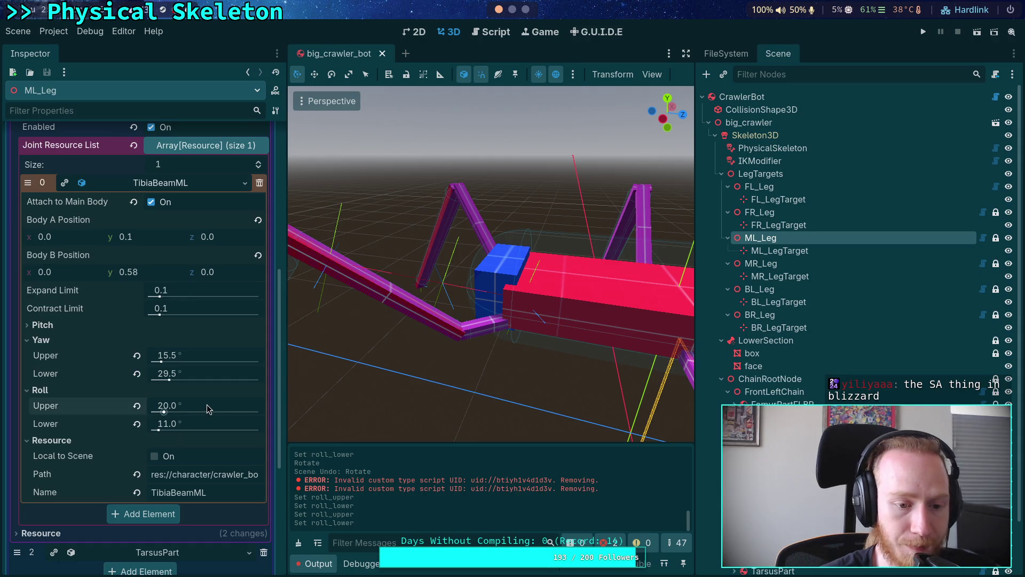
{"action": "left_click", "coordinate": [209, 407]}
{"action": "type", "text": "15.5"}
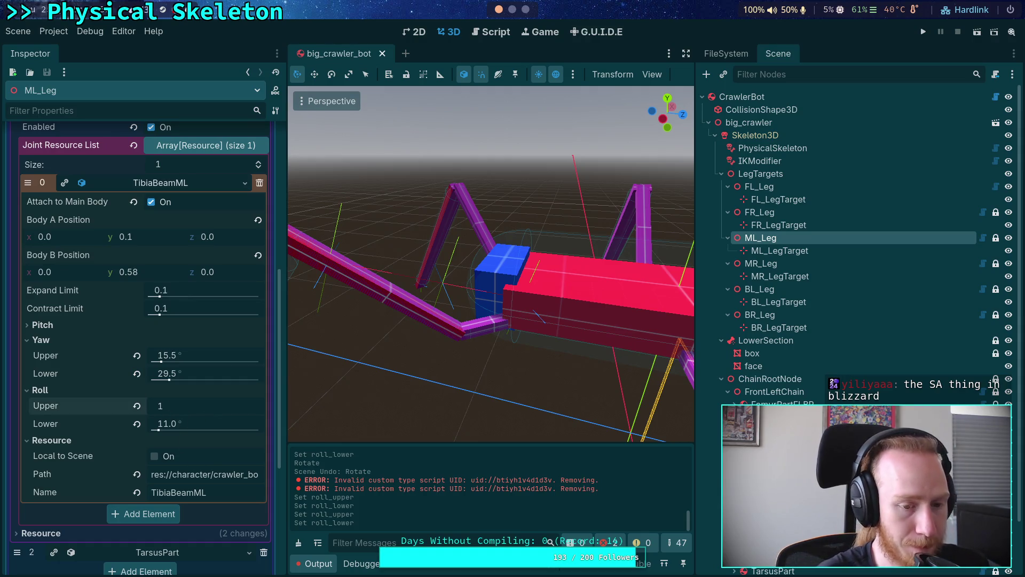
{"action": "left_click", "coordinate": [200, 422]}
{"action": "type", "text": "17"}
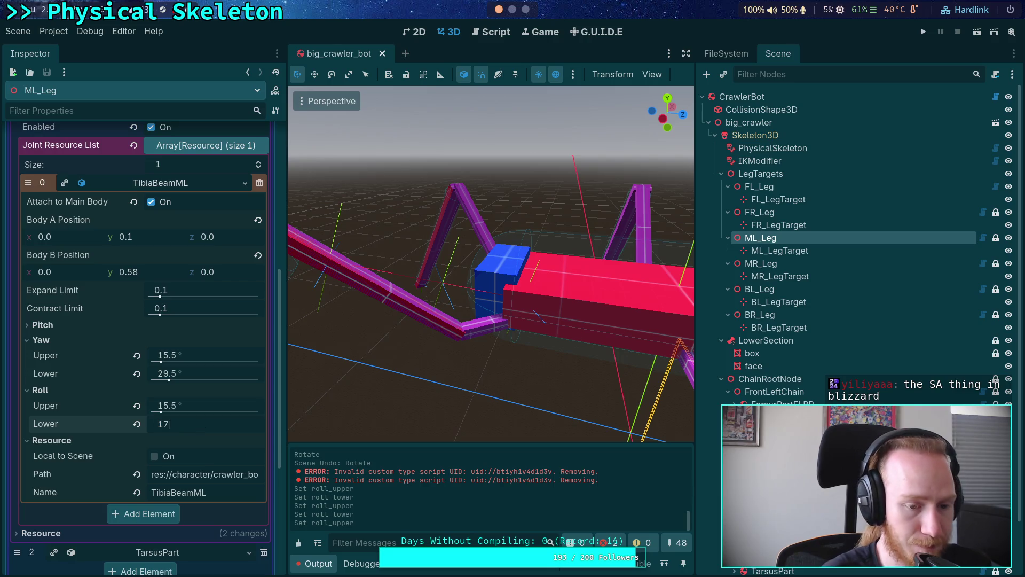
{"action": "key", "text": "BackSpace"}
{"action": "type", "text": "6.5"}
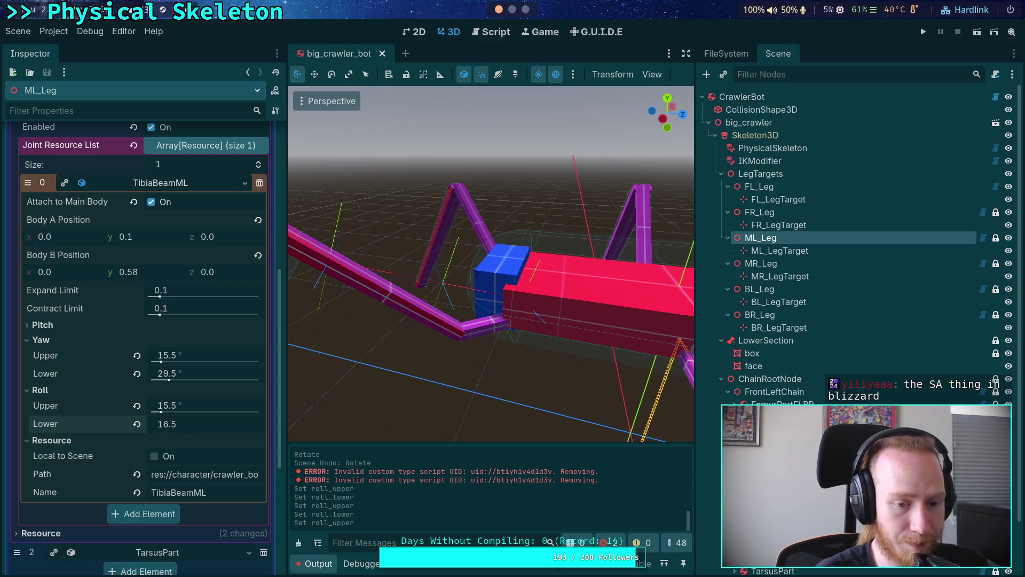
{"action": "key", "text": "Return"}
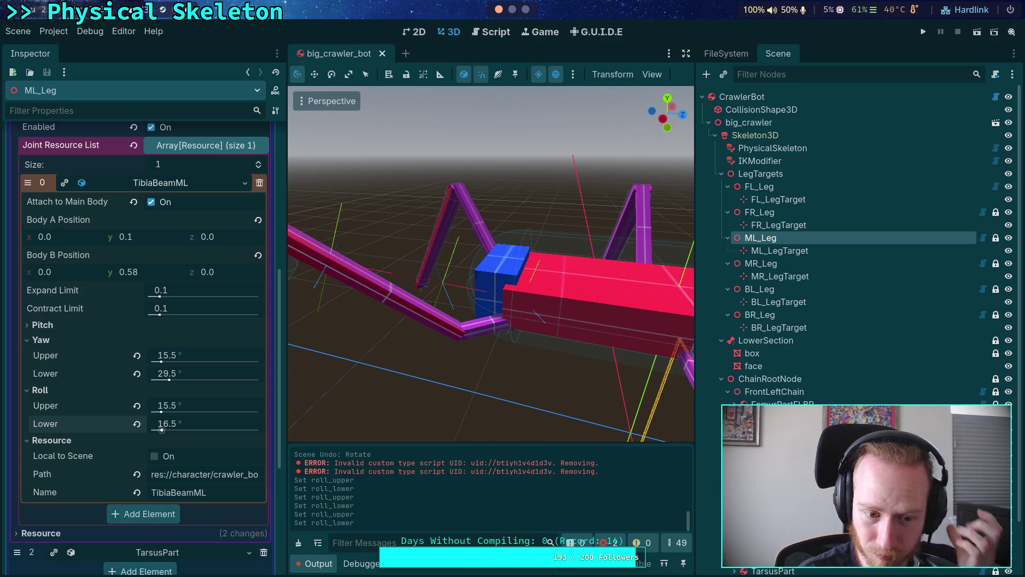
{"action": "left_click", "coordinate": [51, 440]}
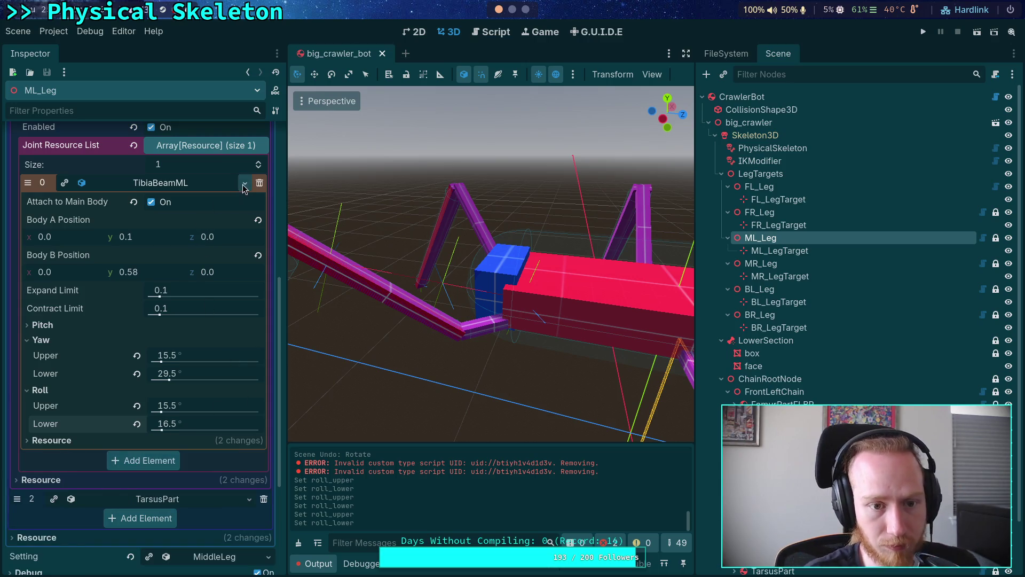
{"action": "left_click", "coordinate": [245, 183]}
{"action": "key", "text": "Escape"}
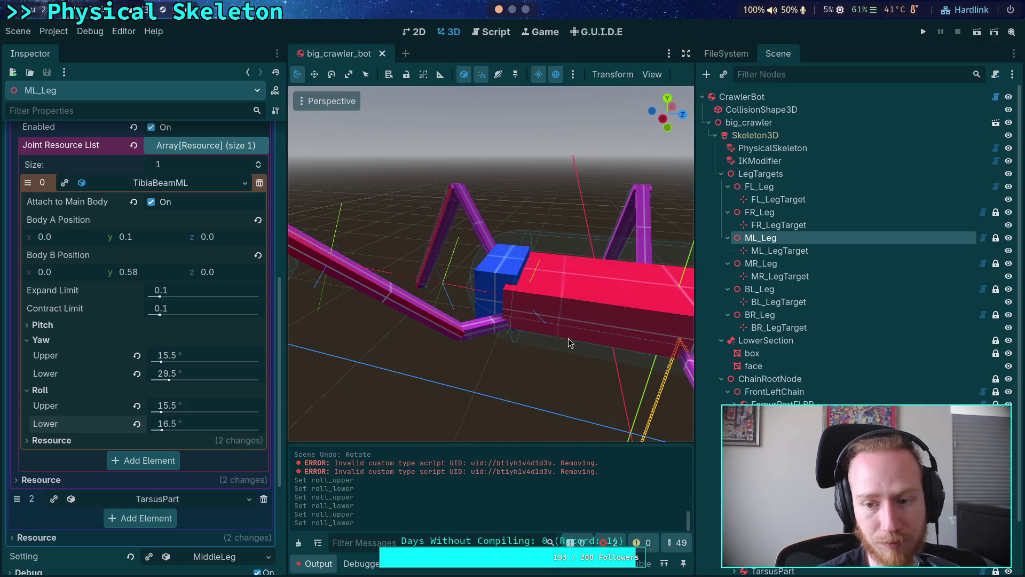
- Set MR_Leg's TibiaBeamMR roll limits to 15.5° upper and 16.5° lower
{"action": "left_click", "coordinate": [761, 263]}
{"action": "left_click", "coordinate": [172, 320]}
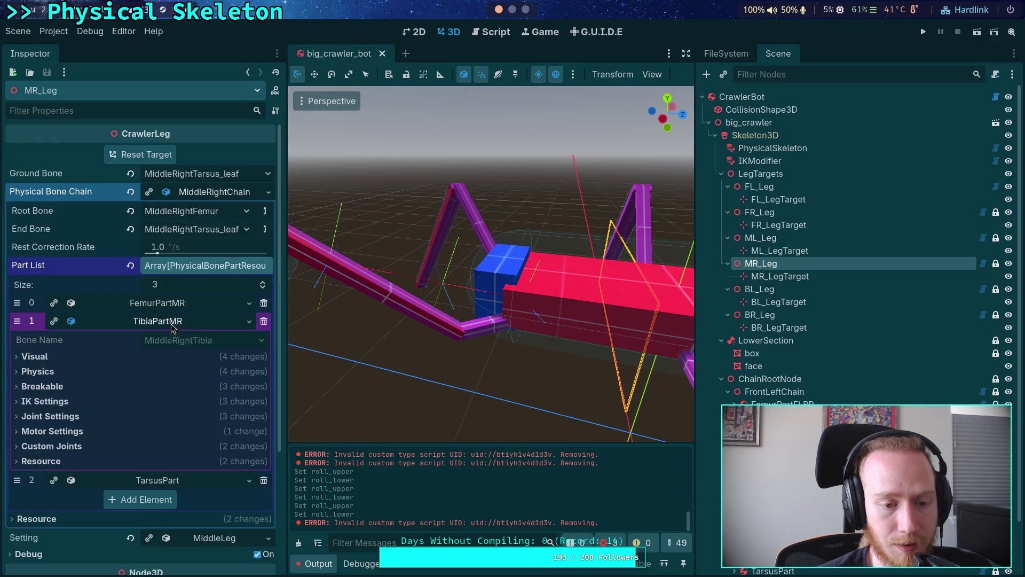
{"action": "scroll", "coordinate": [166, 326], "scroll_direction": "down", "scroll_amount": 3}
{"action": "left_click", "coordinate": [53, 336]}
{"action": "scroll", "coordinate": [155, 368], "scroll_direction": "down", "scroll_amount": 2}
{"action": "left_click", "coordinate": [160, 350]}
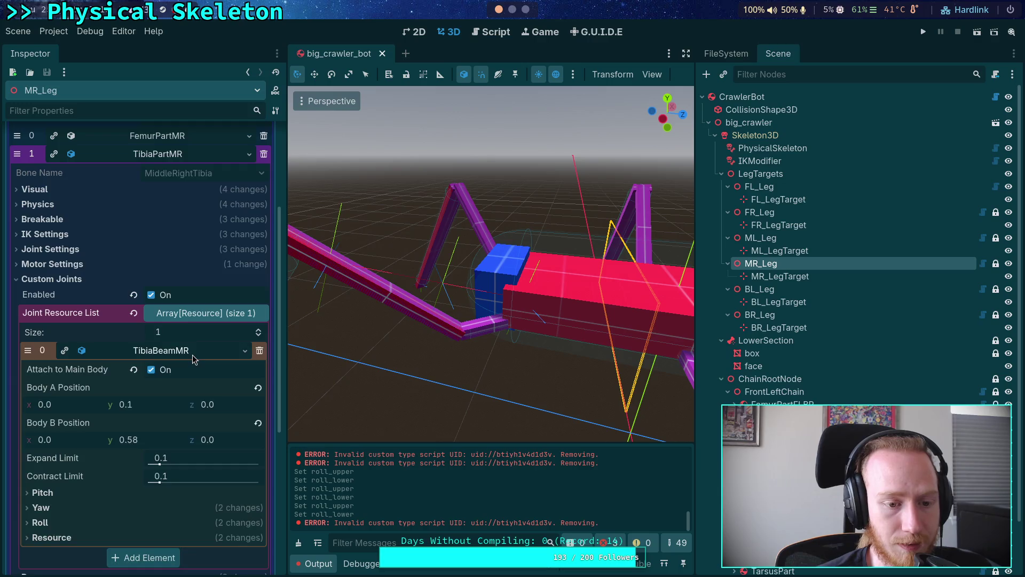
{"action": "scroll", "coordinate": [154, 353], "scroll_direction": "down", "scroll_amount": 3}
{"action": "left_click", "coordinate": [40, 411]}
{"action": "left_click", "coordinate": [206, 427]}
{"action": "type", "text": "15.p"}
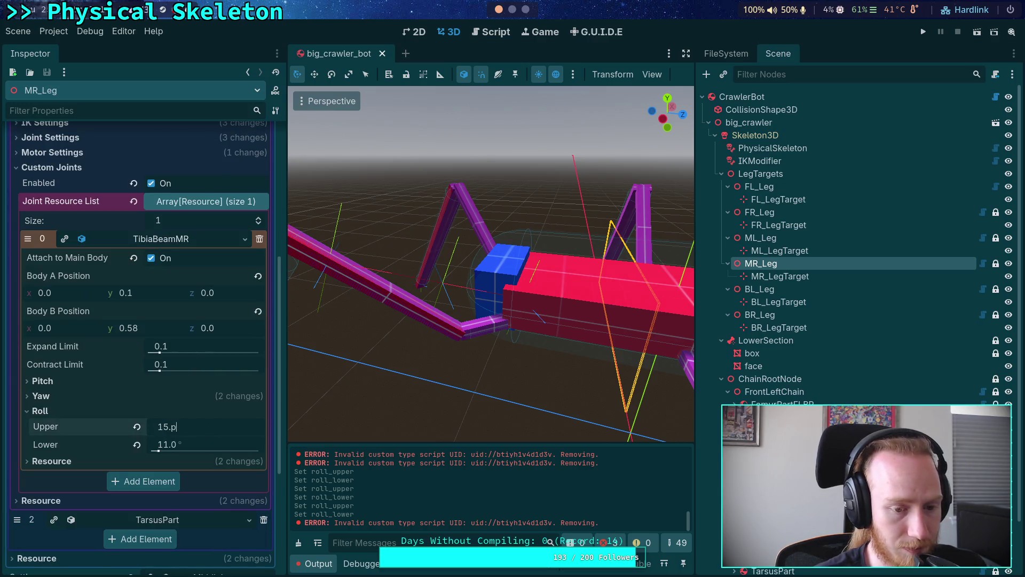
{"action": "key", "text": "BackSpace"}
{"action": "type", "text": "5"}
{"action": "left_click", "coordinate": [224, 447]}
{"action": "type", "text": "16.5"}
{"action": "key", "text": "Return"}
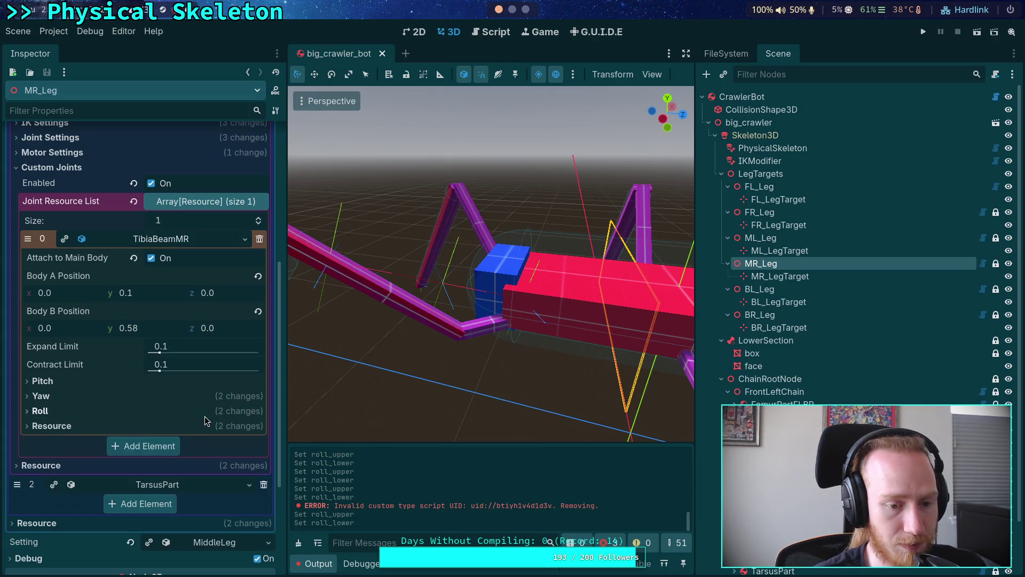
- Check BL_Leg's TibiaBeamFRBL limits at 0.1, then select the TibiaBeamFLBR joint
{"action": "left_click", "coordinate": [760, 289]}
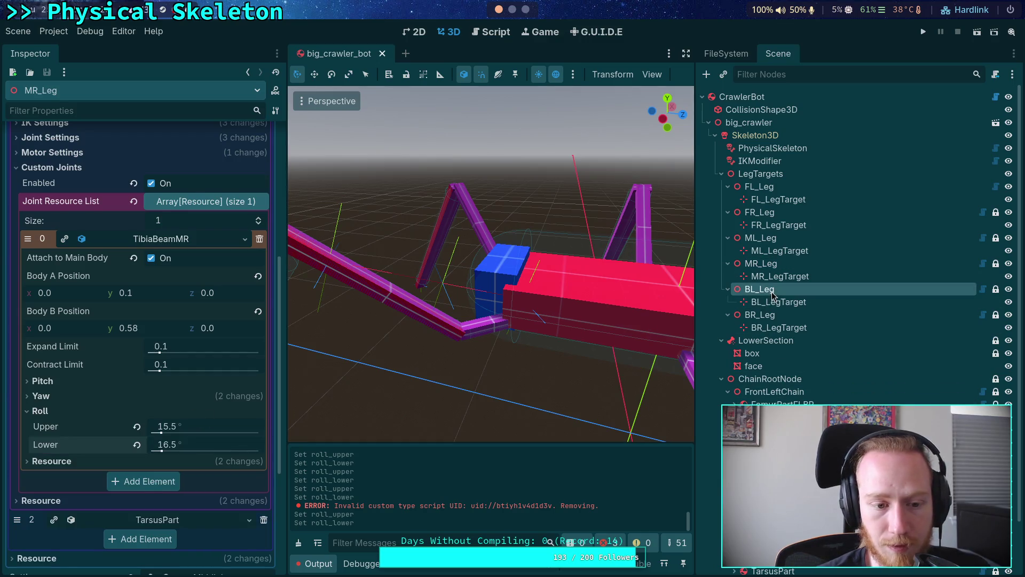
{"action": "left_click", "coordinate": [154, 321]}
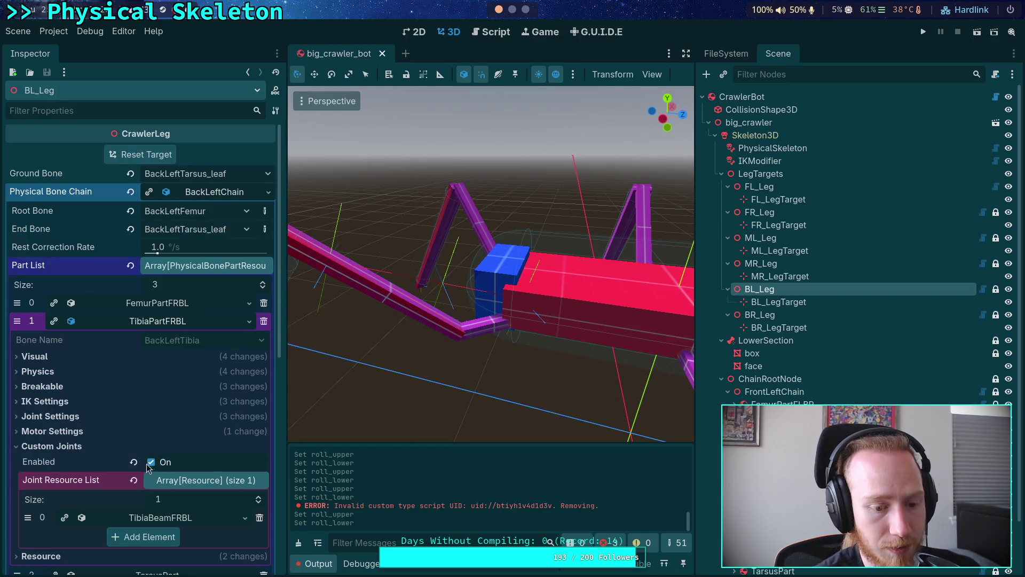
{"action": "left_click", "coordinate": [172, 525]}
{"action": "scroll", "coordinate": [181, 508], "scroll_direction": "down", "scroll_amount": 5}
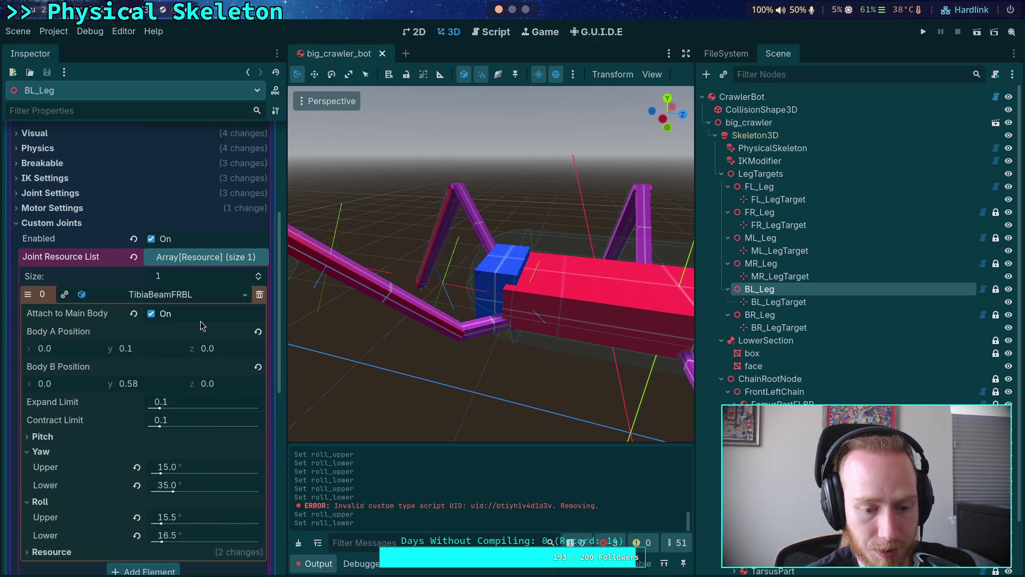
{"action": "left_click", "coordinate": [187, 292]}
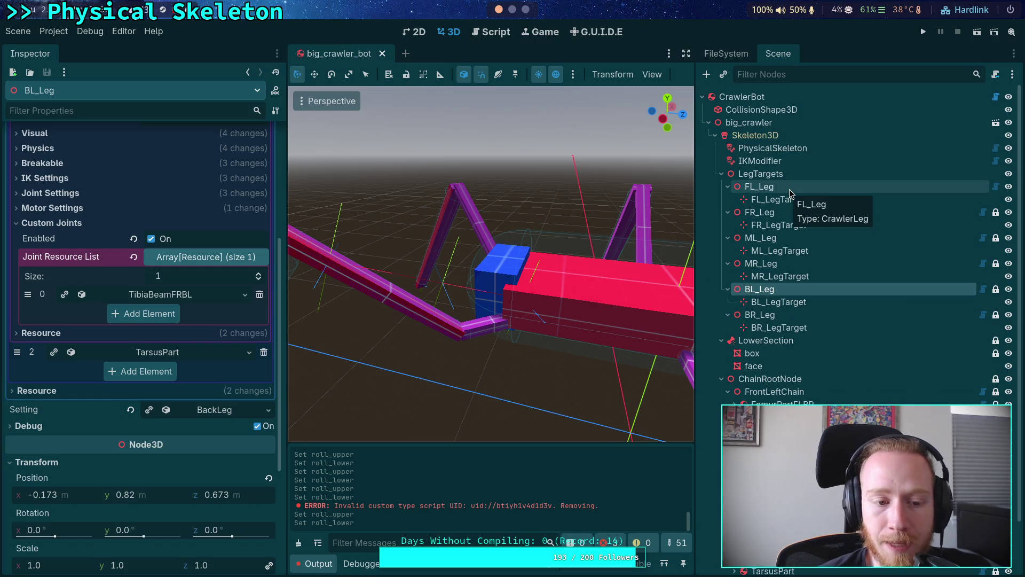
{"action": "left_click", "coordinate": [791, 442]}
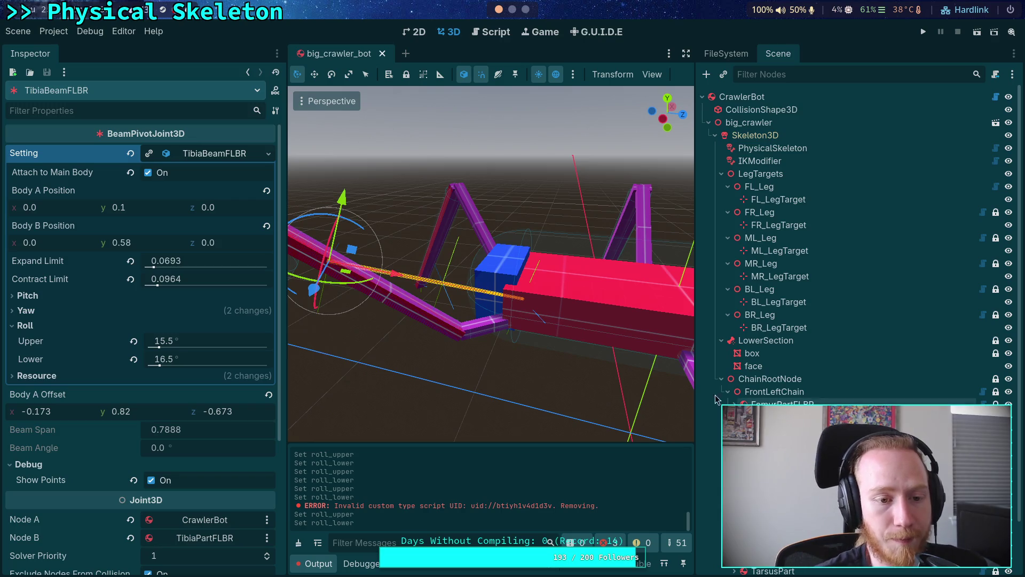
- Copy the 0.0693 Expand Limit and paste it into FR_Leg's TibiaBeamFRBL joint
{"action": "right_click", "coordinate": [68, 265]}
{"action": "left_click", "coordinate": [88, 275]}
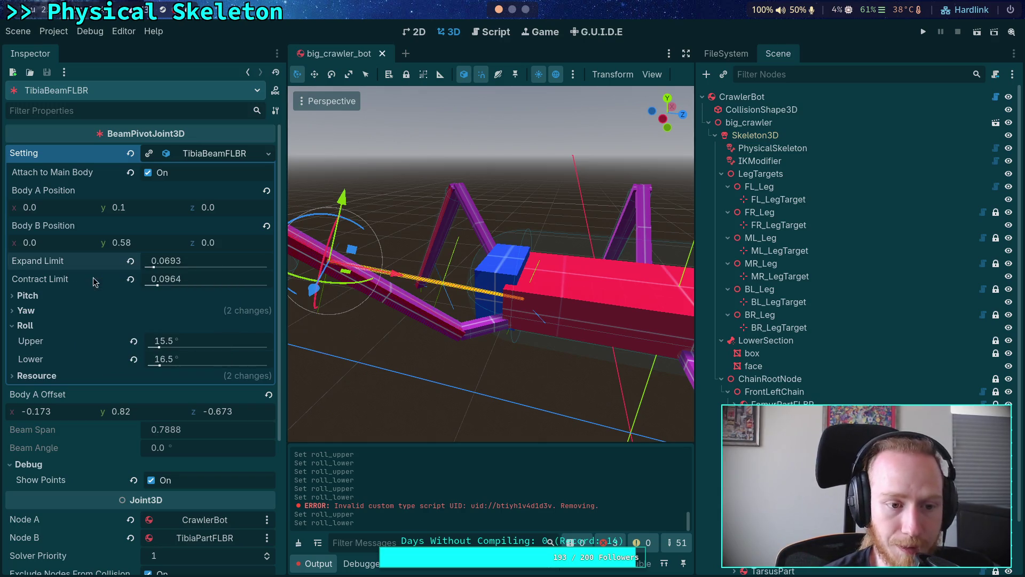
{"action": "left_click", "coordinate": [763, 213]}
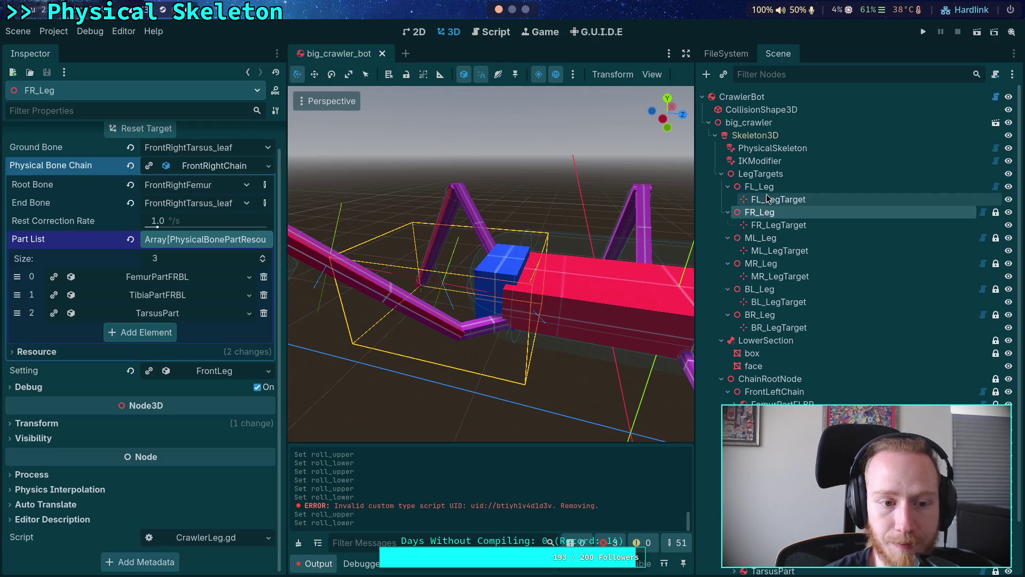
{"action": "left_click", "coordinate": [759, 187]}
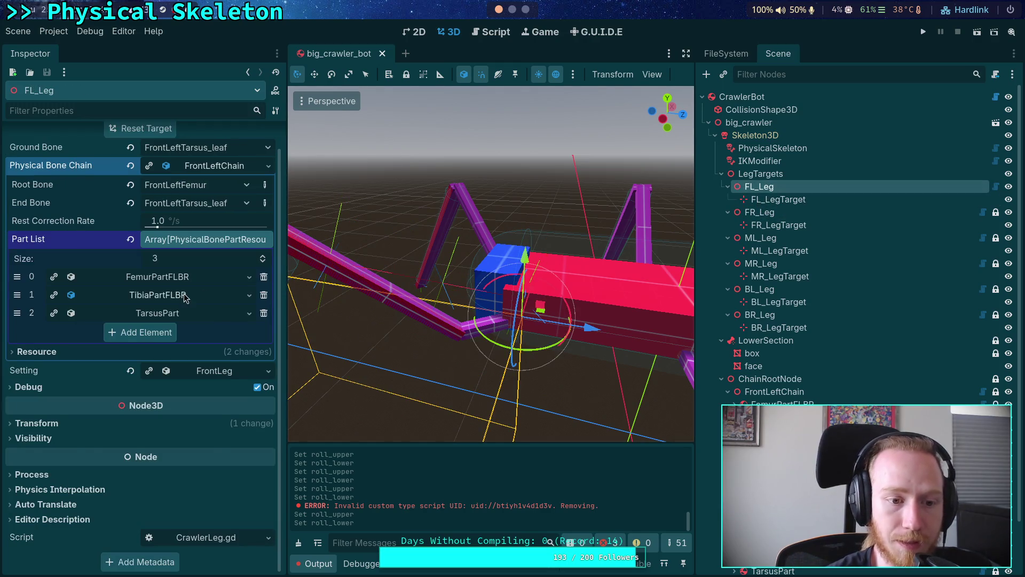
{"action": "left_click", "coordinate": [184, 295]}
{"action": "left_click", "coordinate": [144, 490]}
{"action": "scroll", "coordinate": [137, 459], "scroll_direction": "down", "scroll_amount": 3}
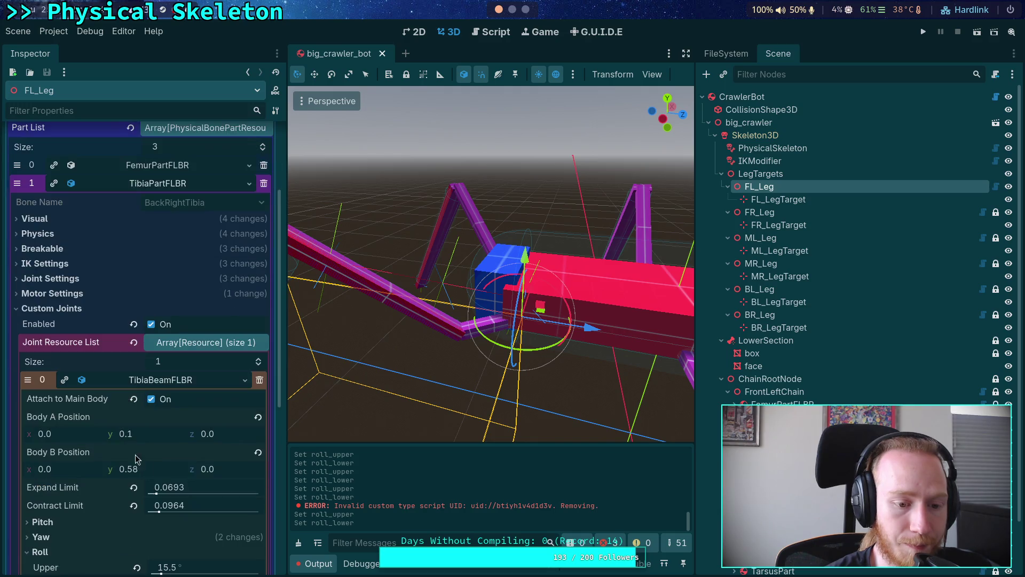
{"action": "left_click", "coordinate": [759, 213]}
{"action": "left_click", "coordinate": [172, 318]}
{"action": "left_click", "coordinate": [171, 318]}
{"action": "left_click", "coordinate": [153, 294]}
{"action": "scroll", "coordinate": [172, 427], "scroll_direction": "down", "scroll_amount": 2}
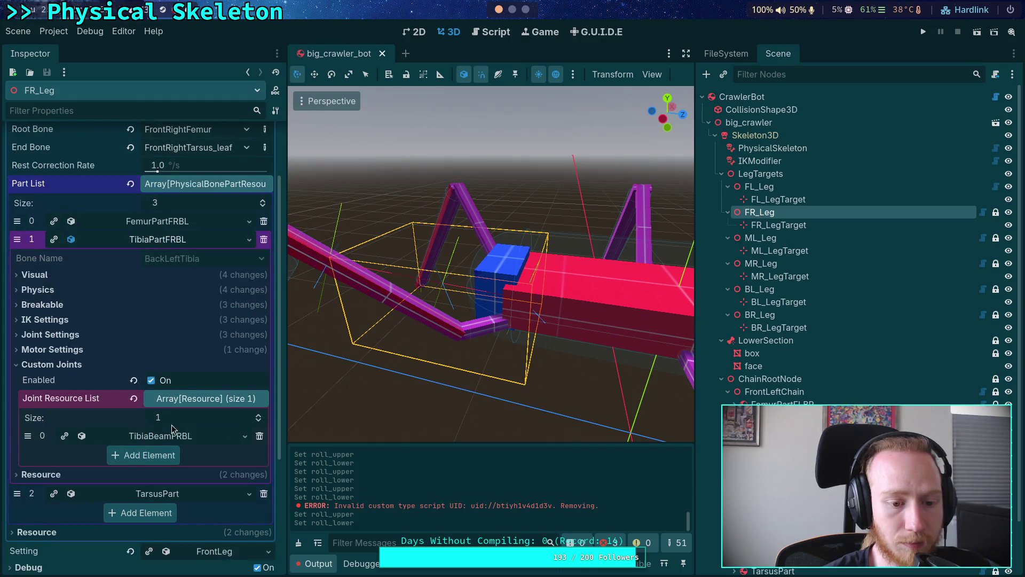
{"action": "left_click", "coordinate": [177, 437]}
{"action": "scroll", "coordinate": [178, 408], "scroll_direction": "down", "scroll_amount": 3}
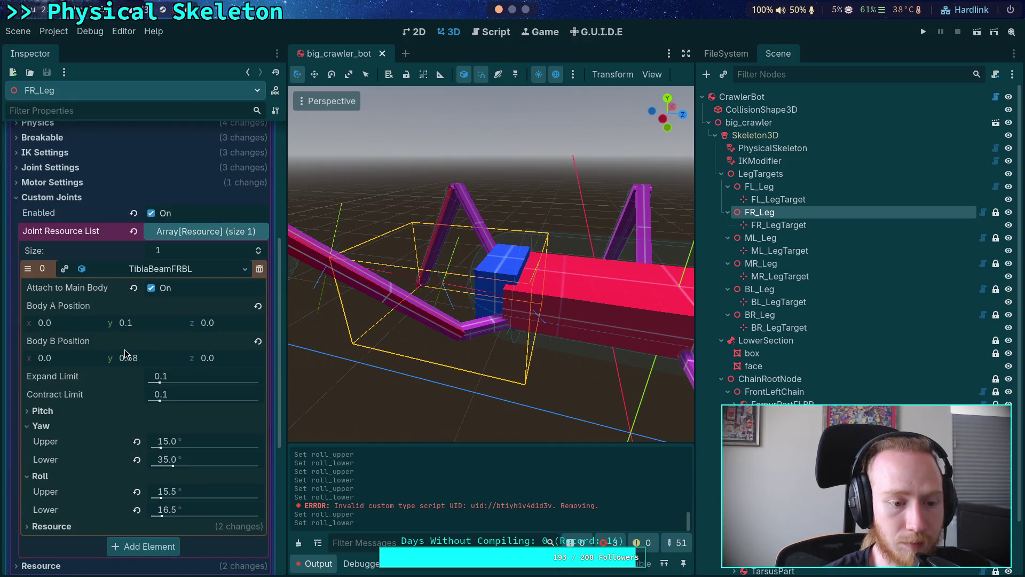
{"action": "right_click", "coordinate": [72, 376]}
{"action": "left_click", "coordinate": [88, 397]}
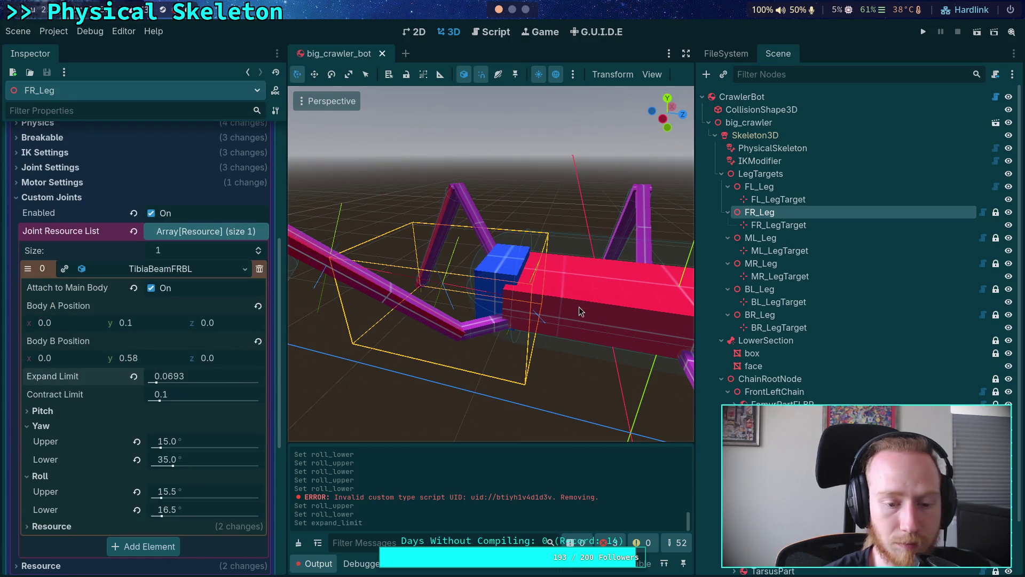
- Paste Expand Limit 0.0693 into the ML_Leg and MR_Leg tibia beam joints
{"action": "left_click", "coordinate": [764, 238]}
{"action": "left_click", "coordinate": [163, 298]}
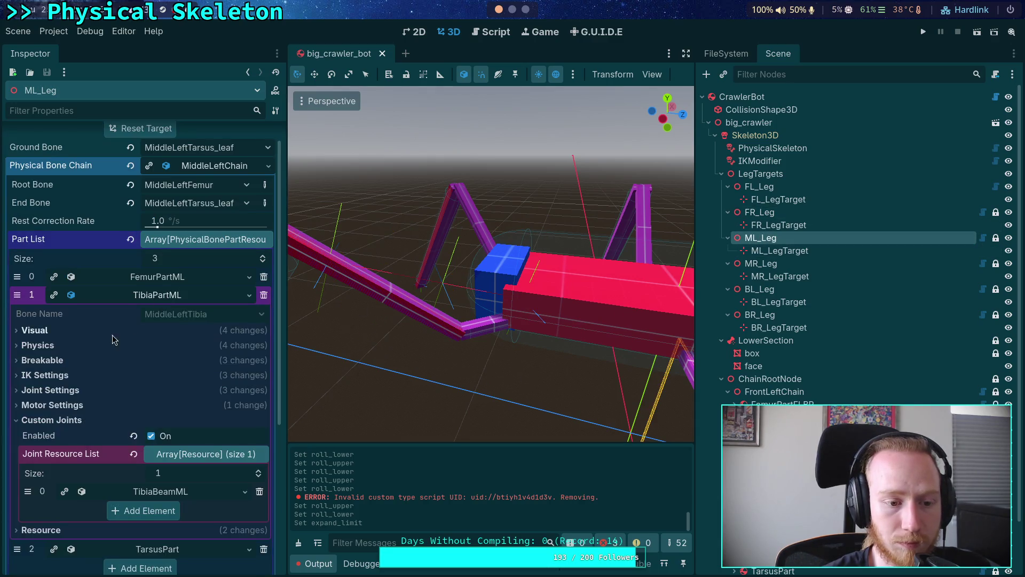
{"action": "scroll", "coordinate": [106, 341], "scroll_direction": "down", "scroll_amount": 2}
{"action": "left_click", "coordinate": [150, 379]}
{"action": "scroll", "coordinate": [150, 379], "scroll_direction": "down", "scroll_amount": 2}
{"action": "right_click", "coordinate": [202, 375]}
{"action": "left_click", "coordinate": [218, 394]}
{"action": "left_click", "coordinate": [761, 264]}
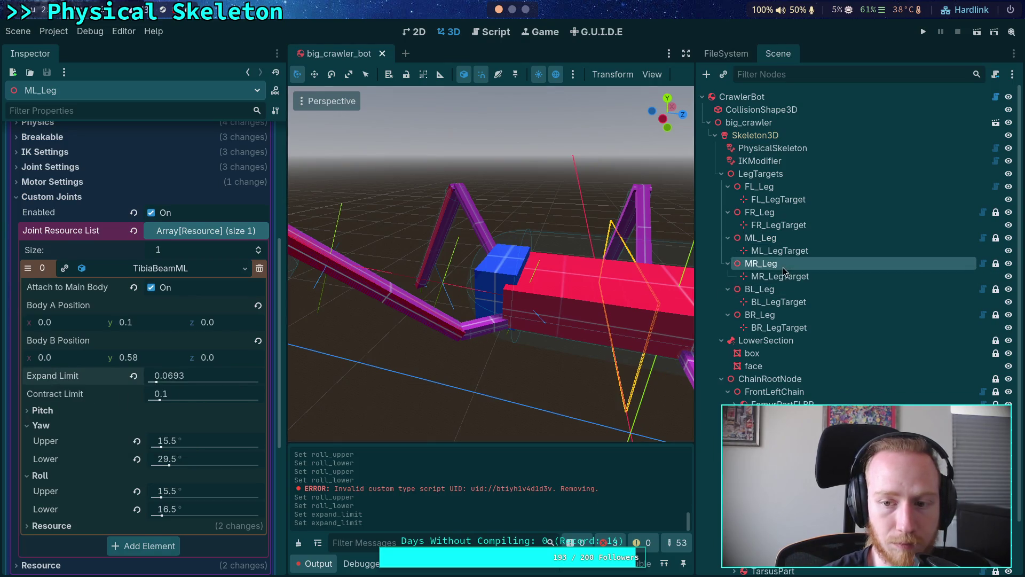
{"action": "left_click", "coordinate": [164, 299]}
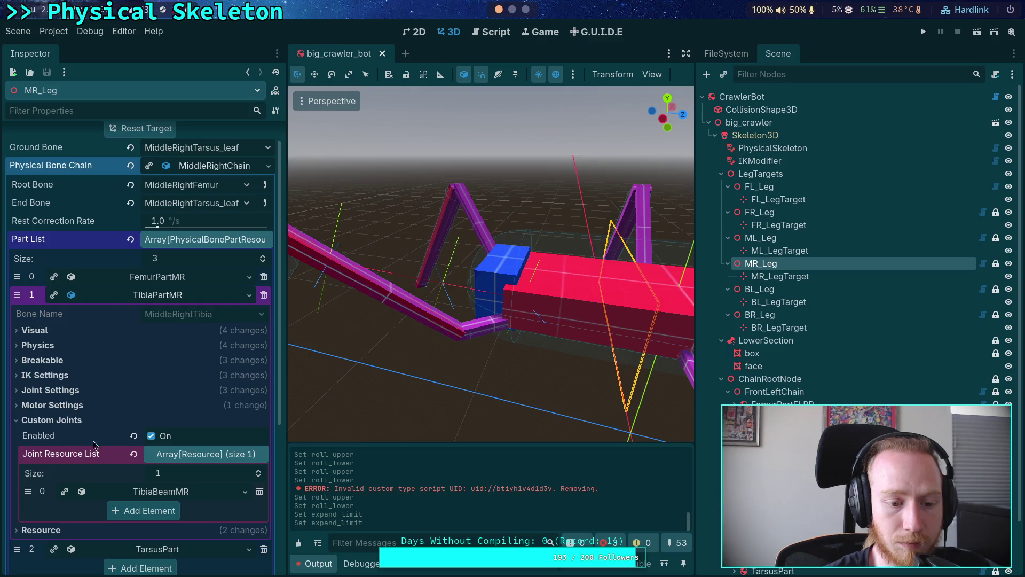
{"action": "left_click", "coordinate": [162, 491]}
{"action": "scroll", "coordinate": [94, 410], "scroll_direction": "down", "scroll_amount": 3}
{"action": "right_click", "coordinate": [69, 432]}
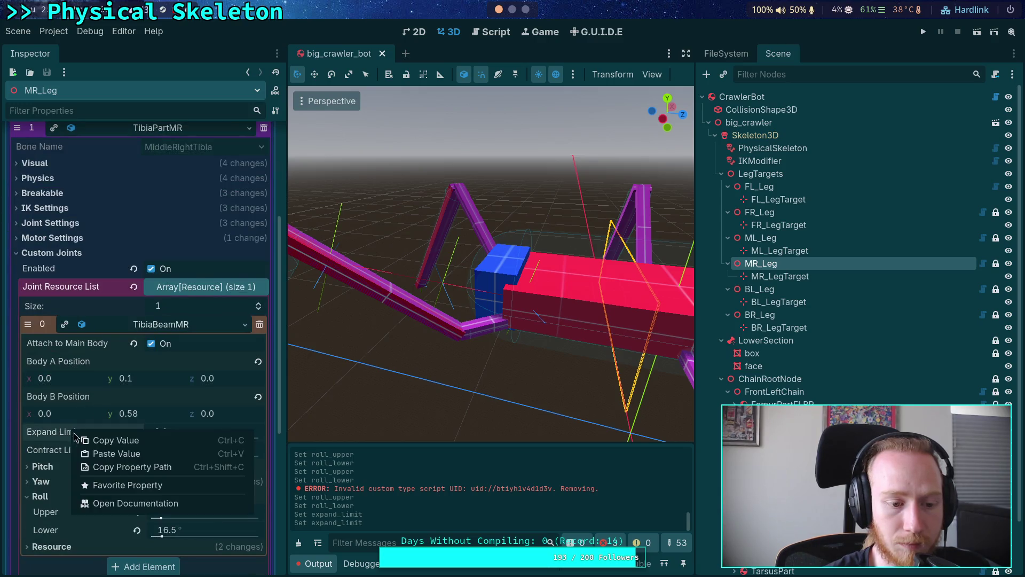
{"action": "left_click", "coordinate": [101, 457]}
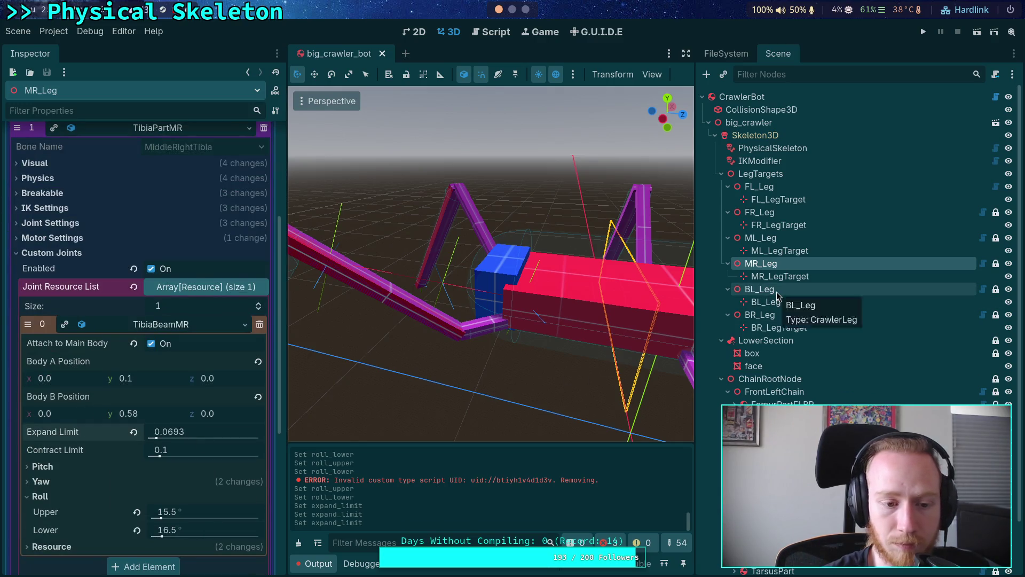
- On BL_Leg, copy the tibia beam joint's Contract Limit value 0.0964
{"action": "left_click", "coordinate": [761, 289]}
{"action": "scroll", "coordinate": [135, 219], "scroll_direction": "up", "scroll_amount": 2}
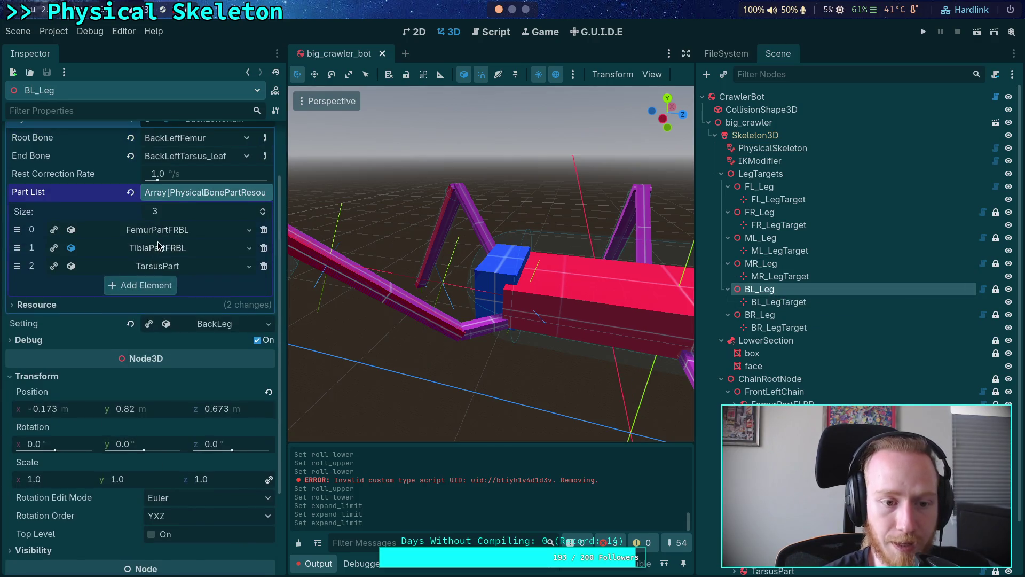
{"action": "left_click", "coordinate": [160, 248]}
{"action": "left_click", "coordinate": [132, 449]}
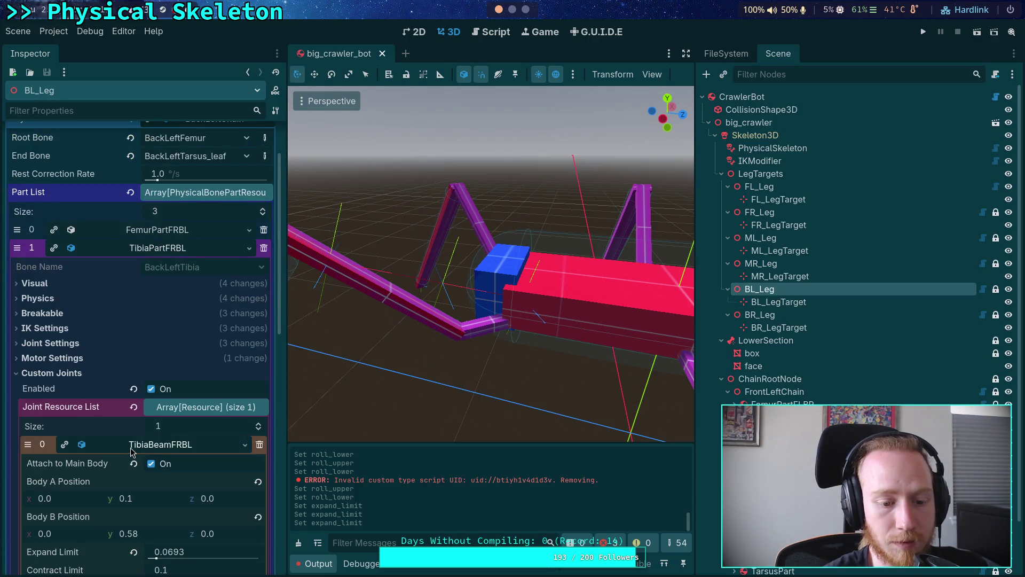
{"action": "left_click", "coordinate": [336, 354]}
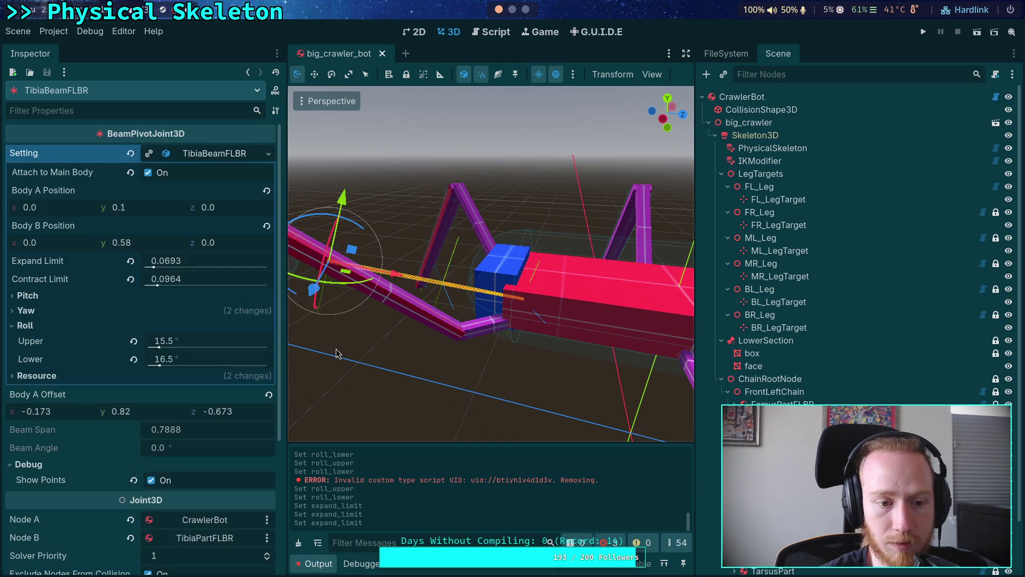
{"action": "right_click", "coordinate": [61, 282]}
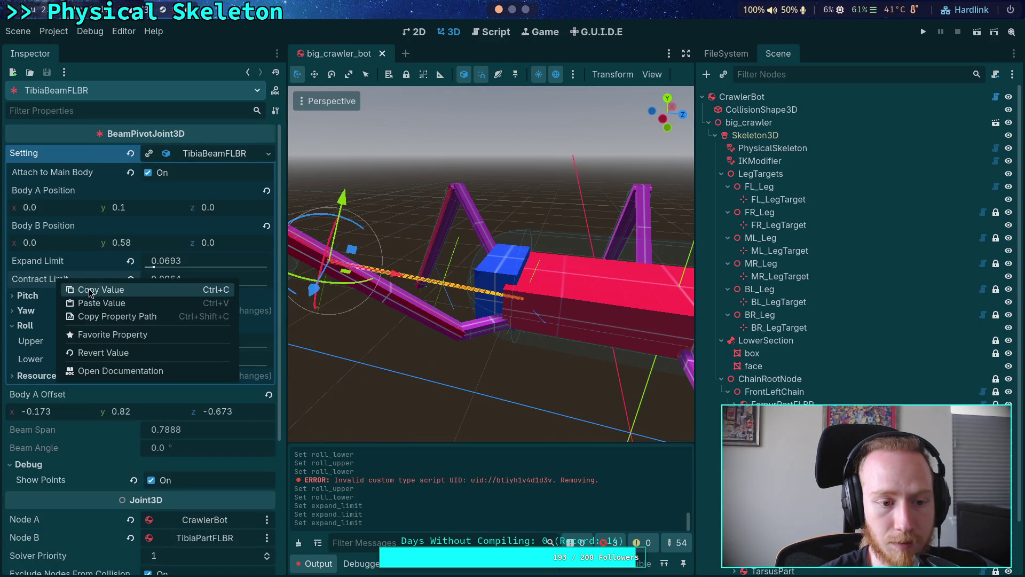
{"action": "left_click", "coordinate": [78, 304]}
- Paste Contract Limit 0.0964 into the FR_Leg and ML_Leg tibia beam joints
{"action": "left_click", "coordinate": [768, 186]}
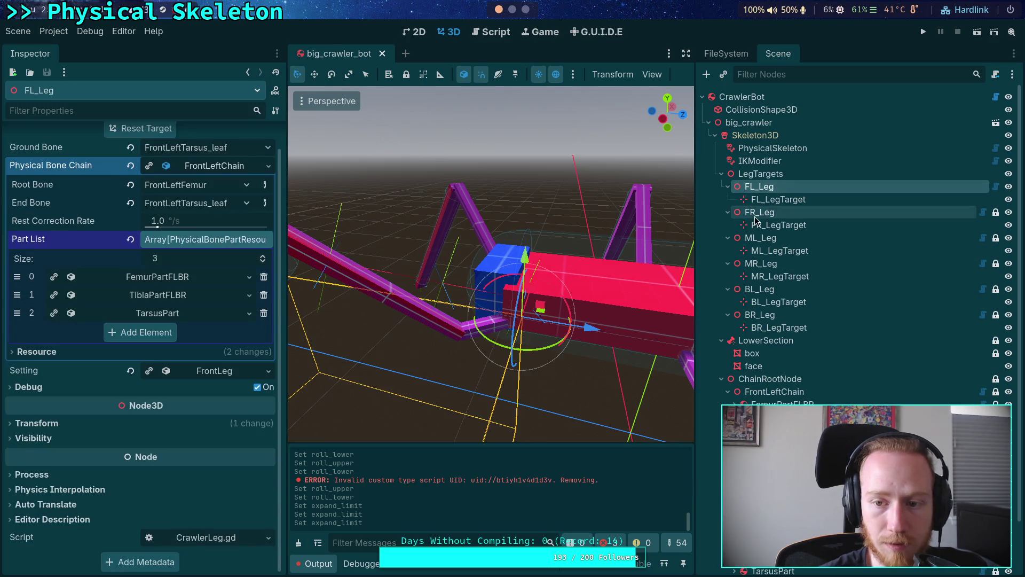
{"action": "left_click", "coordinate": [759, 212]}
{"action": "left_click", "coordinate": [182, 301]}
{"action": "scroll", "coordinate": [89, 371], "scroll_direction": "down", "scroll_amount": 4}
{"action": "left_click", "coordinate": [82, 380]}
{"action": "scroll", "coordinate": [67, 398], "scroll_direction": "down", "scroll_amount": 2}
{"action": "right_click", "coordinate": [42, 395]}
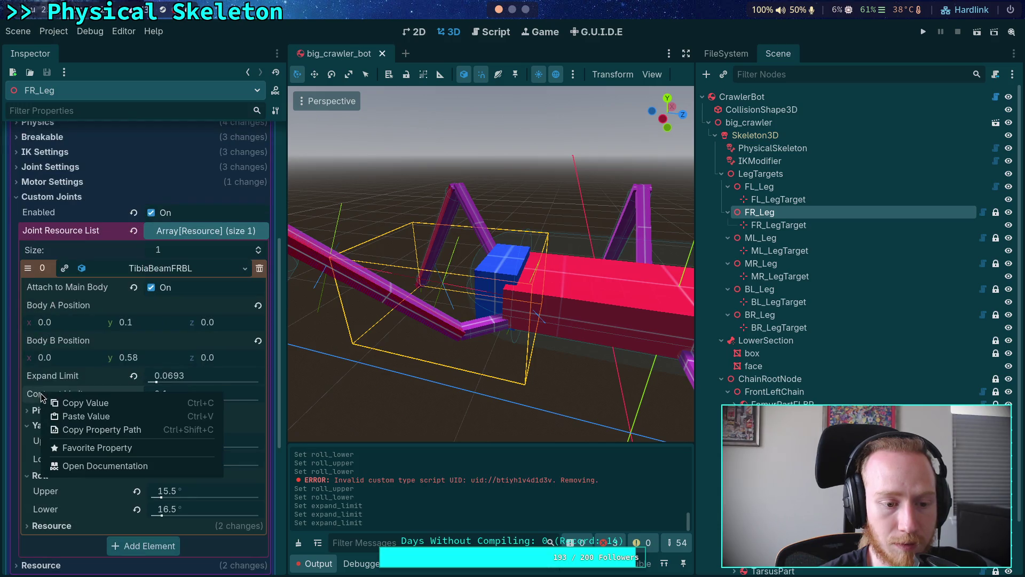
{"action": "left_click", "coordinate": [83, 416]}
{"action": "left_click", "coordinate": [768, 238]}
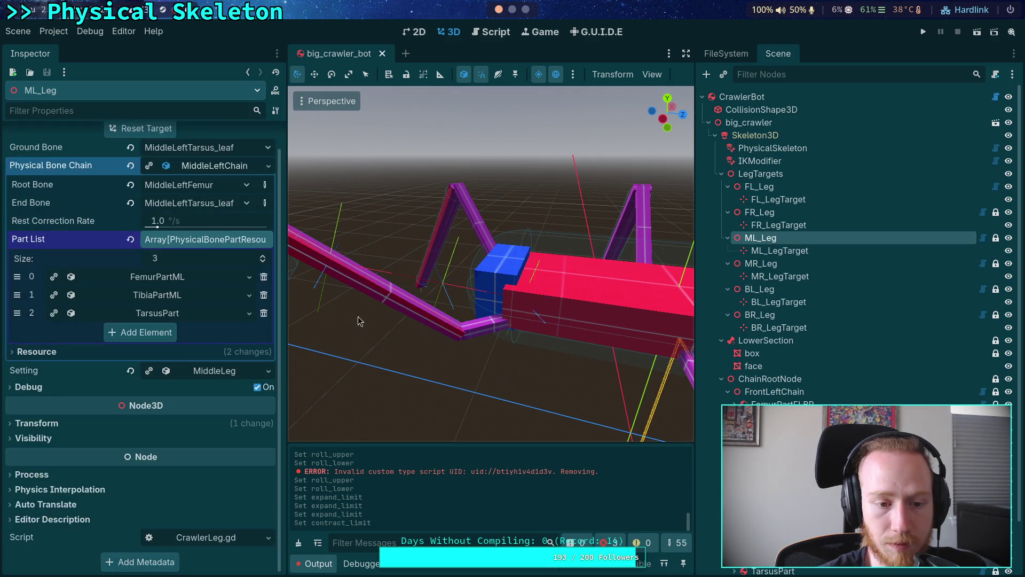
{"action": "left_click", "coordinate": [123, 297]}
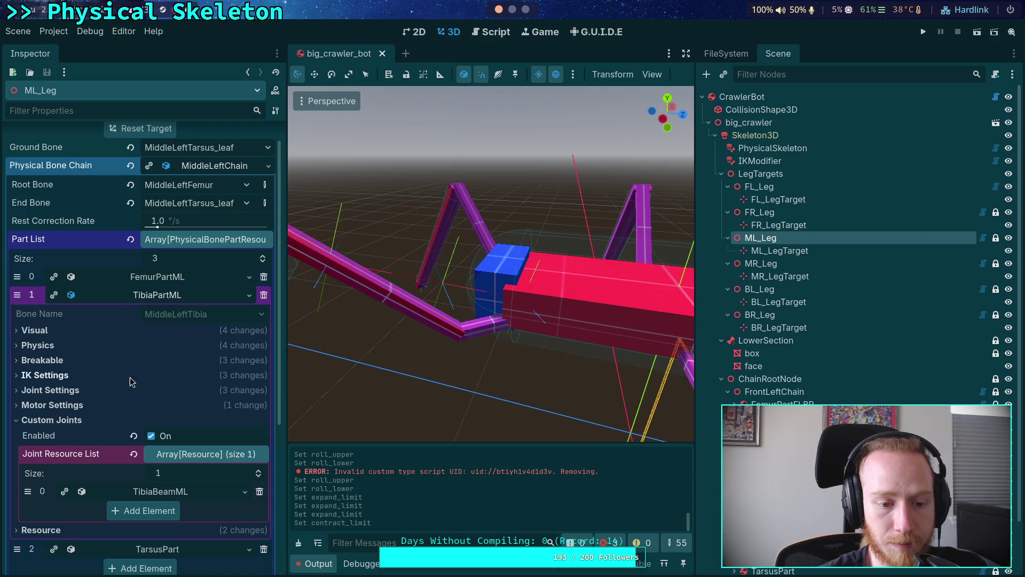
{"action": "left_click", "coordinate": [174, 491]}
{"action": "scroll", "coordinate": [133, 374], "scroll_direction": "down", "scroll_amount": 5}
{"action": "right_click", "coordinate": [32, 397]}
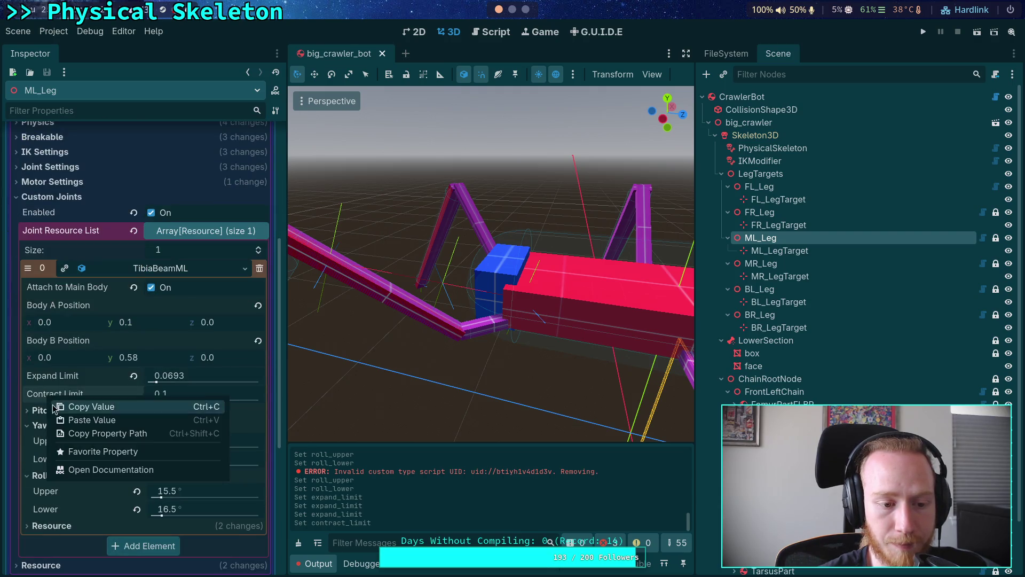
{"action": "left_click", "coordinate": [75, 419]}
- Paste Contract Limit 0.0964 into MR_Leg's TibiaBeamMR joint
{"action": "left_click", "coordinate": [761, 263]}
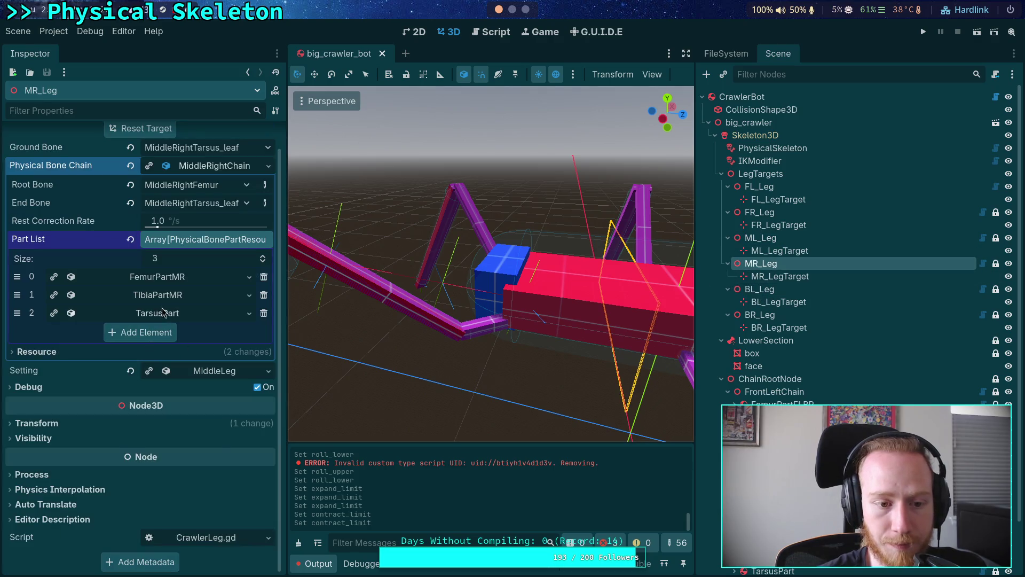
{"action": "left_click", "coordinate": [176, 296]}
{"action": "left_click", "coordinate": [142, 492]}
{"action": "scroll", "coordinate": [148, 464], "scroll_direction": "down", "scroll_amount": 4}
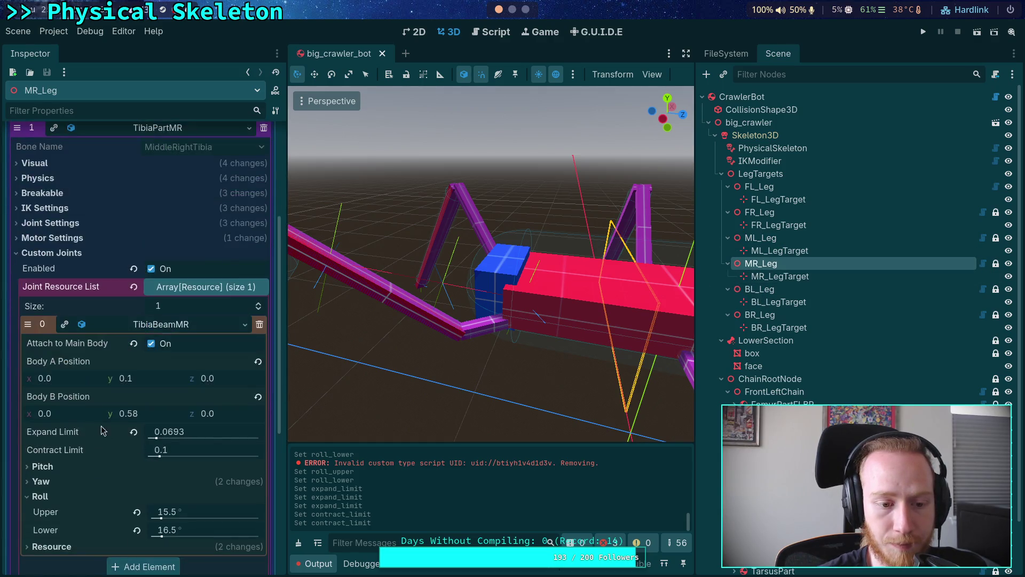
{"action": "right_click", "coordinate": [47, 456]}
{"action": "left_click", "coordinate": [69, 477]}
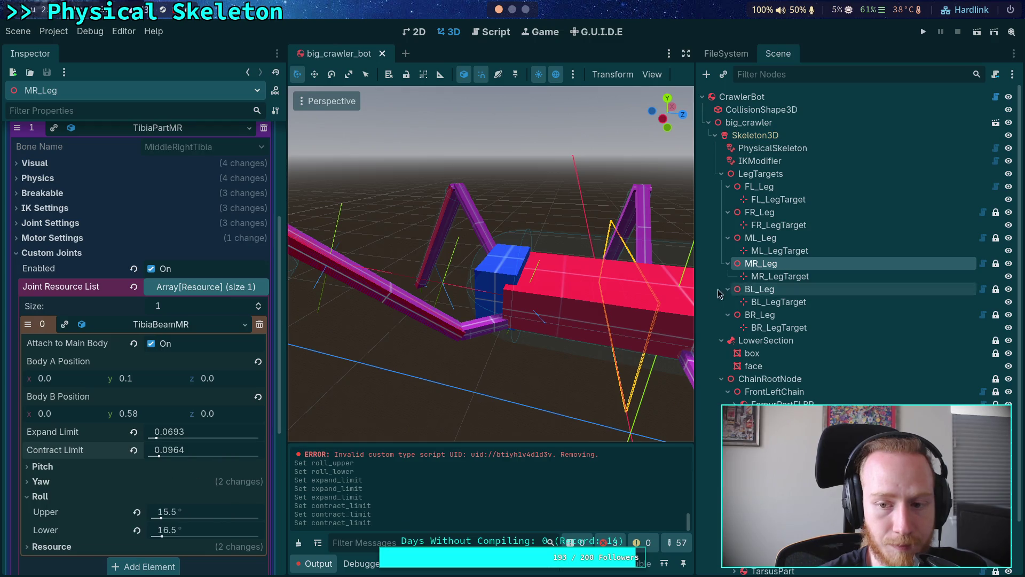
- Check BL_Leg's joint, then view BR_Leg's TibiaBeamFLBR settings with 15.5°/16.5° roll limits
{"action": "left_click", "coordinate": [753, 289]}
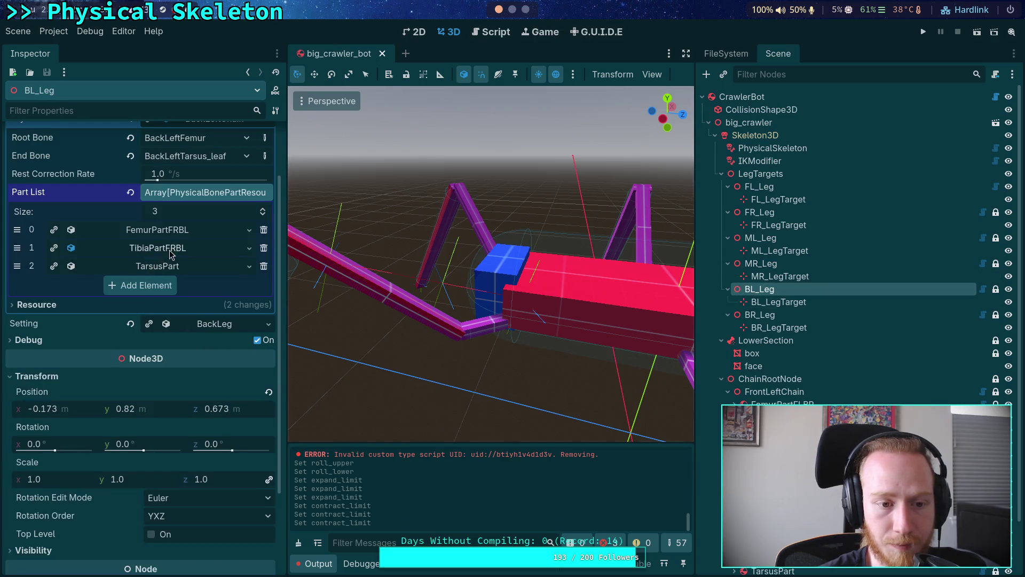
{"action": "left_click", "coordinate": [158, 248]}
{"action": "left_click", "coordinate": [136, 438]}
{"action": "scroll", "coordinate": [136, 438], "scroll_direction": "down", "scroll_amount": 4}
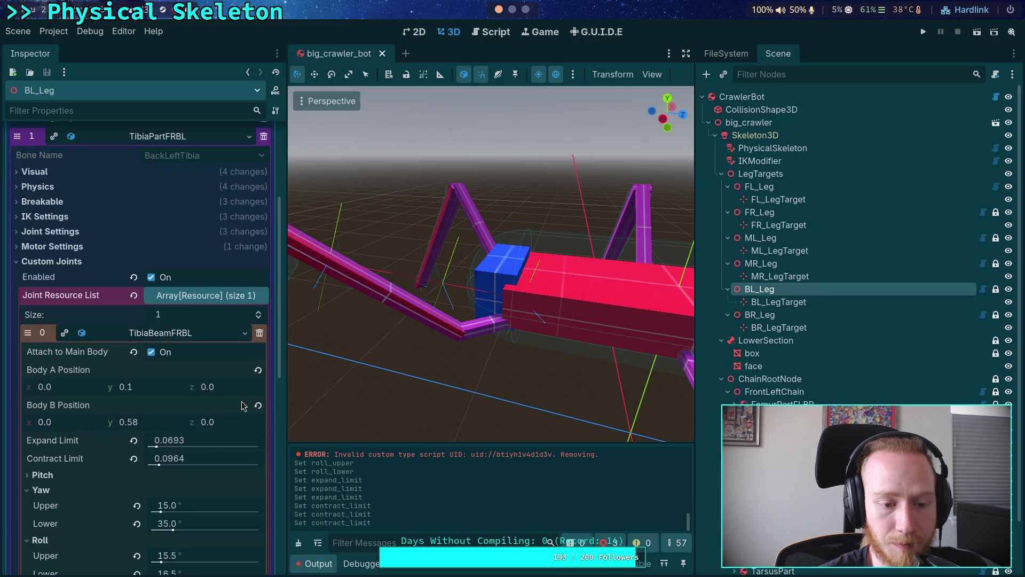
{"action": "left_click", "coordinate": [742, 315]}
{"action": "scroll", "coordinate": [165, 263], "scroll_direction": "down", "scroll_amount": 1}
{"action": "left_click", "coordinate": [166, 265]}
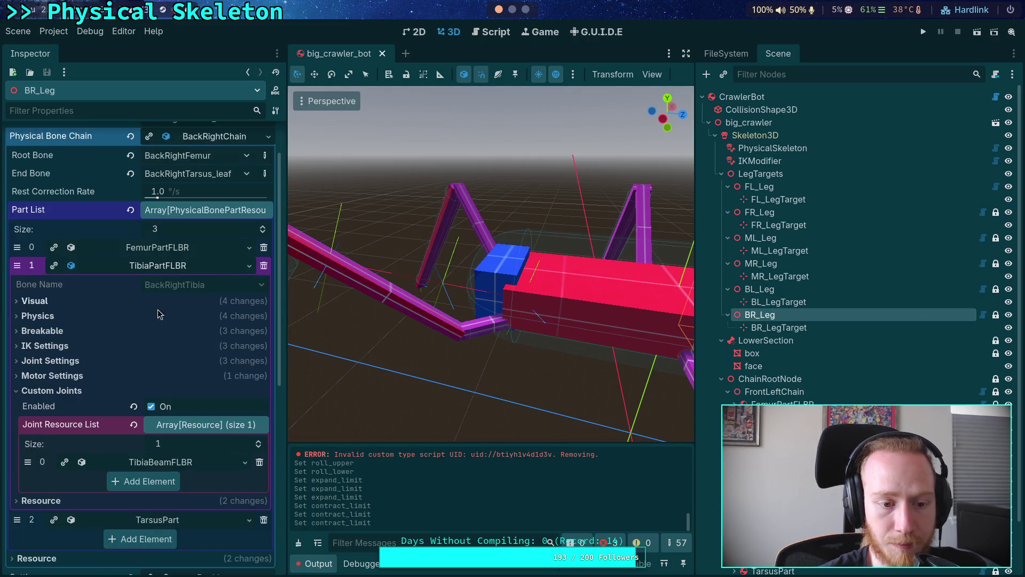
{"action": "left_click", "coordinate": [140, 463]}
{"action": "scroll", "coordinate": [118, 359], "scroll_direction": "down", "scroll_amount": 4}
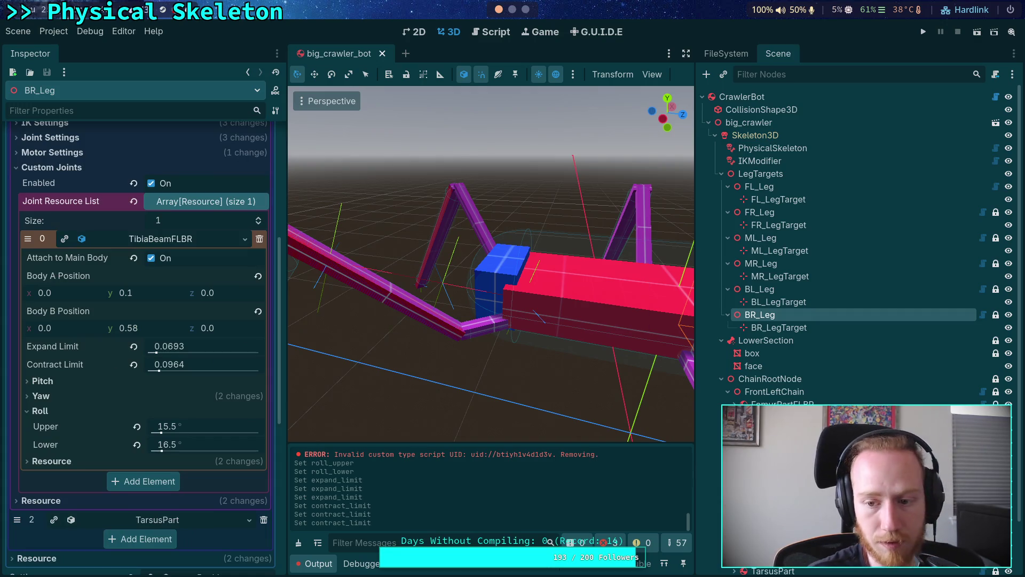
{"action": "scroll", "coordinate": [834, 341], "scroll_direction": "down", "scroll_amount": 2}
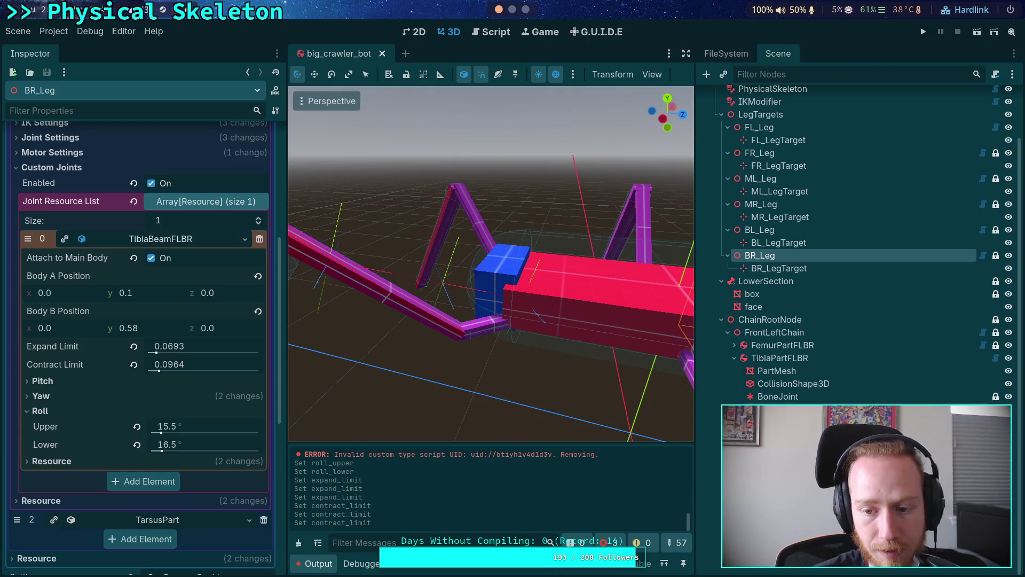
- Hide TibiaBeamFLBR's debug points, collapse its Debug and setting sections, and test-run the project
{"action": "left_click", "coordinate": [438, 387]}
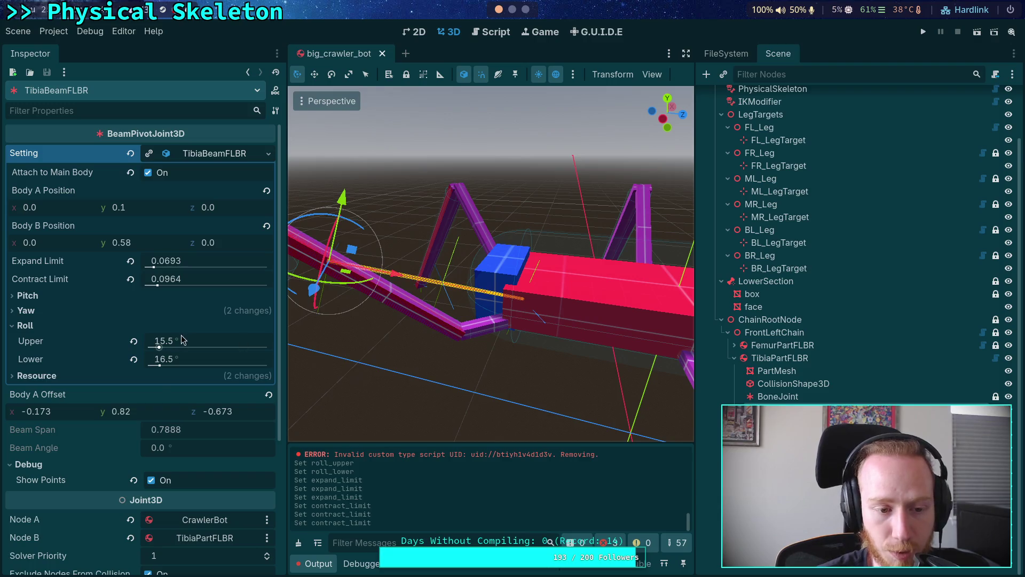
{"action": "left_click", "coordinate": [151, 480]}
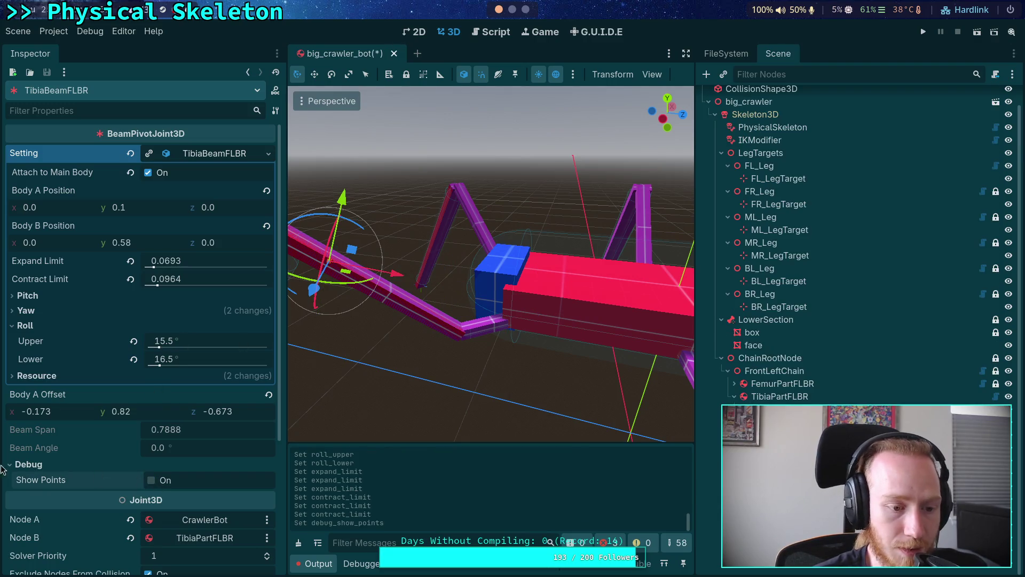
{"action": "left_click", "coordinate": [17, 464]}
{"action": "left_click", "coordinate": [197, 155]}
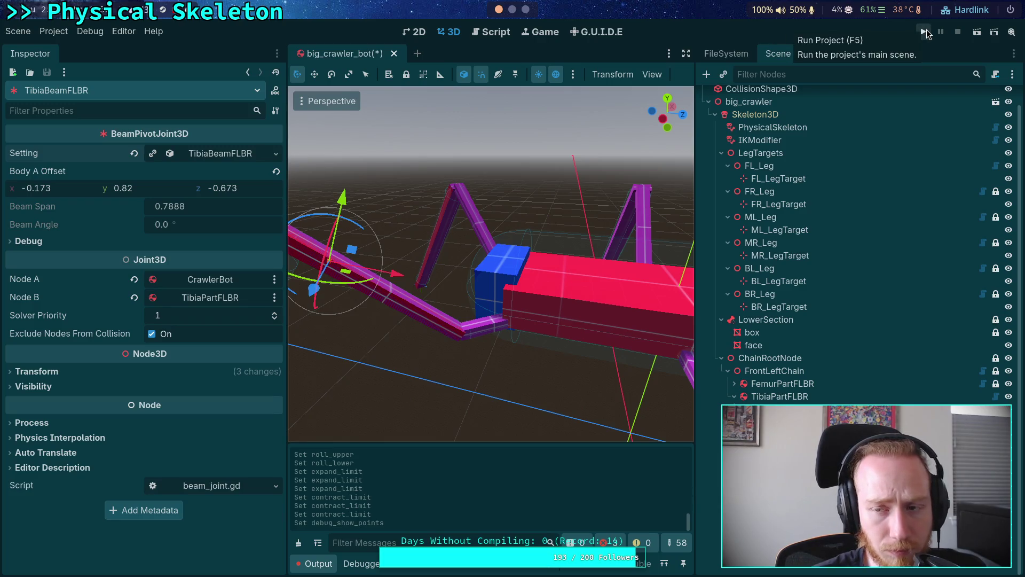
{"action": "left_click", "coordinate": [926, 31]}
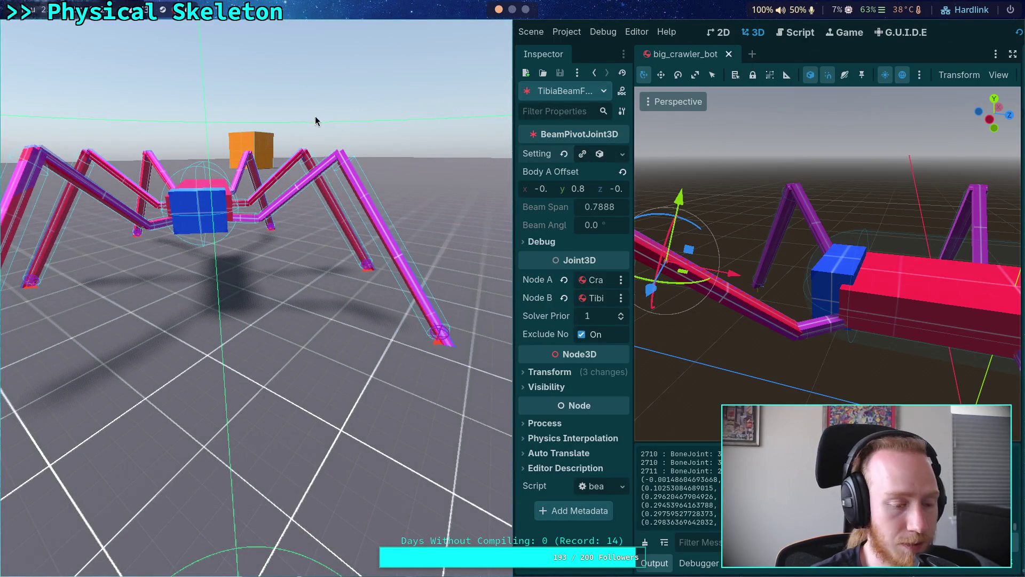
{"action": "key", "text": "Escape"}
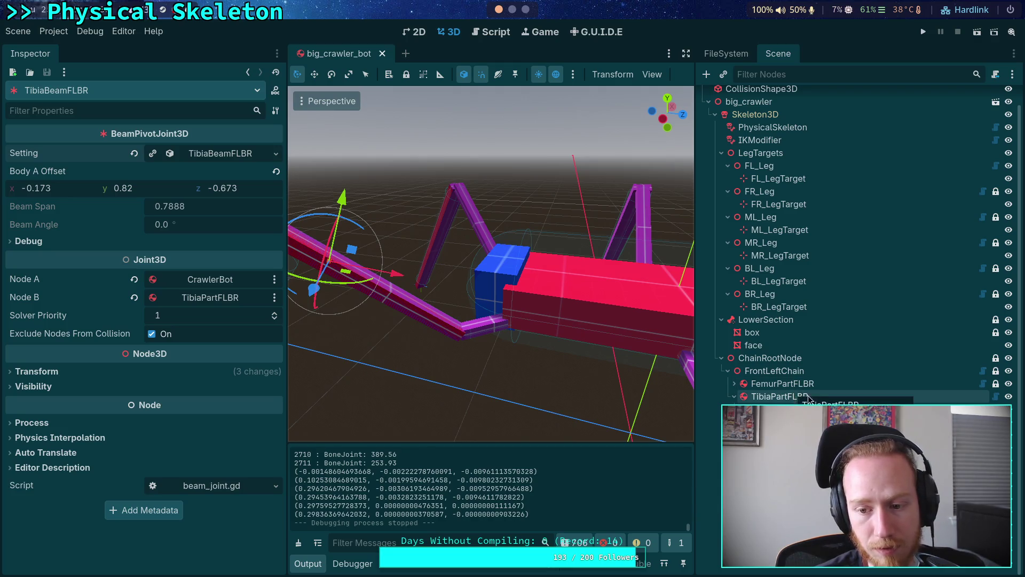
- Check the TibiaPartFLBR BoneJoint's ±25° X angular limits, then reselect TibiaBeamFLBR
{"action": "left_click", "coordinate": [734, 397]}
{"action": "left_click", "coordinate": [786, 409]}
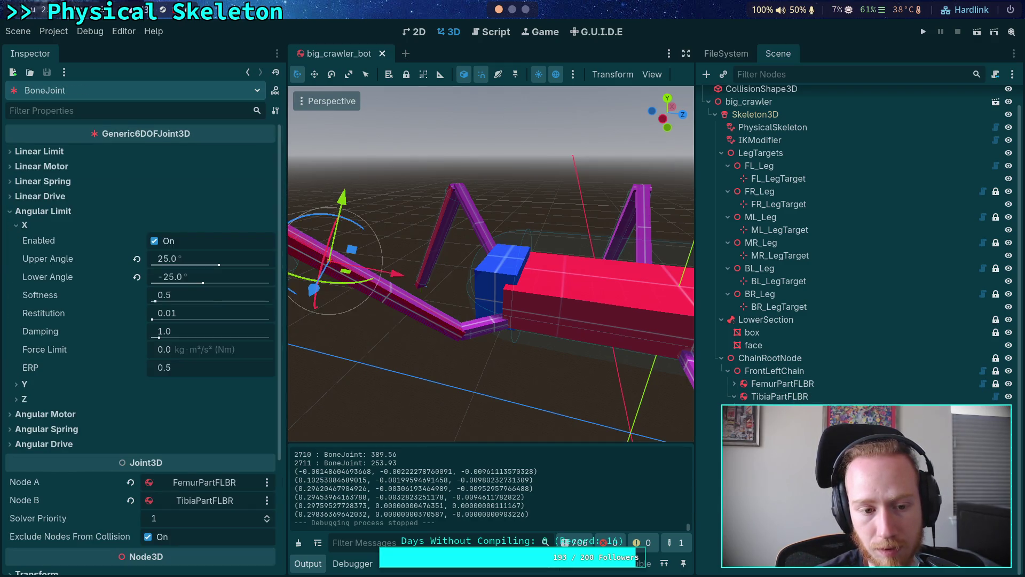
{"action": "left_click", "coordinate": [785, 422]}
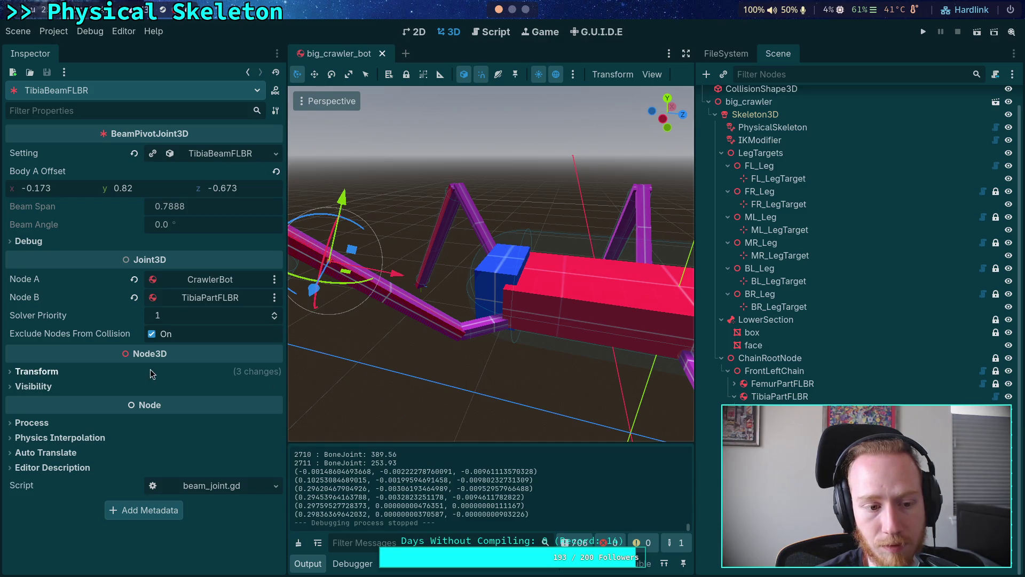
- Set TibiaBeamFLBR's process mode to Disabled, then test-run and stop the project
{"action": "left_click", "coordinate": [82, 423]}
{"action": "left_click", "coordinate": [200, 439]}
{"action": "left_click", "coordinate": [176, 511]}
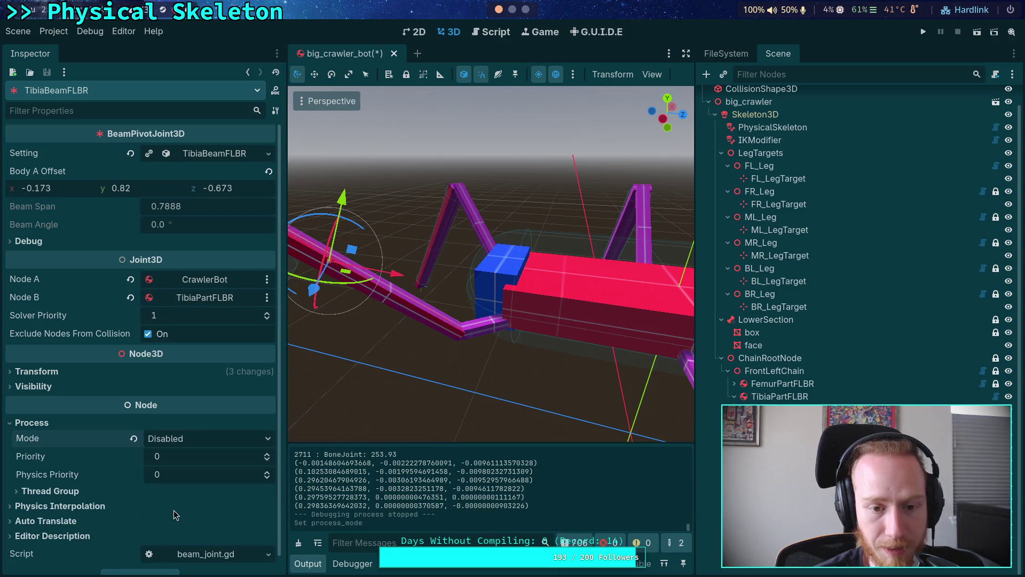
{"action": "left_click", "coordinate": [923, 31]}
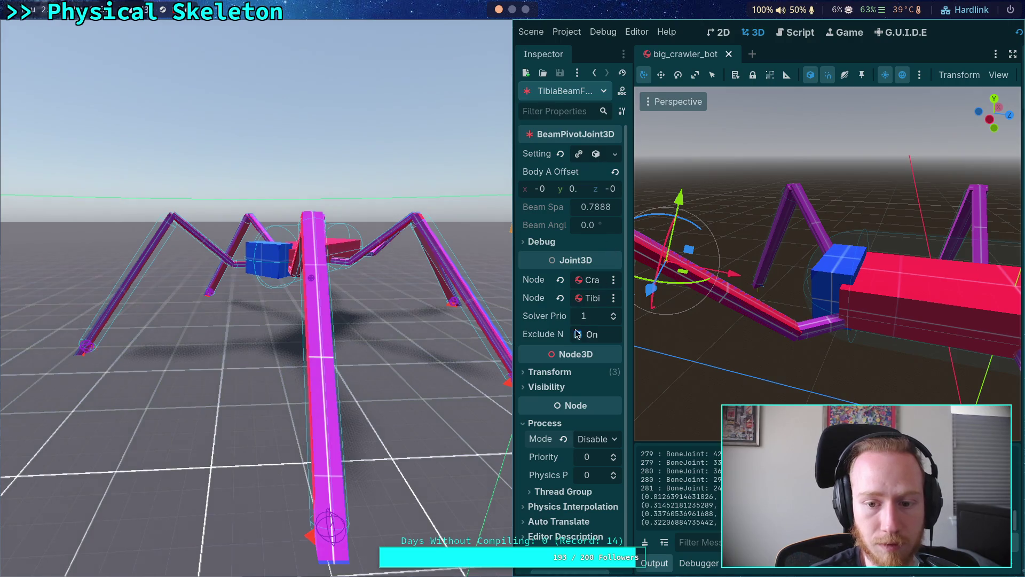
{"action": "key", "text": "super+Left"}
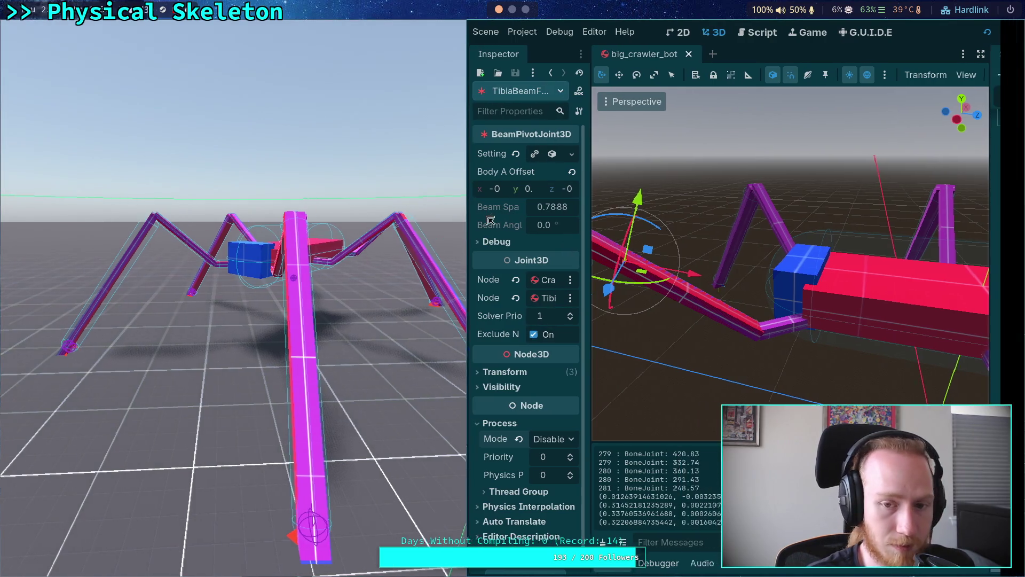
{"action": "left_click", "coordinate": [967, 33]}
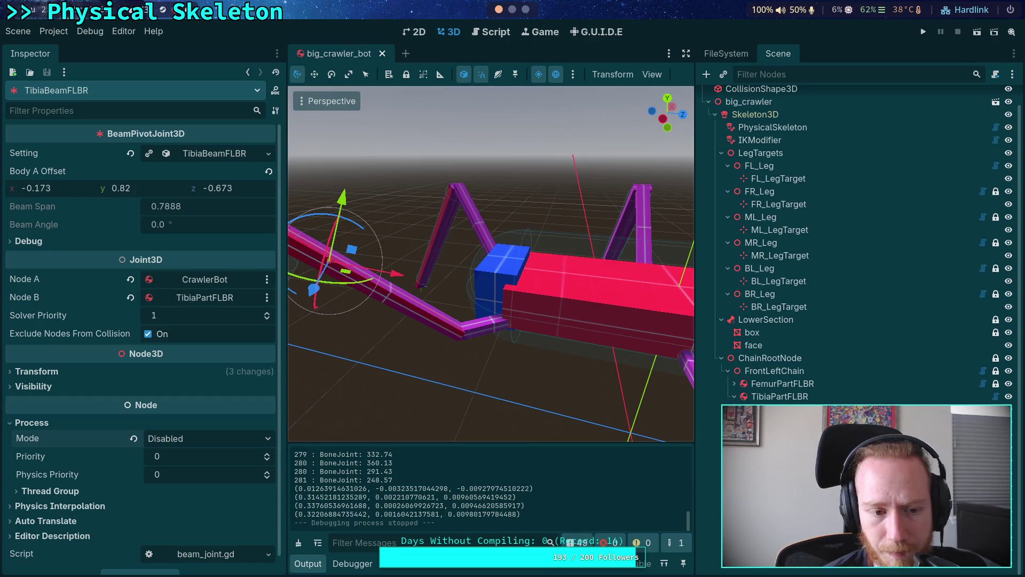
- Revert TibiaBeamFLBR's process mode to Inherit, then select the tibia BoneJoint and toggle its lock
{"action": "left_click", "coordinate": [134, 439]}
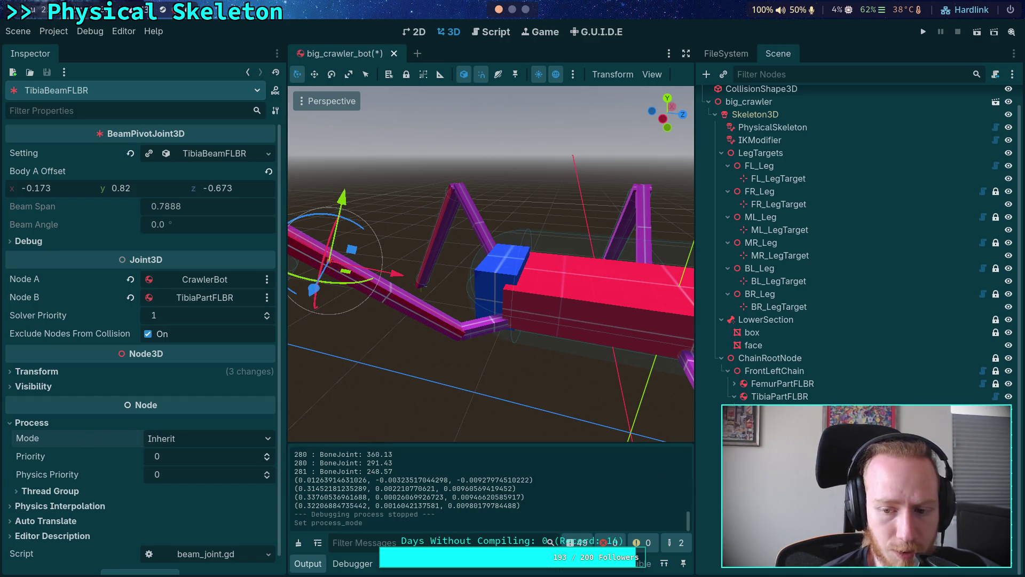
{"action": "left_click", "coordinate": [460, 331]}
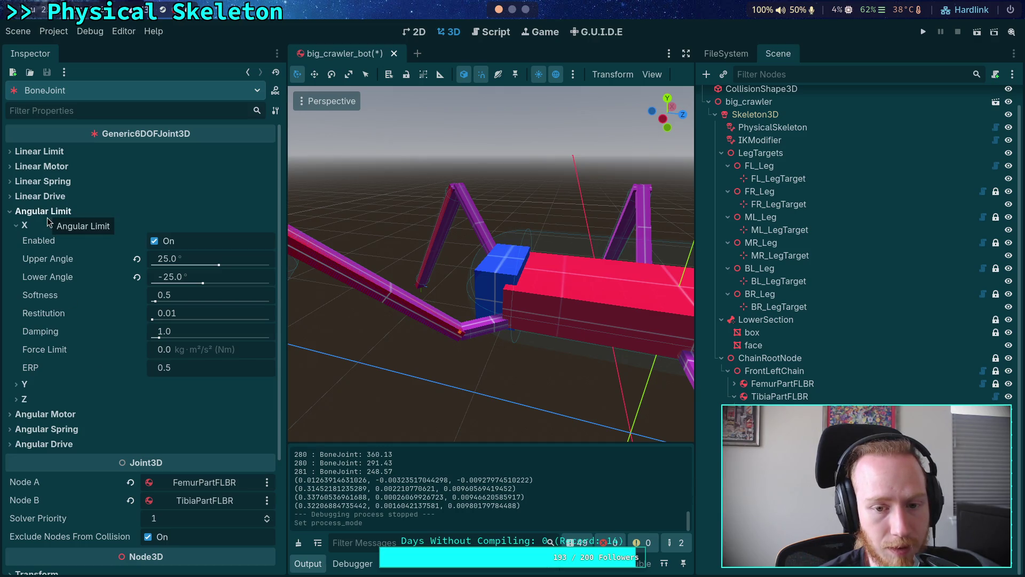
{"action": "scroll", "coordinate": [422, 289], "scroll_direction": "down", "scroll_amount": 5}
{"action": "scroll", "coordinate": [422, 290], "scroll_direction": "up", "scroll_amount": 3}
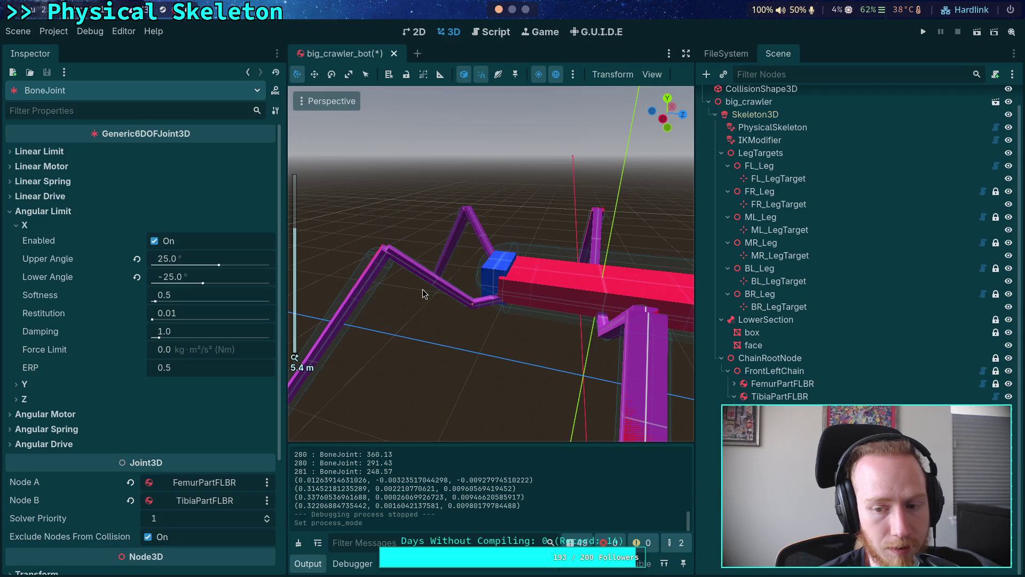
{"action": "key", "text": "ctrl+shift+l"}
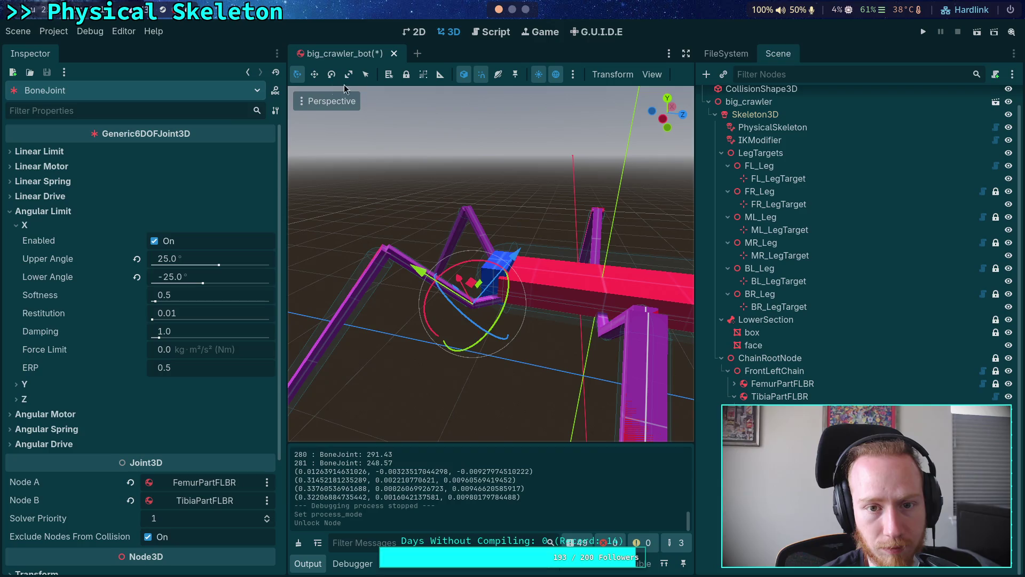
{"action": "left_click", "coordinate": [407, 74]}
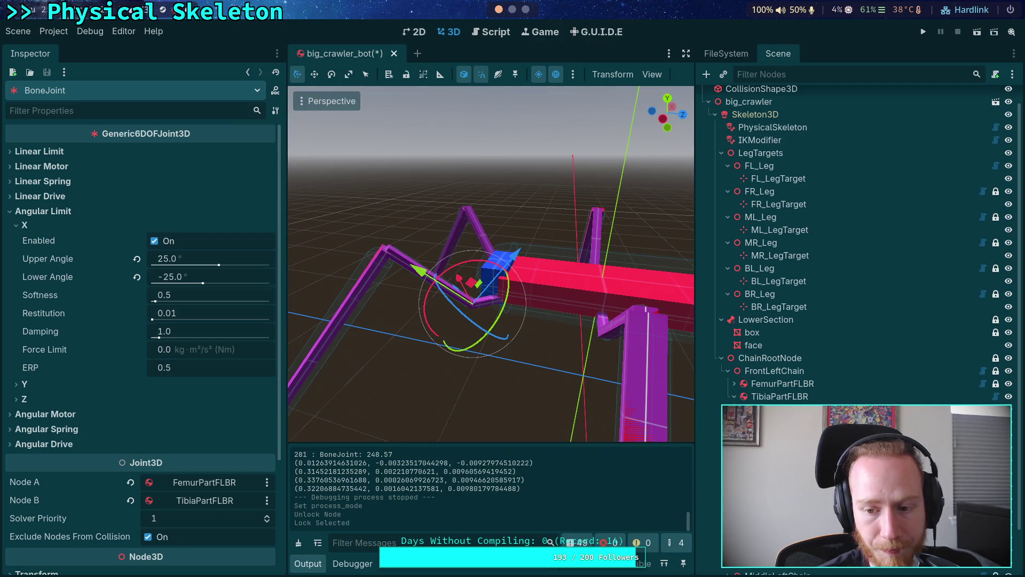
- Inspect TarsusBeamJoint and the tibia–tarsus BoneJoint, then return to beam_joint_setting.gd
{"action": "left_click", "coordinate": [315, 379]}
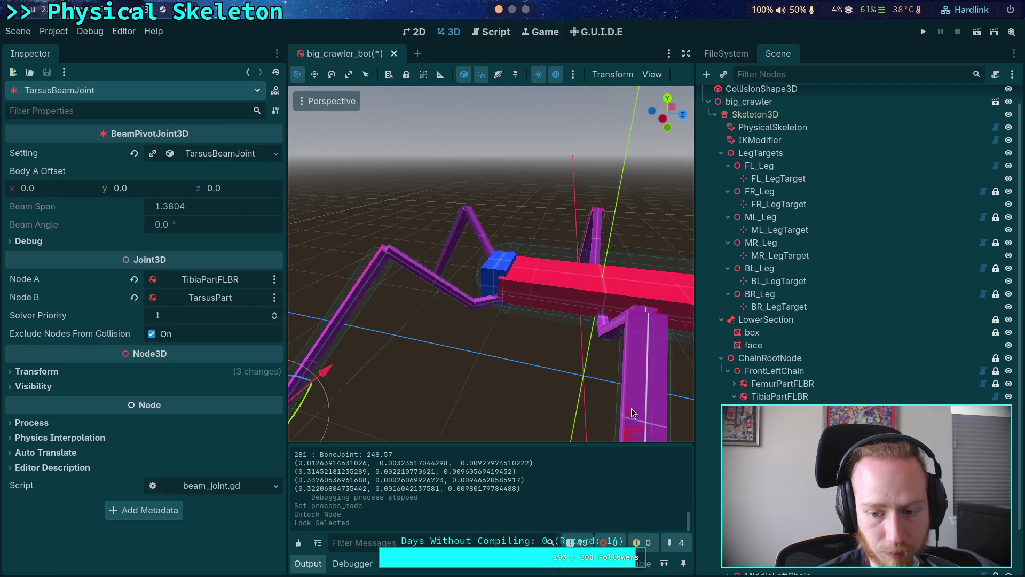
{"action": "left_click_drag", "start_coordinate": [477, 349], "coordinate": [492, 348]}
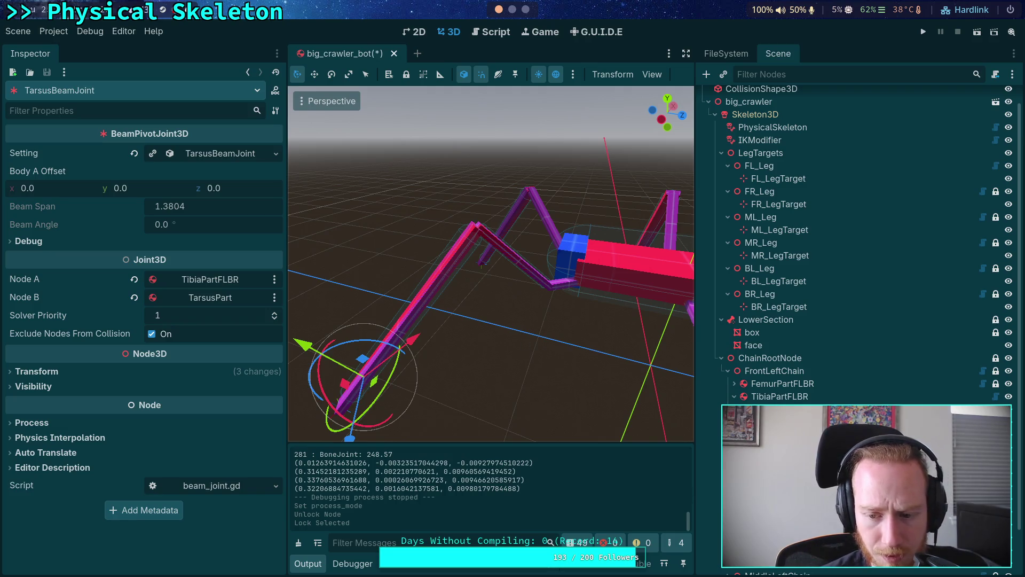
{"action": "left_click", "coordinate": [482, 218]}
{"action": "left_click", "coordinate": [488, 33]}
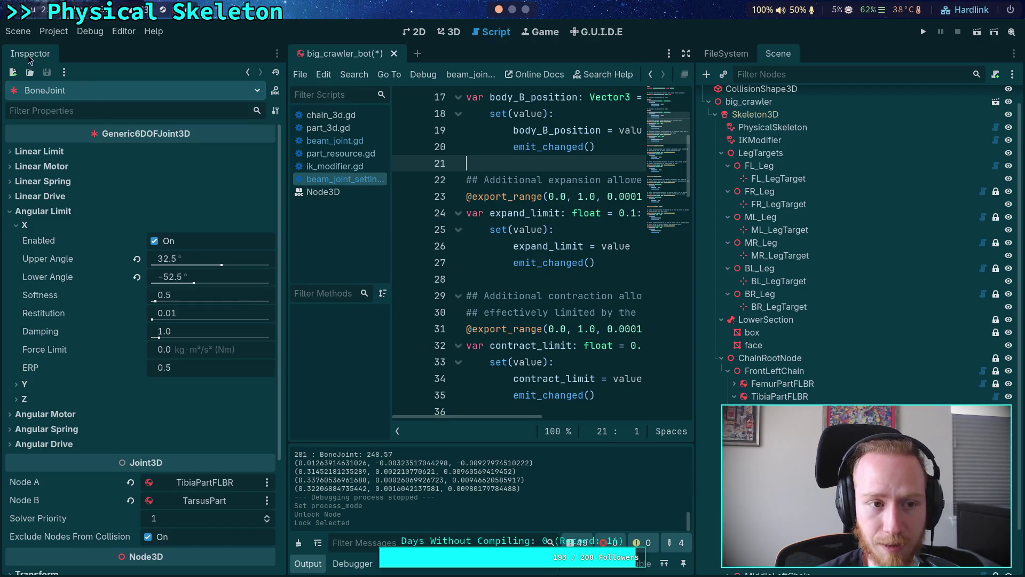
- Dock the properties panel on the right and hide the output log
{"action": "left_click", "coordinate": [277, 54]}
{"action": "left_click", "coordinate": [260, 101]}
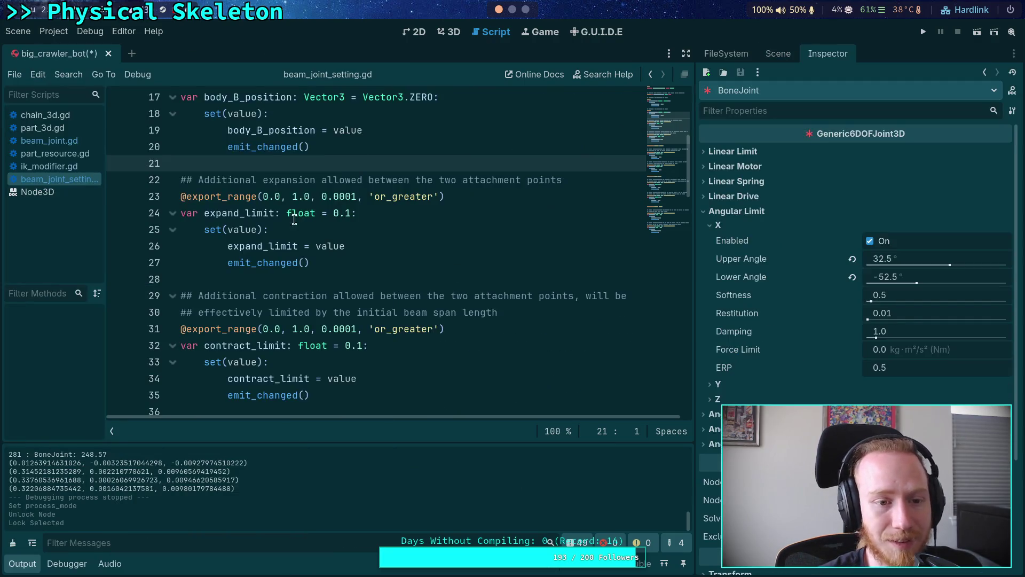
{"action": "left_click", "coordinate": [294, 228]}
{"action": "left_click", "coordinate": [31, 567]}
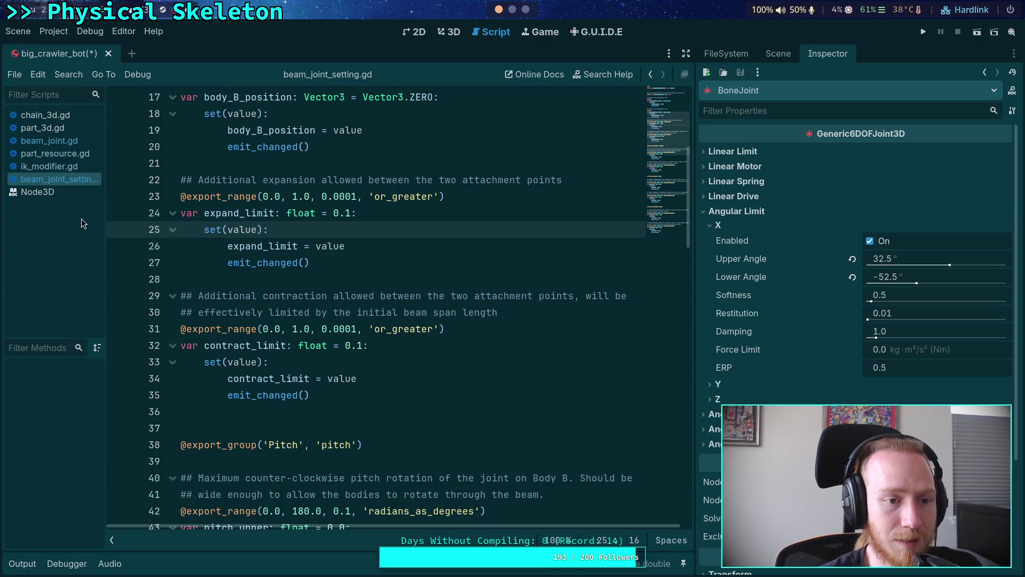
- Browse part_resource.gd and part_3d.gd, unfolding the solve_motor_velocity function
{"action": "left_click", "coordinate": [62, 154]}
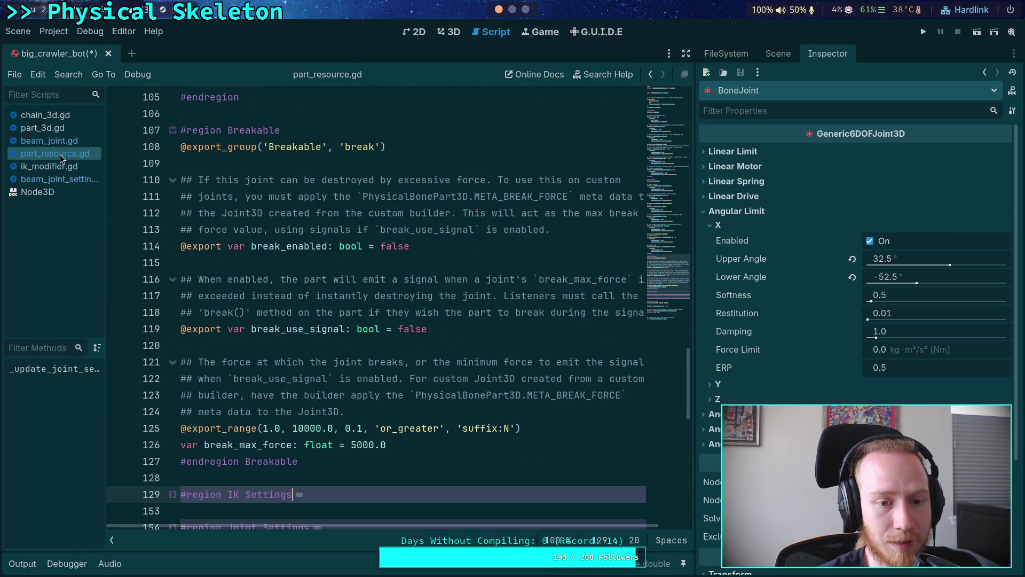
{"action": "scroll", "coordinate": [315, 233], "scroll_direction": "down", "scroll_amount": 3}
{"action": "left_click", "coordinate": [42, 128]}
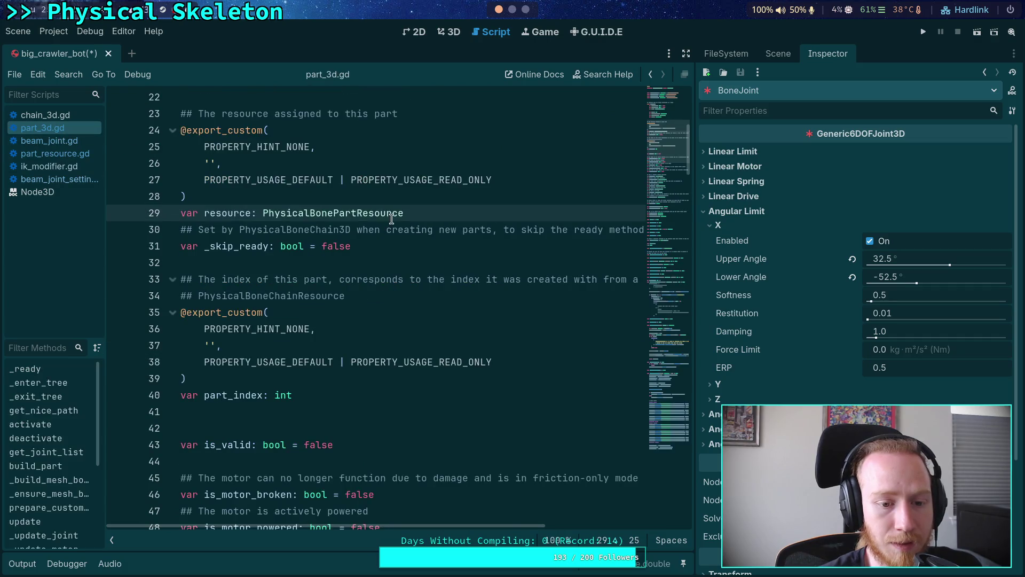
{"action": "scroll", "coordinate": [392, 219], "scroll_direction": "down", "scroll_amount": 20}
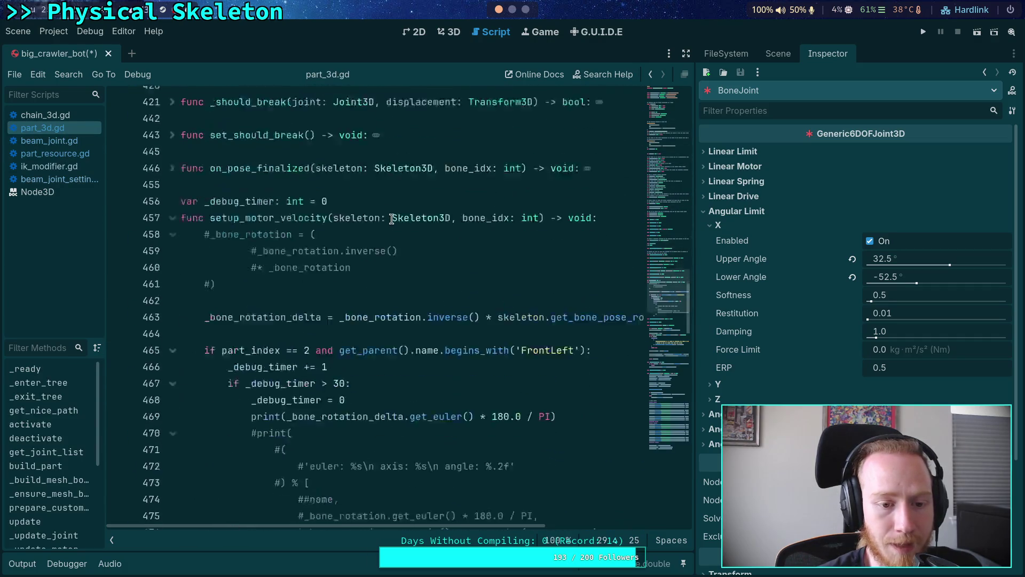
{"action": "scroll", "coordinate": [392, 219], "scroll_direction": "down", "scroll_amount": 6}
{"action": "left_click", "coordinate": [172, 166]}
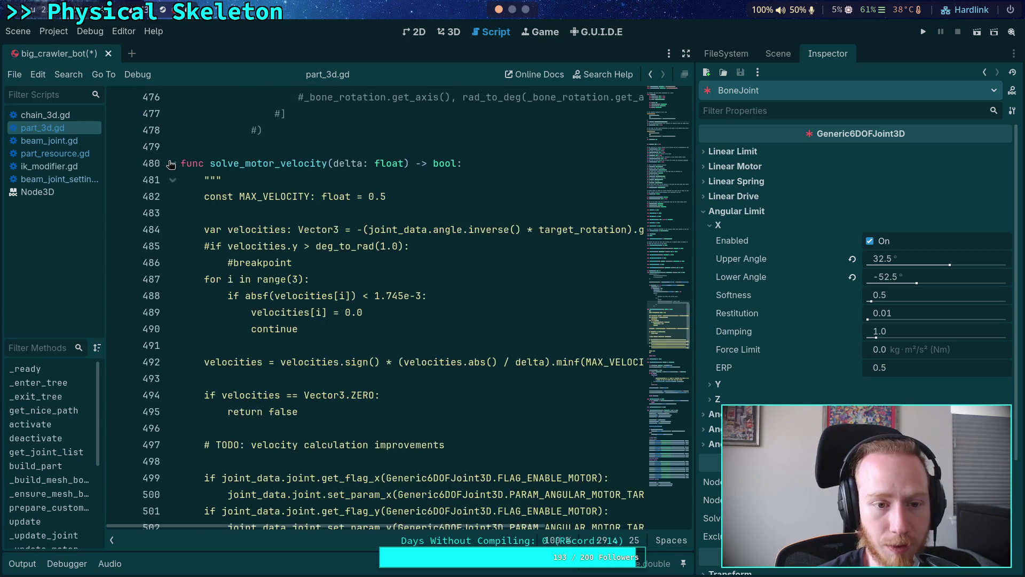
{"action": "scroll", "coordinate": [335, 203], "scroll_direction": "down", "scroll_amount": 5}
{"action": "scroll", "coordinate": [335, 203], "scroll_direction": "down", "scroll_amount": 2}
{"action": "scroll", "coordinate": [357, 212], "scroll_direction": "up", "scroll_amount": 10}
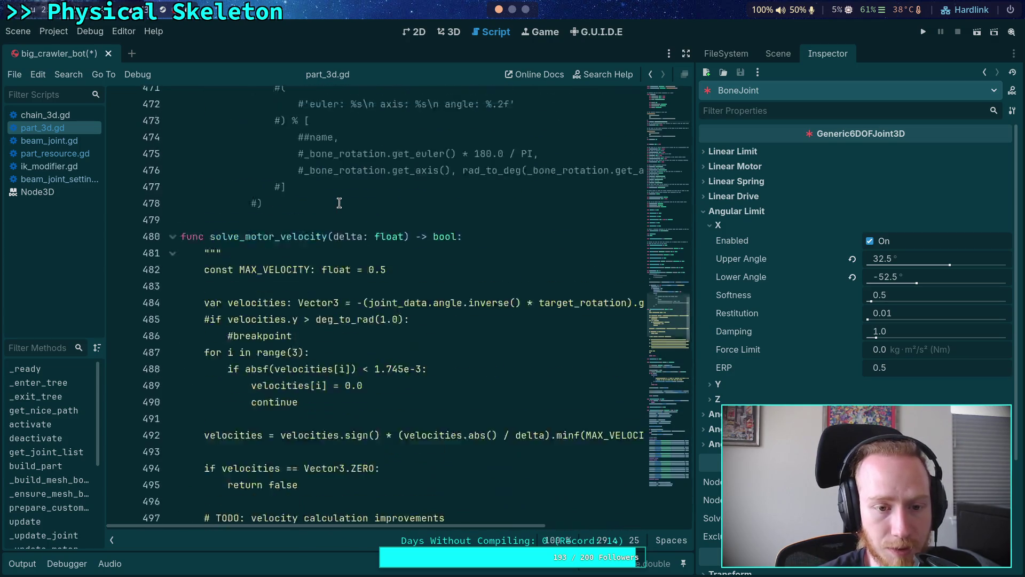
{"action": "scroll", "coordinate": [357, 213], "scroll_direction": "up", "scroll_amount": 4}
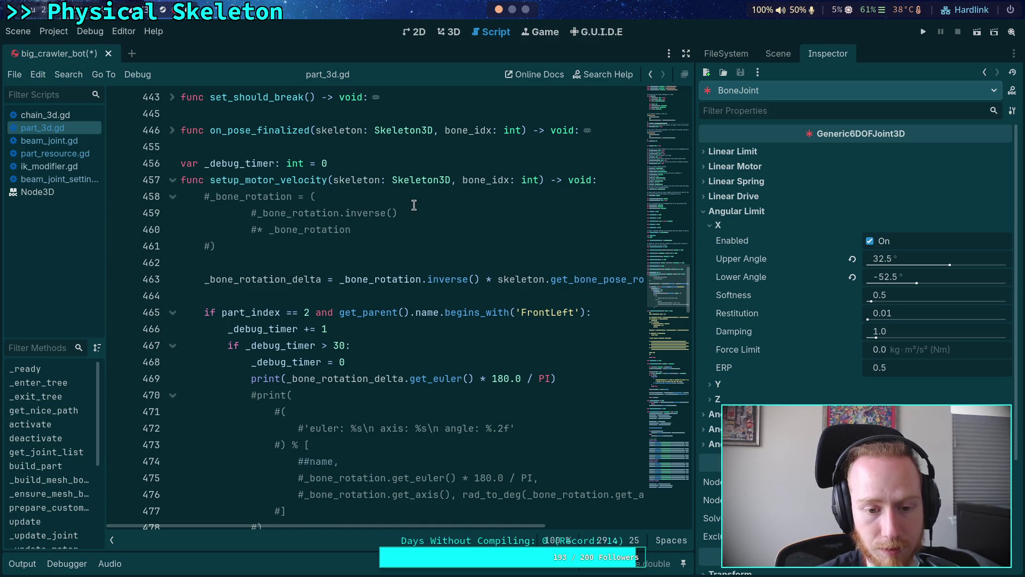
{"action": "scroll", "coordinate": [414, 205], "scroll_direction": "up", "scroll_amount": 2}
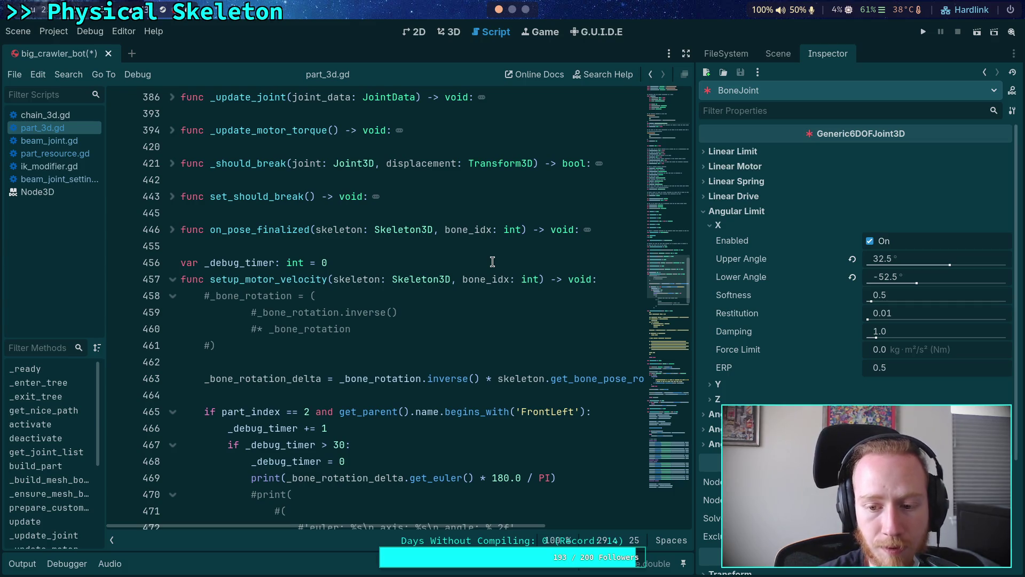
- View TarsusBeamJoint's properties with its Process settings expanded
{"action": "left_click", "coordinate": [777, 54]}
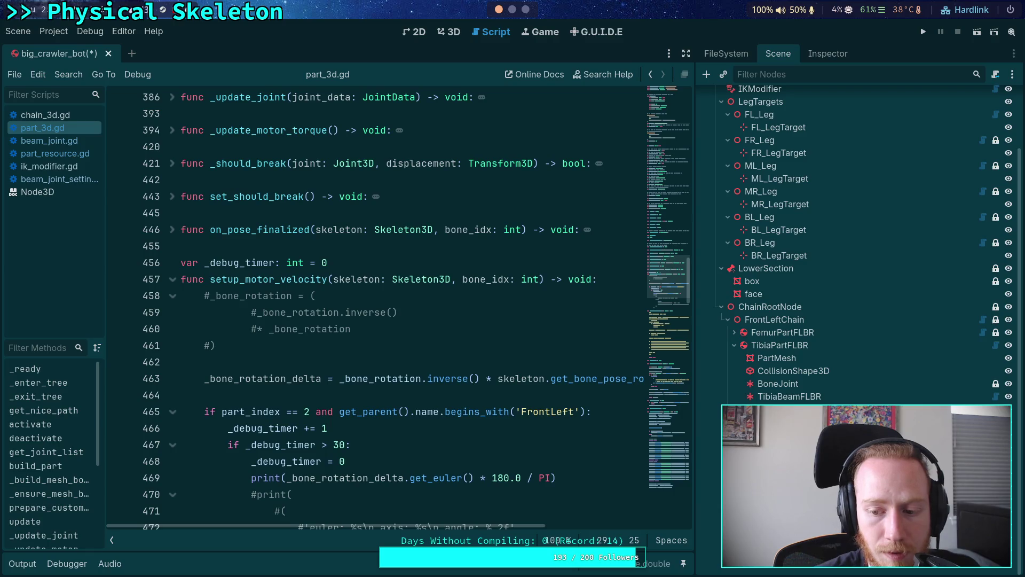
{"action": "right_click", "coordinate": [796, 257]}
{"action": "key", "text": "Escape"}
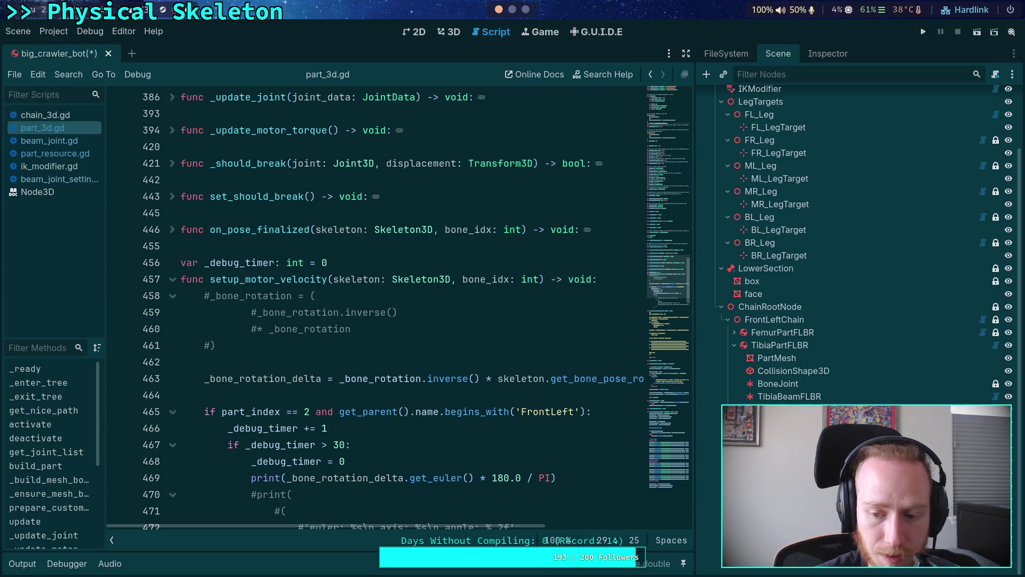
{"action": "left_click", "coordinate": [828, 53]}
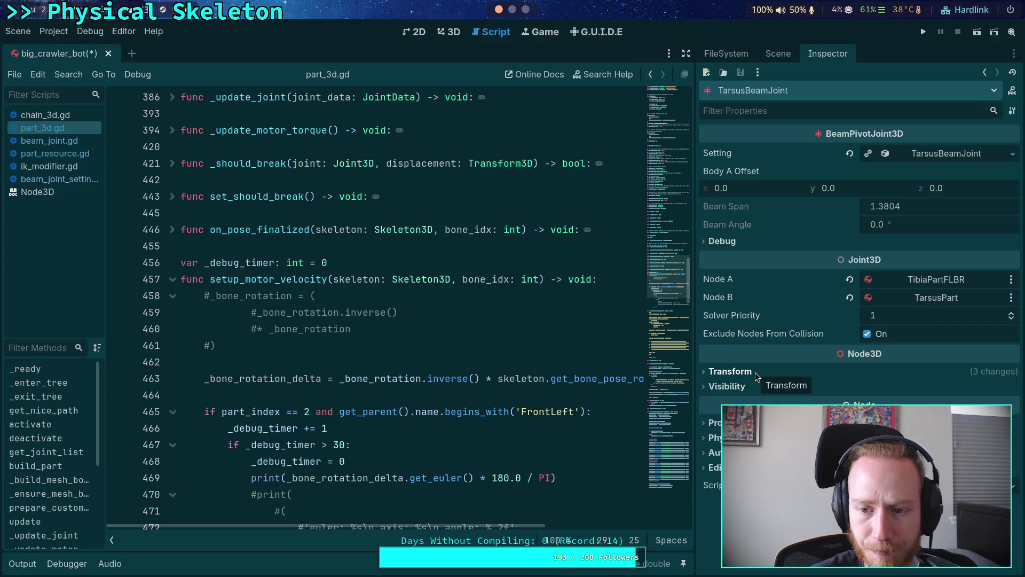
{"action": "left_click", "coordinate": [748, 422]}
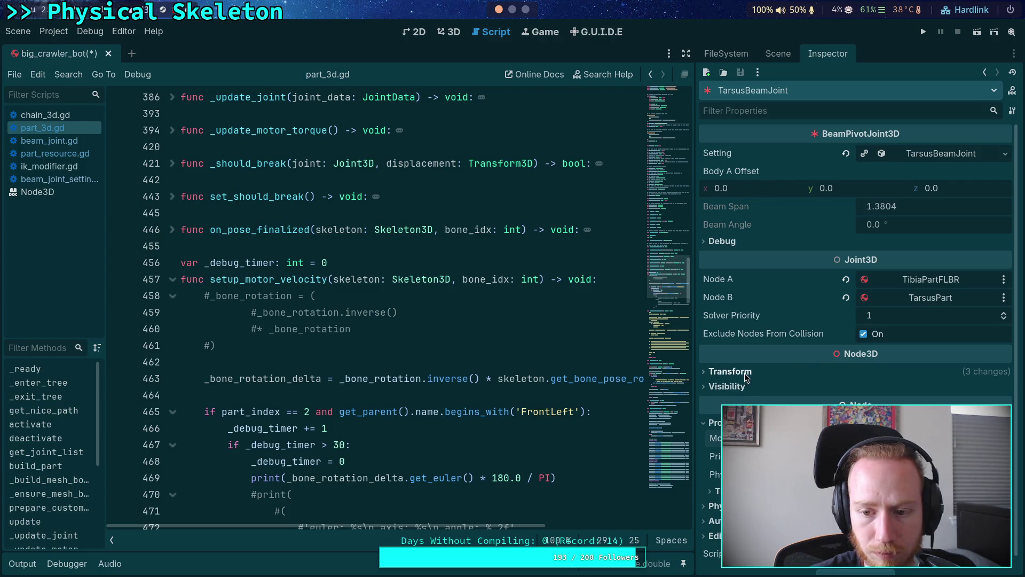
- Test-run the game to check the joints, then stop it
{"action": "left_click", "coordinate": [920, 34]}
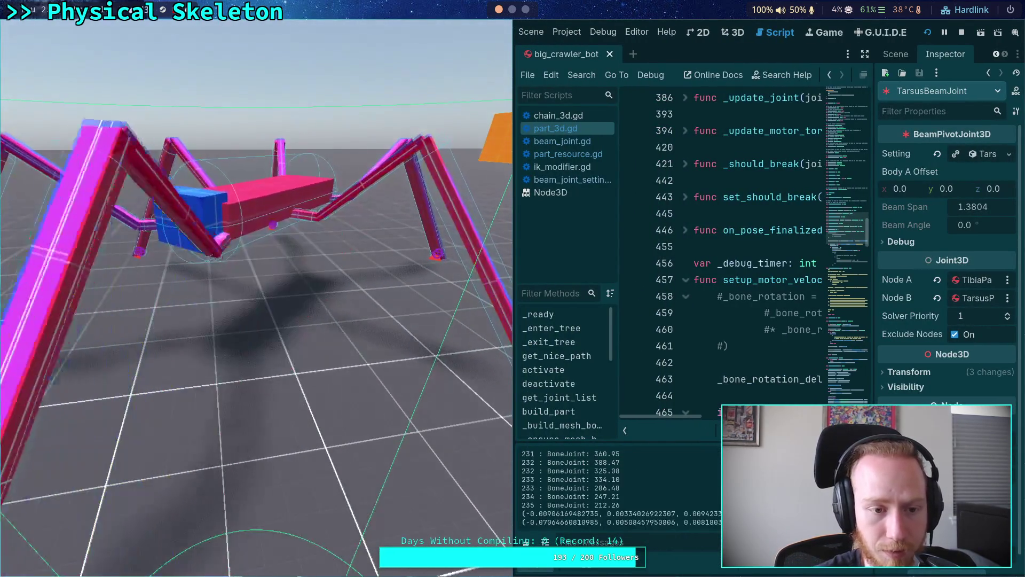
{"action": "left_click", "coordinate": [962, 33]}
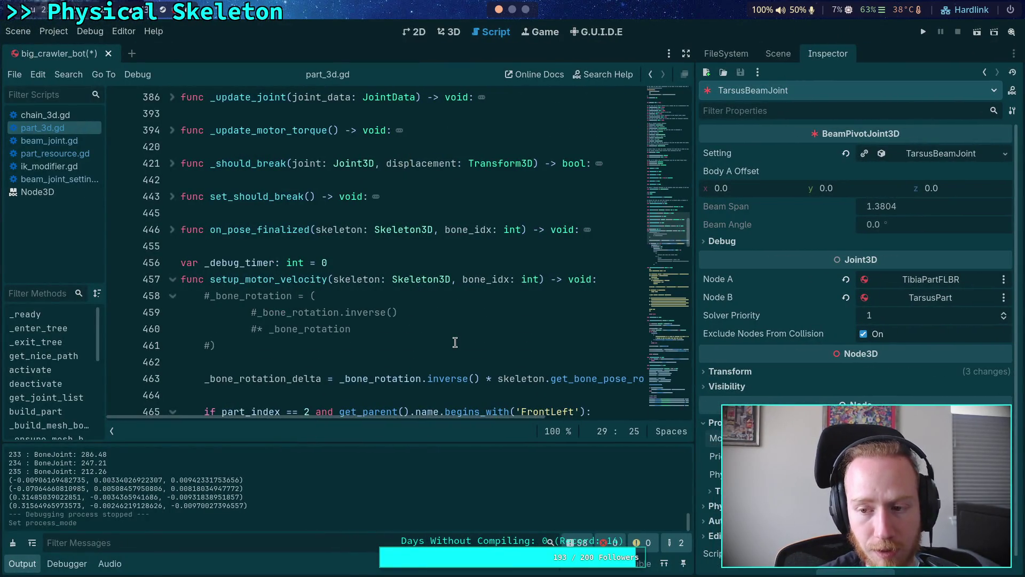
{"action": "scroll", "coordinate": [456, 342], "scroll_direction": "down", "scroll_amount": 2}
{"action": "left_click", "coordinate": [456, 261]}
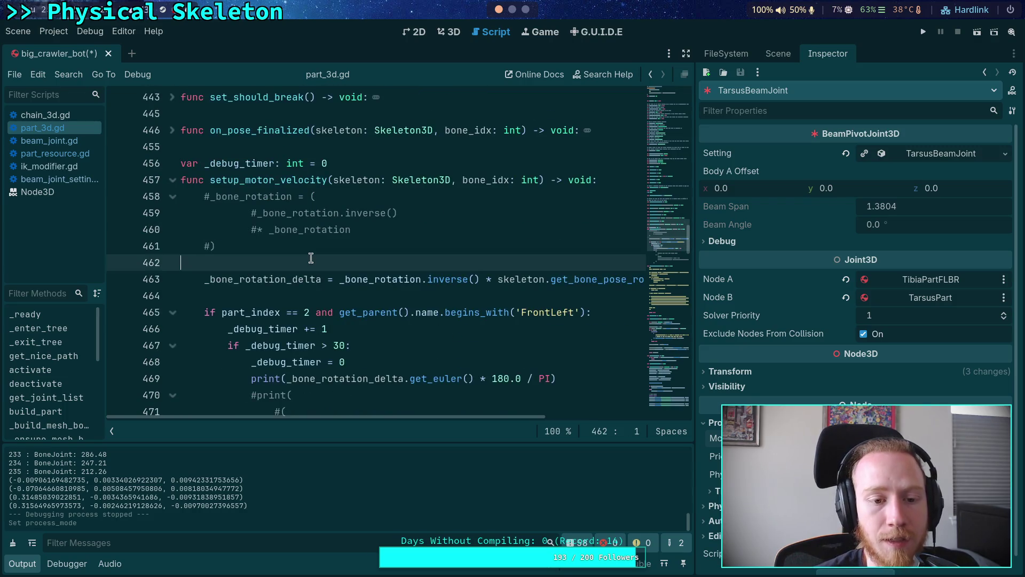
{"action": "scroll", "coordinate": [455, 262], "scroll_direction": "down", "scroll_amount": 1}
- Open beam_joint.gd and place the caret after _update_joint's editor-hint return at line 149
{"action": "left_click", "coordinate": [67, 144]}
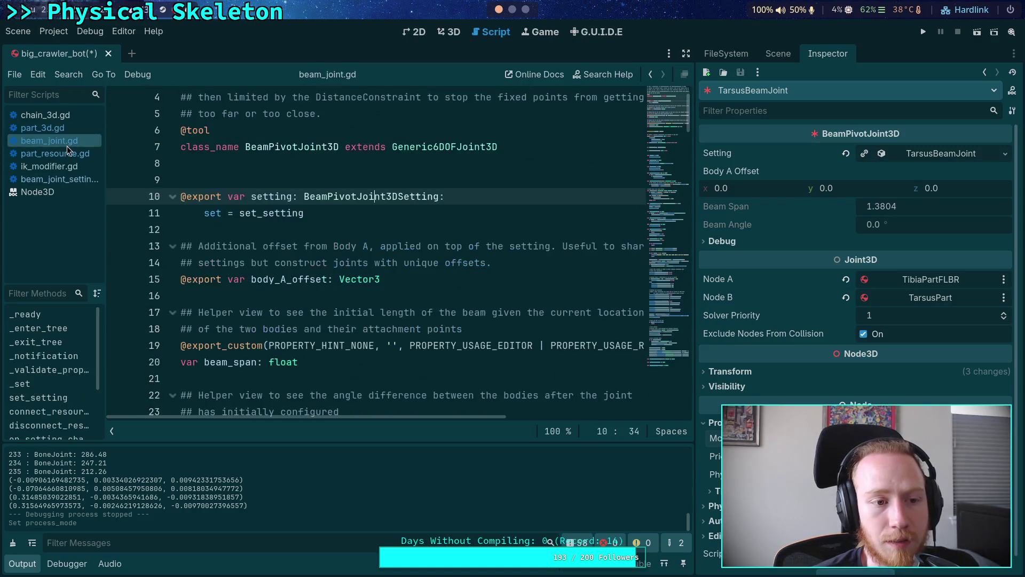
{"action": "scroll", "coordinate": [348, 233], "scroll_direction": "down", "scroll_amount": 10}
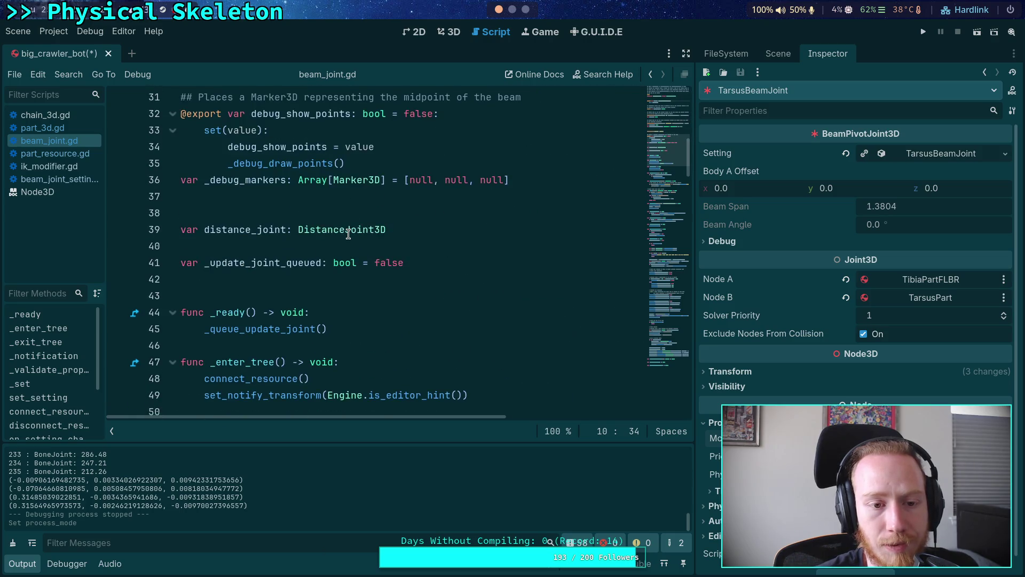
{"action": "scroll", "coordinate": [348, 233], "scroll_direction": "down", "scroll_amount": 3}
{"action": "scroll", "coordinate": [349, 233], "scroll_direction": "up", "scroll_amount": 2}
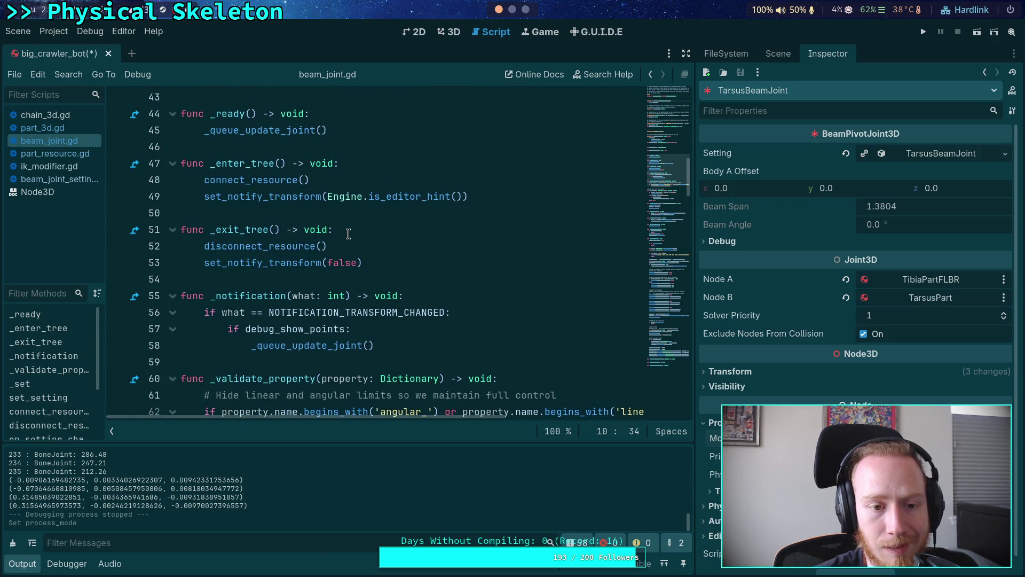
{"action": "scroll", "coordinate": [348, 233], "scroll_direction": "down", "scroll_amount": 9}
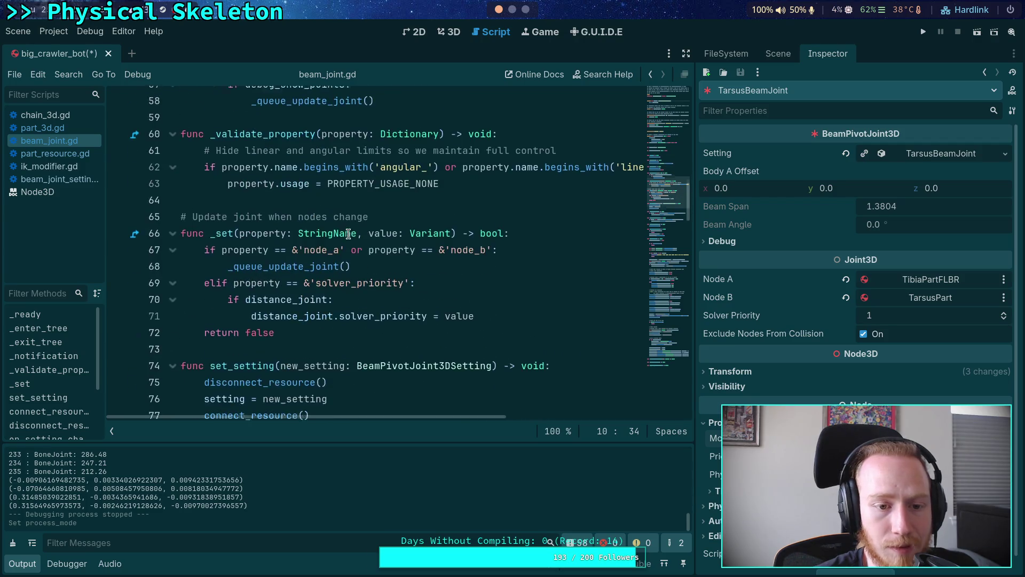
{"action": "scroll", "coordinate": [348, 234], "scroll_direction": "down", "scroll_amount": 7}
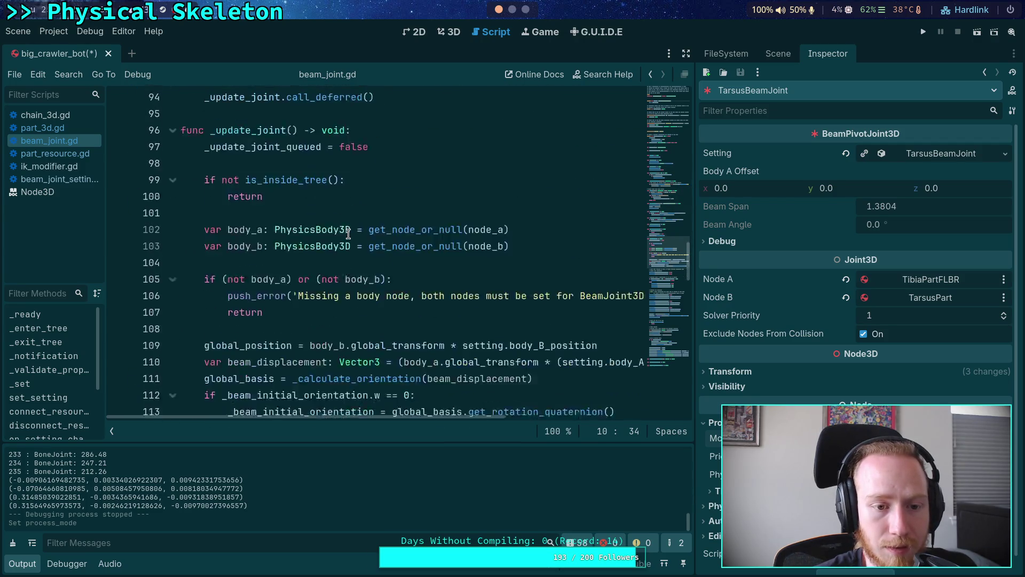
{"action": "scroll", "coordinate": [305, 238], "scroll_direction": "down", "scroll_amount": 15}
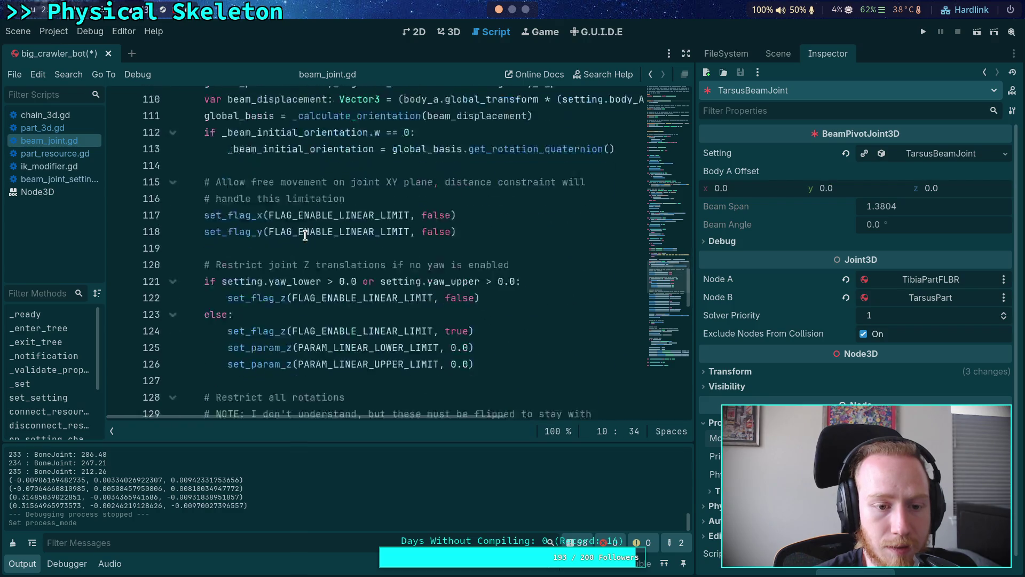
{"action": "left_click", "coordinate": [374, 312]}
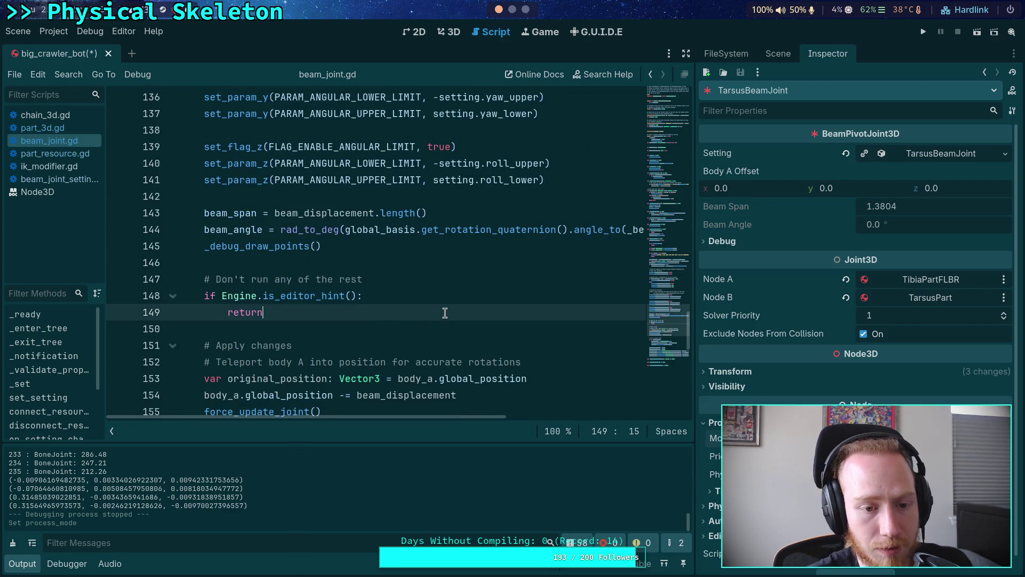
- Add queue_free() and return after the editor-hint check, save beam_joint.gd, and run the project
{"action": "key", "text": "Return"}
{"action": "key", "text": "Return"}
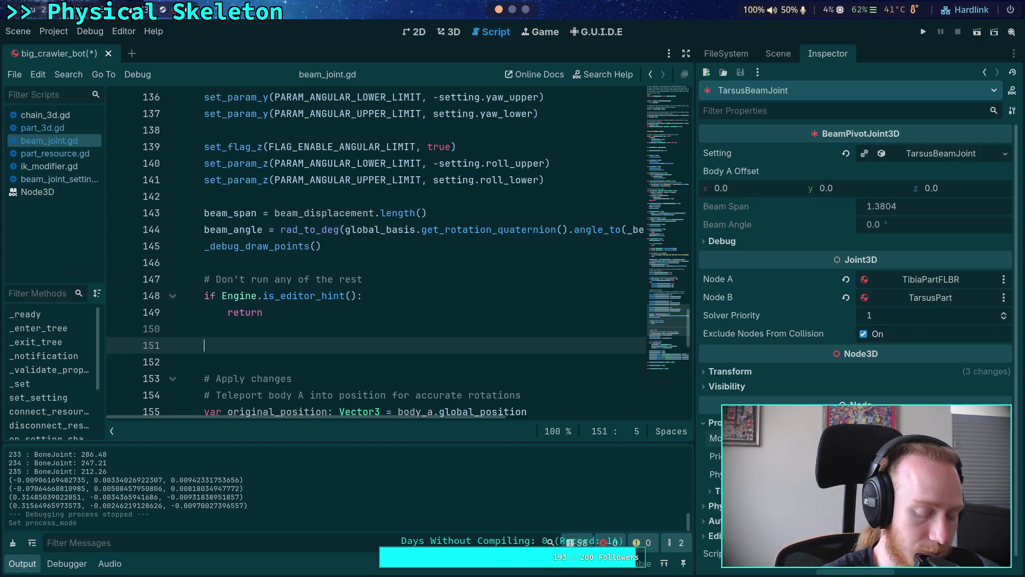
{"action": "type", "text": "que"}
{"action": "key", "text": "Down"}
{"action": "key", "text": "Return"}
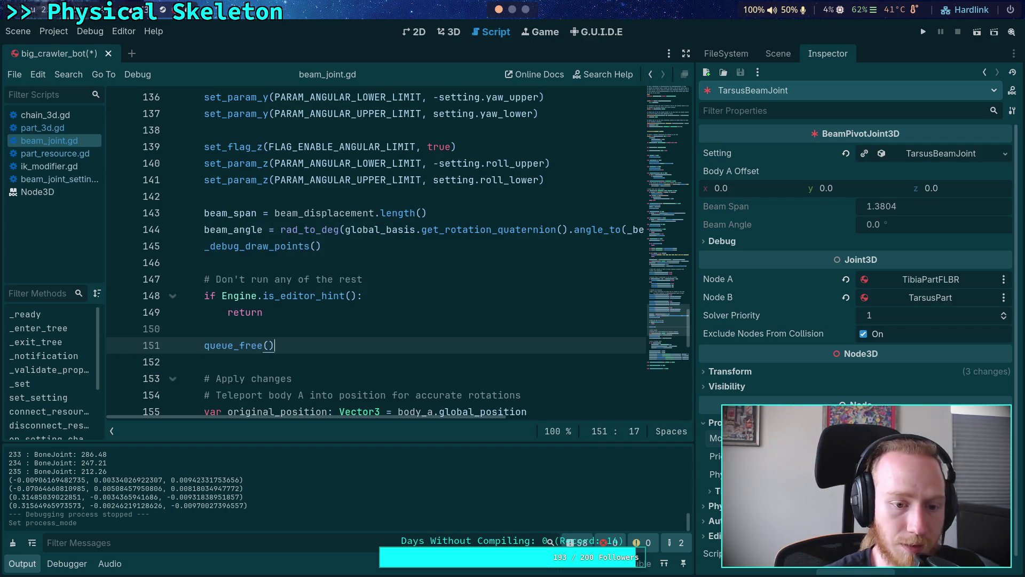
{"action": "key", "text": "Return"}
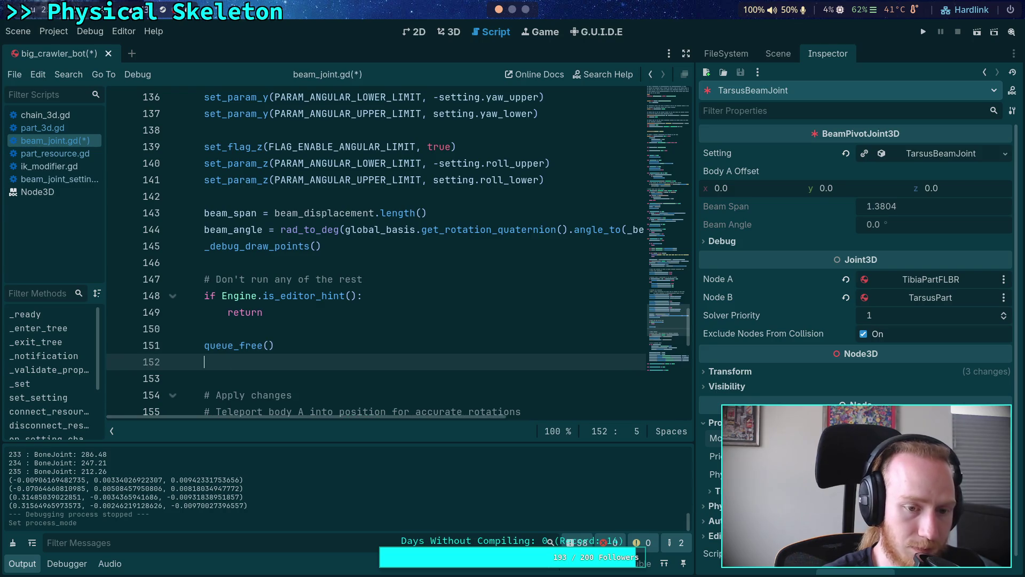
{"action": "type", "text": "return"}
{"action": "key", "text": "ctrl+s"}
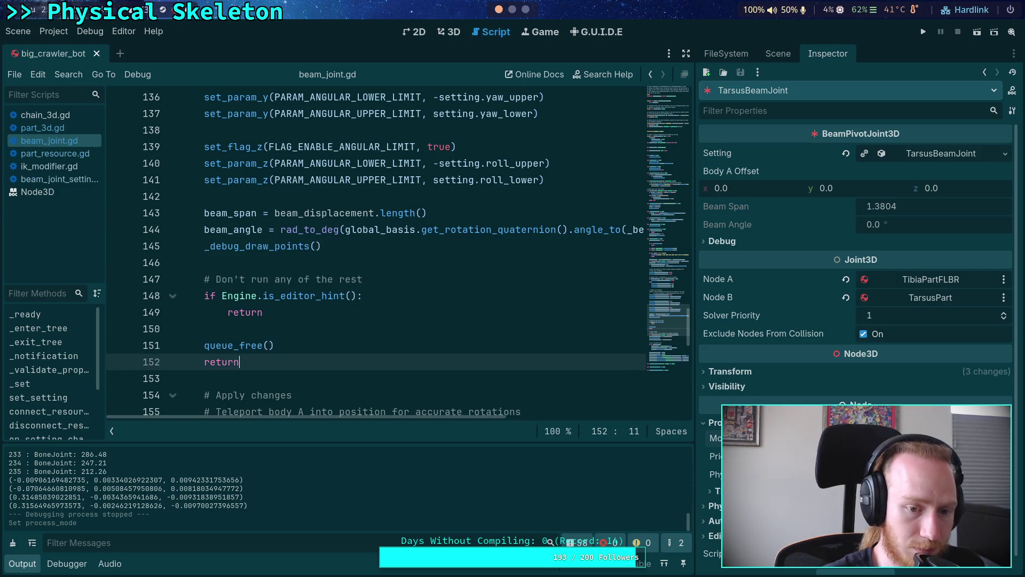
{"action": "left_click", "coordinate": [922, 32]}
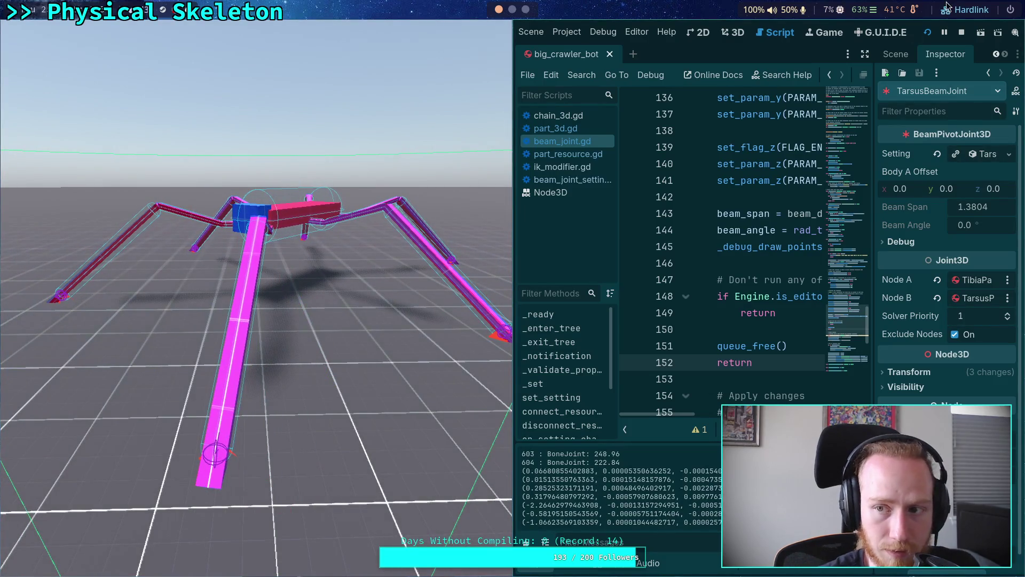
- Stop the game, delete the temporary queue_free() and return lines, and review the distance joint setup
{"action": "left_click", "coordinate": [963, 33]}
{"action": "left_click_drag", "start_coordinate": [263, 357], "coordinate": [260, 333]}
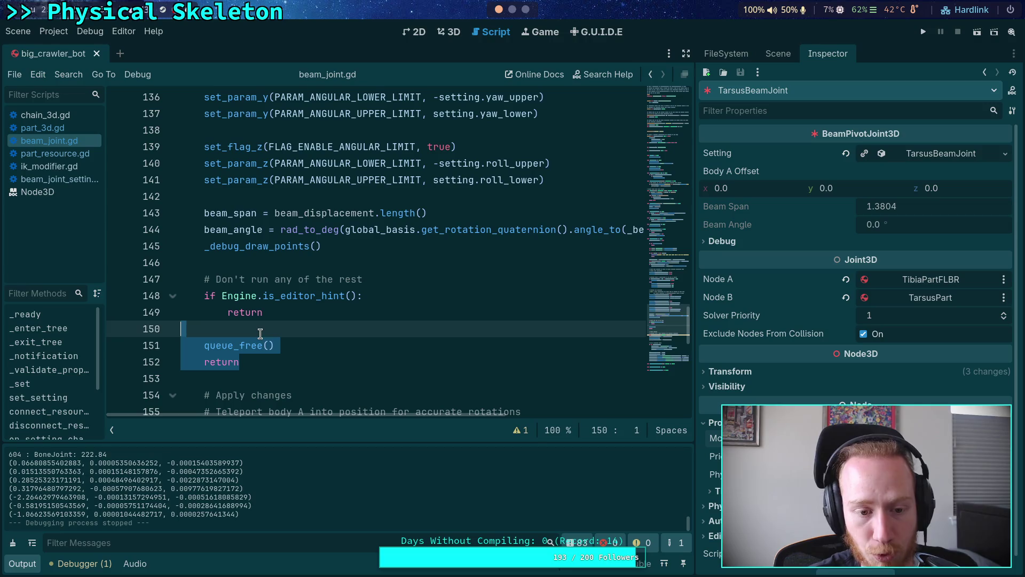
{"action": "key", "text": "BackSpace"}
{"action": "key", "text": "BackSpace"}
{"action": "scroll", "coordinate": [359, 308], "scroll_direction": "down", "scroll_amount": 3}
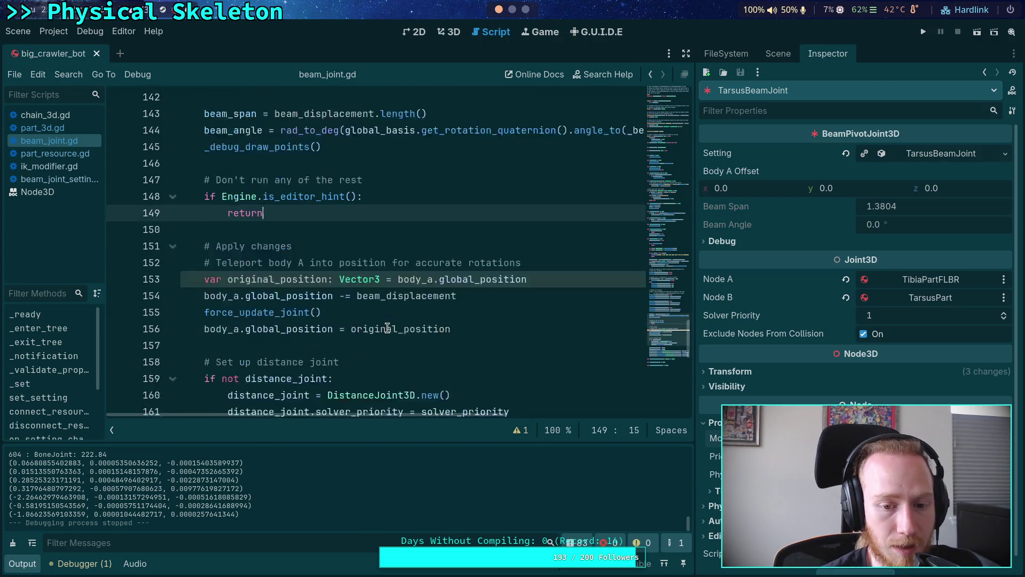
{"action": "left_click", "coordinate": [359, 300]}
{"action": "scroll", "coordinate": [406, 331], "scroll_direction": "down", "scroll_amount": 3}
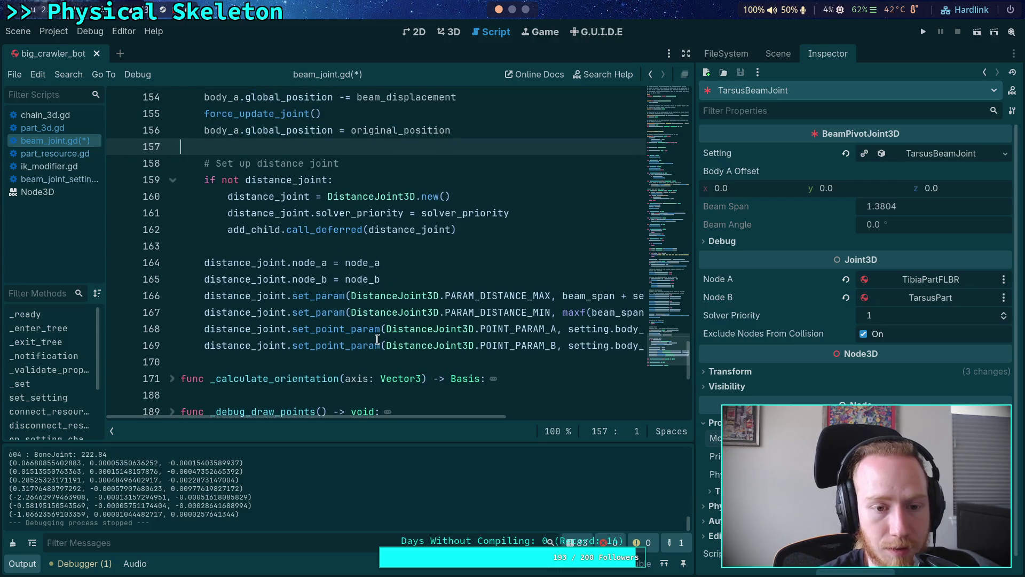
{"action": "mouse_move", "coordinate": [374, 417]}
{"action": "left_mouse_down"}
{"action": "mouse_move", "coordinate": [572, 427]}
{"action": "mouse_move", "coordinate": [463, 434]}
{"action": "mouse_move", "coordinate": [501, 435]}
{"action": "mouse_move", "coordinate": [348, 423]}
{"action": "left_mouse_up"}
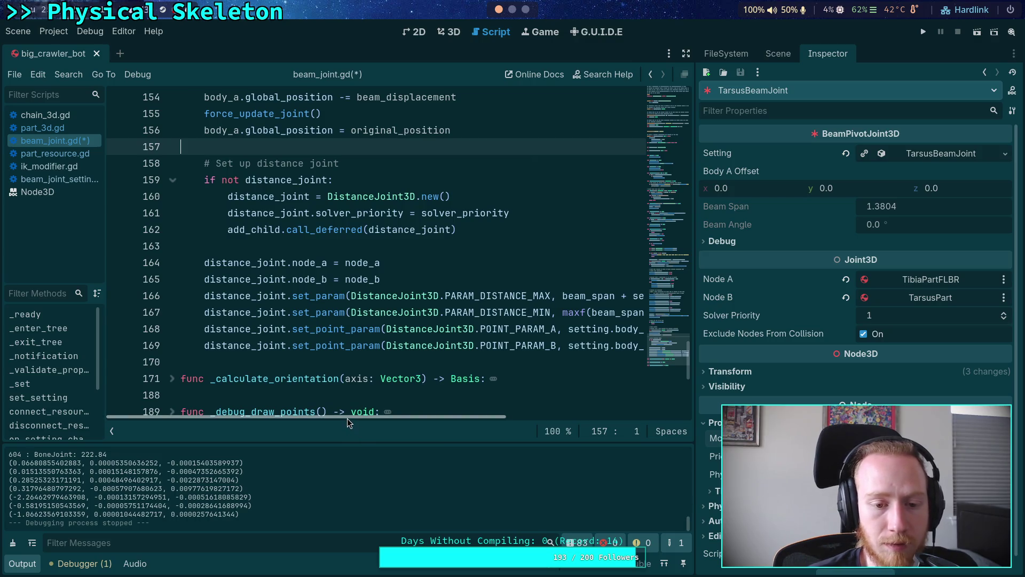
- Hide the scripts list, add a temporary pass line 170 after the joint settings, and save
{"action": "left_click", "coordinate": [112, 433]}
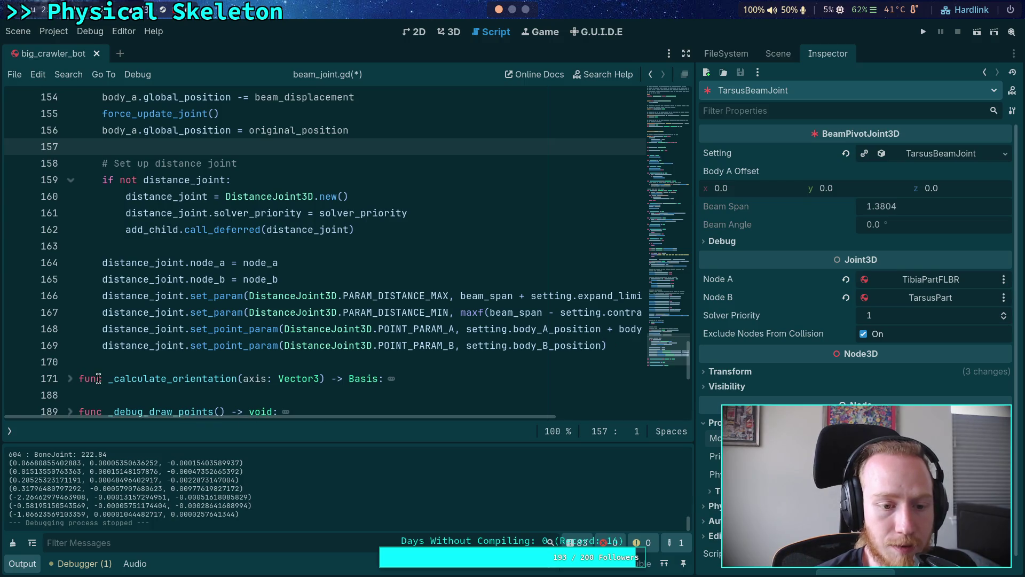
{"action": "left_click", "coordinate": [599, 349]}
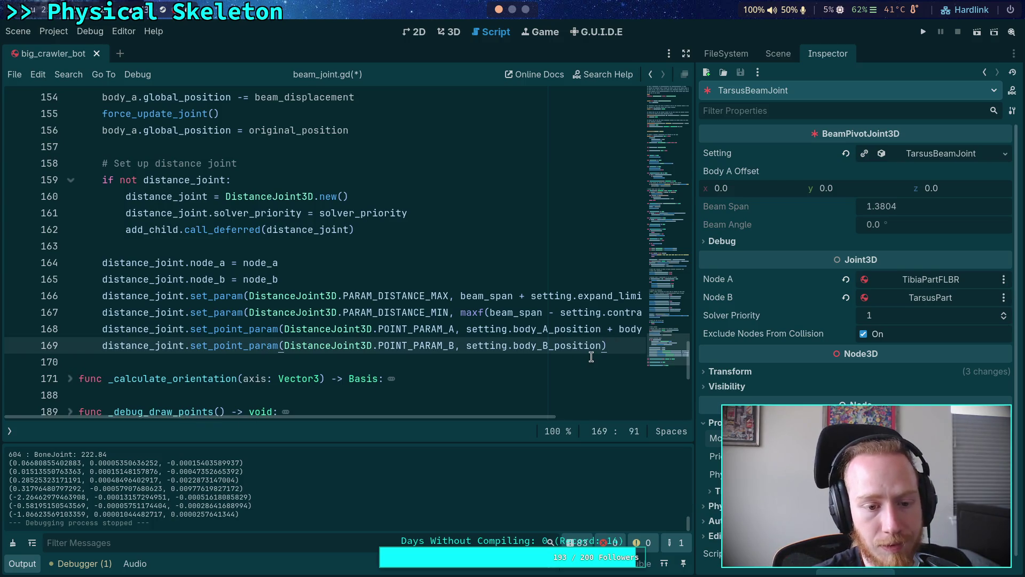
{"action": "key", "text": "Return"}
{"action": "type", "text": "s"}
{"action": "key", "text": "ctrl+s"}
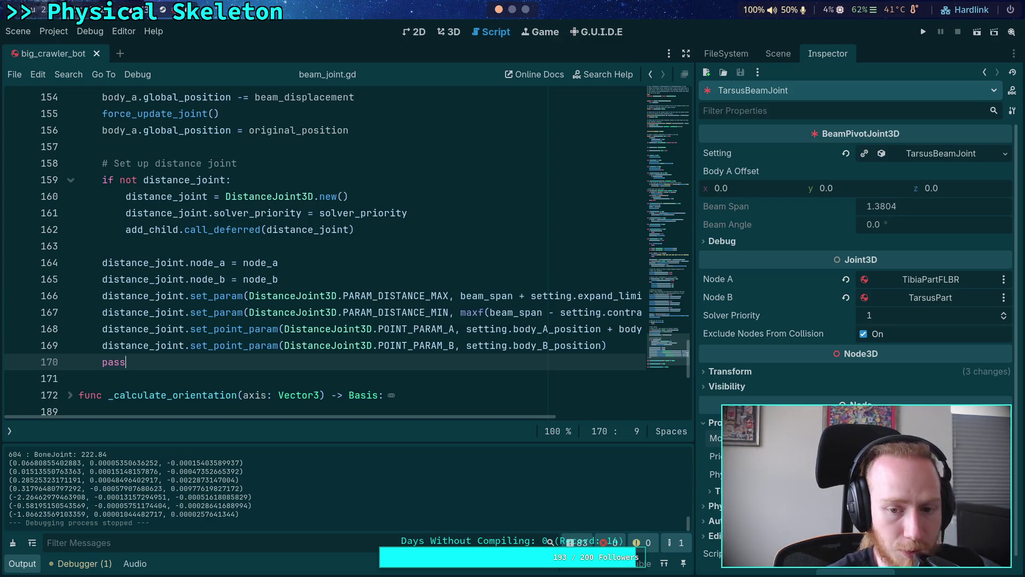
- Set breakpoints near the joint setup end and on line 170, then run the project
{"action": "left_click", "coordinate": [18, 346]}
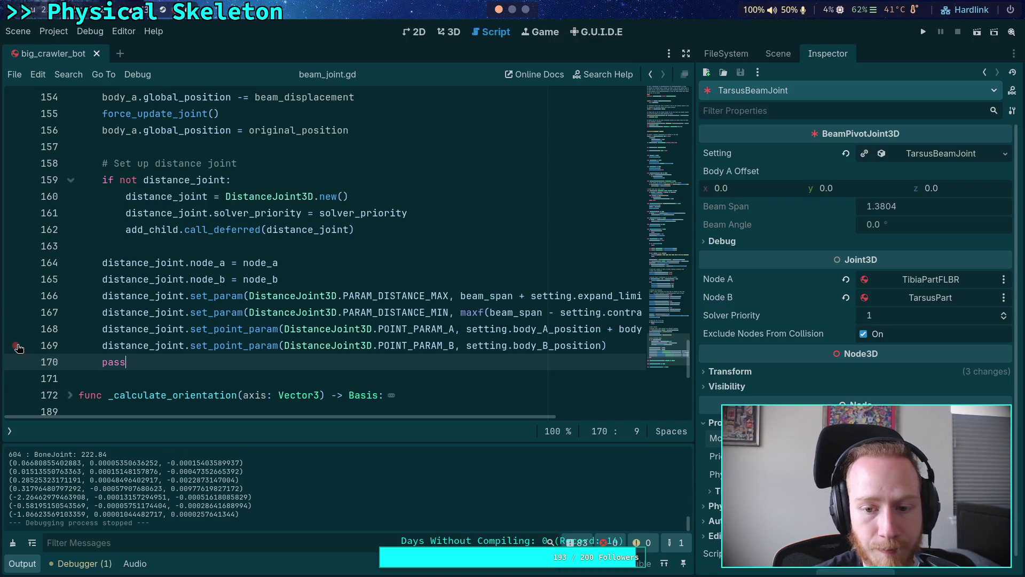
{"action": "left_click", "coordinate": [16, 363]}
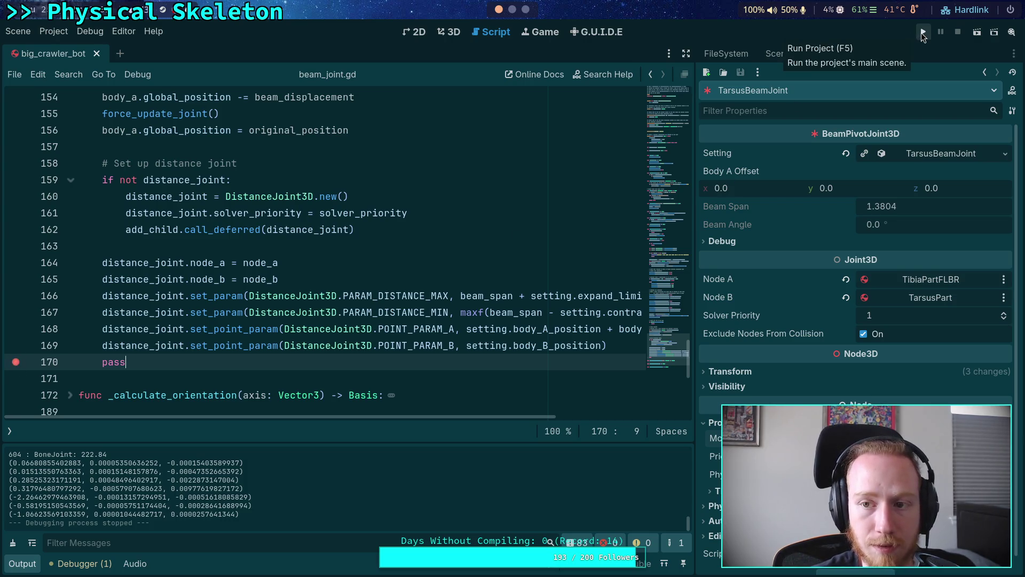
{"action": "left_click", "coordinate": [921, 34]}
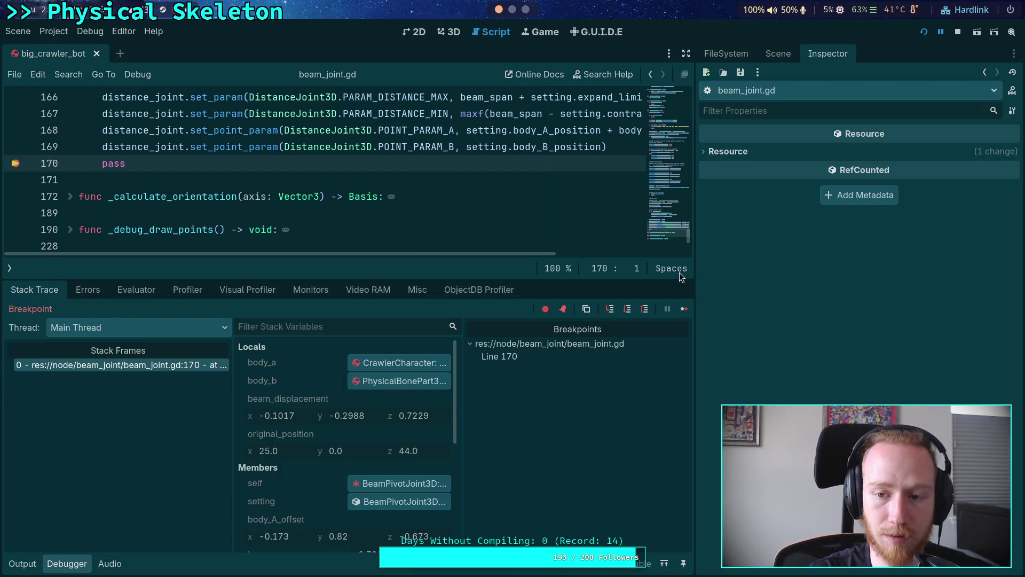
- Enlarge the script editor above the debugger and inspect the distance joint setup code while paused
{"action": "left_click_drag", "start_coordinate": [697, 258], "coordinate": [821, 243]}
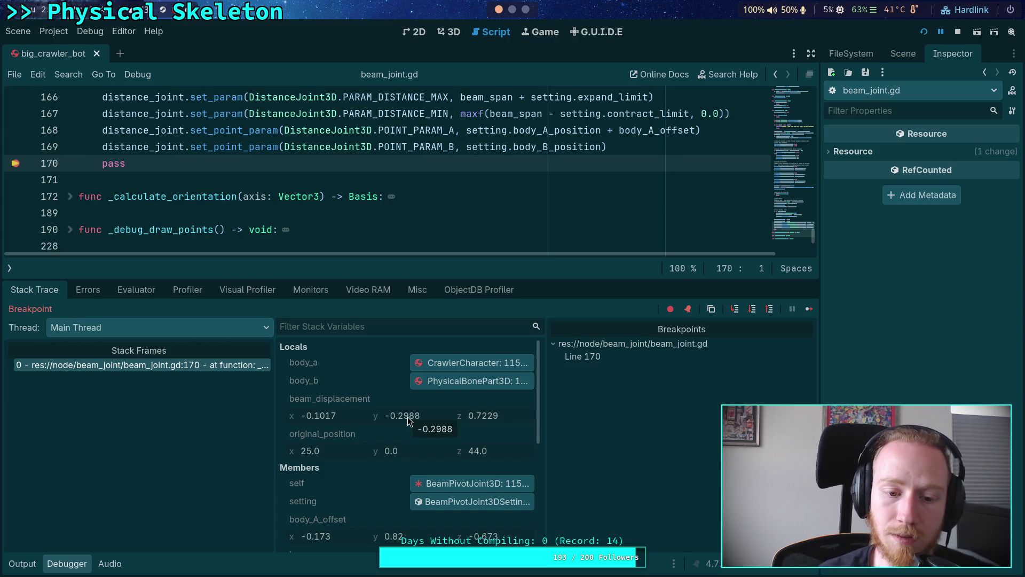
{"action": "scroll", "coordinate": [303, 203], "scroll_direction": "up", "scroll_amount": 1}
{"action": "left_click_drag", "start_coordinate": [405, 278], "coordinate": [405, 328]}
{"action": "scroll", "coordinate": [337, 237], "scroll_direction": "up", "scroll_amount": 2}
{"action": "scroll", "coordinate": [342, 243], "scroll_direction": "up", "scroll_amount": 4}
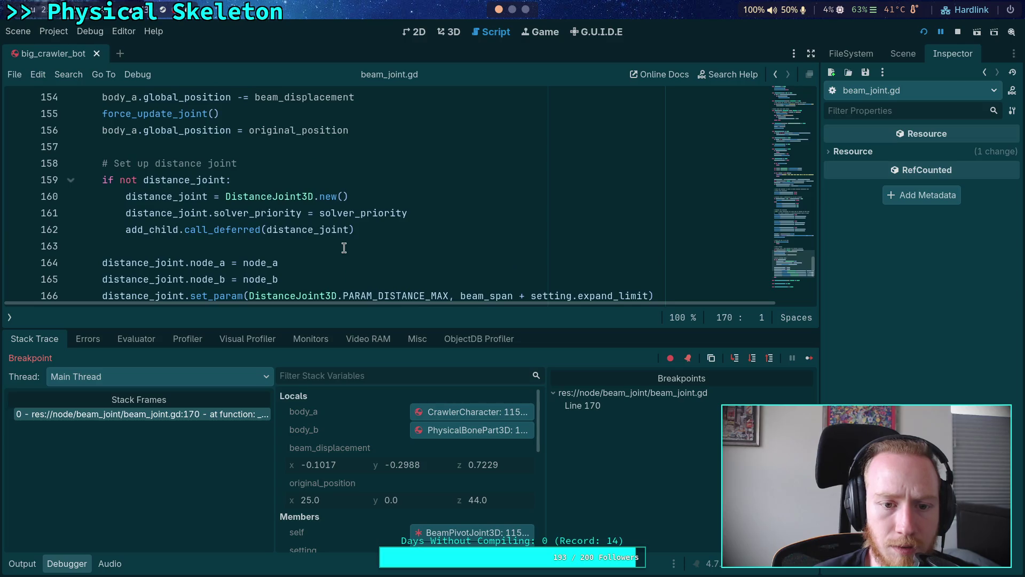
{"action": "scroll", "coordinate": [351, 252], "scroll_direction": "down", "scroll_amount": 1}
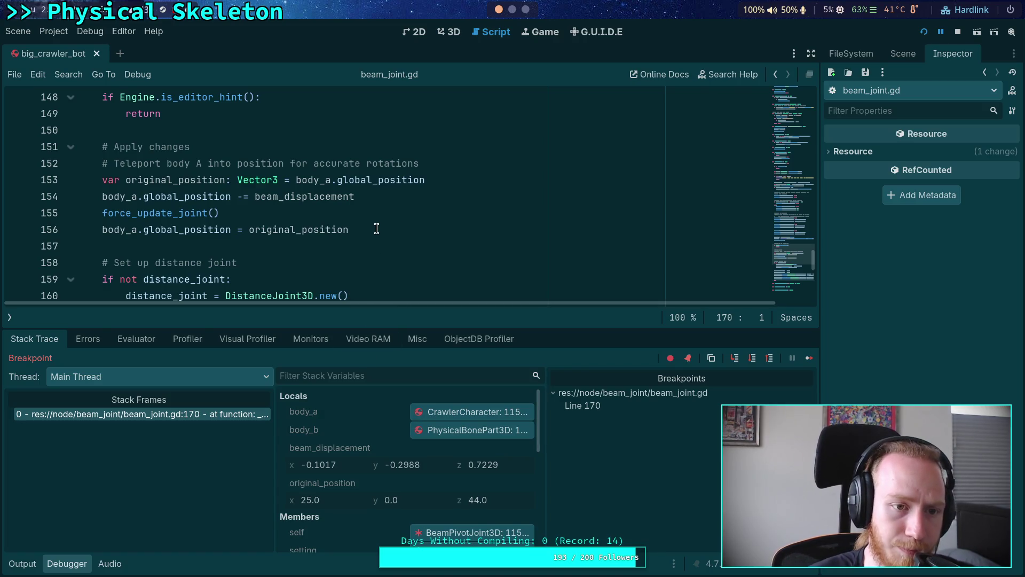
{"action": "scroll", "coordinate": [376, 228], "scroll_direction": "down", "scroll_amount": 3}
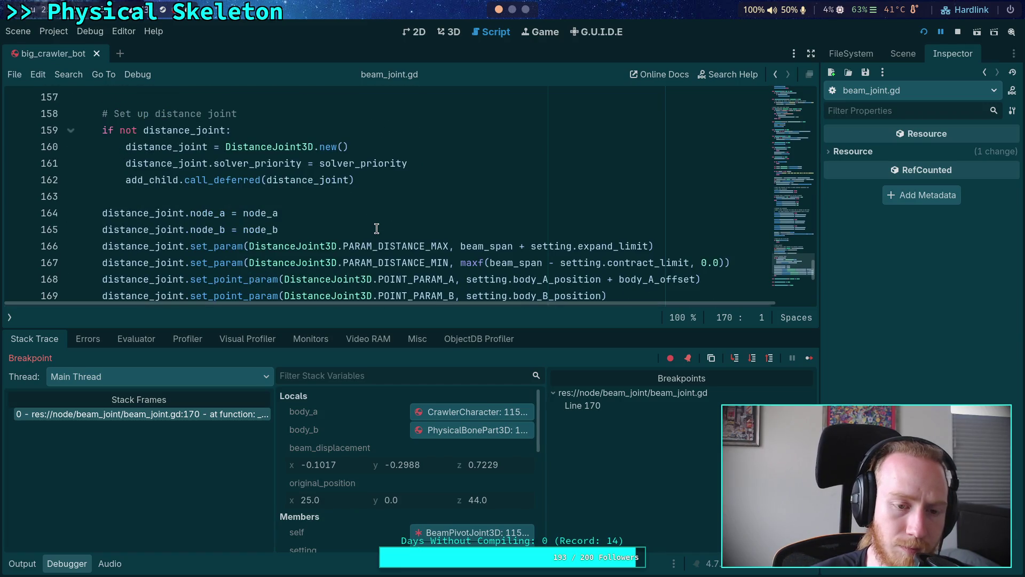
{"action": "scroll", "coordinate": [377, 229], "scroll_direction": "down", "scroll_amount": 1}
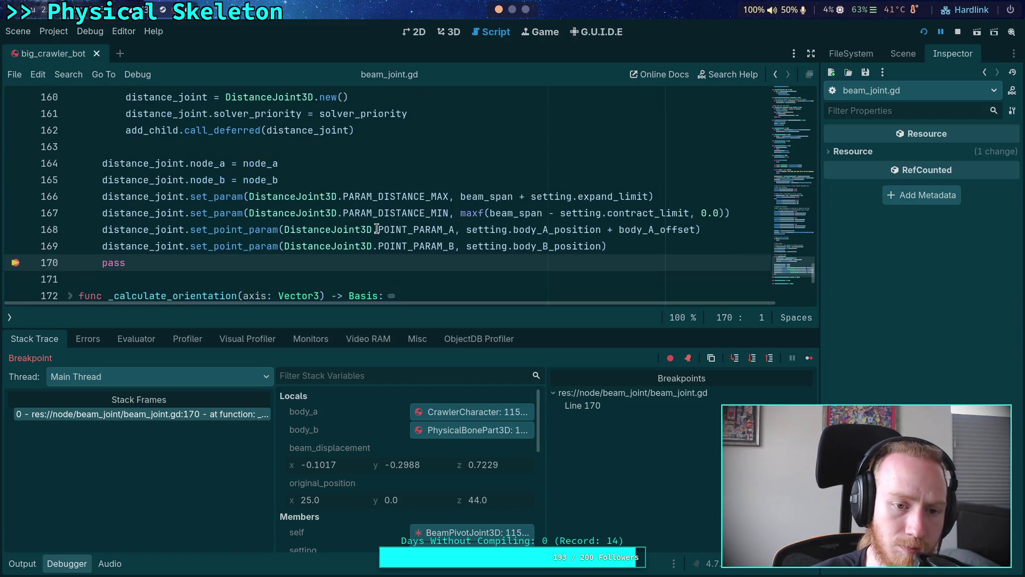
{"action": "scroll", "coordinate": [181, 224], "scroll_direction": "up", "scroll_amount": 1}
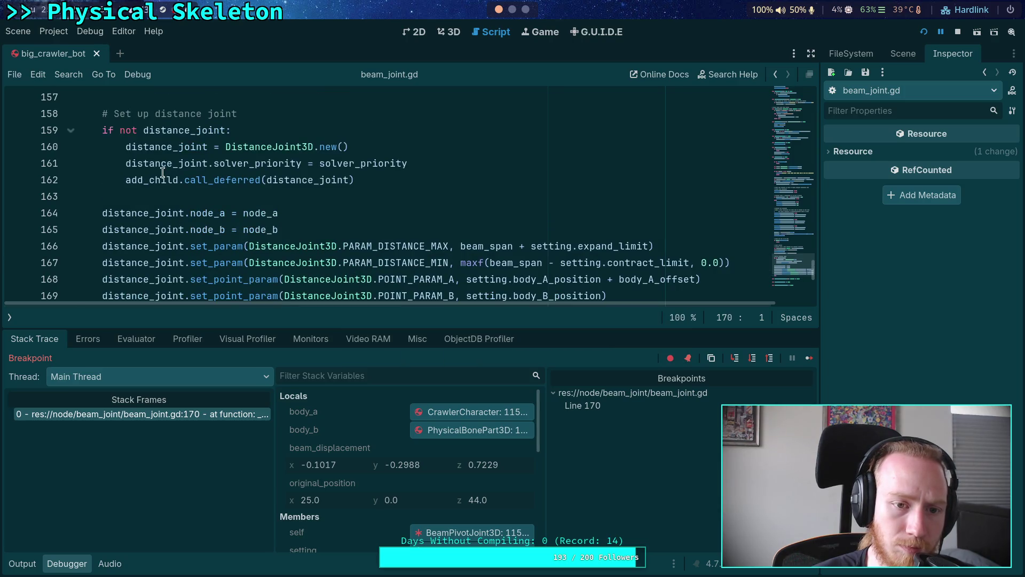
{"action": "mouse_move", "coordinate": [154, 181]}
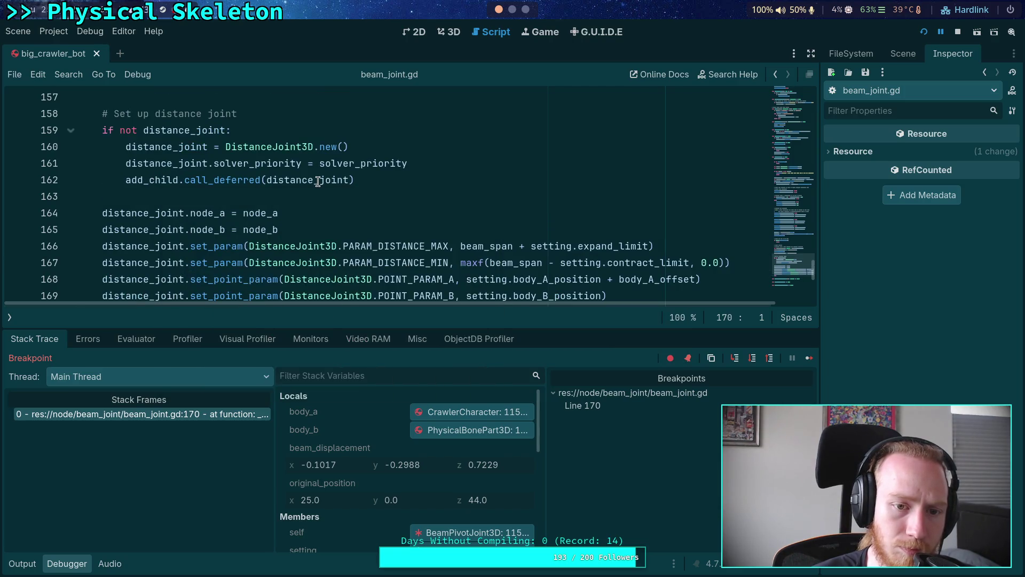
{"action": "scroll", "coordinate": [316, 181], "scroll_direction": "down", "scroll_amount": 1}
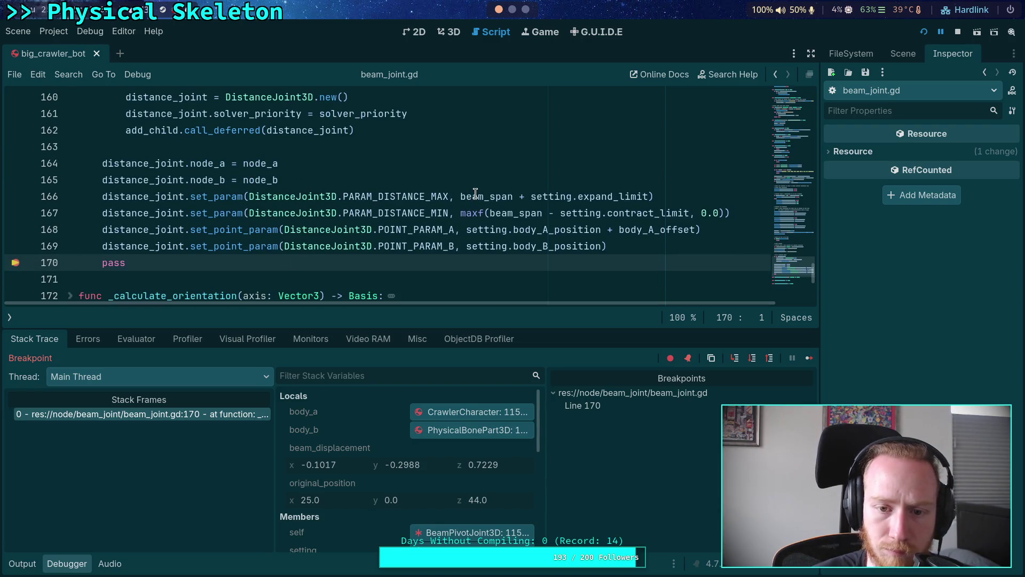
{"action": "mouse_move", "coordinate": [592, 195]}
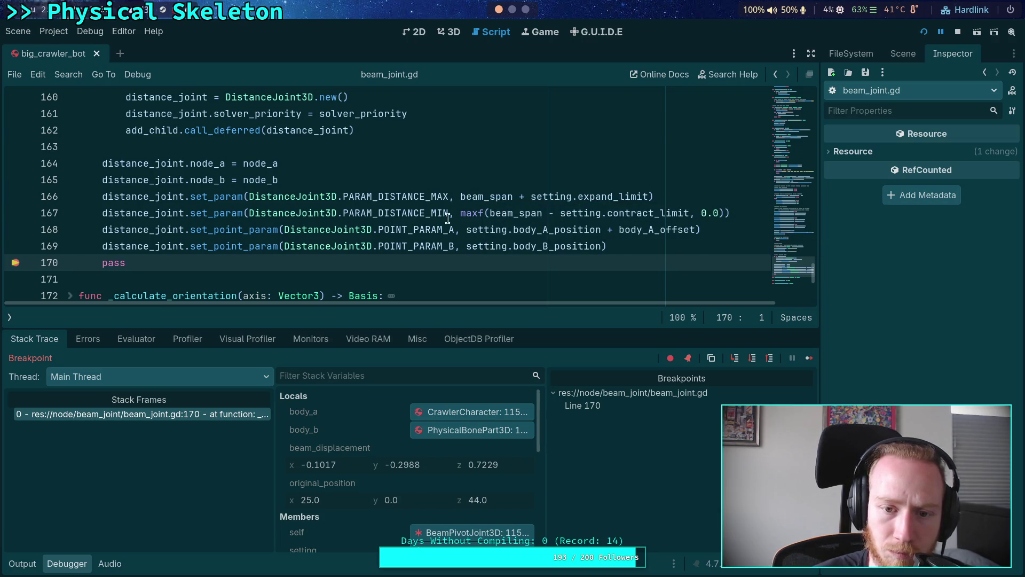
{"action": "mouse_move", "coordinate": [511, 214]}
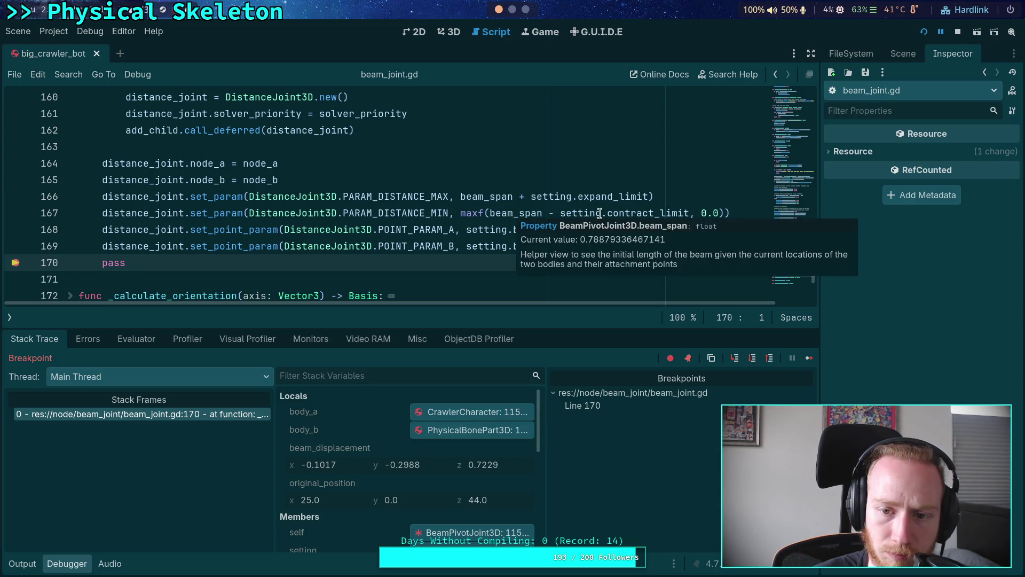
{"action": "mouse_move", "coordinate": [622, 214]}
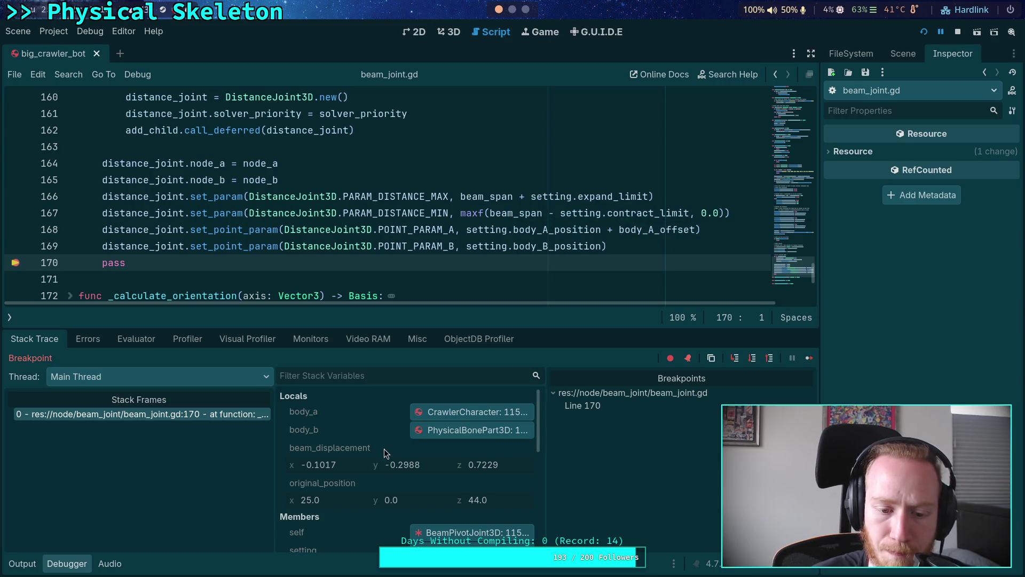
{"action": "scroll", "coordinate": [384, 448], "scroll_direction": "down", "scroll_amount": 3}
{"action": "left_click", "coordinate": [443, 472]}
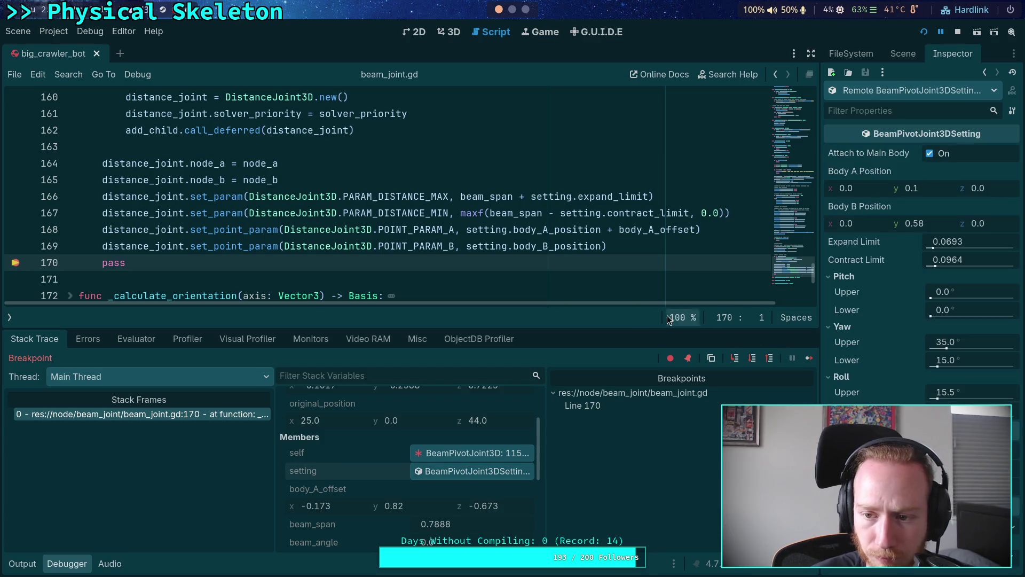
{"action": "mouse_move", "coordinate": [522, 208]}
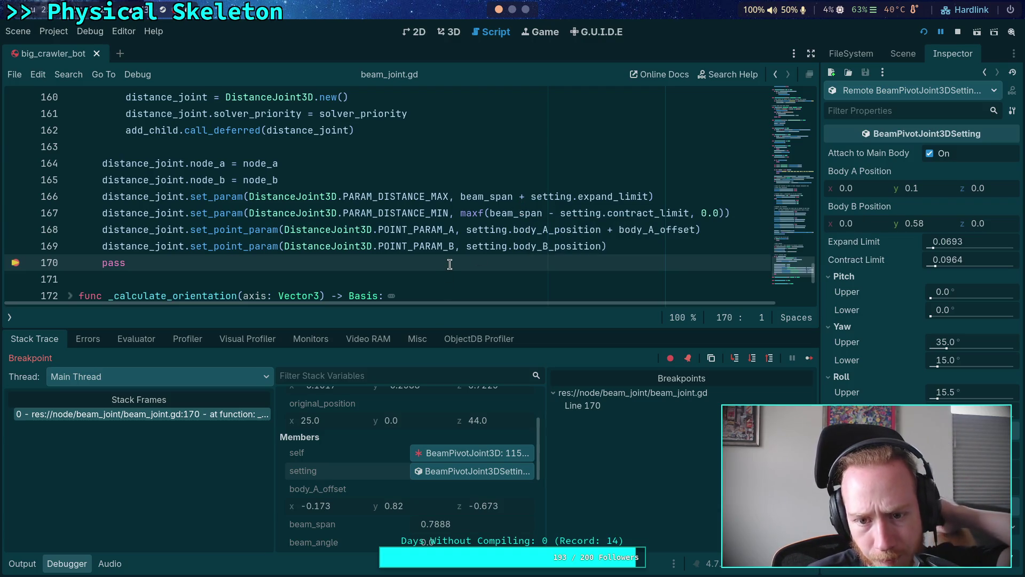
{"action": "mouse_move", "coordinate": [553, 233]}
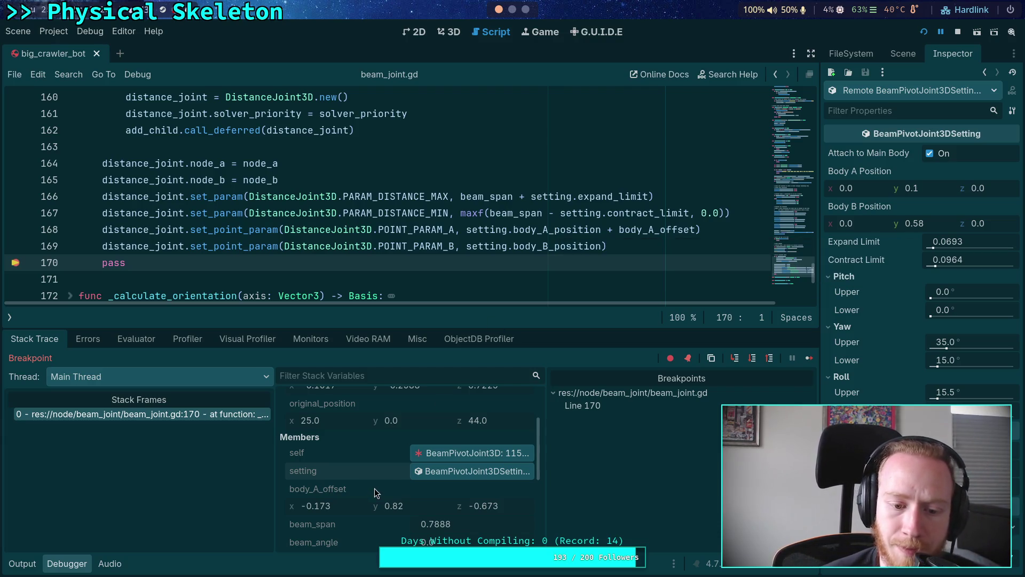
{"action": "scroll", "coordinate": [377, 486], "scroll_direction": "down", "scroll_amount": 1}
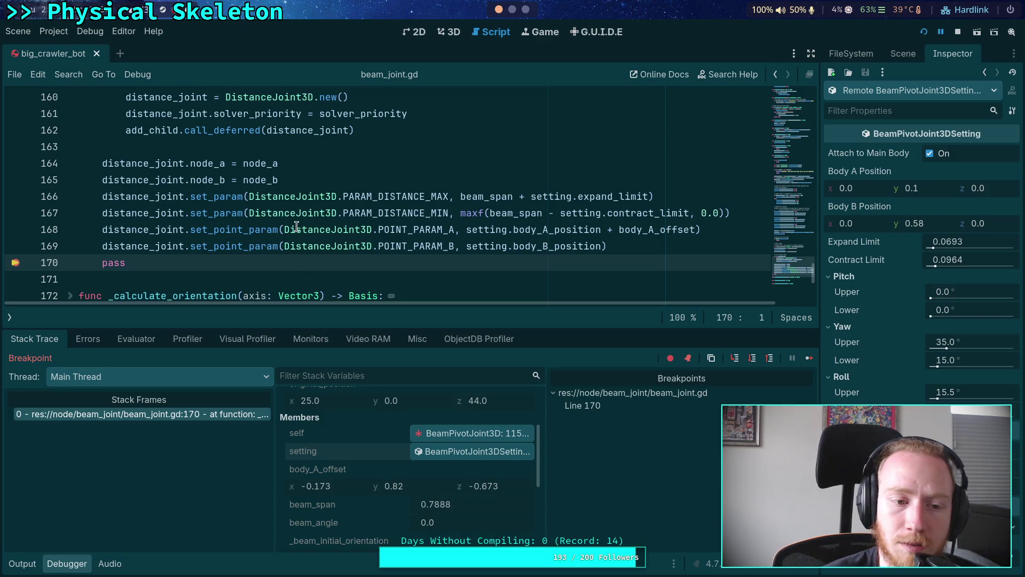
{"action": "mouse_move", "coordinate": [293, 224]}
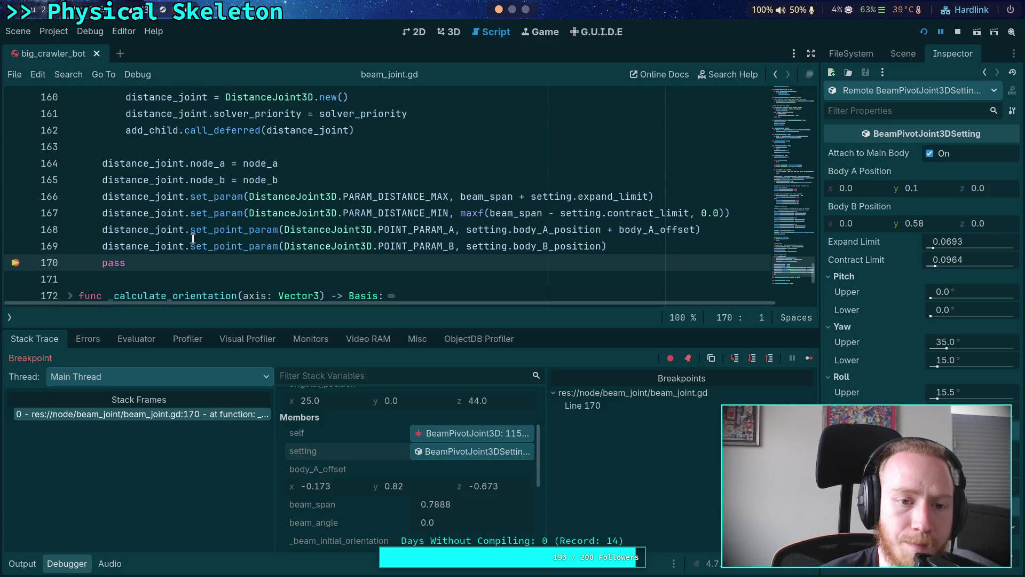
{"action": "mouse_move", "coordinate": [194, 239]}
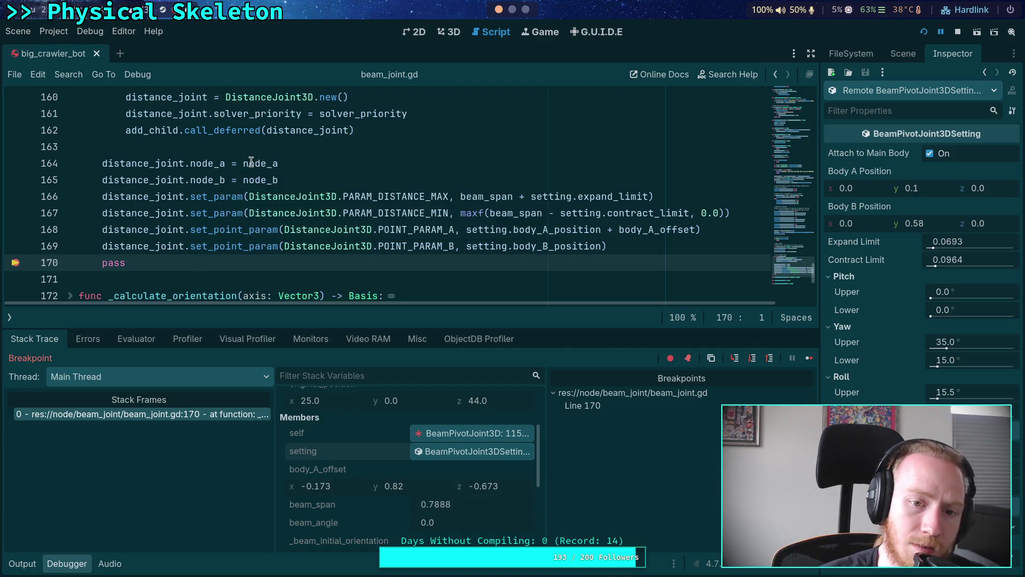
{"action": "mouse_move", "coordinate": [251, 162]}
{"action": "scroll", "coordinate": [386, 446], "scroll_direction": "down", "scroll_amount": 3}
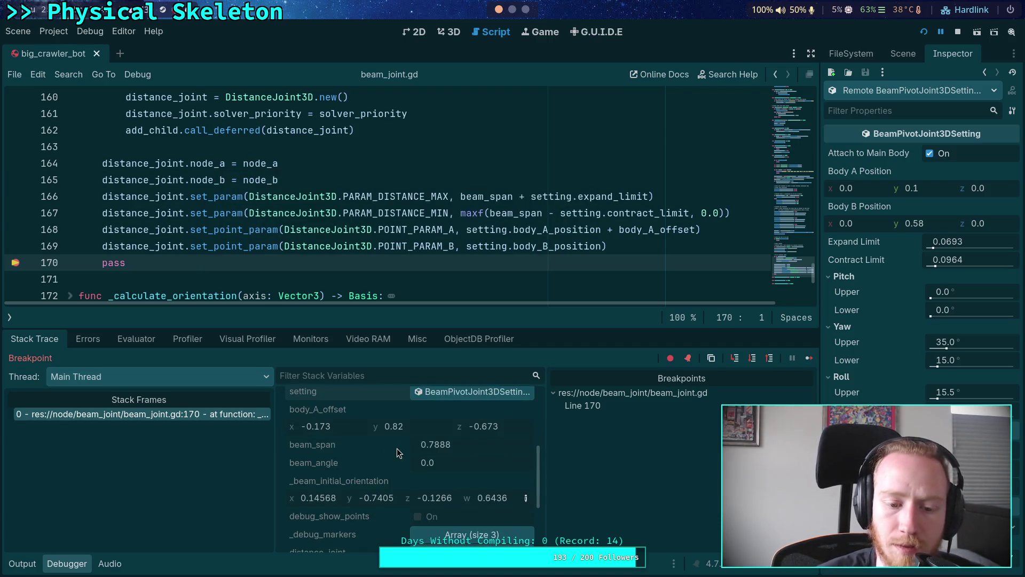
{"action": "scroll", "coordinate": [396, 439], "scroll_direction": "down", "scroll_amount": 6}
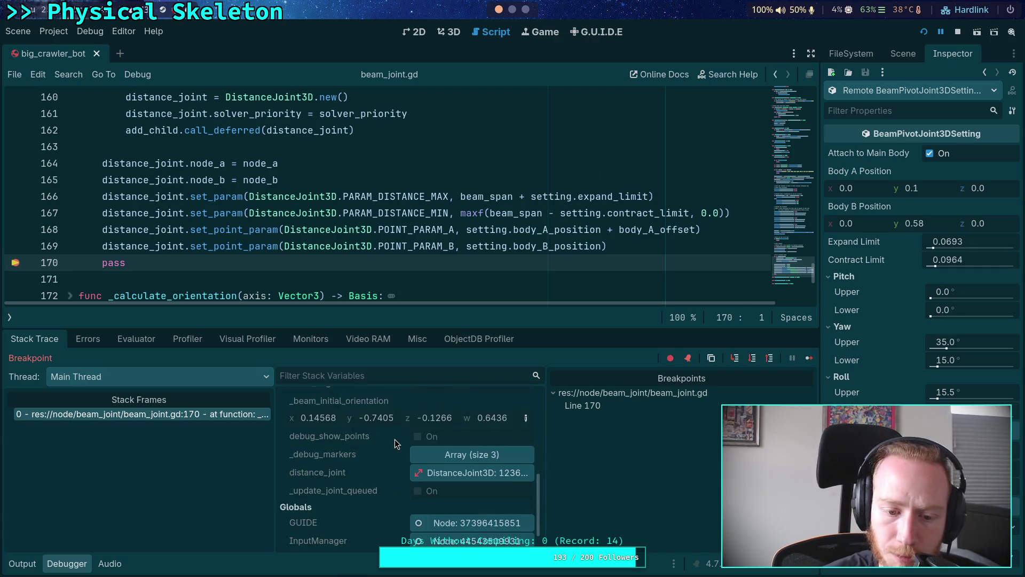
{"action": "scroll", "coordinate": [396, 439], "scroll_direction": "up", "scroll_amount": 8}
{"action": "scroll", "coordinate": [395, 439], "scroll_direction": "up", "scroll_amount": 5}
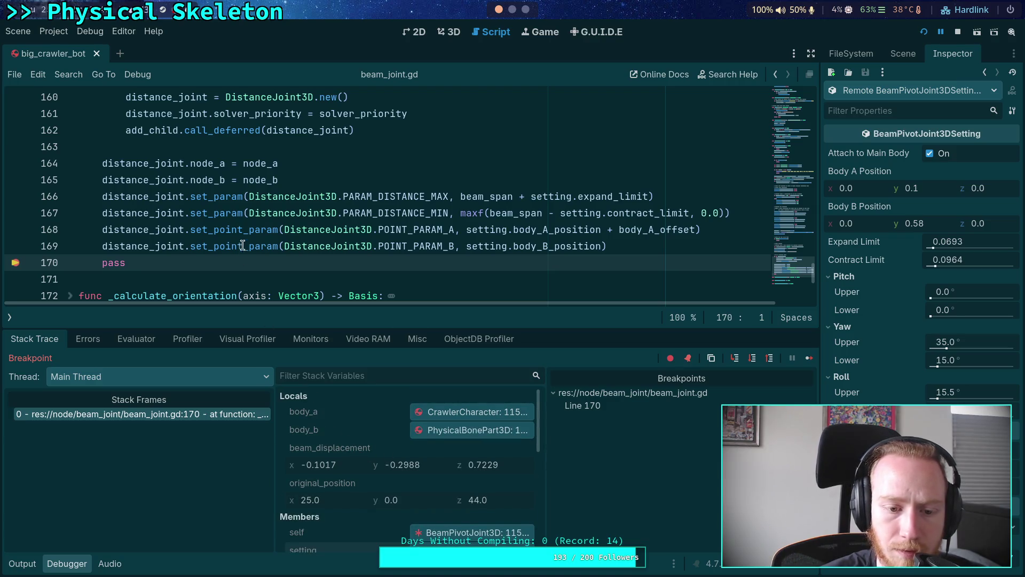
{"action": "scroll", "coordinate": [354, 444], "scroll_direction": "down", "scroll_amount": 4}
{"action": "scroll", "coordinate": [353, 444], "scroll_direction": "down", "scroll_amount": 6}
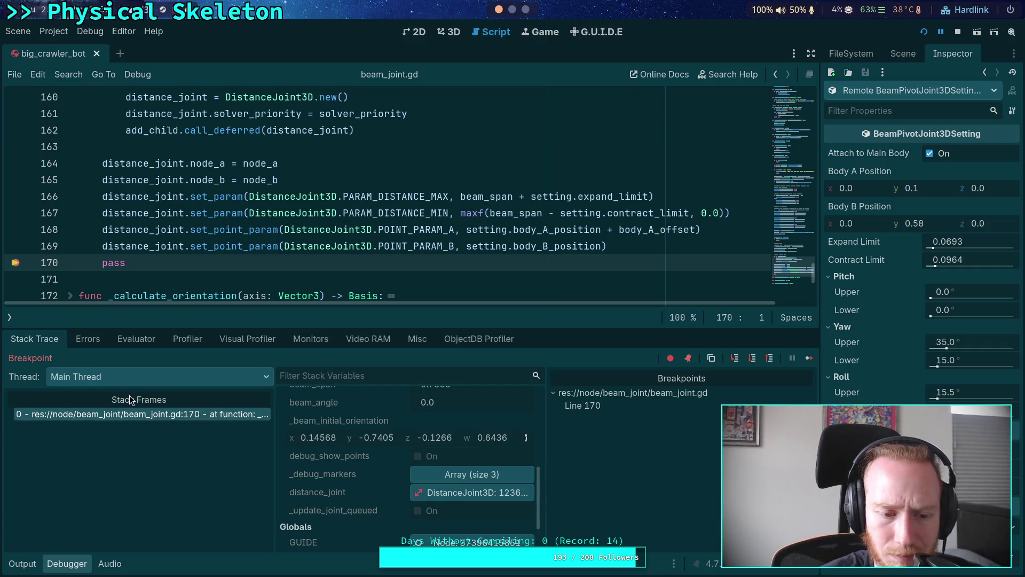
{"action": "left_click", "coordinate": [133, 412]}
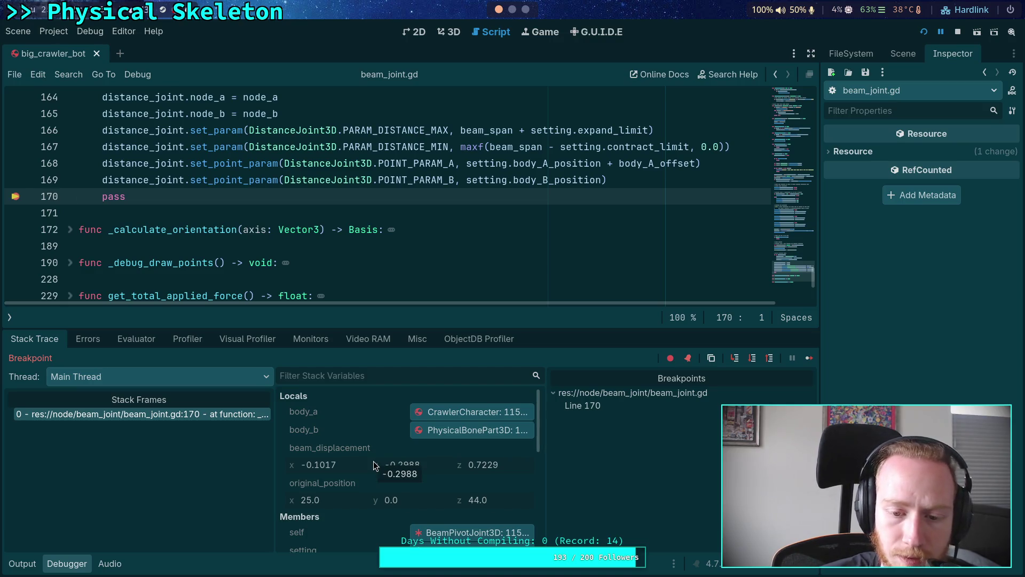
{"action": "scroll", "coordinate": [373, 461], "scroll_direction": "down", "scroll_amount": 6}
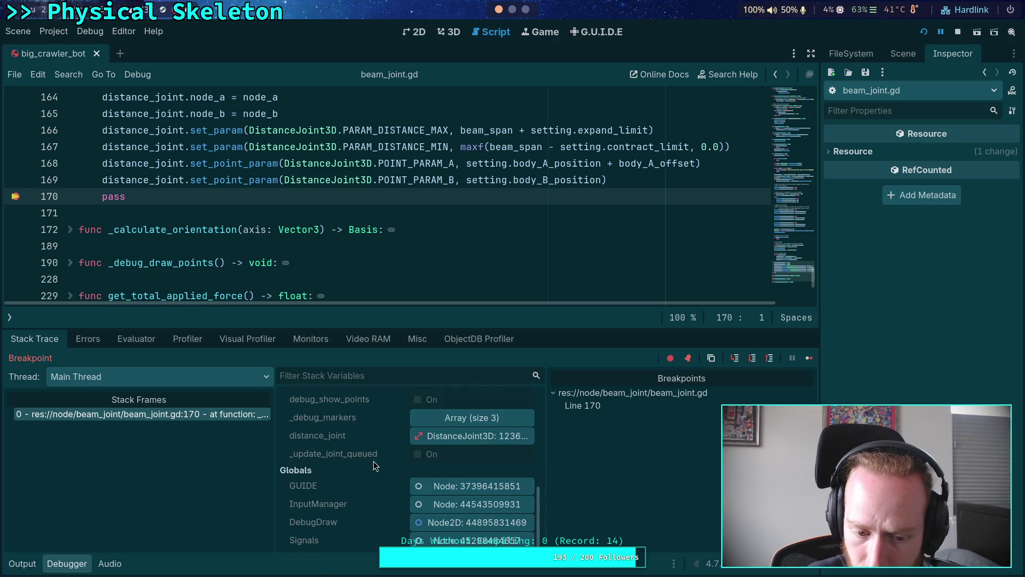
{"action": "scroll", "coordinate": [373, 460], "scroll_direction": "up", "scroll_amount": 5}
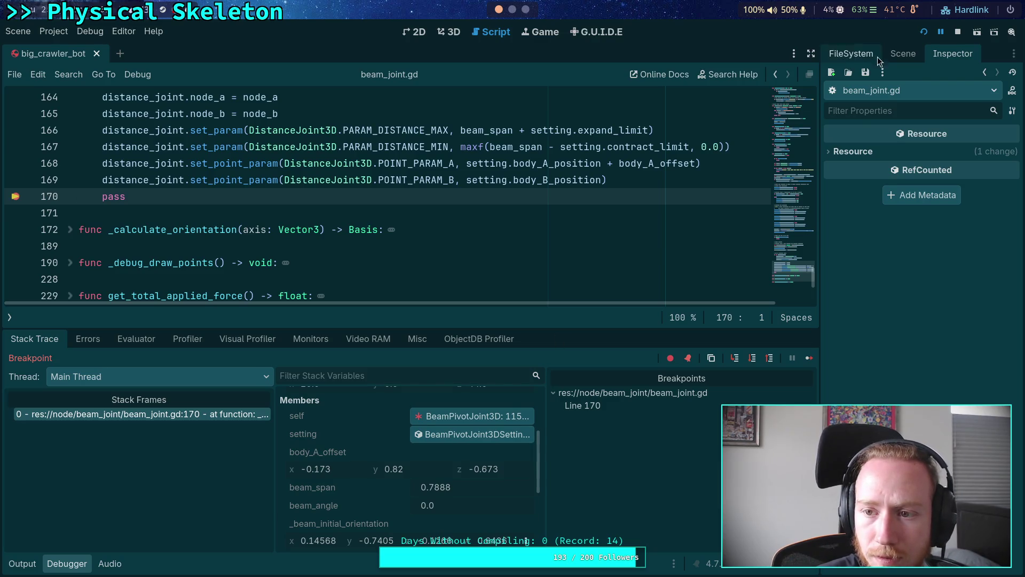
{"action": "left_click", "coordinate": [891, 55]}
{"action": "left_click", "coordinate": [873, 97]}
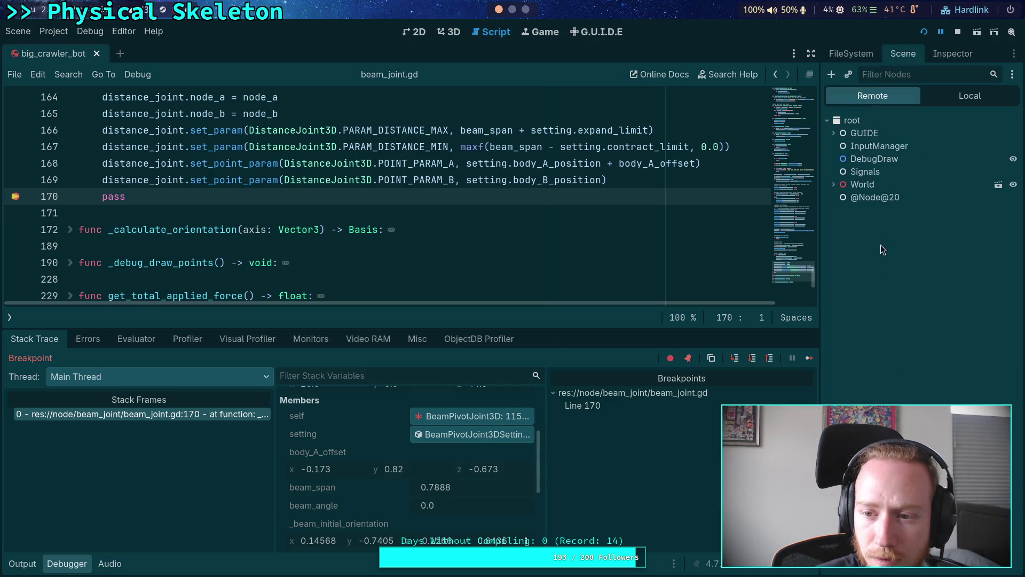
{"action": "left_click", "coordinate": [833, 185]}
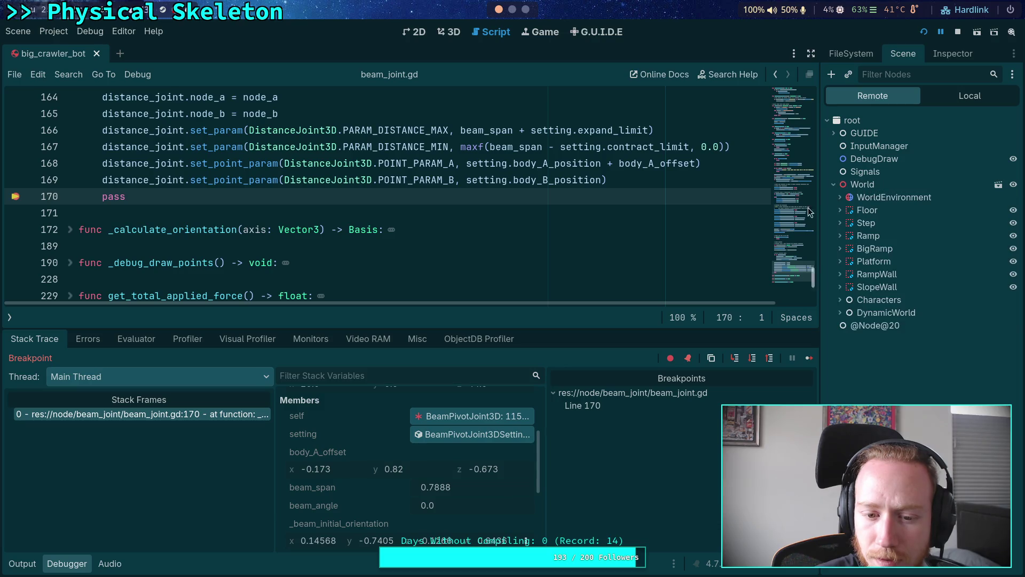
{"action": "left_click", "coordinate": [469, 418]}
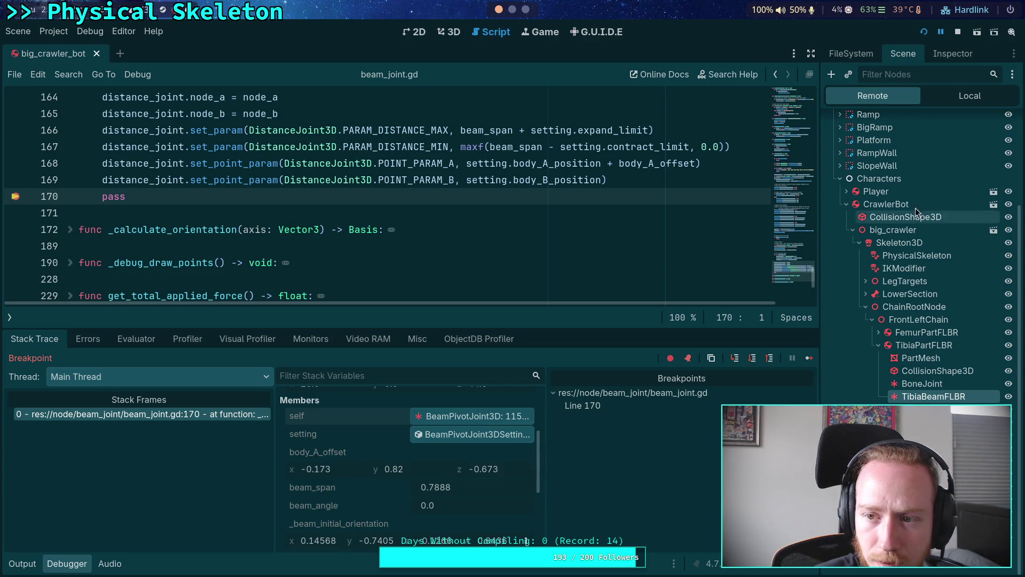
{"action": "left_click", "coordinate": [956, 60]}
{"action": "mouse_move", "coordinate": [822, 328]}
{"action": "left_mouse_down"}
{"action": "mouse_move", "coordinate": [778, 332]}
{"action": "mouse_move", "coordinate": [794, 336]}
{"action": "left_mouse_up"}
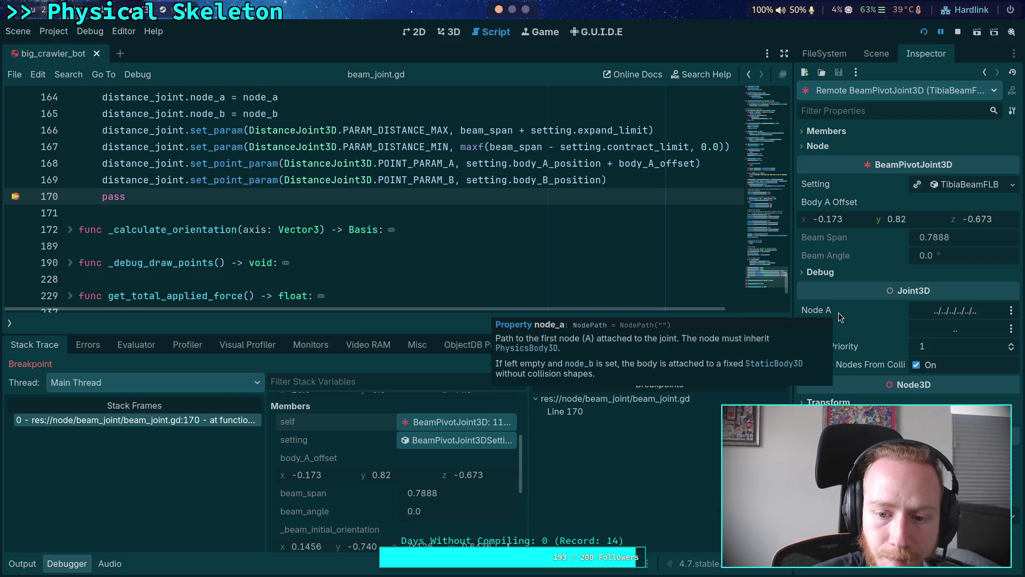
{"action": "scroll", "coordinate": [318, 279], "scroll_direction": "up", "scroll_amount": 1}
{"action": "scroll", "coordinate": [318, 279], "scroll_direction": "up", "scroll_amount": 2}
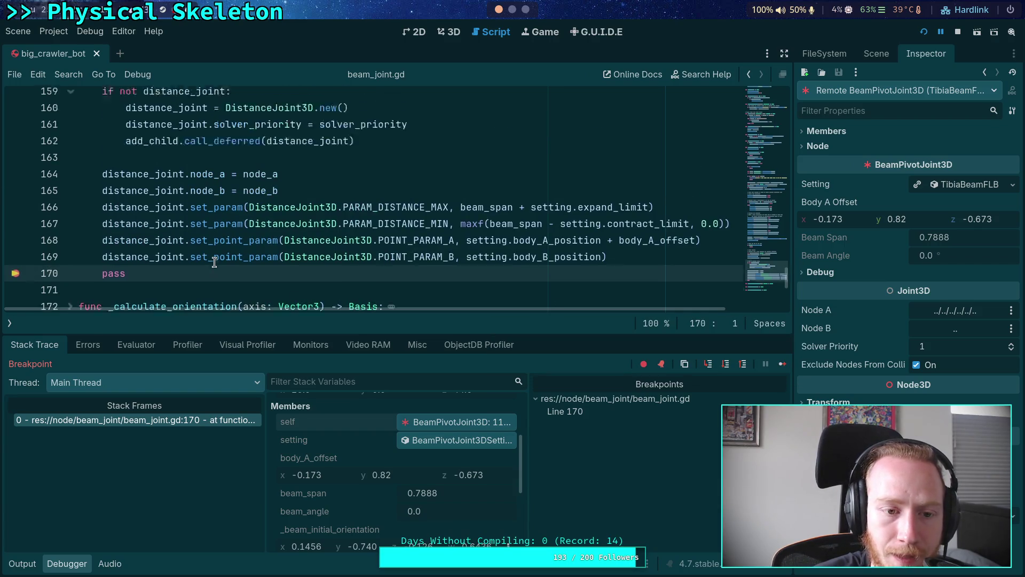
{"action": "scroll", "coordinate": [203, 259], "scroll_direction": "down", "scroll_amount": 1}
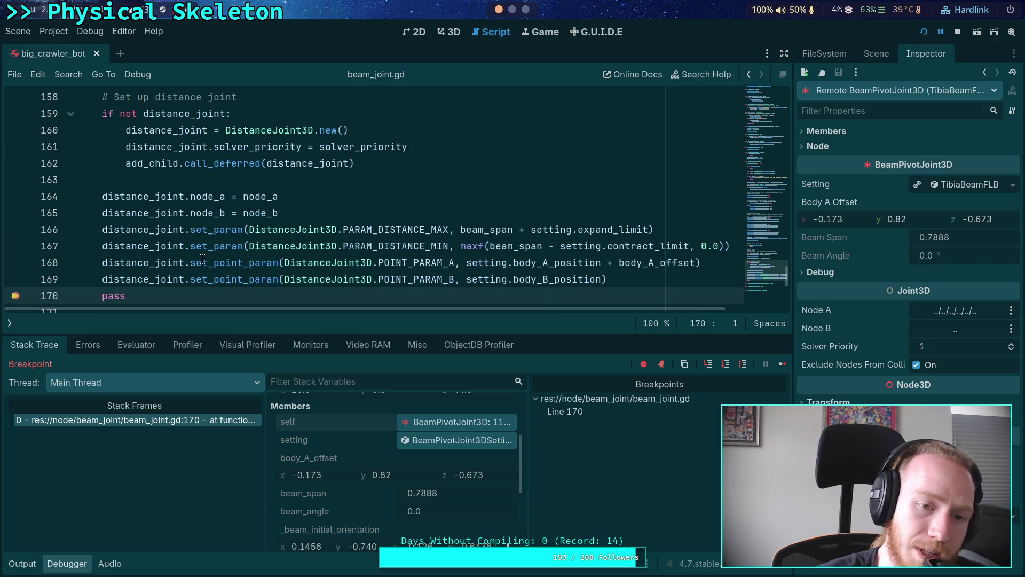
{"action": "left_click_drag", "start_coordinate": [102, 197], "coordinate": [301, 214]}
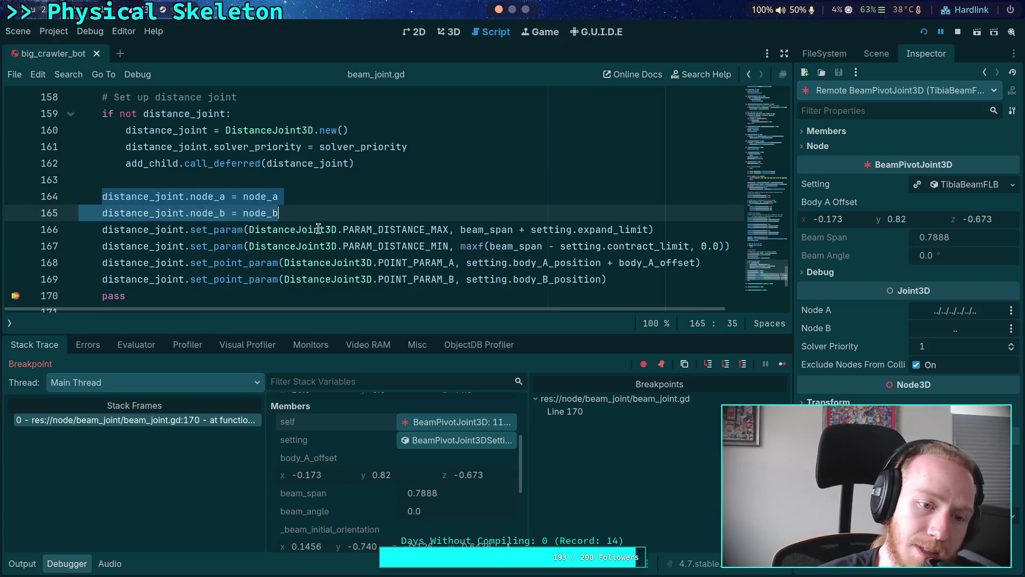
{"action": "mouse_move", "coordinate": [319, 229]}
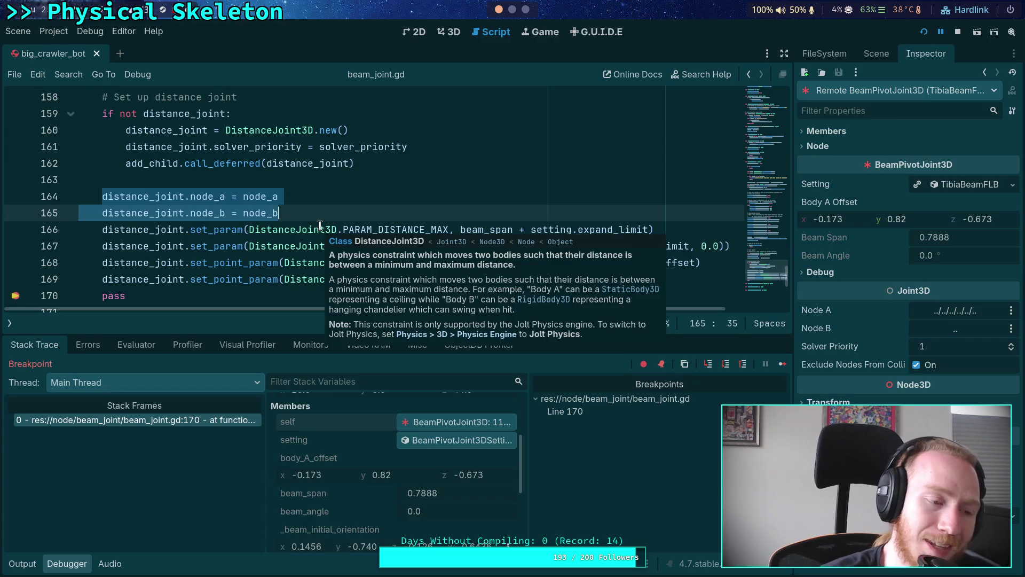
- Stop the debug session and insert an add_sibling call below the solver_priority line
{"action": "left_click", "coordinate": [959, 32]}
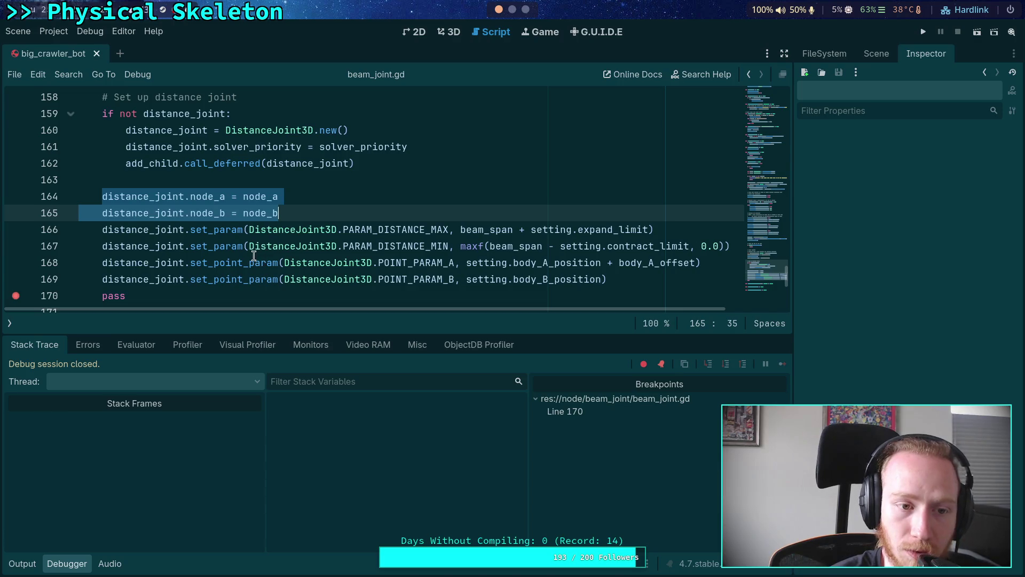
{"action": "scroll", "coordinate": [244, 255], "scroll_direction": "up", "scroll_amount": 1}
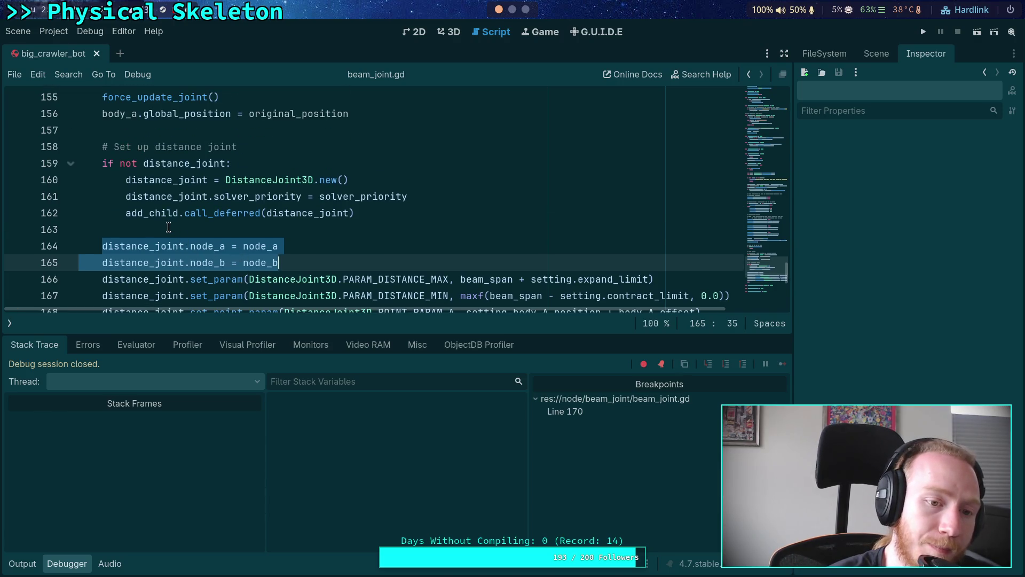
{"action": "left_click", "coordinate": [152, 212]}
{"action": "left_click", "coordinate": [467, 185]}
{"action": "left_click", "coordinate": [459, 201]}
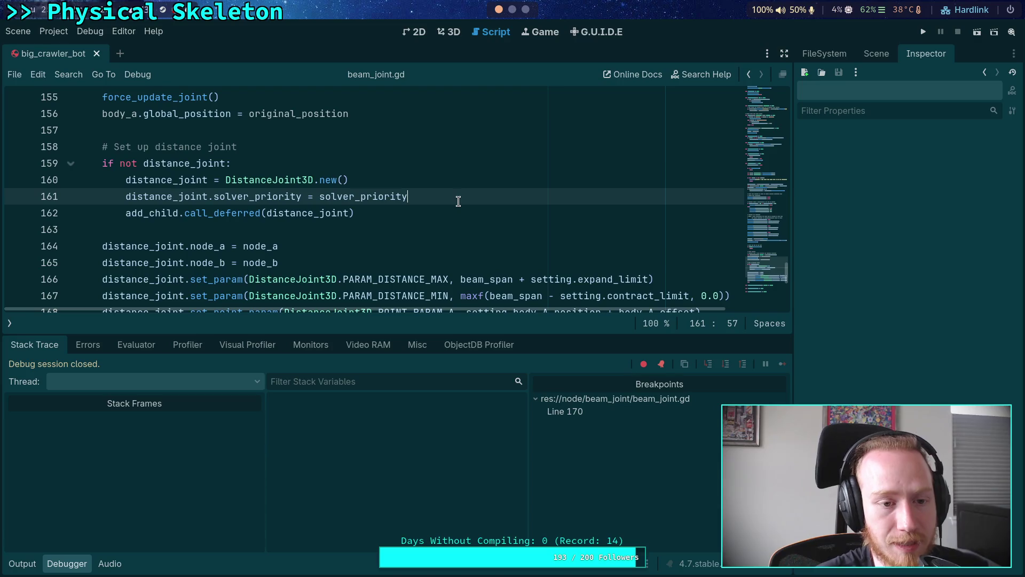
{"action": "key", "text": "Return"}
{"action": "type", "text": "add_si"}
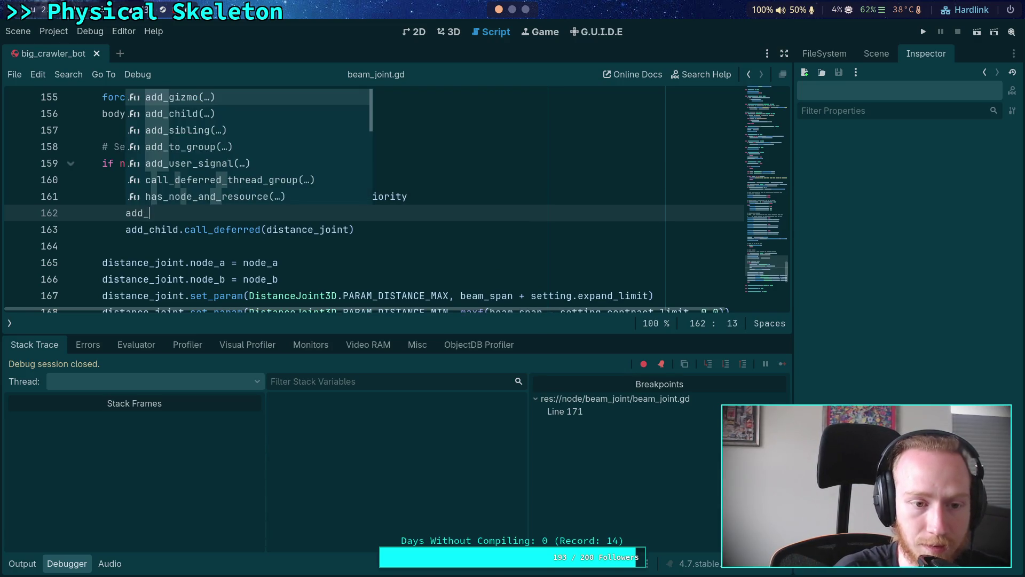
{"action": "key", "text": "Return"}
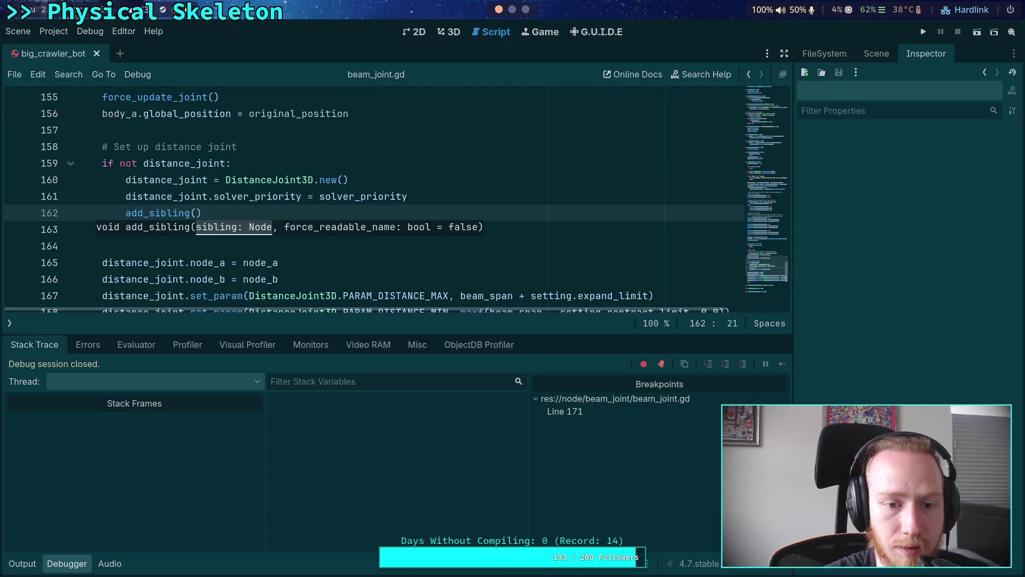
{"action": "key", "text": "Left"}
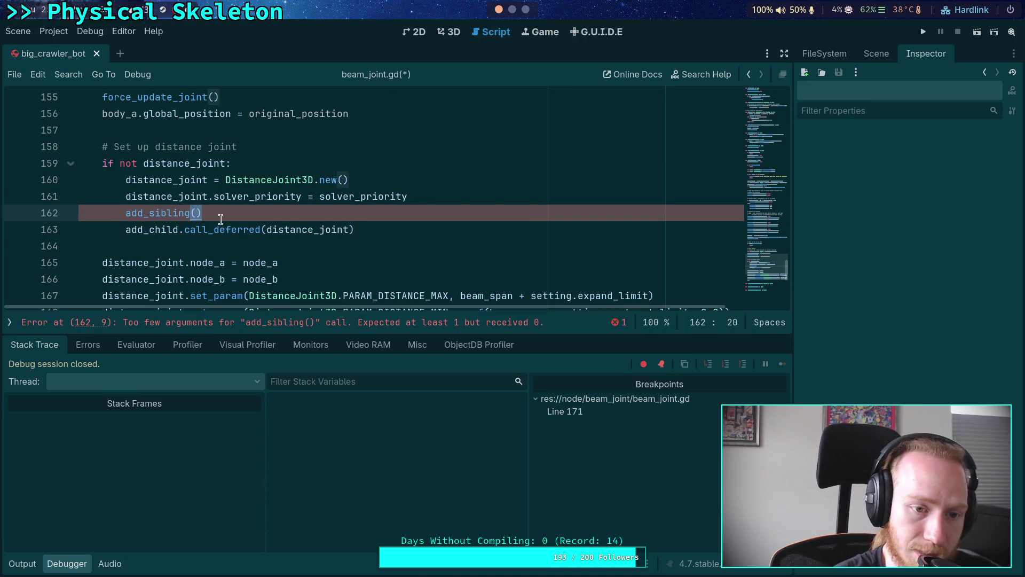
- Replace add_child with add_sibling on the call_deferred line 162 and save
{"action": "left_click", "coordinate": [178, 229]}
{"action": "left_click_drag", "start_coordinate": [179, 229], "coordinate": [185, 214]}
{"action": "key", "text": "BackSpace"}
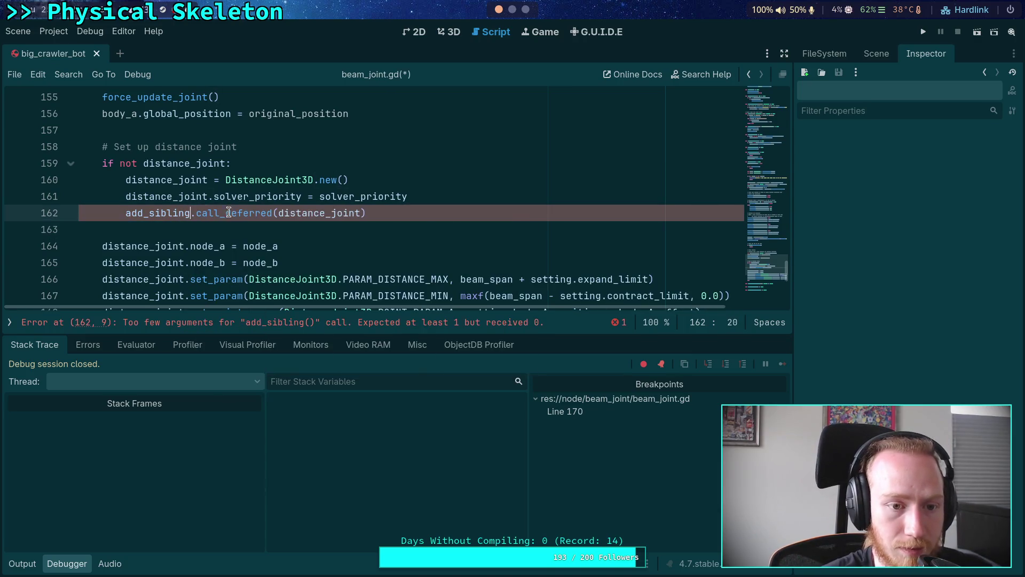
{"action": "left_click", "coordinate": [421, 213]}
{"action": "key", "text": "ctrl+s"}
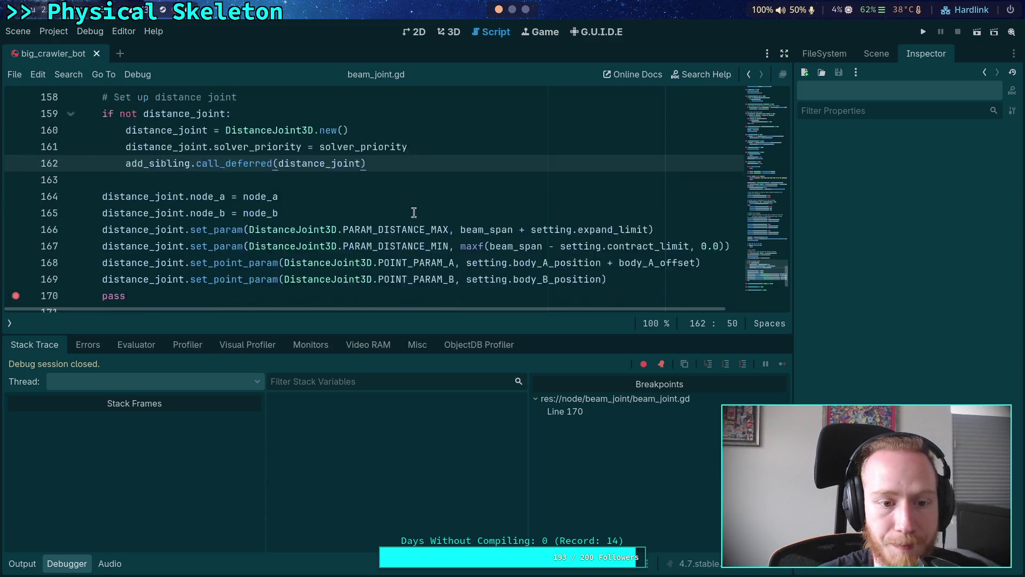
- Remove the breakpoint and the pass statement on line 170, then save
{"action": "scroll", "coordinate": [421, 213], "scroll_direction": "down", "scroll_amount": 2}
{"action": "left_click_drag", "start_coordinate": [153, 247], "coordinate": [77, 247]}
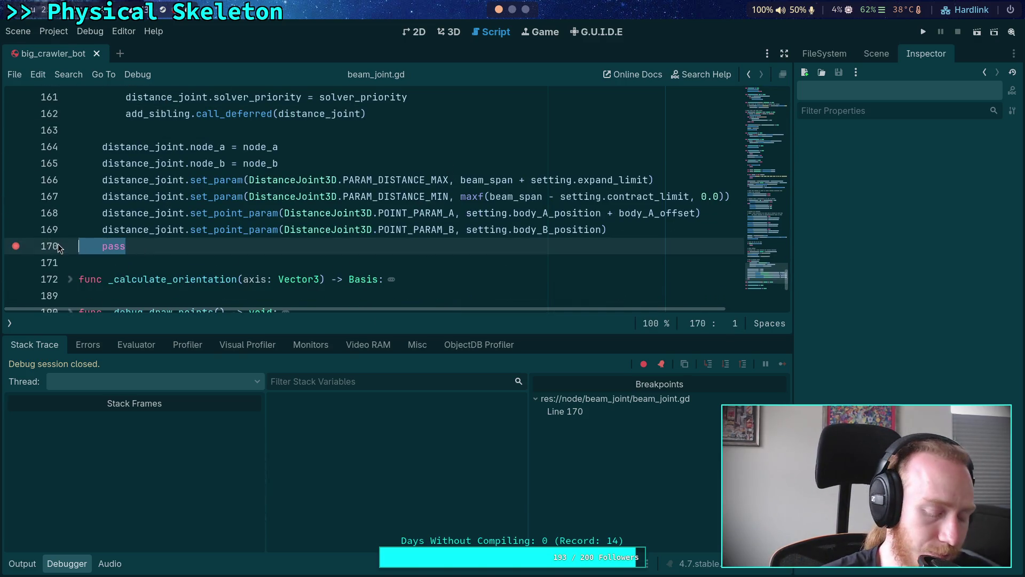
{"action": "left_click", "coordinate": [16, 246]}
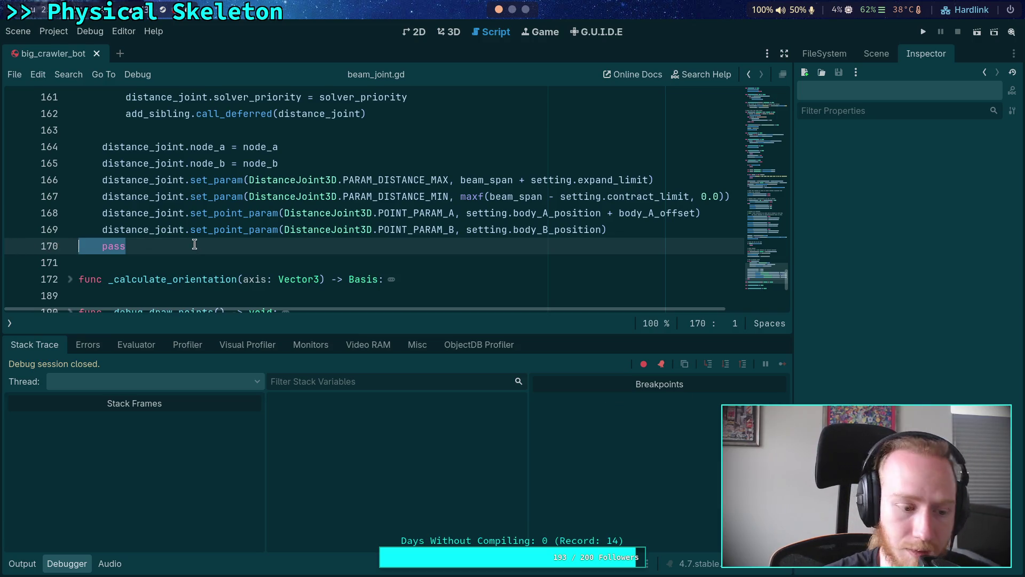
{"action": "key", "text": "BackSpace"}
{"action": "key", "text": "BackSpace"}
{"action": "key", "text": "ctrl+s"}
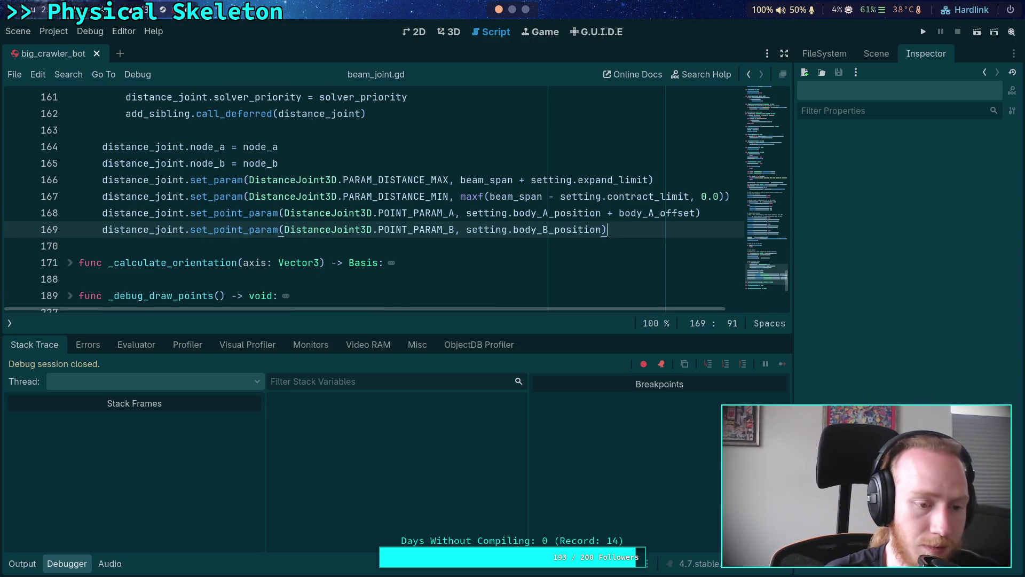
- Select add_sibling on line 162 and collapse the debugger panel for more code room
{"action": "scroll", "coordinate": [251, 197], "scroll_direction": "up", "scroll_amount": 3}
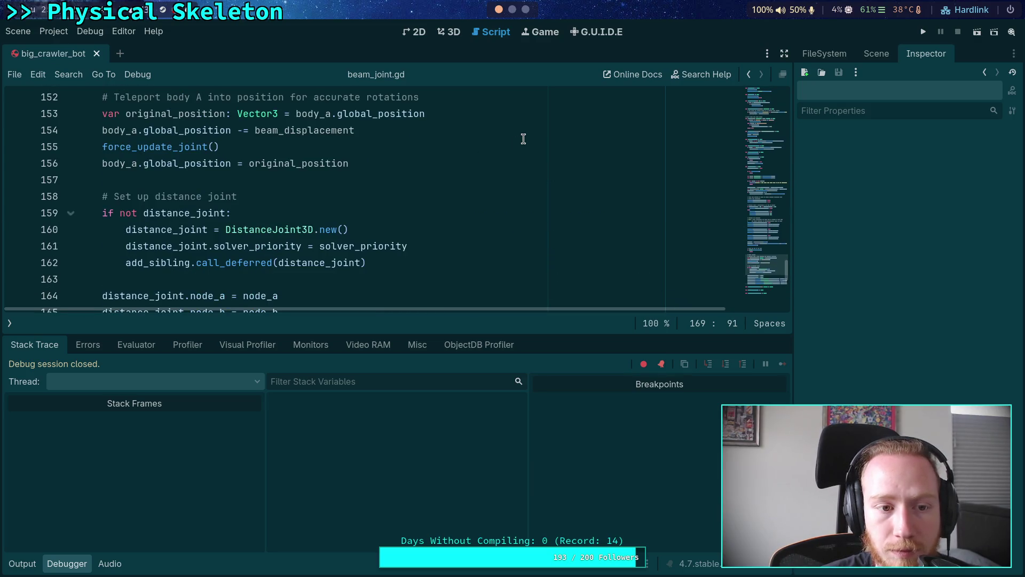
{"action": "scroll", "coordinate": [515, 200], "scroll_direction": "down", "scroll_amount": 1}
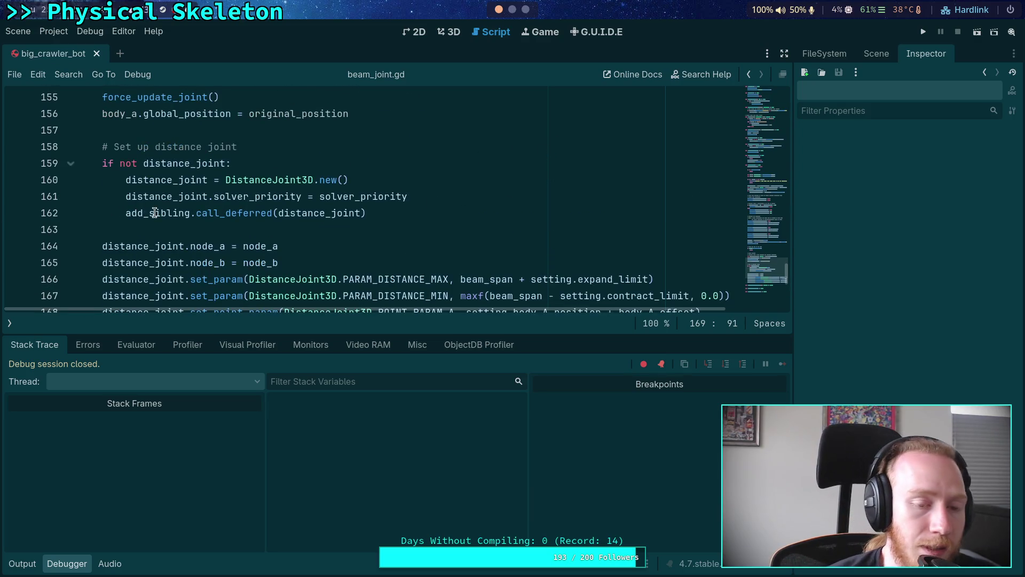
{"action": "double_click", "coordinate": [155, 212]}
{"action": "left_click", "coordinate": [69, 564]}
{"action": "scroll", "coordinate": [409, 309], "scroll_direction": "up", "scroll_amount": 2}
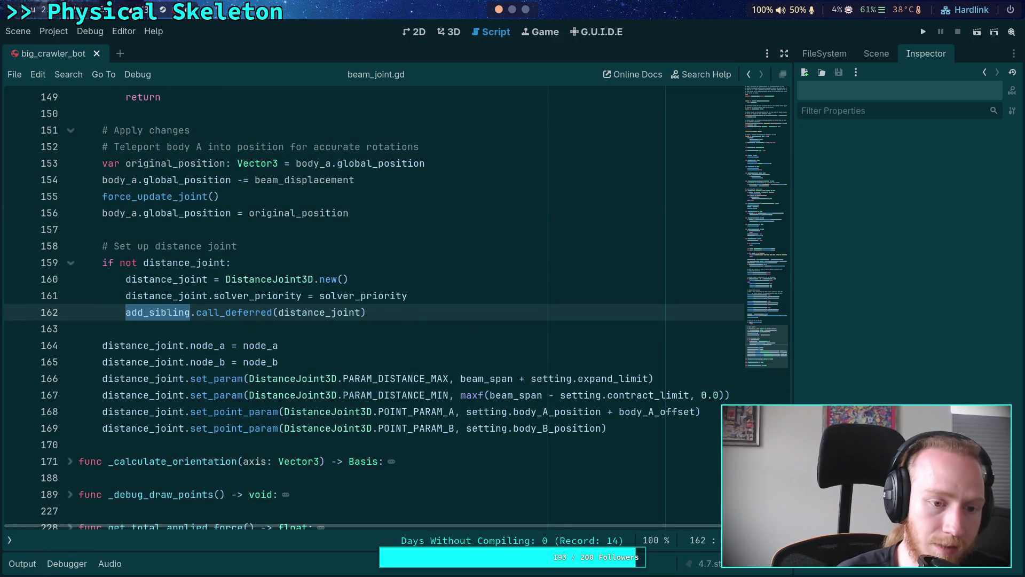
- Change line 162 back to add_child and delete node_a's value on line 164
{"action": "type", "text": "add_chi"}
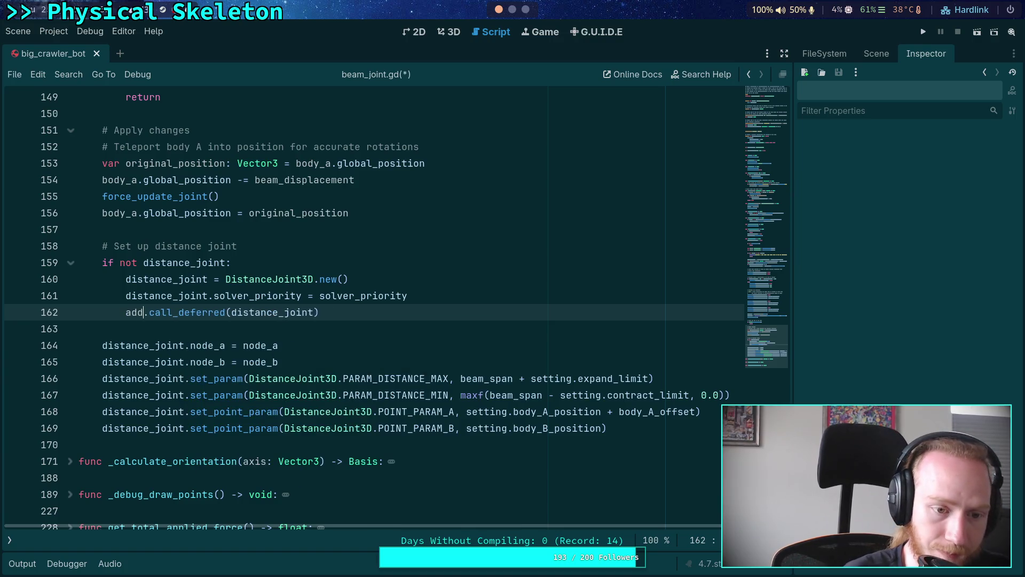
{"action": "type", "text": "ld"}
{"action": "left_click", "coordinate": [257, 346]}
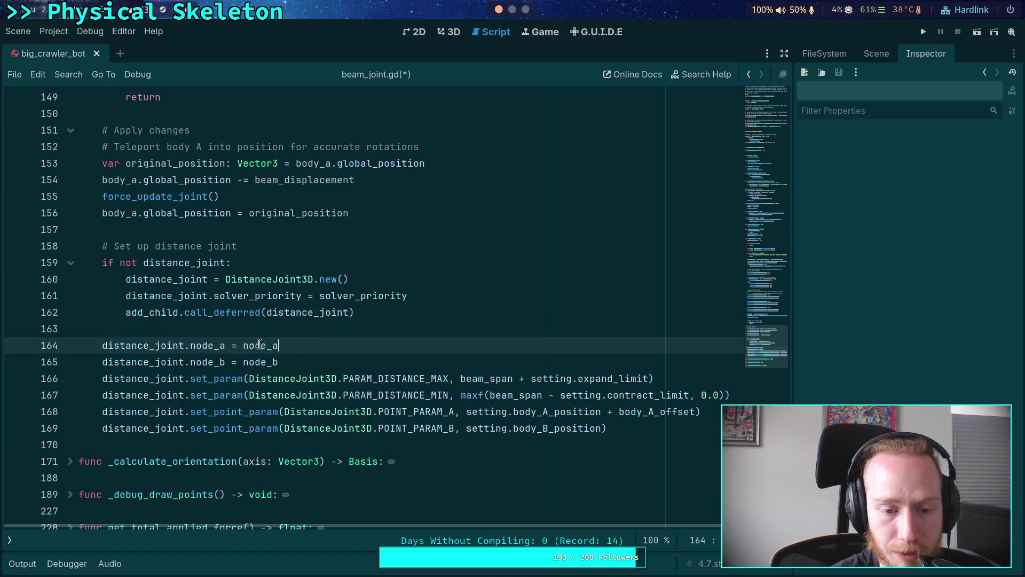
{"action": "left_click_drag", "start_coordinate": [244, 346], "coordinate": [305, 347]}
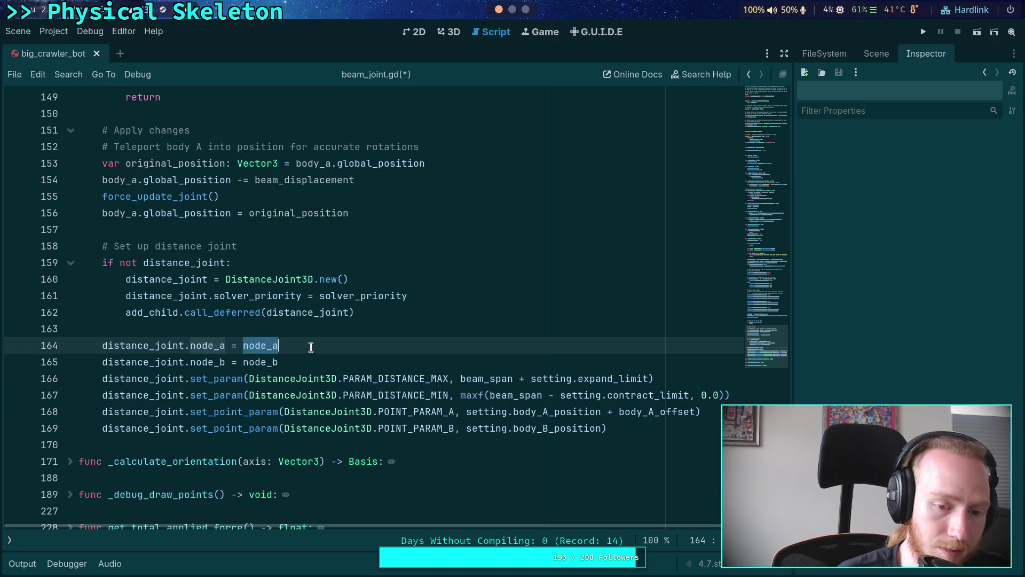
{"action": "key", "text": "BackSpace"}
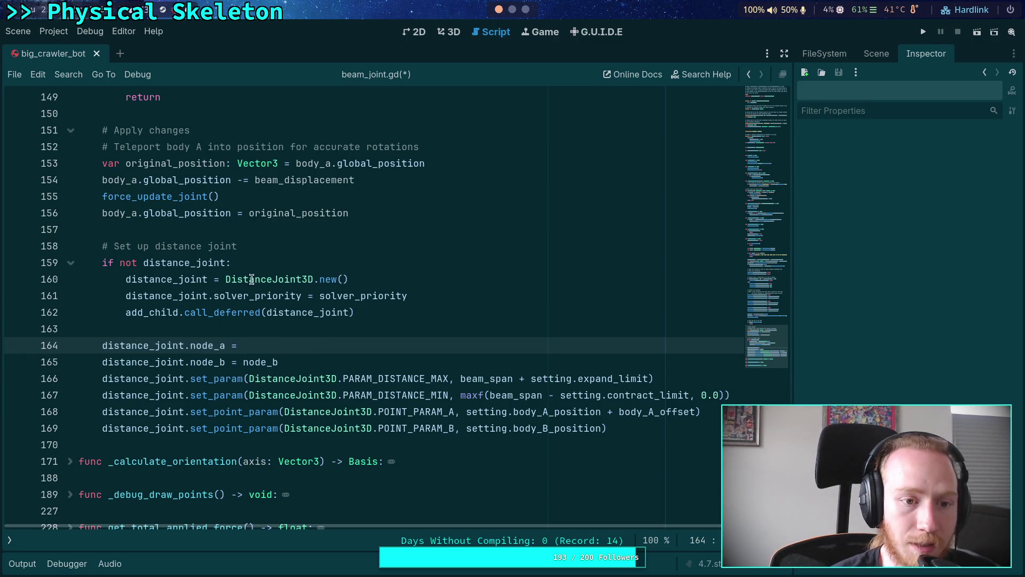
- Check body_a and node_b for reference, then start typing 'dist' as node_a's value
{"action": "double_click", "coordinate": [117, 180]}
{"action": "double_click", "coordinate": [261, 362]}
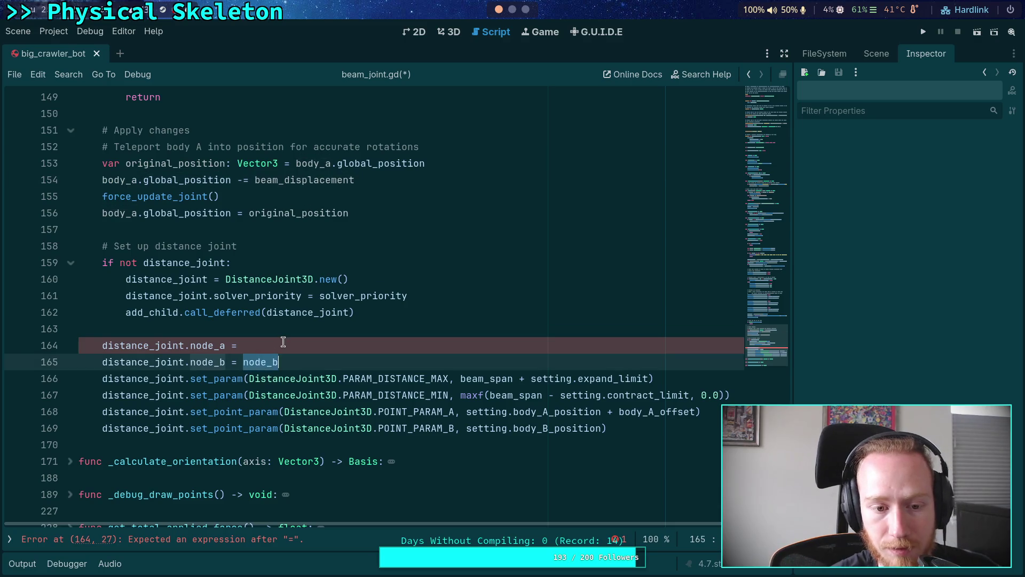
{"action": "left_click", "coordinate": [283, 344]}
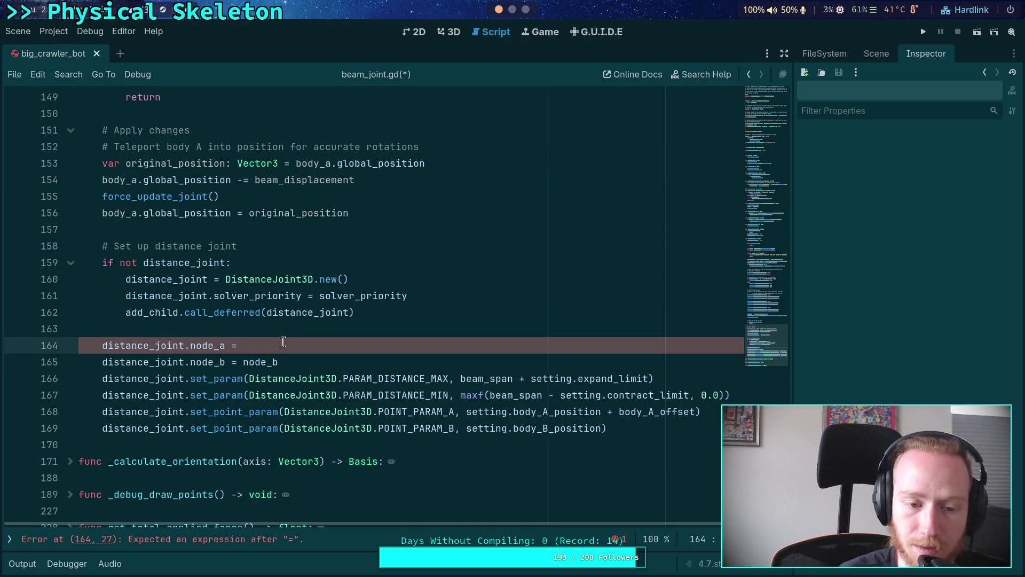
{"action": "type", "text": "dist"}
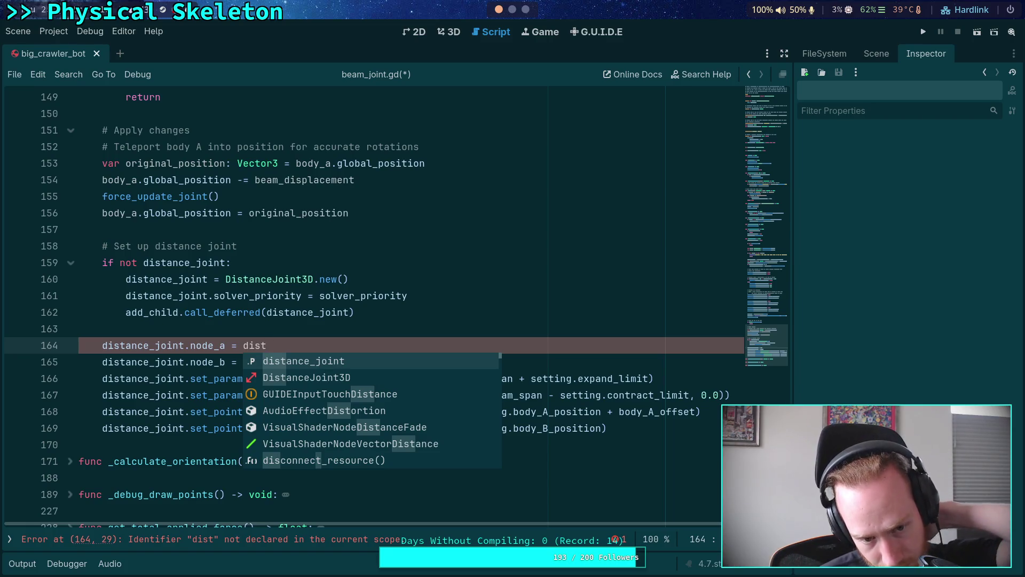
- Highlight every use of distance_joint and return the caret to empty line 163
{"action": "left_click", "coordinate": [357, 313]}
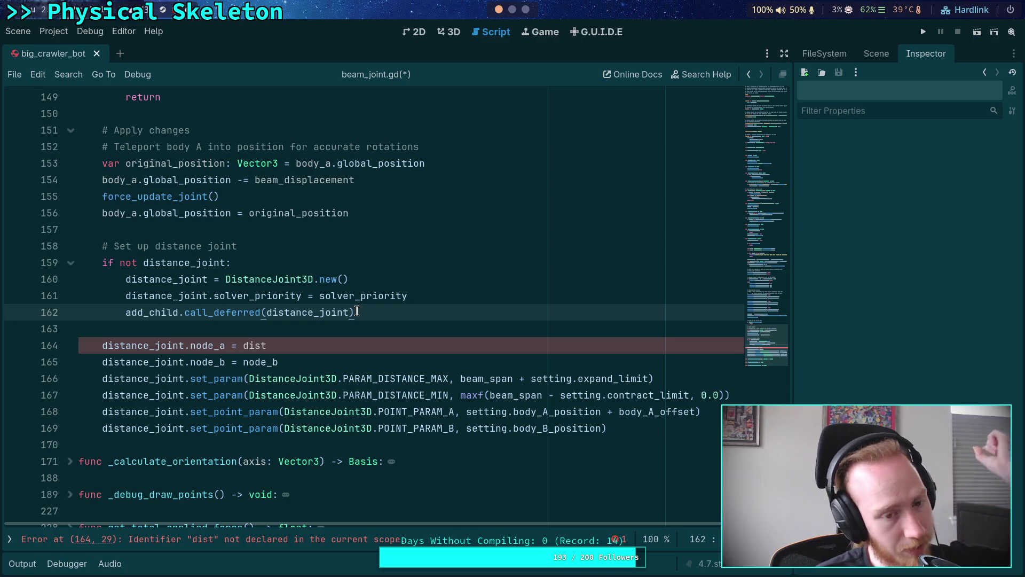
{"action": "scroll", "coordinate": [342, 307], "scroll_direction": "down", "scroll_amount": 2}
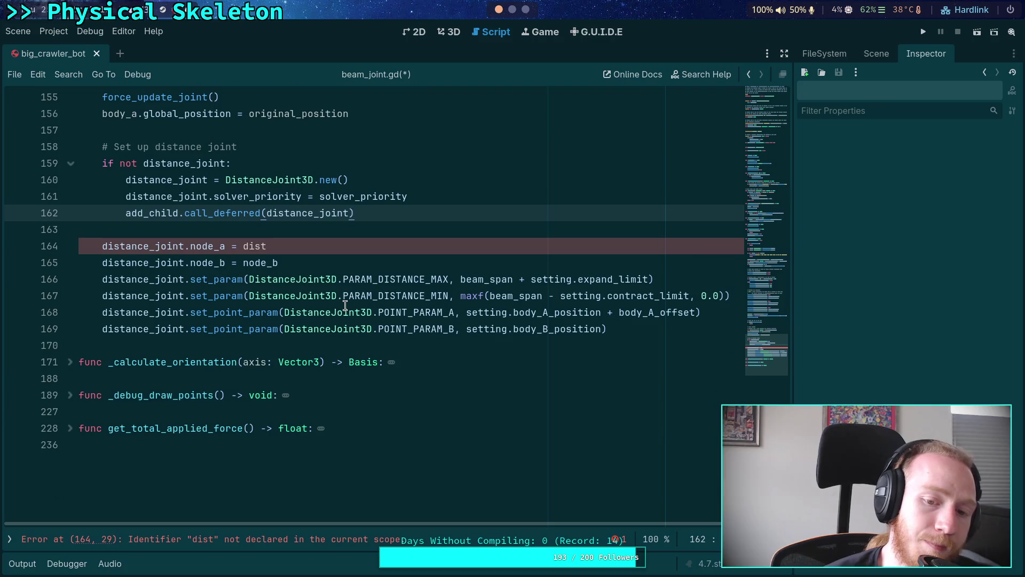
{"action": "scroll", "coordinate": [307, 300], "scroll_direction": "up", "scroll_amount": 1}
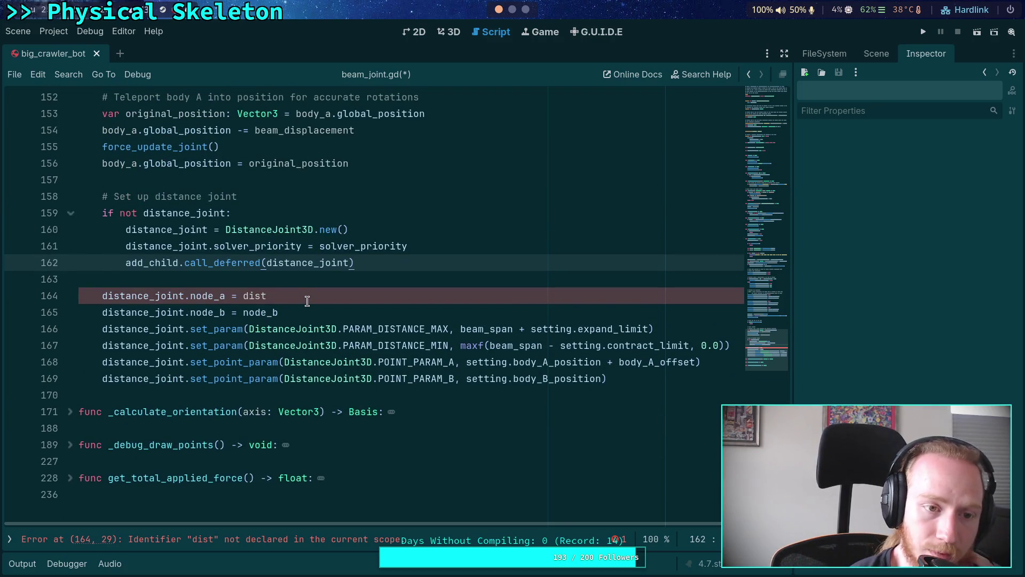
{"action": "left_click", "coordinate": [188, 215]}
{"action": "double_click", "coordinate": [188, 215]}
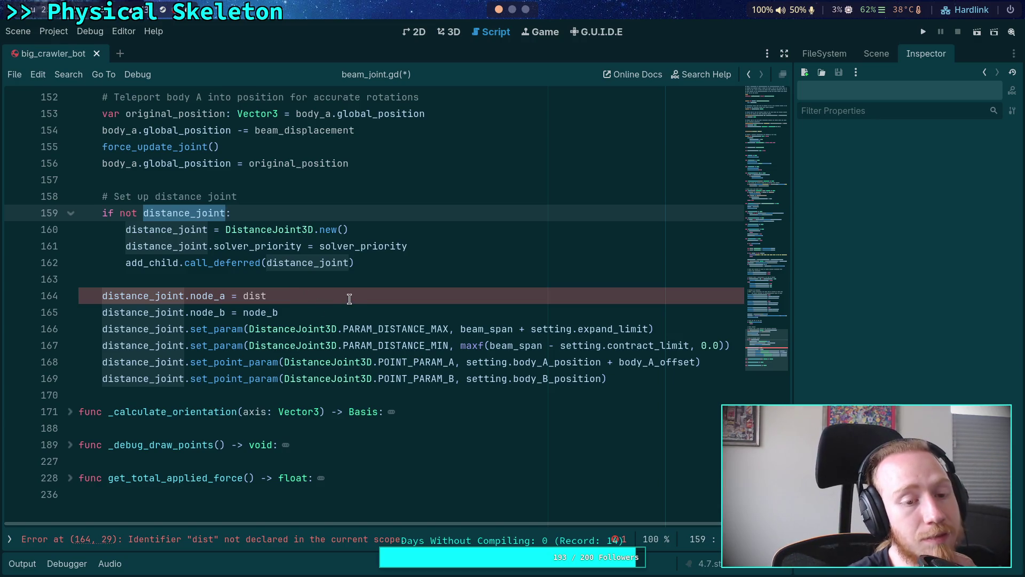
{"action": "left_click", "coordinate": [312, 291]}
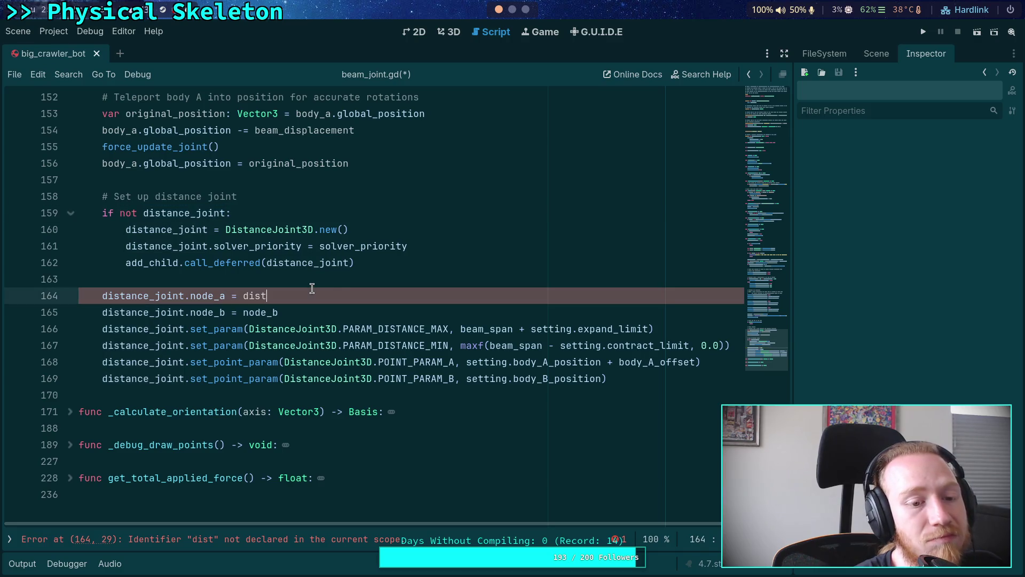
{"action": "left_click", "coordinate": [333, 280]}
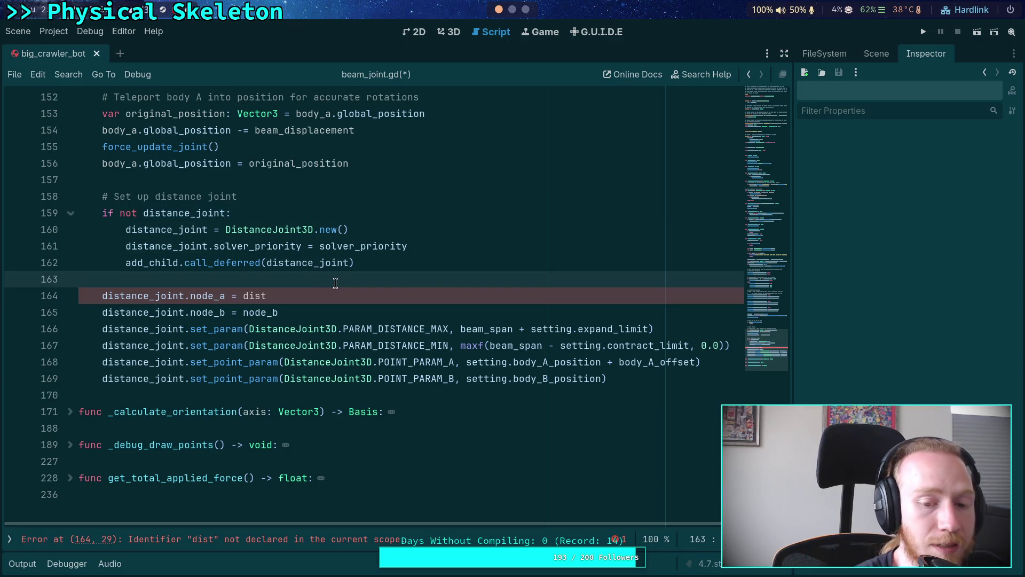
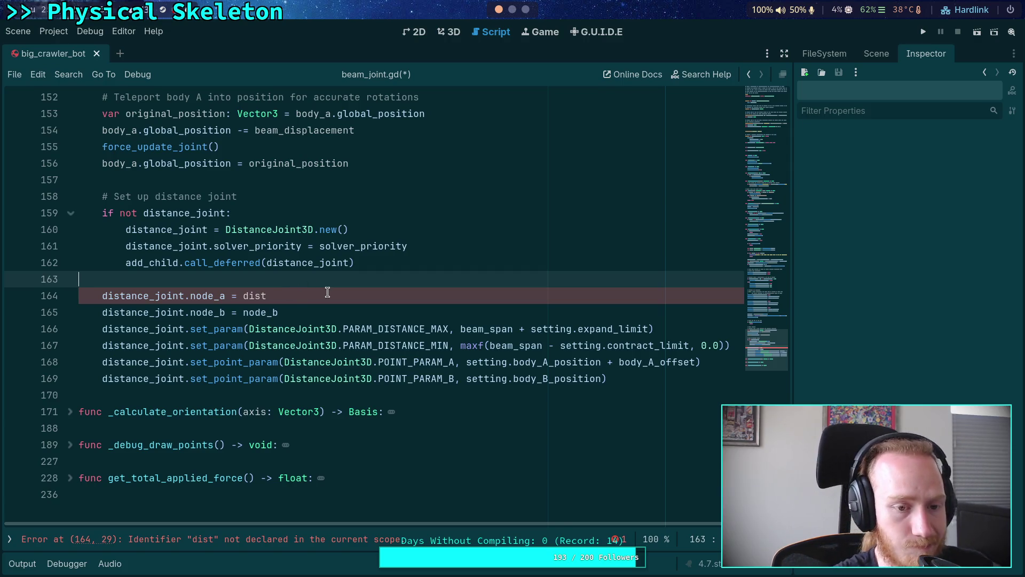
- Add an 'if distance_joint.is_inside_tree():' guard and indent the node_a/node_b lines under it
{"action": "key", "text": "Return"}
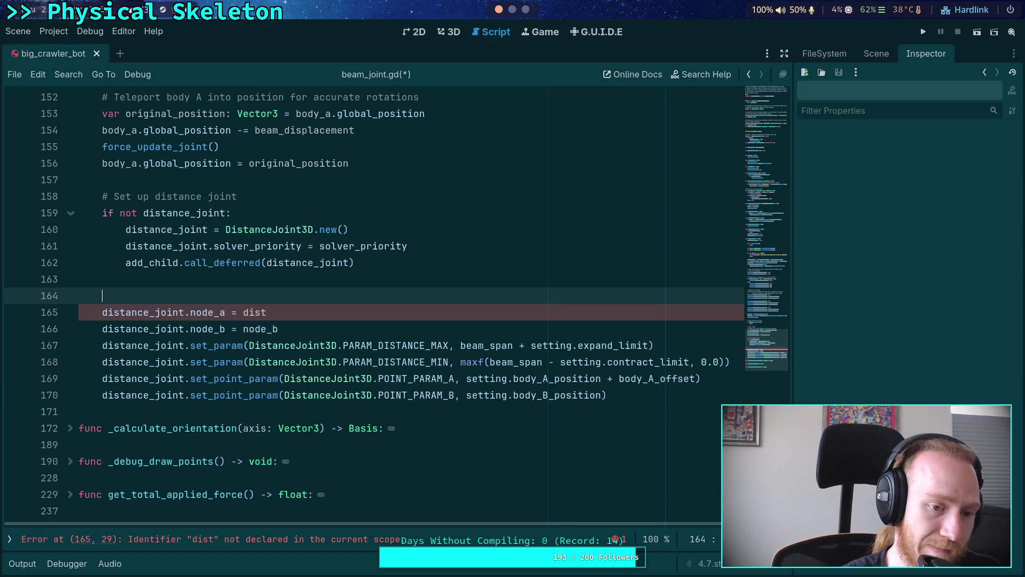
{"action": "type", "text": "iy"}
{"action": "key", "text": "BackSpace"}
{"action": "type", "text": "f dist"}
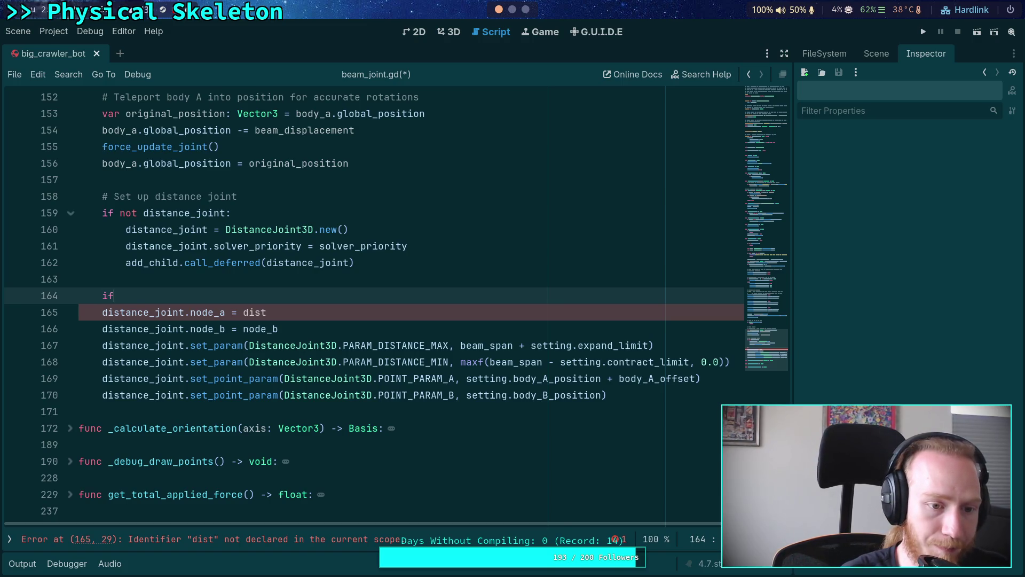
{"action": "key", "text": "Return"}
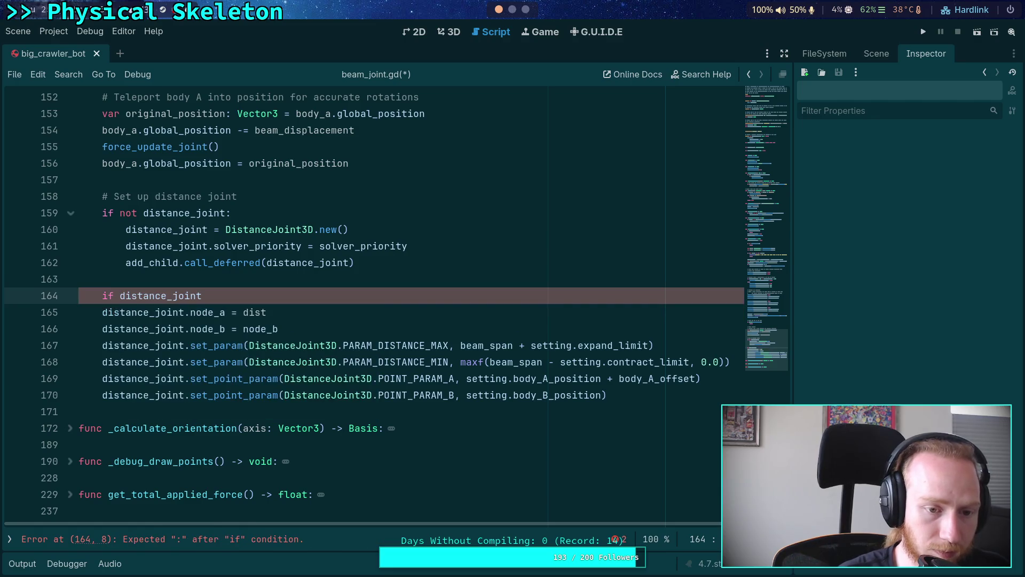
{"action": "type", "text": ".is_in"}
{"action": "key", "text": "Return"}
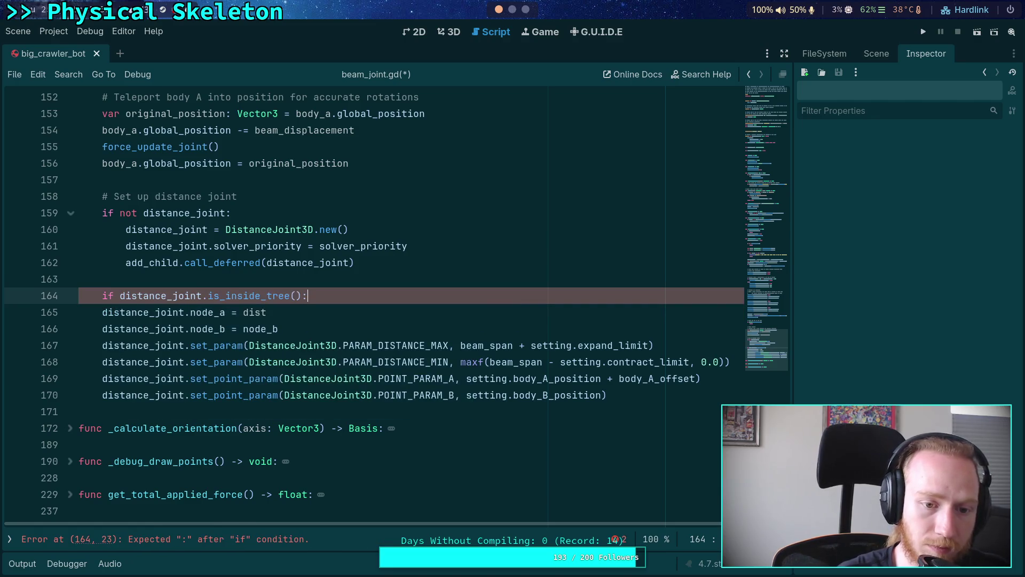
{"action": "type", "text": ":"}
{"action": "left_click_drag", "start_coordinate": [149, 312], "coordinate": [149, 329]}
{"action": "key", "text": "Tab"}
- Set node_a to distance_joint.get_path_to(body_a)
{"action": "left_click", "coordinate": [291, 312]}
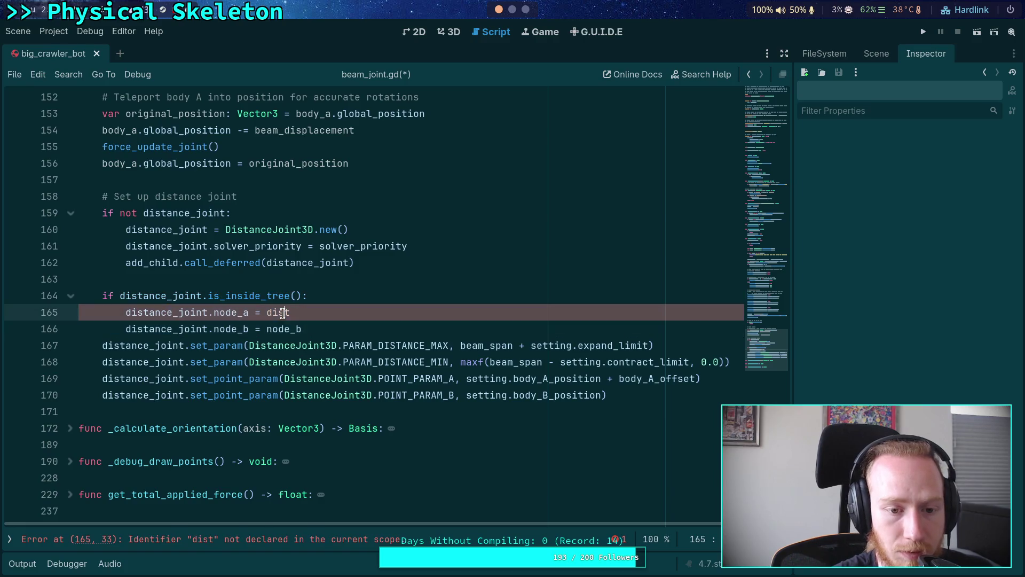
{"action": "type", "text": "ance"}
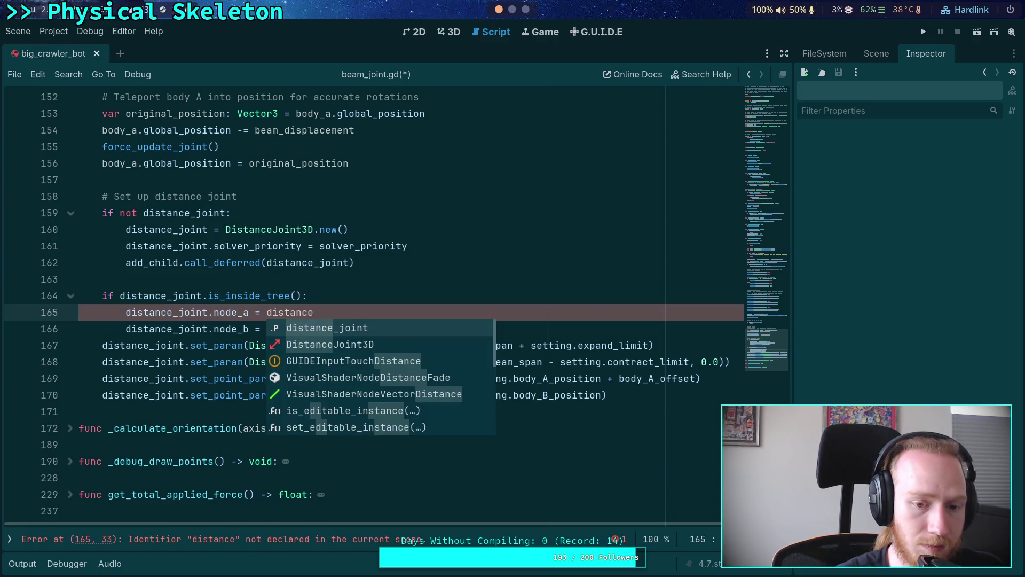
{"action": "key", "text": "Return"}
{"action": "type", "text": ".get_path"}
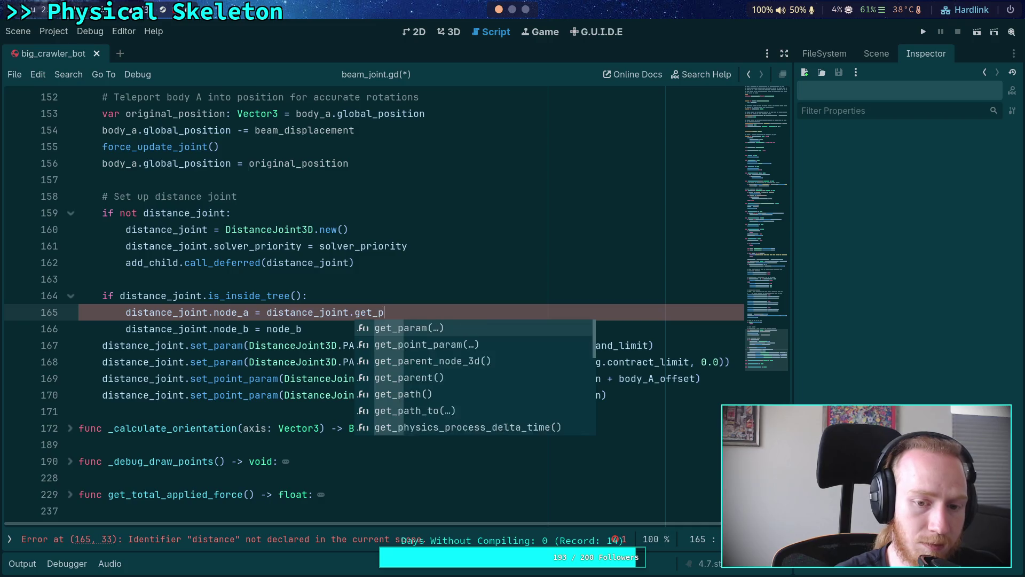
{"action": "key", "text": "Down"}
{"action": "key", "text": "Return"}
{"action": "type", "text": "bo"}
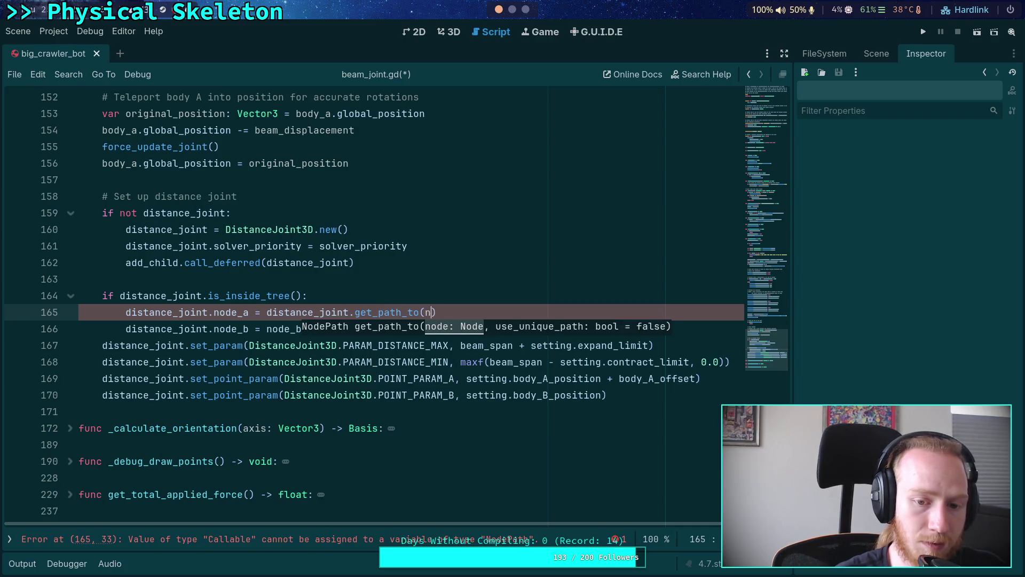
{"action": "type", "text": "d"}
{"action": "key", "text": "Down"}
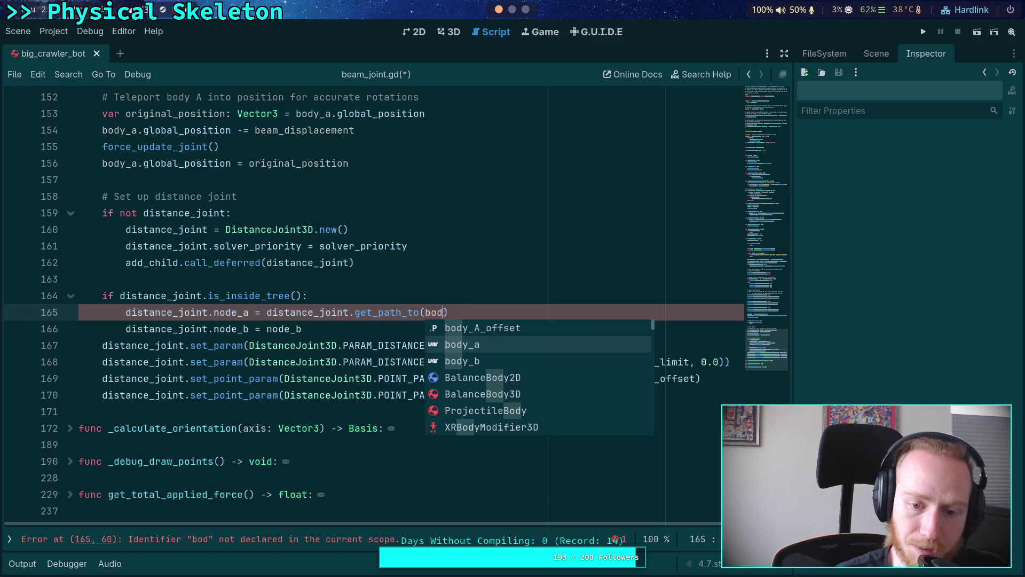
{"action": "key", "text": "Return"}
- Copy the expression onto node_b, changing it to get_path_to(body_b), and open a line after add_child
{"action": "mouse_move", "coordinate": [266, 312]}
{"action": "left_mouse_down"}
{"action": "mouse_move", "coordinate": [509, 312]}
{"action": "mouse_move", "coordinate": [266, 312]}
{"action": "left_mouse_up"}
{"action": "right_click", "coordinate": [294, 315]}
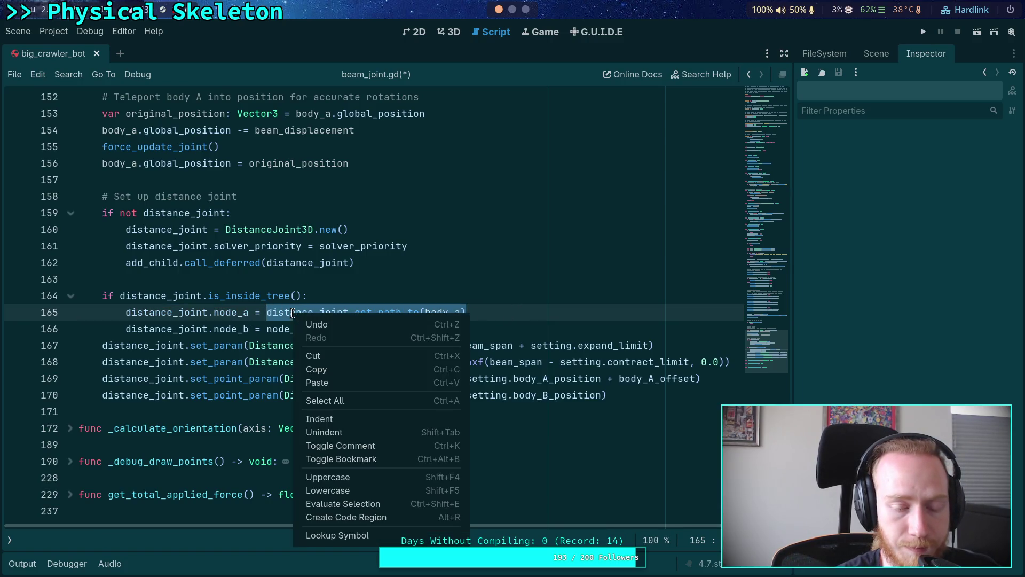
{"action": "left_click", "coordinate": [316, 370]}
{"action": "double_click", "coordinate": [283, 328]}
{"action": "key", "text": "ctrl+v"}
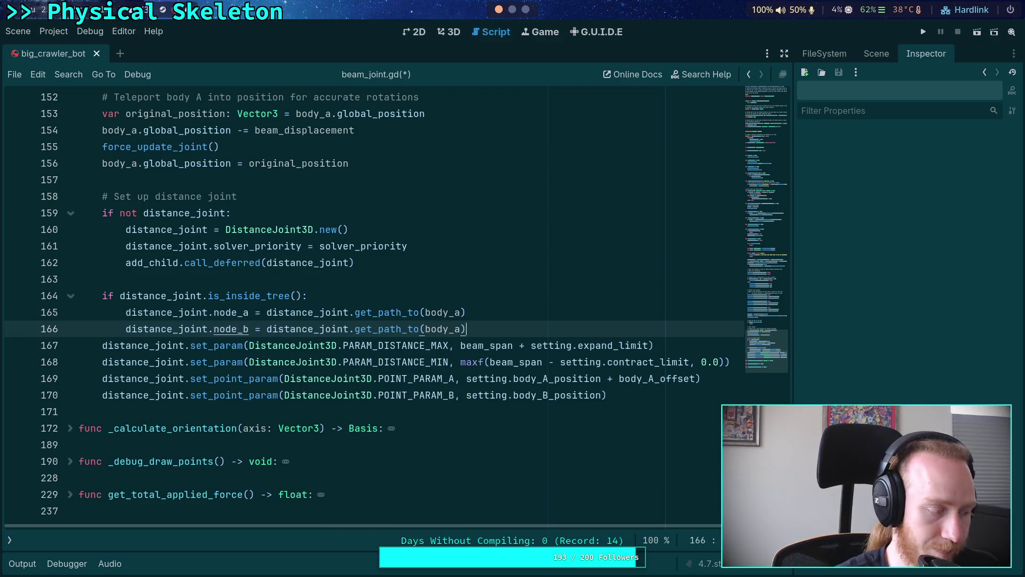
{"action": "key", "text": "Left"}
{"action": "key", "text": "BackSpace"}
{"action": "type", "text": "b"}
{"action": "key", "text": "Right"}
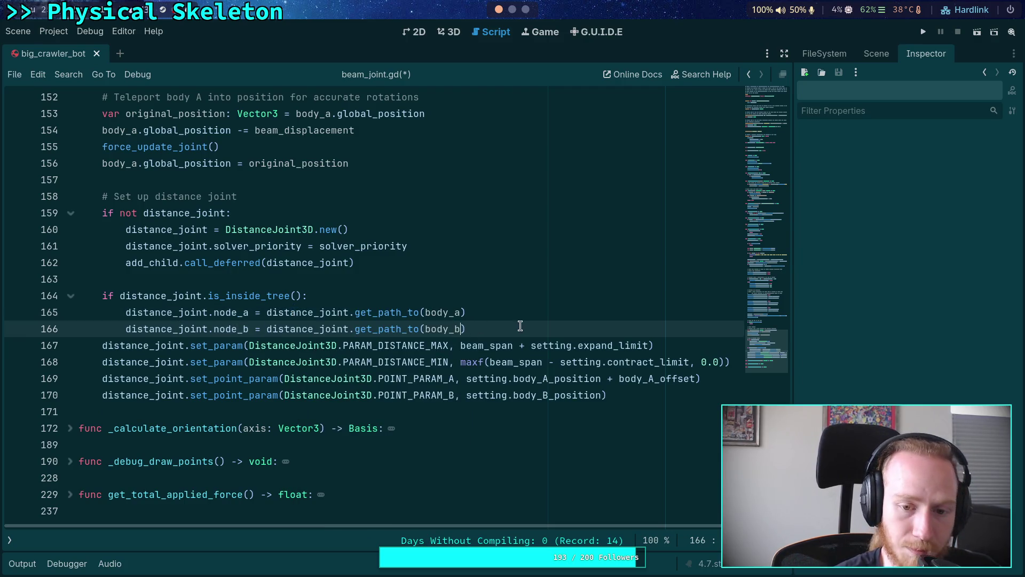
{"action": "key", "text": "Return"}
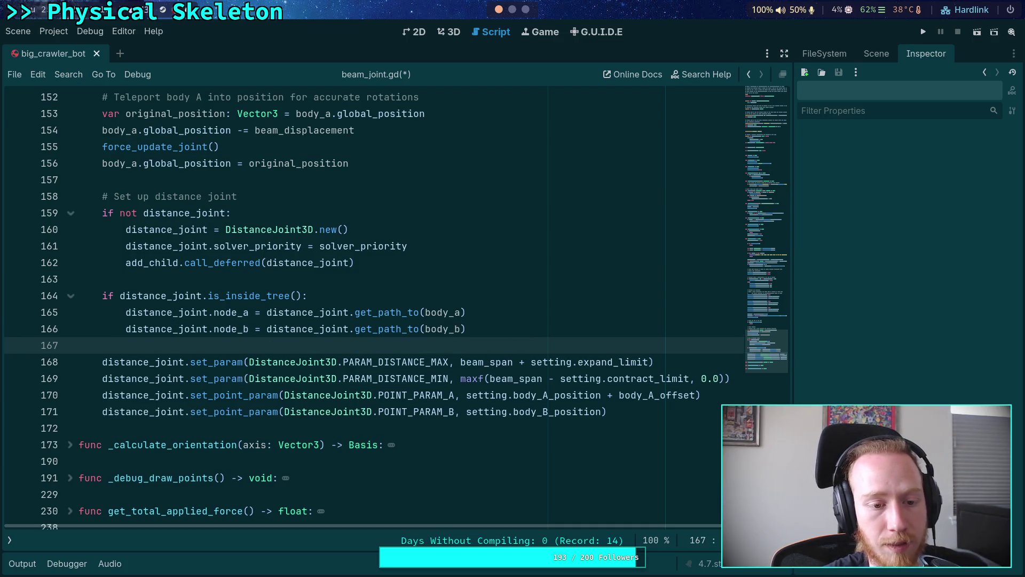
{"action": "left_click", "coordinate": [401, 265]}
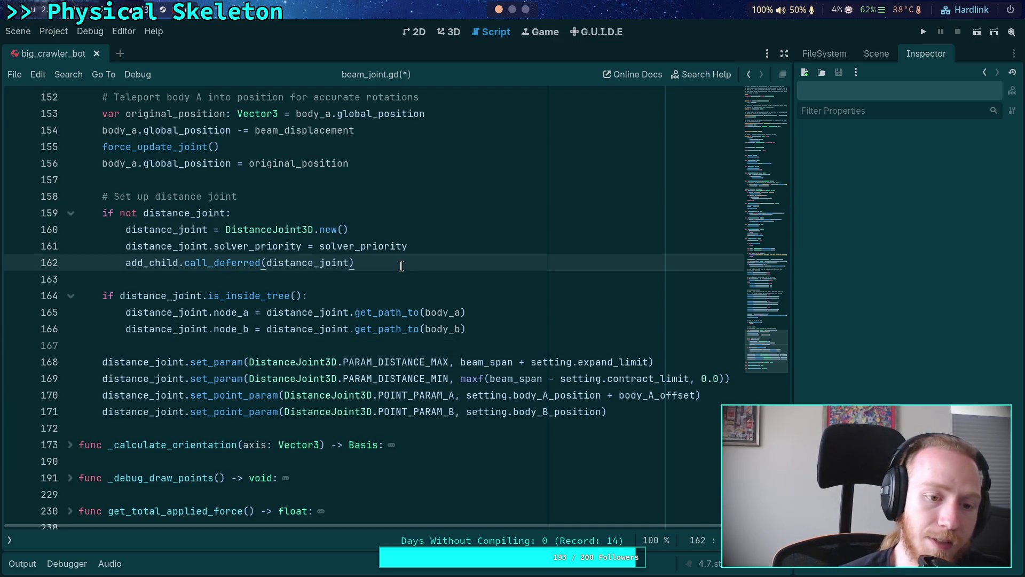
{"action": "key", "text": "Return"}
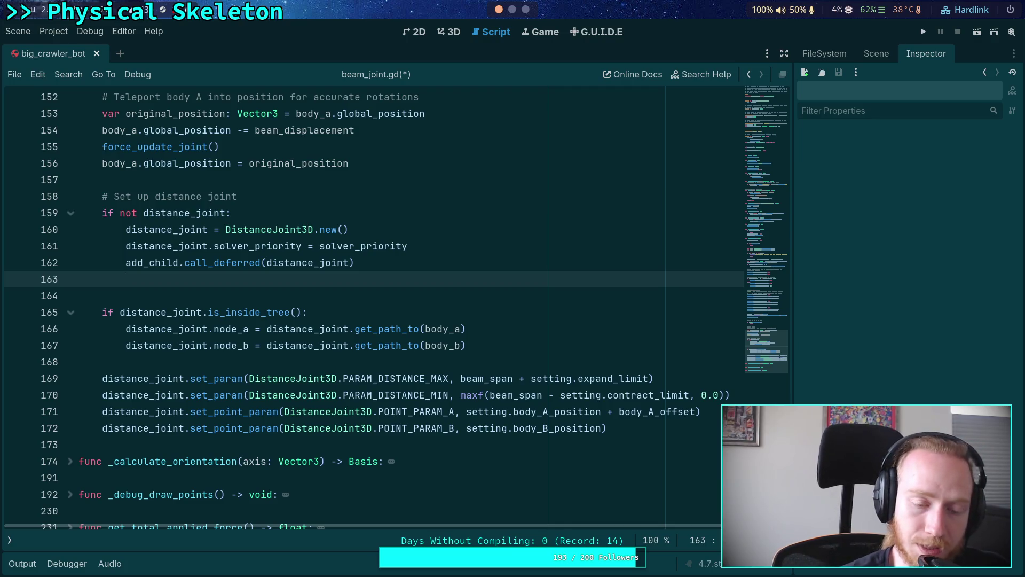
- Start a multi-line distance_joint.ready.connect( call after add_child
{"action": "type", "text": "dist"}
{"action": "key", "text": "Return"}
{"action": "type", "text": ".rea"}
{"action": "key", "text": "Return"}
{"action": "type", "text": "."}
{"action": "key", "text": "Return"}
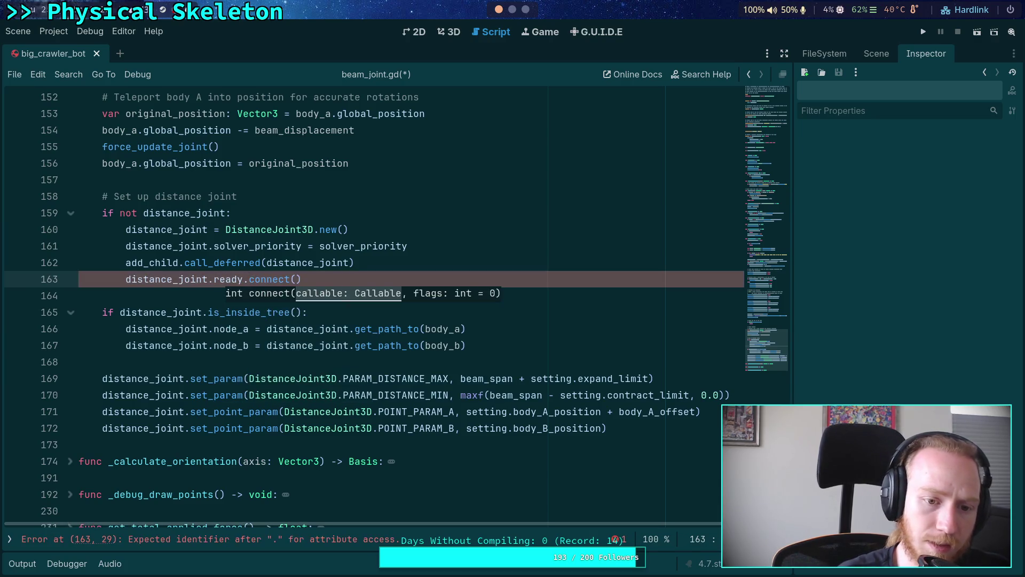
{"action": "key", "text": "Return"}
{"action": "type", "text": "("}
{"action": "key", "text": "Return"}
- Pass a 'func(): pass' lambda inside the connect call and fix its indentation
{"action": "type", "text": "finc"}
{"action": "key", "text": "BackSpace"}
{"action": "key", "text": "BackSpace"}
{"action": "key", "text": "BackSpace"}
{"action": "type", "text": "un"}
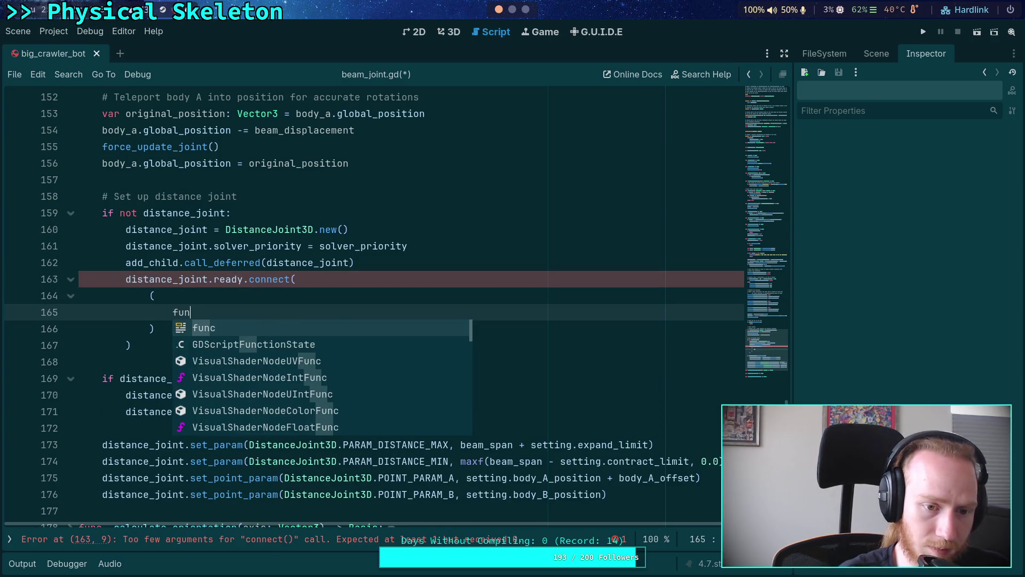
{"action": "key", "text": "Return"}
{"action": "type", "text": "():"}
{"action": "key", "text": "Return"}
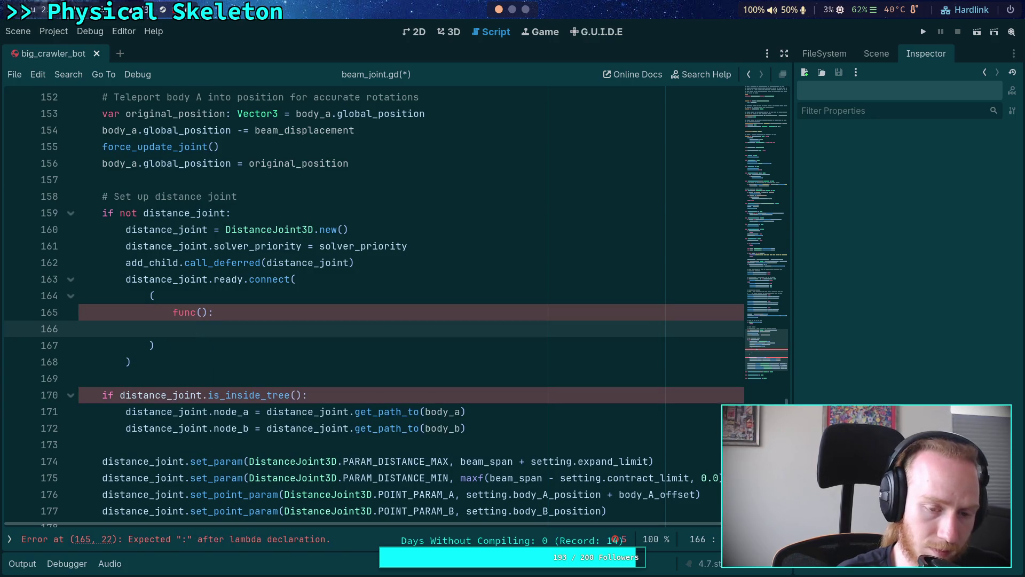
{"action": "type", "text": "pass"}
{"action": "key", "text": "Down"}
{"action": "key", "text": "Tab"}
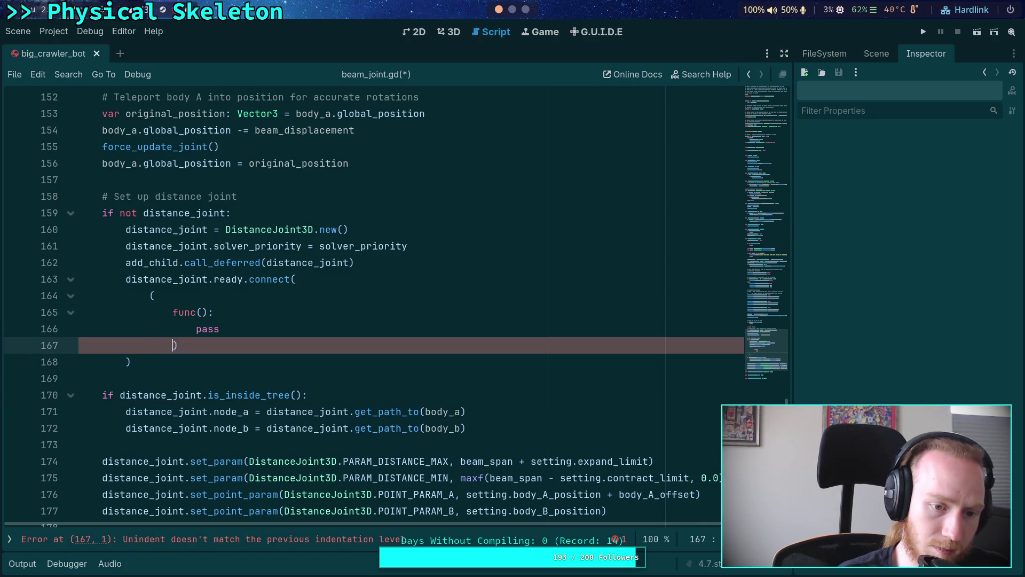
{"action": "key", "text": "Tab"}
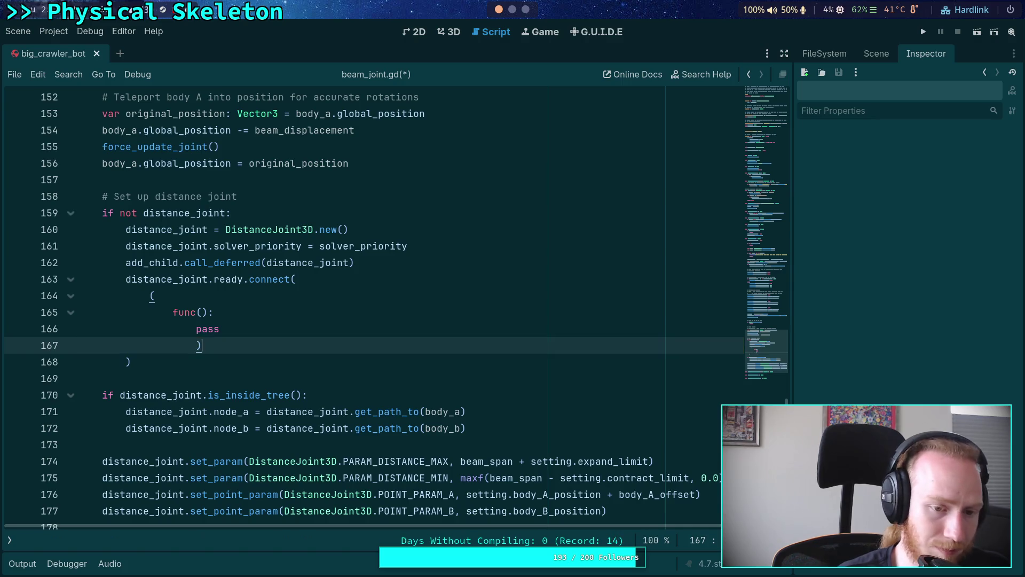
{"action": "mouse_move", "coordinate": [209, 344]}
{"action": "left_mouse_down"}
{"action": "mouse_move", "coordinate": [152, 294]}
{"action": "mouse_move", "coordinate": [216, 344]}
{"action": "left_mouse_up"}
{"action": "left_click", "coordinate": [187, 312]}
{"action": "key", "text": "shift+Tab"}
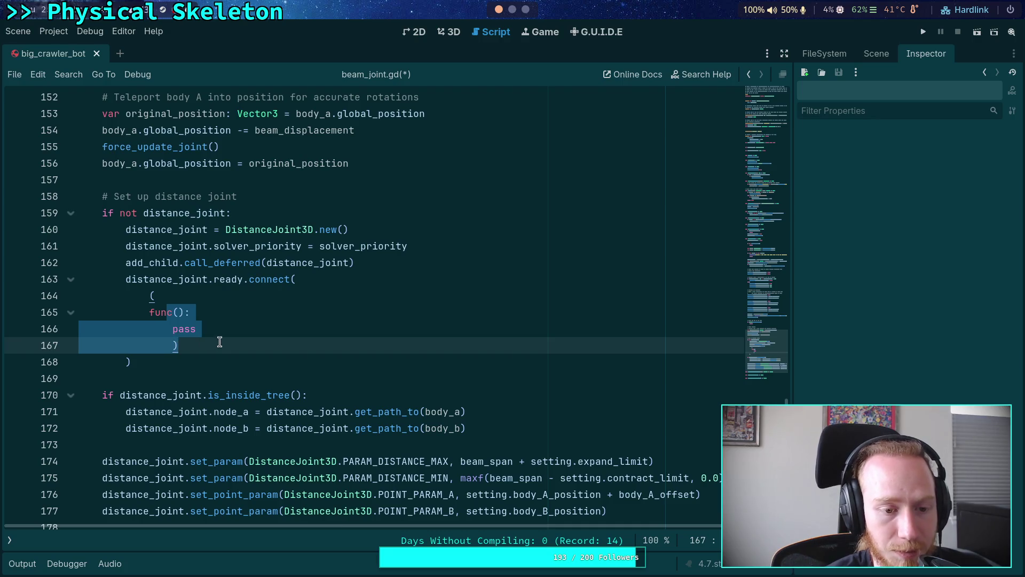
- Add CONNECT_ONE_SHOT as the connect flag after the lambda
{"action": "left_click", "coordinate": [221, 346]}
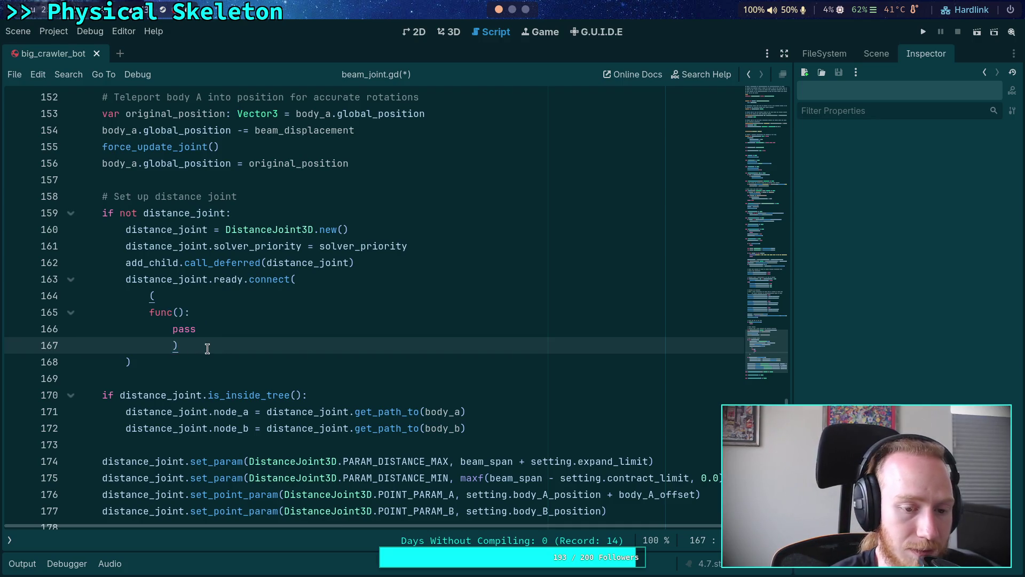
{"action": "type", "text": ","}
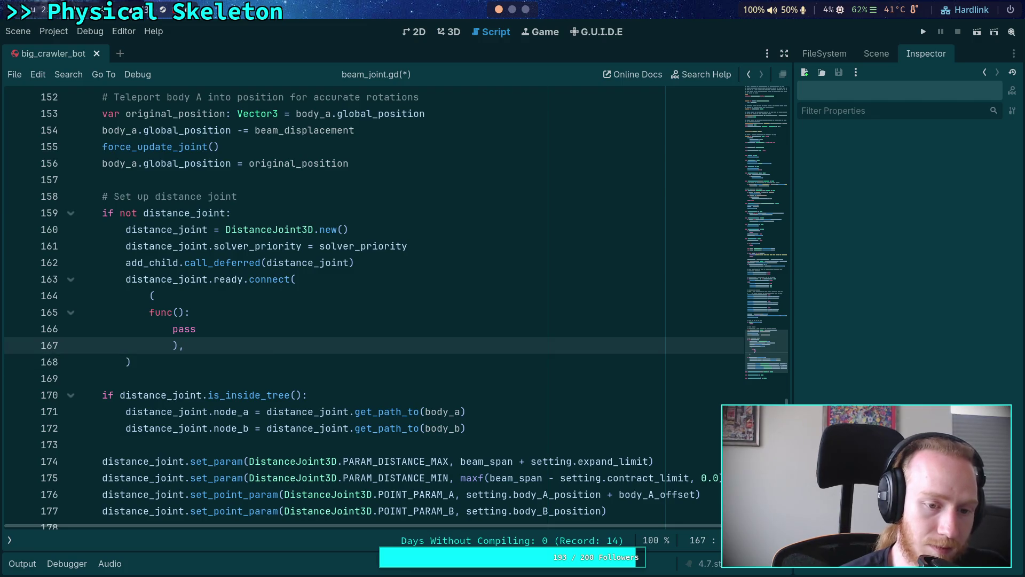
{"action": "key", "text": "Return"}
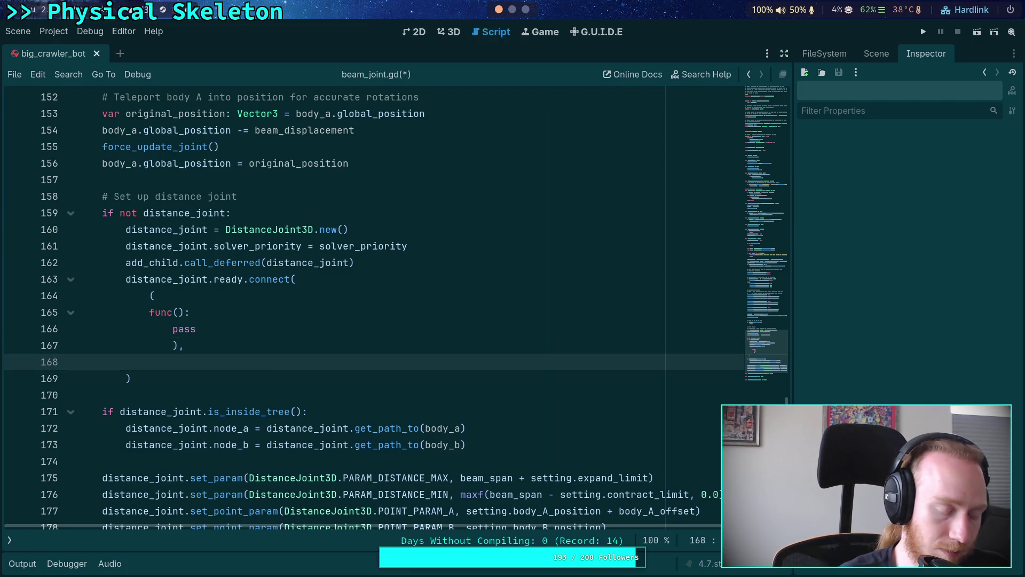
{"action": "type", "text": "ONE_SH"}
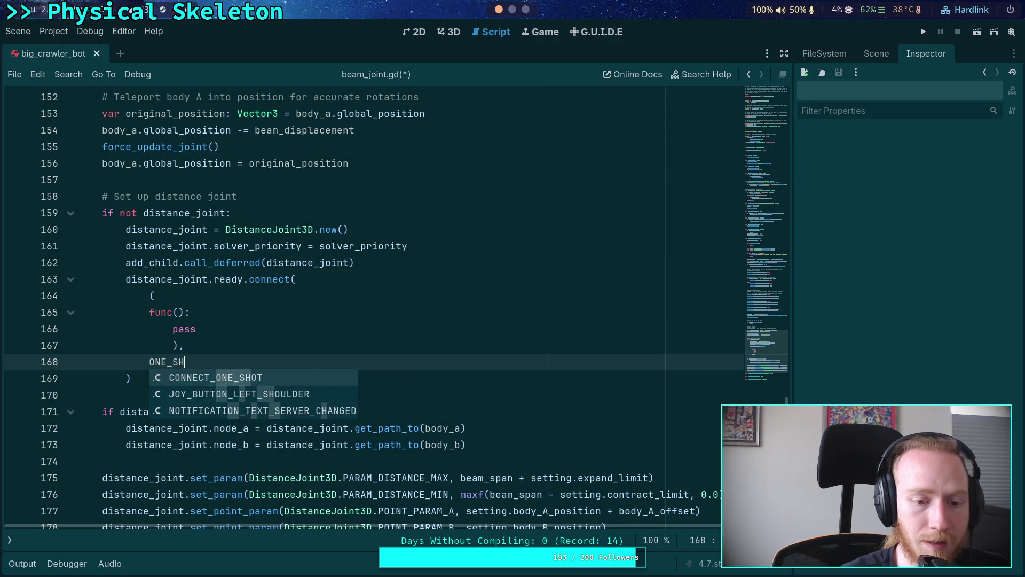
{"action": "key", "text": "Return"}
{"action": "left_click_drag", "start_coordinate": [226, 329], "coordinate": [172, 329]}
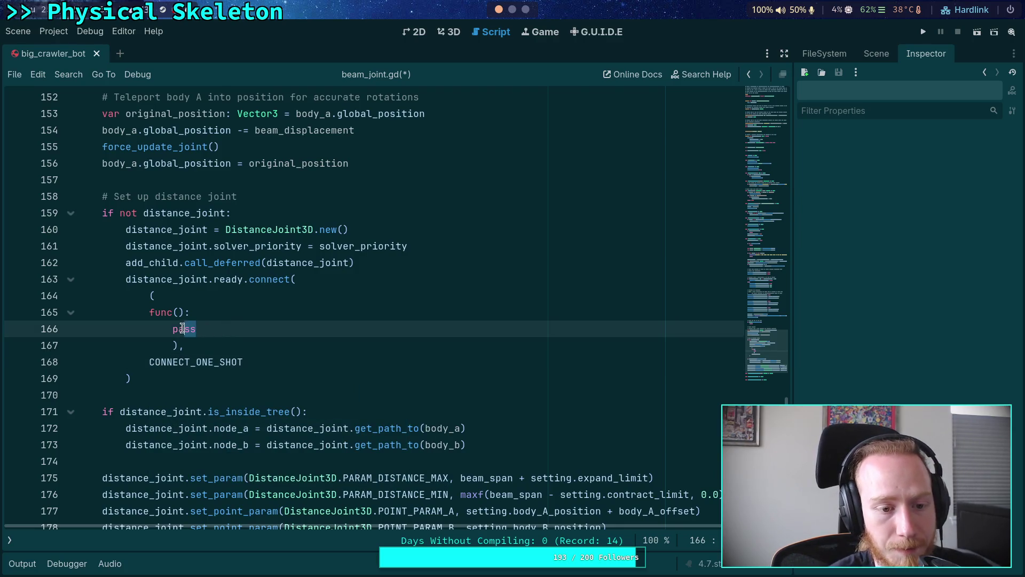
{"action": "scroll", "coordinate": [361, 322], "scroll_direction": "down", "scroll_amount": 2}
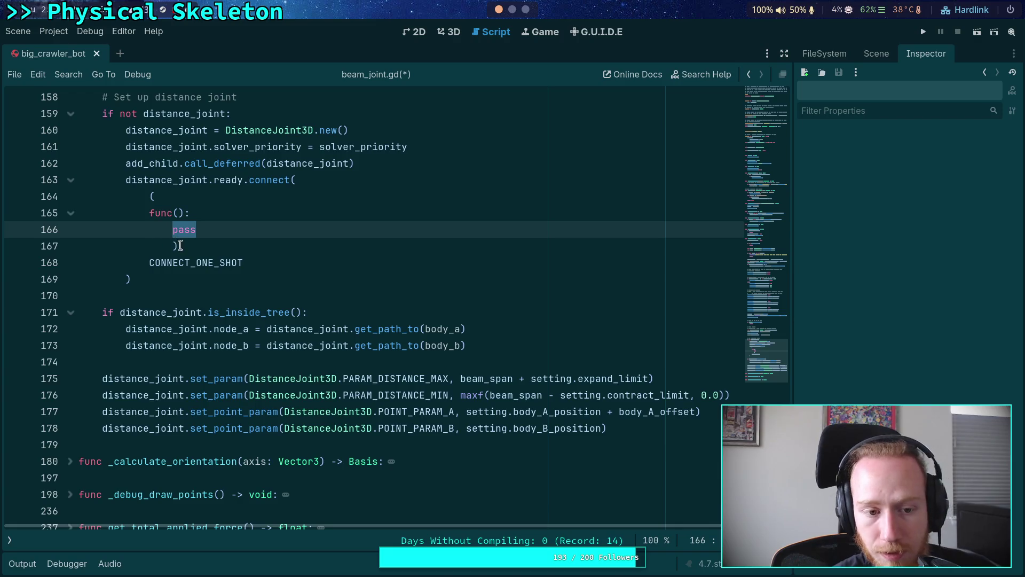
- Remove the extra opening parenthesis and re-indent the lone comma line
{"action": "left_click", "coordinate": [178, 246]}
{"action": "type", "text": ","}
{"action": "left_click", "coordinate": [161, 197]}
{"action": "key", "text": "BackSpace"}
{"action": "key", "text": "BackSpace"}
{"action": "left_click", "coordinate": [150, 234]}
{"action": "key", "text": "BackSpace"}
{"action": "key", "text": "Tab"}
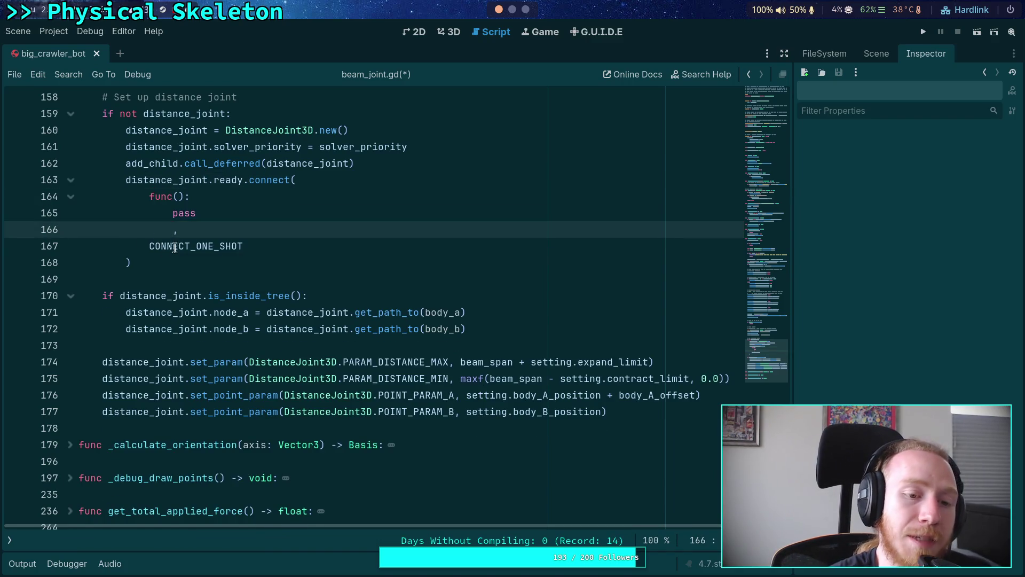
{"action": "key", "text": "BackSpace"}
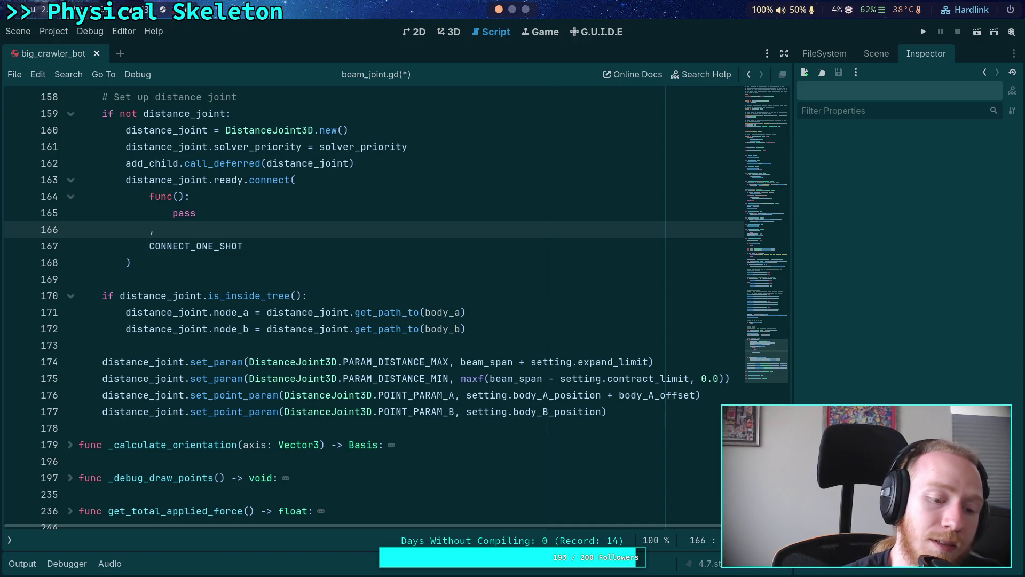
{"action": "key", "text": "Tab"}
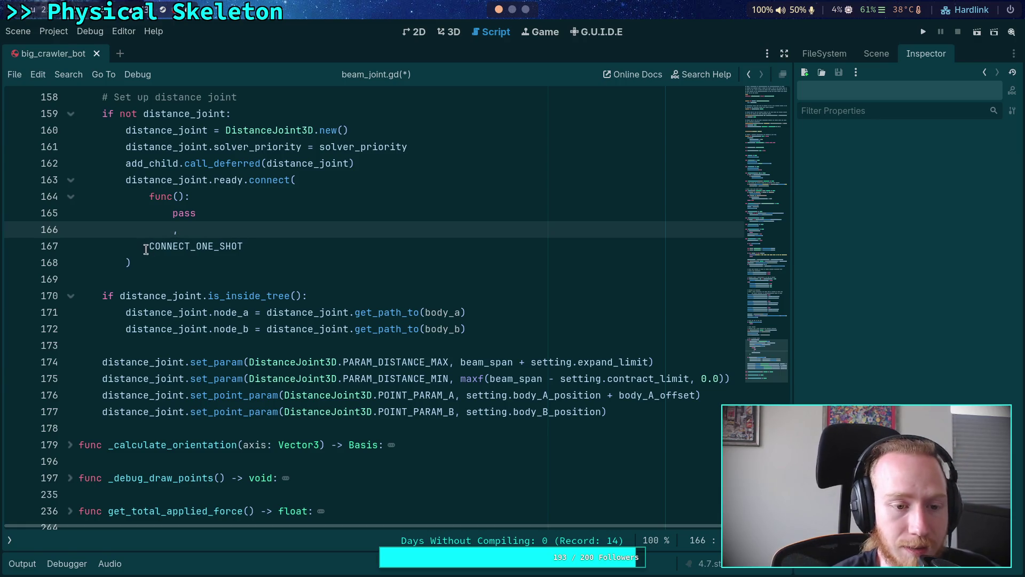
- Delete the placeholder pass and wrap the lambda in its own parentheses
{"action": "left_click", "coordinate": [303, 212]}
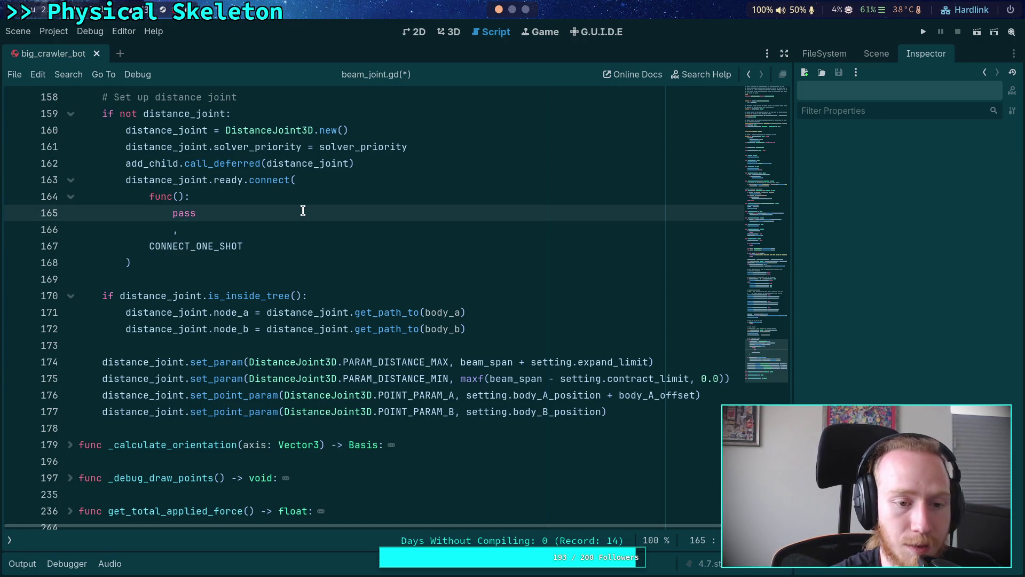
{"action": "key", "text": "shift+Left"}
{"action": "key", "text": "shift+Left"}
{"action": "key", "text": "shift+Left"}
{"action": "key", "text": "BackSpace"}
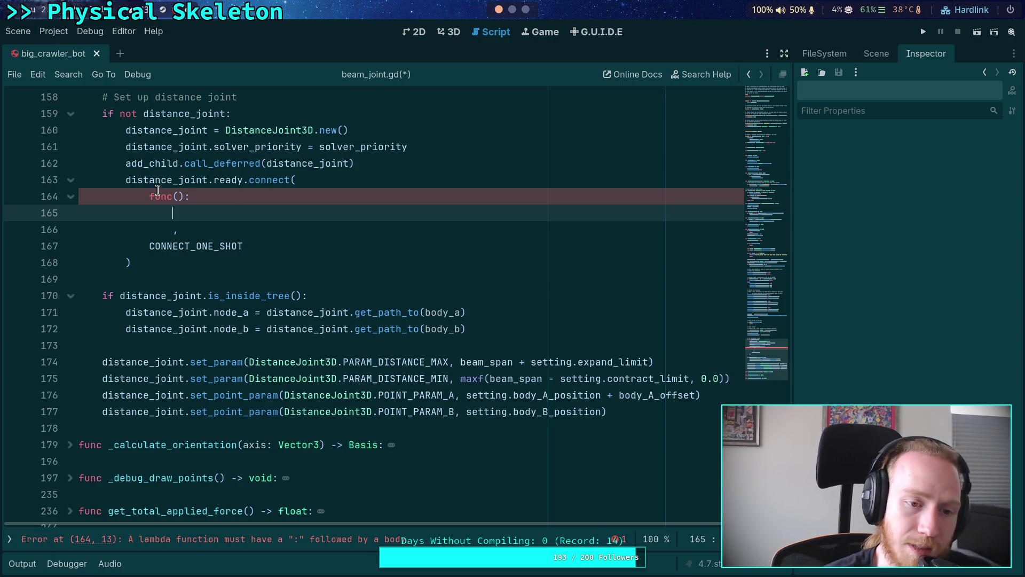
{"action": "key", "text": "Up"}
{"action": "type", "text": "("}
{"action": "key", "text": "Return"}
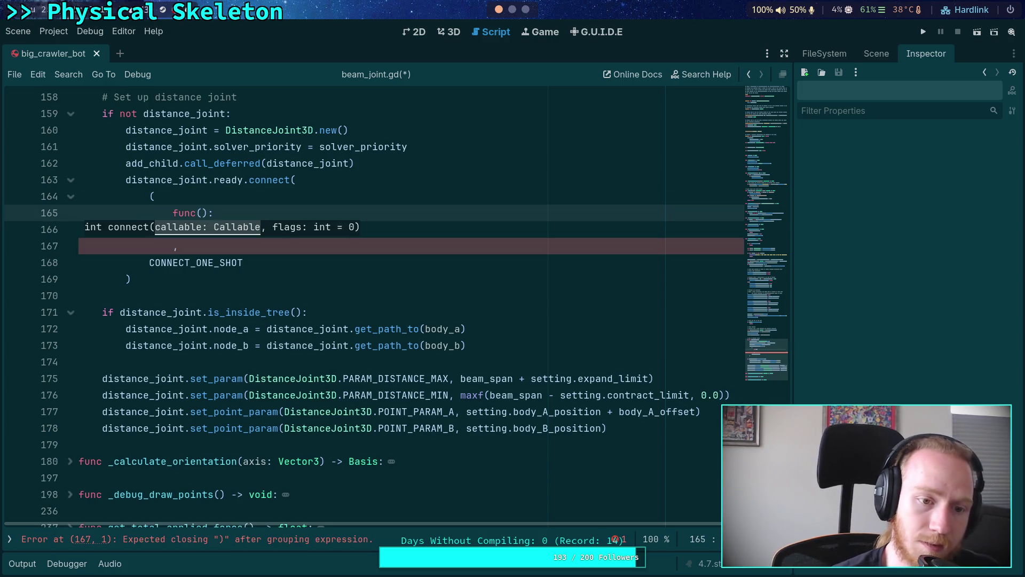
{"action": "left_click", "coordinate": [172, 247]}
{"action": "type", "text": ")"}
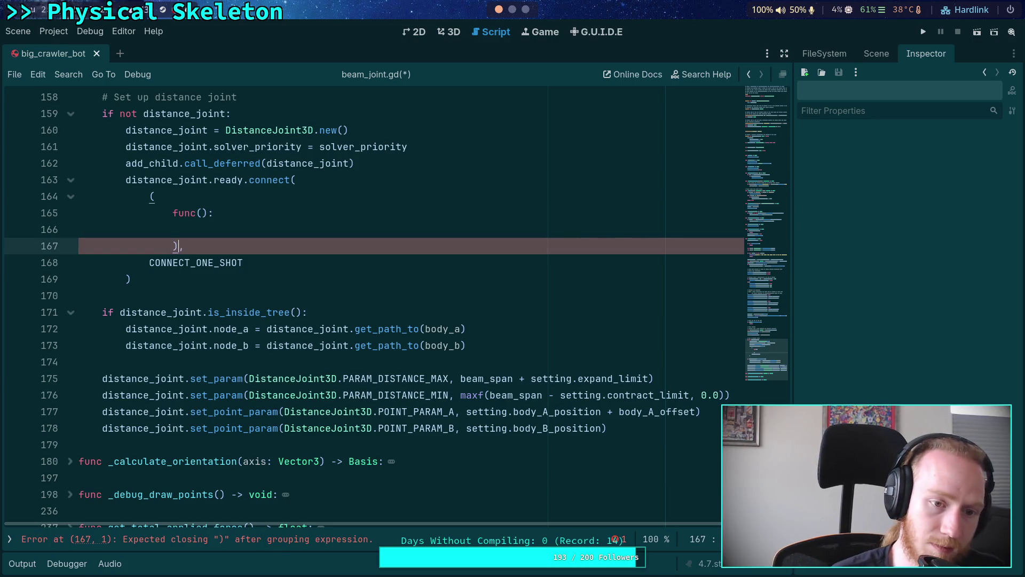
{"action": "left_click", "coordinate": [357, 231]}
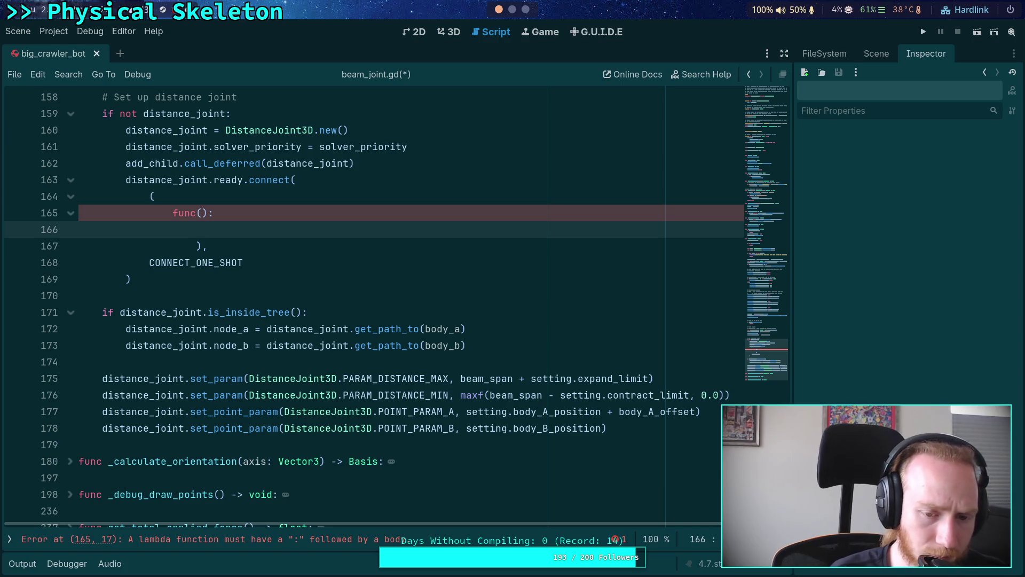
- In the lambda, write distance_joint.node_a = distance_joint.get_path_to(body_a)
{"action": "type", "text": "dist"}
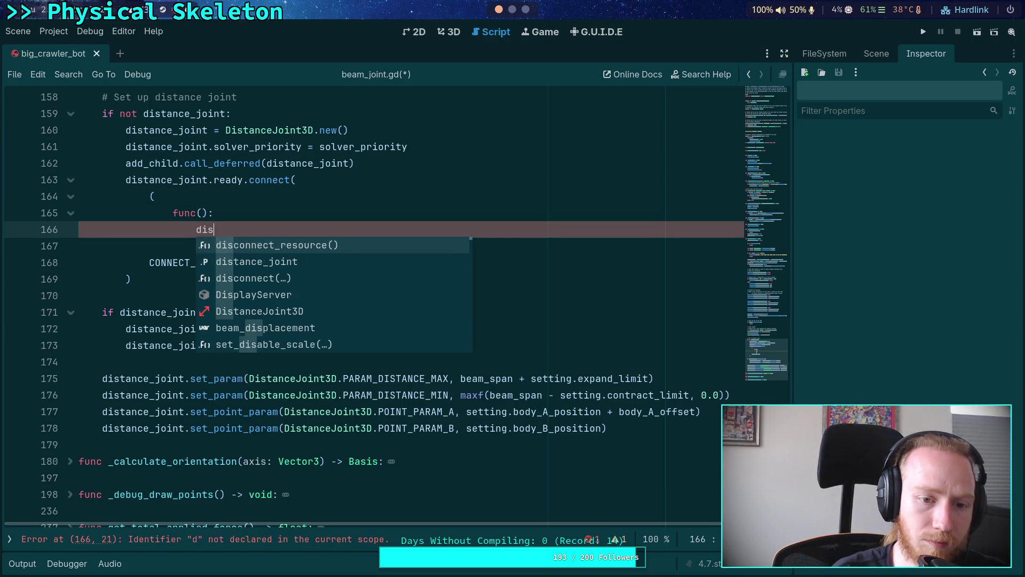
{"action": "key", "text": "Return"}
{"action": "type", "text": ".no"}
{"action": "key", "text": "Return"}
{"action": "type", "text": "= dist"}
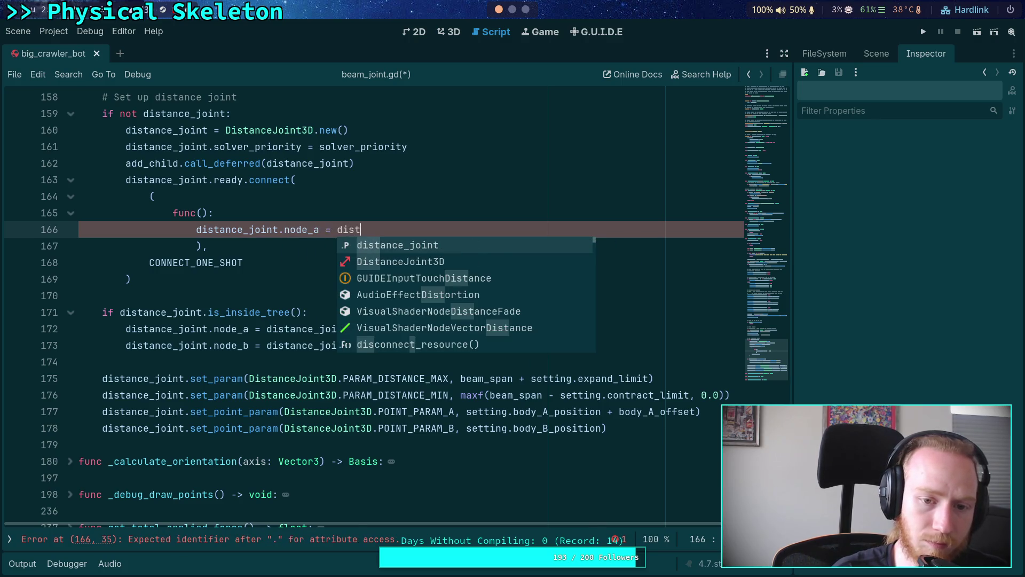
{"action": "key", "text": "Return"}
{"action": "type", "text": ".get_p"}
{"action": "type", "text": "ath_to"}
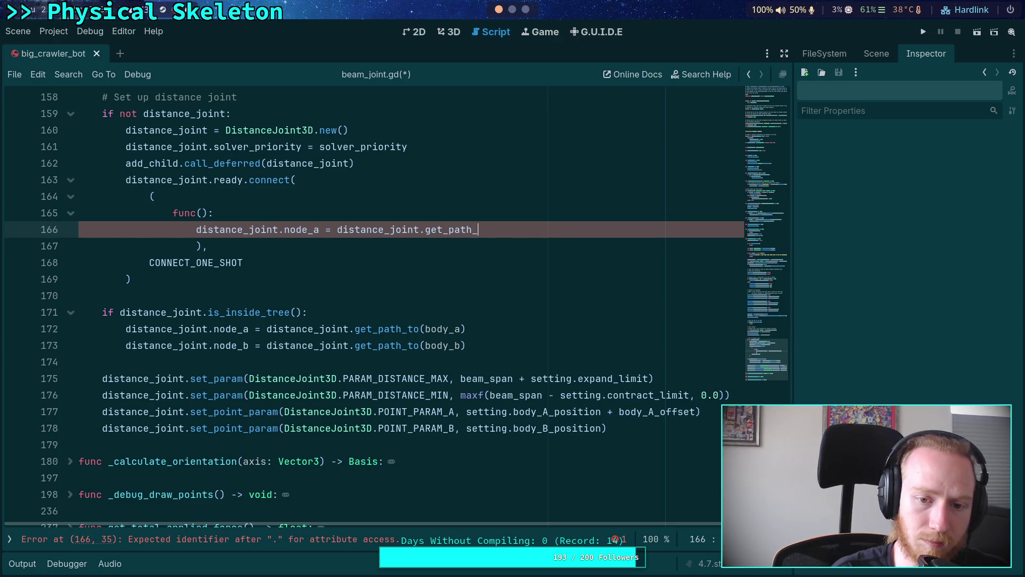
{"action": "key", "text": "Return"}
{"action": "type", "text": "body_a"}
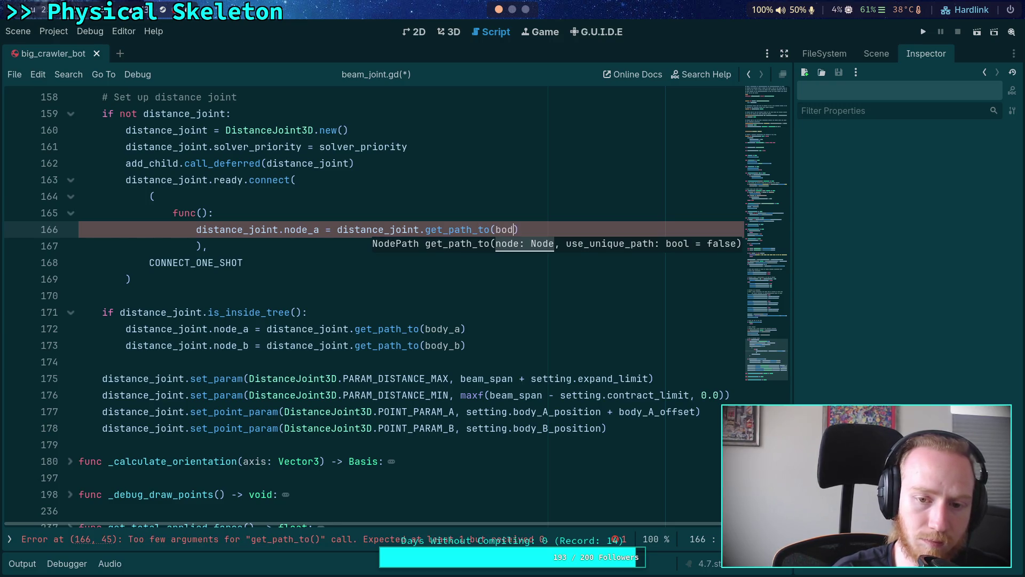
{"action": "type", "text": ")"}
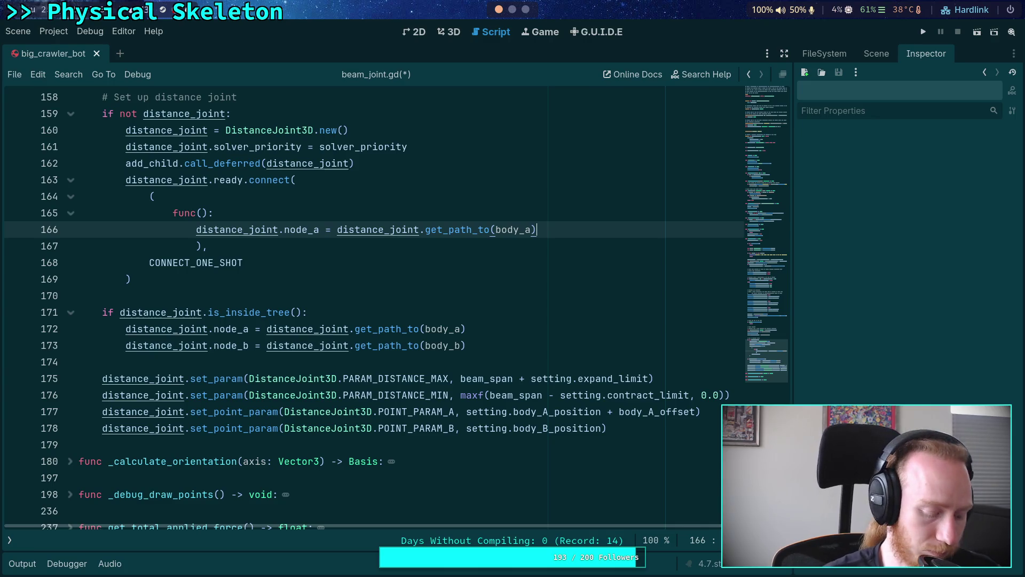
- Duplicate that line as the node_b / body_b assignment and save the script
{"action": "key", "text": "ctrl+d"}
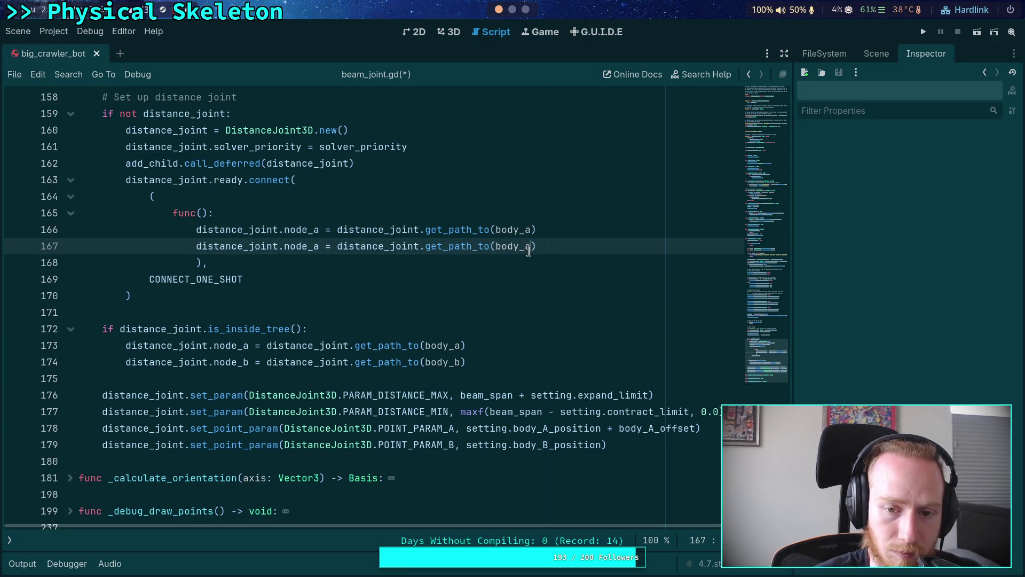
{"action": "left_click_drag", "start_coordinate": [532, 247], "coordinate": [524, 249]}
{"action": "type", "text": "b"}
{"action": "left_click_drag", "start_coordinate": [320, 247], "coordinate": [313, 248]}
{"action": "type", "text": "b"}
{"action": "left_click", "coordinate": [272, 279]}
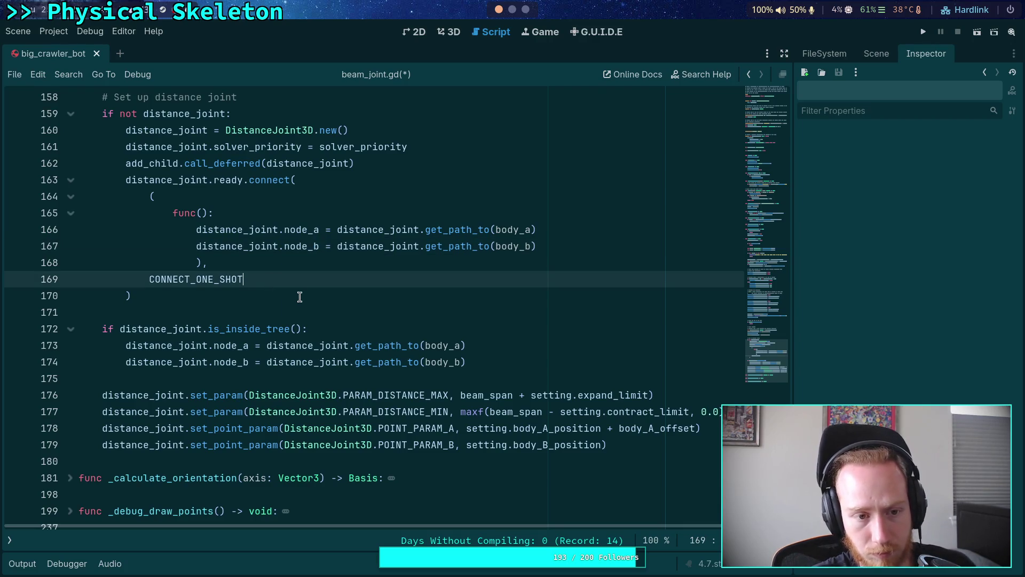
{"action": "key", "text": "ctrl+s"}
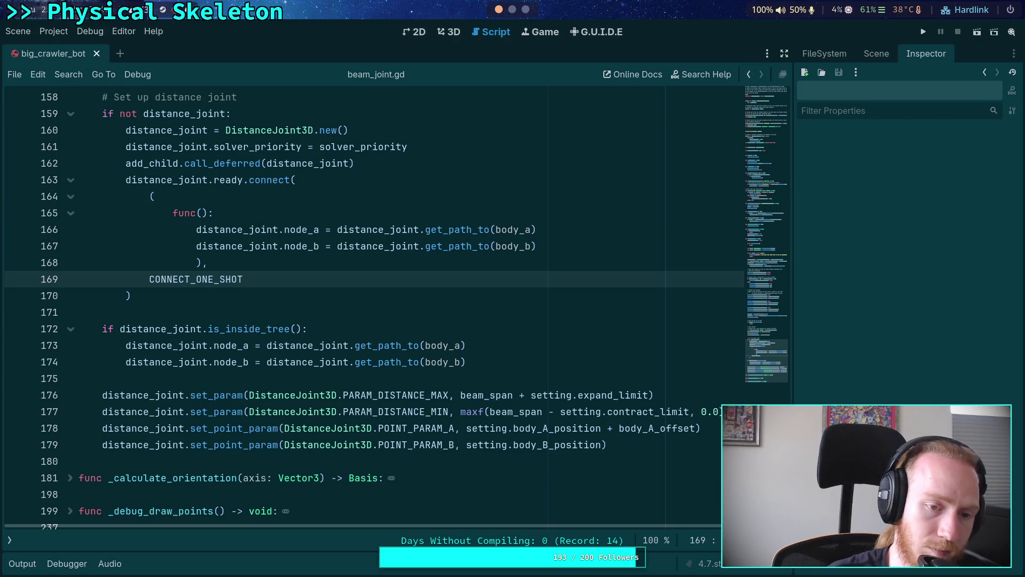
- Try connecting to the tree_entered signal instead of ready
{"action": "left_click", "coordinate": [214, 182]}
{"action": "double_click", "coordinate": [223, 180]}
{"action": "key", "text": "BackSpace"}
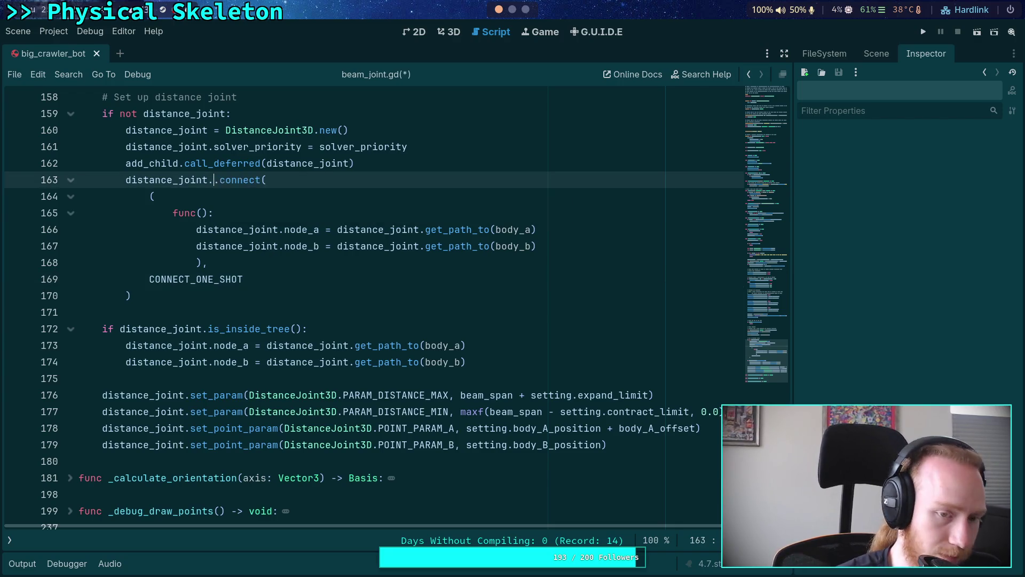
{"action": "type", "text": "et"}
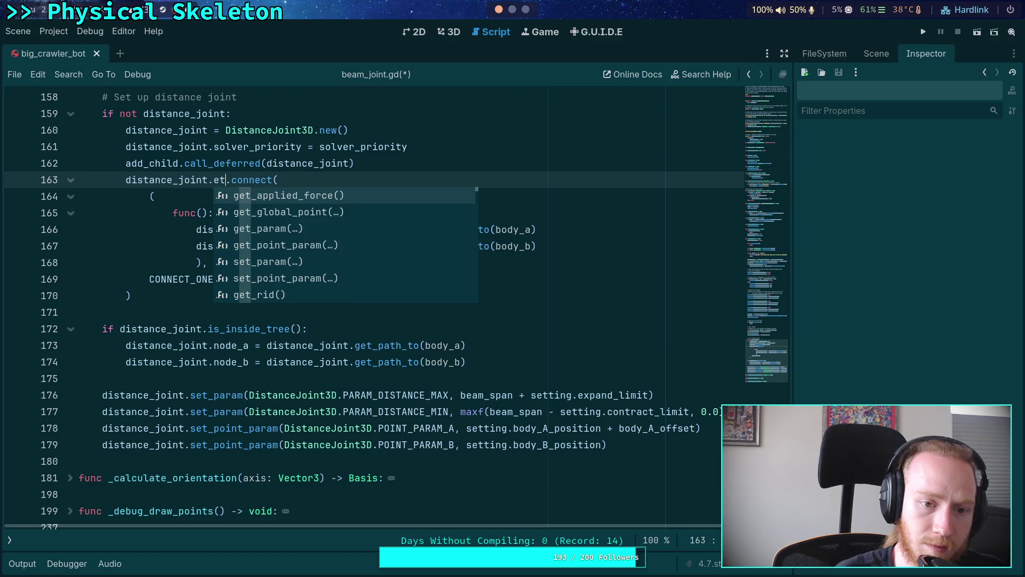
{"action": "key", "text": "BackSpace"}
{"action": "type", "text": "nter"}
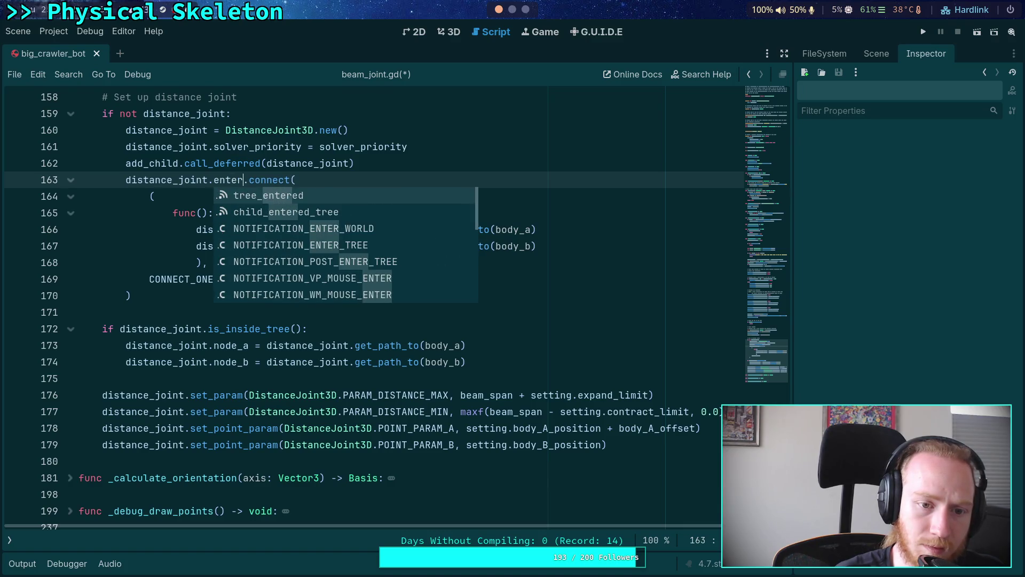
{"action": "key", "text": "Return"}
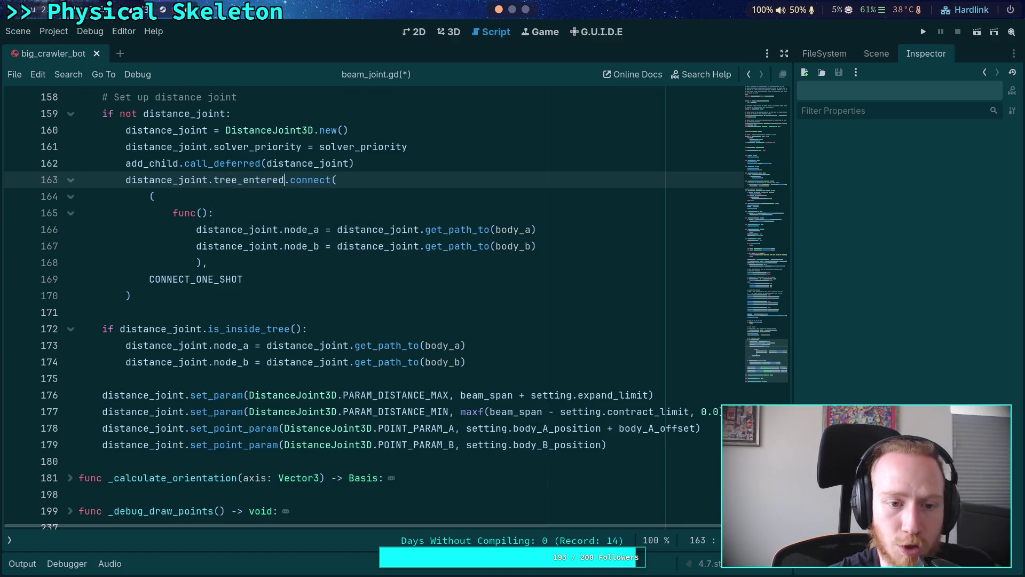
{"action": "mouse_move", "coordinate": [235, 177]}
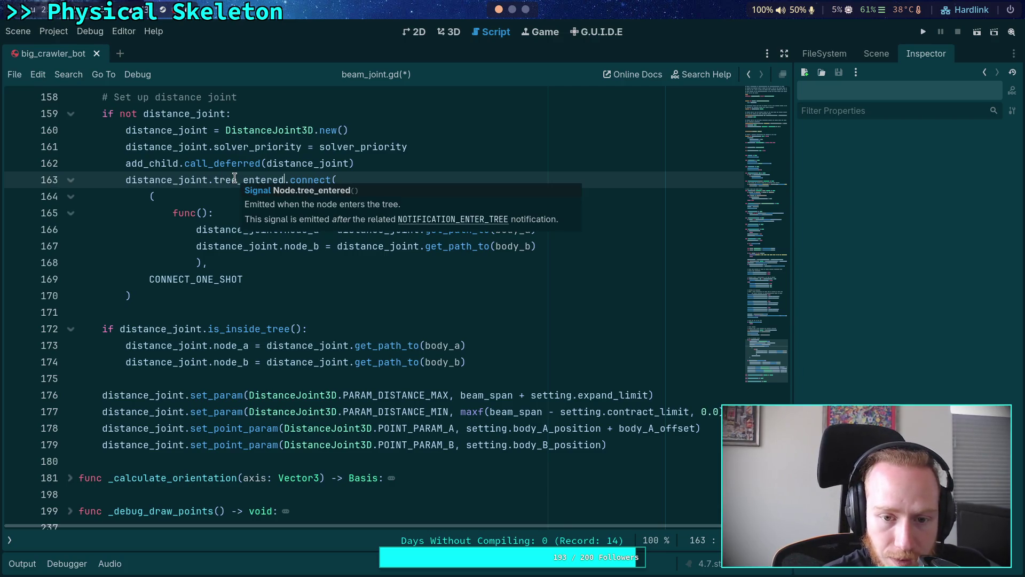
{"action": "left_click", "coordinate": [267, 279]}
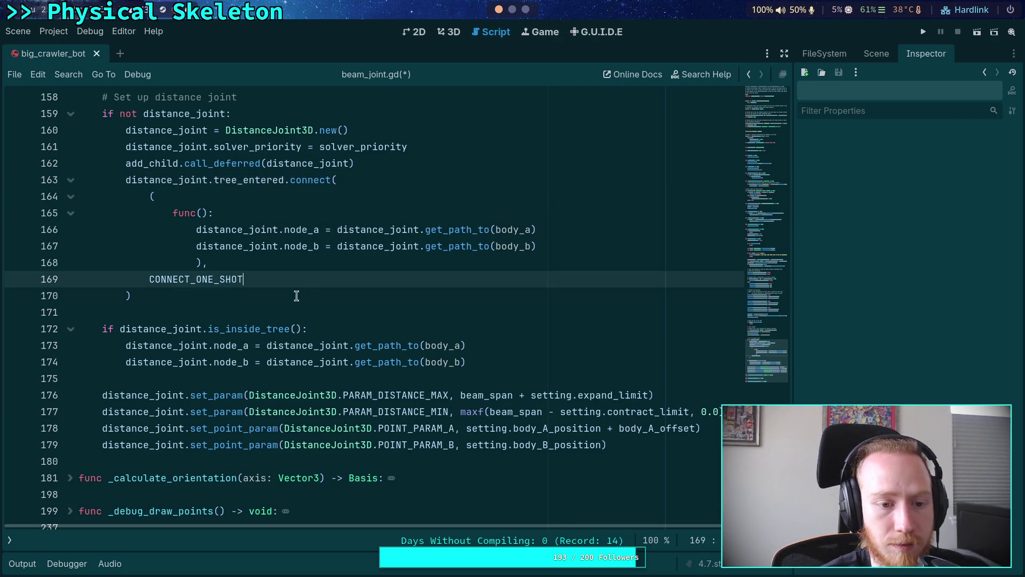
{"action": "left_click", "coordinate": [280, 312]}
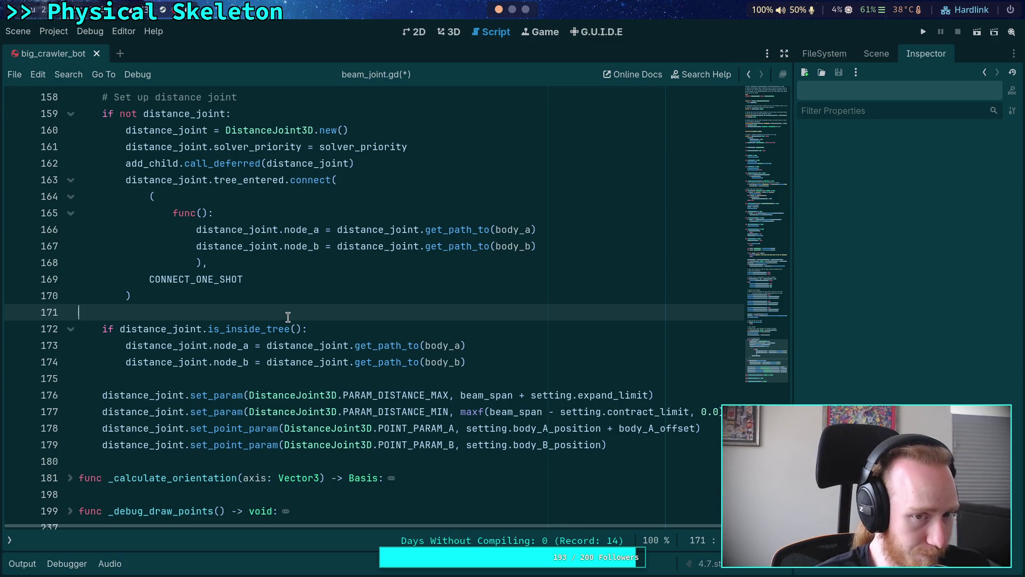
- Revert the signal to ready, save the script, and run the project
{"action": "double_click", "coordinate": [238, 180]}
{"action": "type", "text": "ready"}
{"action": "key", "text": "ctrl+s"}
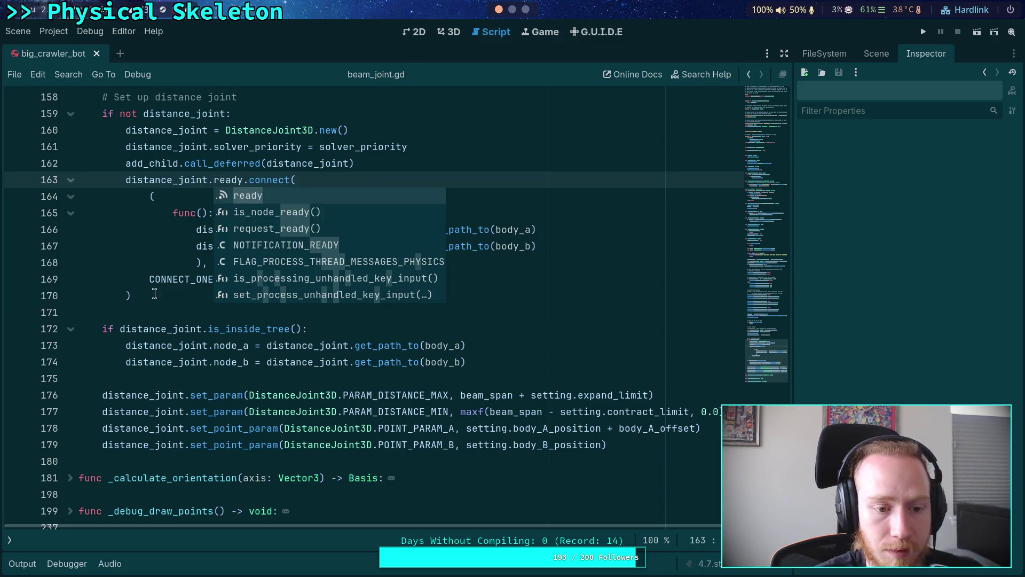
{"action": "left_click", "coordinate": [163, 310]}
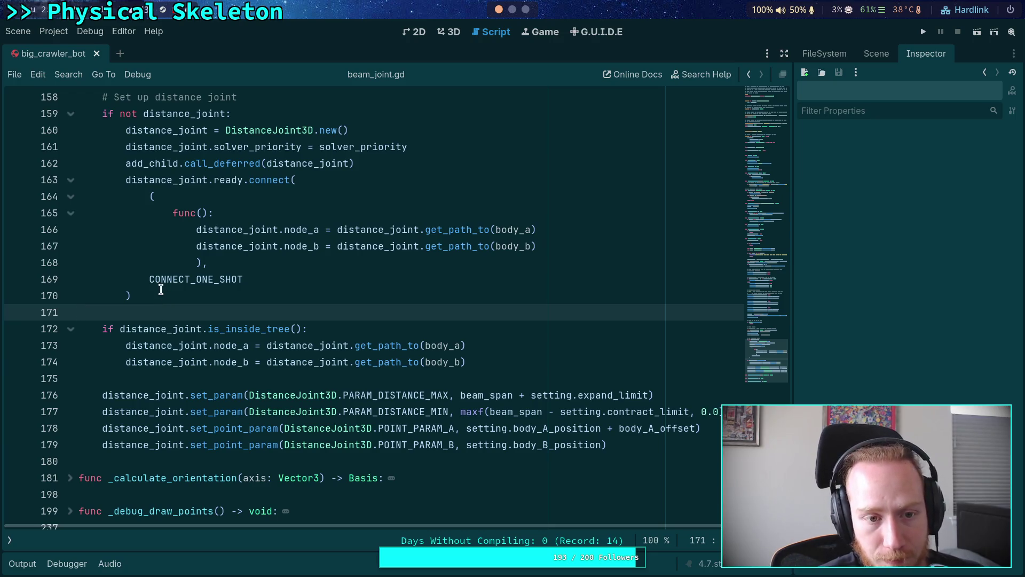
{"action": "scroll", "coordinate": [261, 283], "scroll_direction": "up", "scroll_amount": 1}
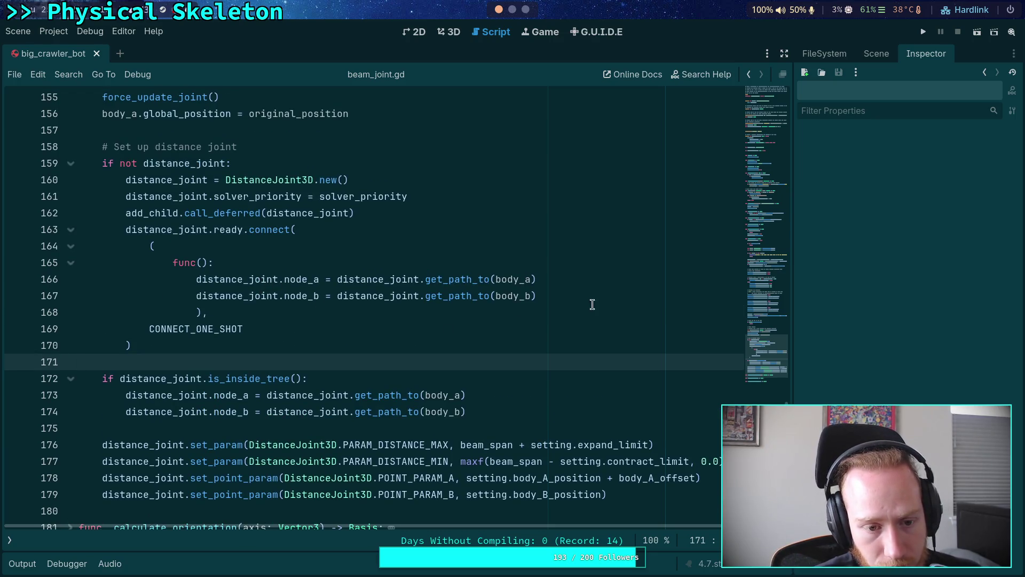
{"action": "left_click_drag", "start_coordinate": [141, 230], "coordinate": [390, 279]}
{"action": "left_click", "coordinate": [389, 279]}
{"action": "left_click", "coordinate": [924, 32]}
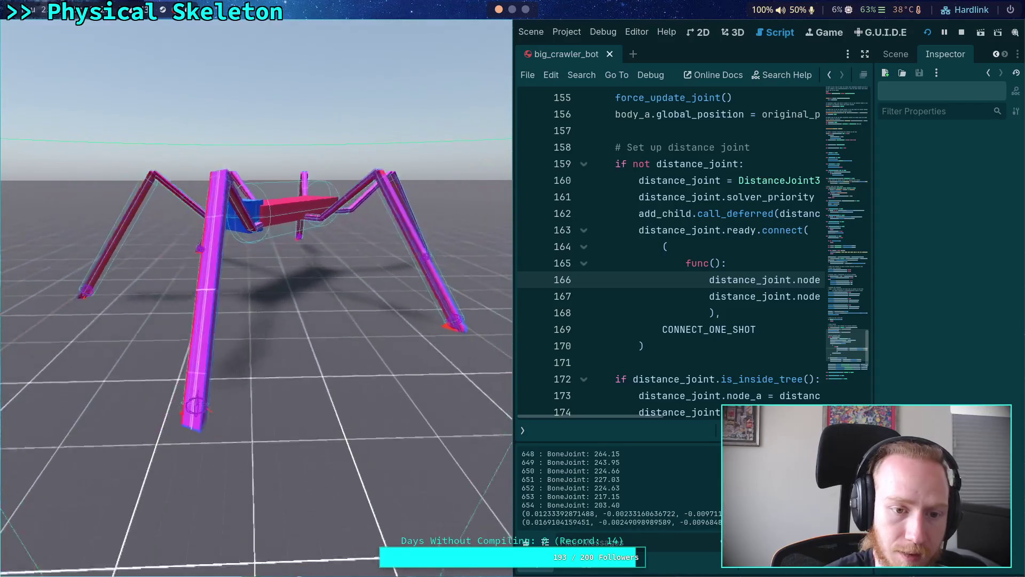
- Stop and rerun the game, hide its window, and show the Scene dock's node tree
{"action": "left_click", "coordinate": [962, 33]}
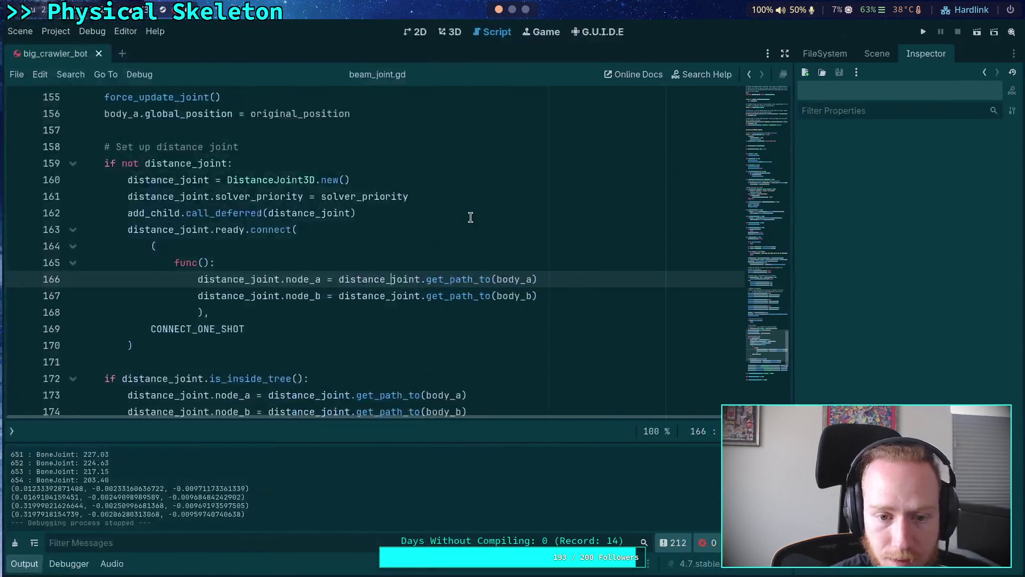
{"action": "scroll", "coordinate": [466, 219], "scroll_direction": "down", "scroll_amount": 2}
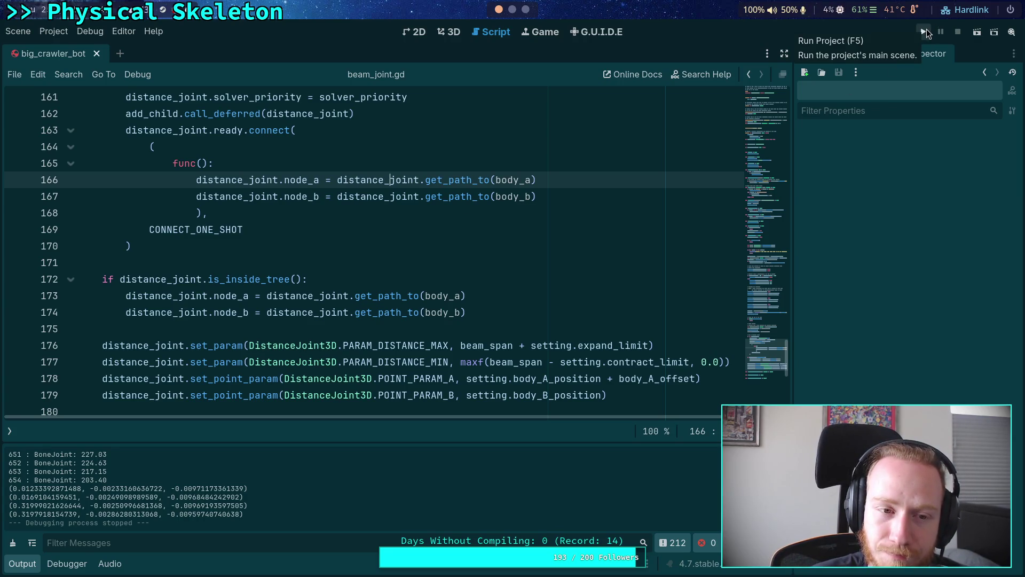
{"action": "left_click", "coordinate": [924, 32]}
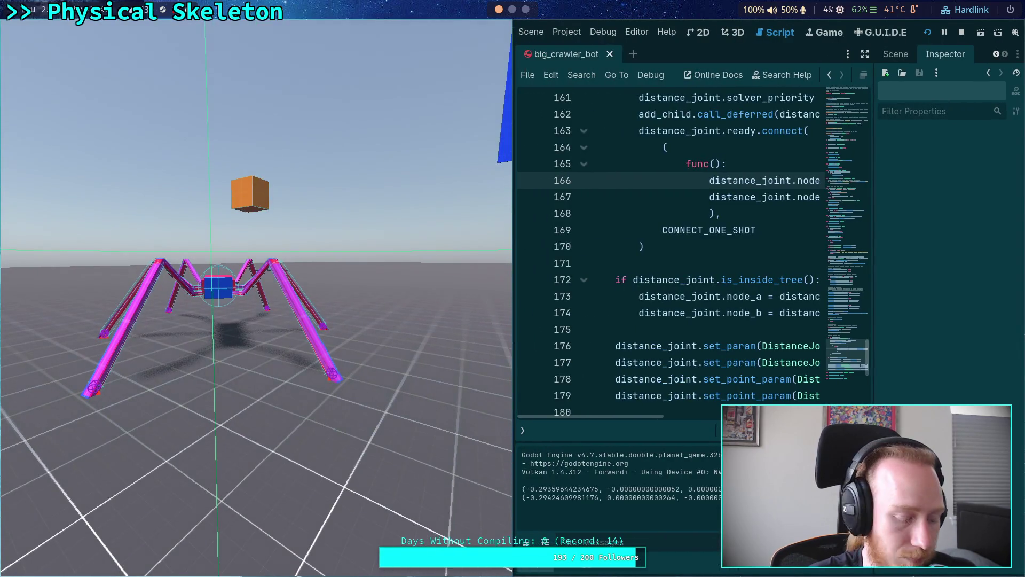
{"action": "key", "text": "super+shift+2"}
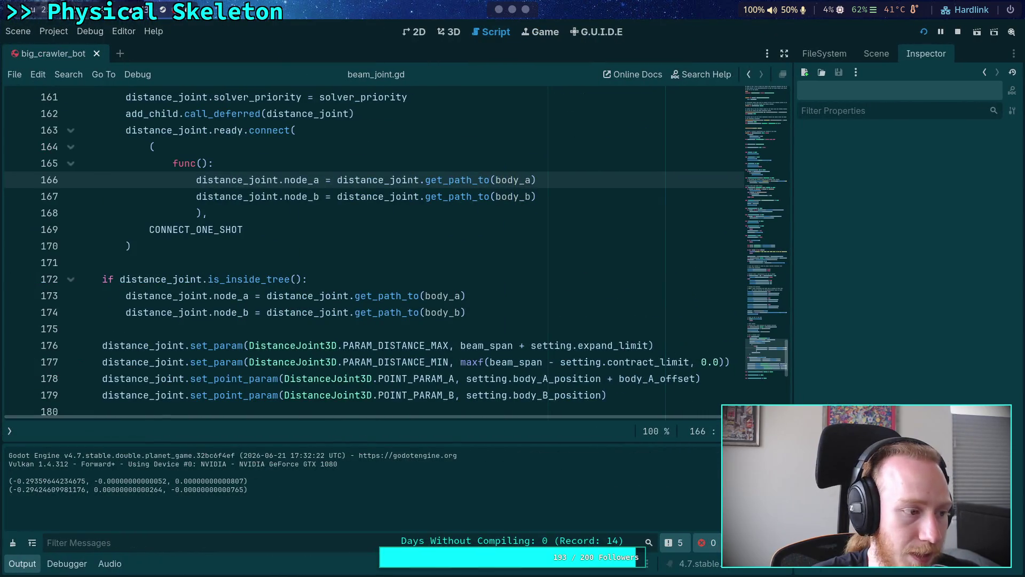
{"action": "left_click", "coordinate": [866, 57]}
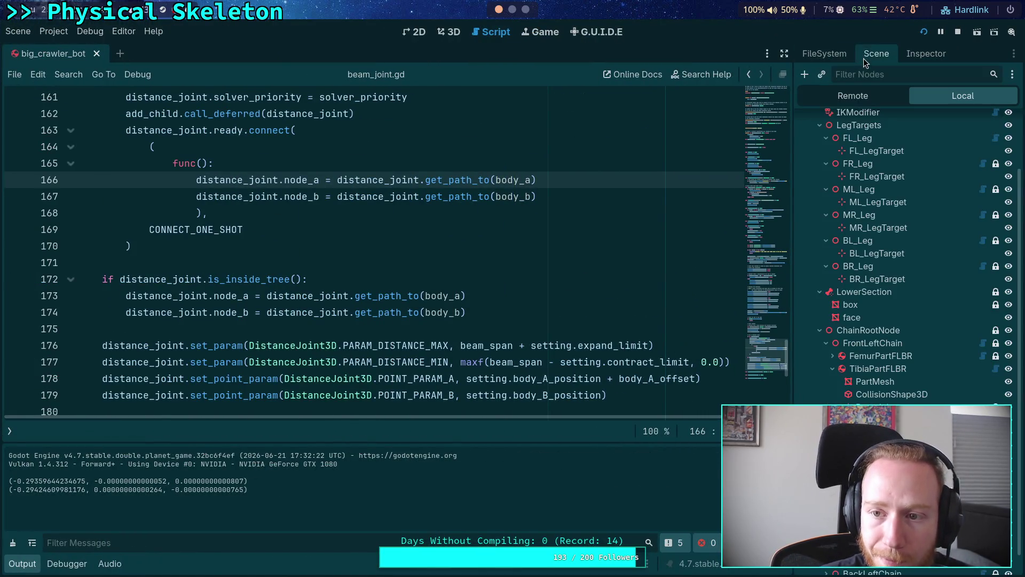
- In the Remote tree, expand TibiaBeamFLBR and inspect its live DistanceJoint3D
{"action": "left_click", "coordinate": [887, 102]}
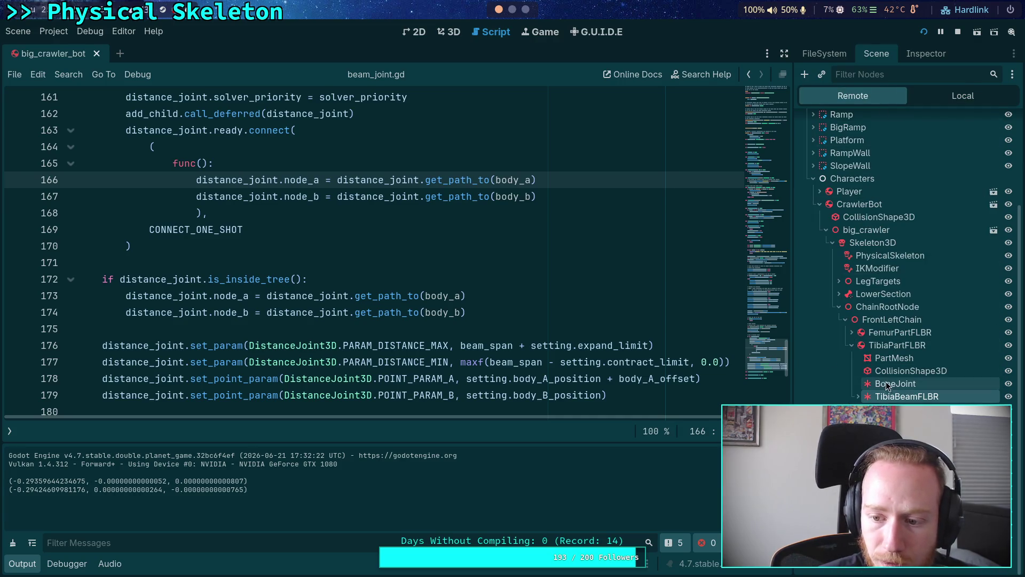
{"action": "left_click", "coordinate": [857, 397]}
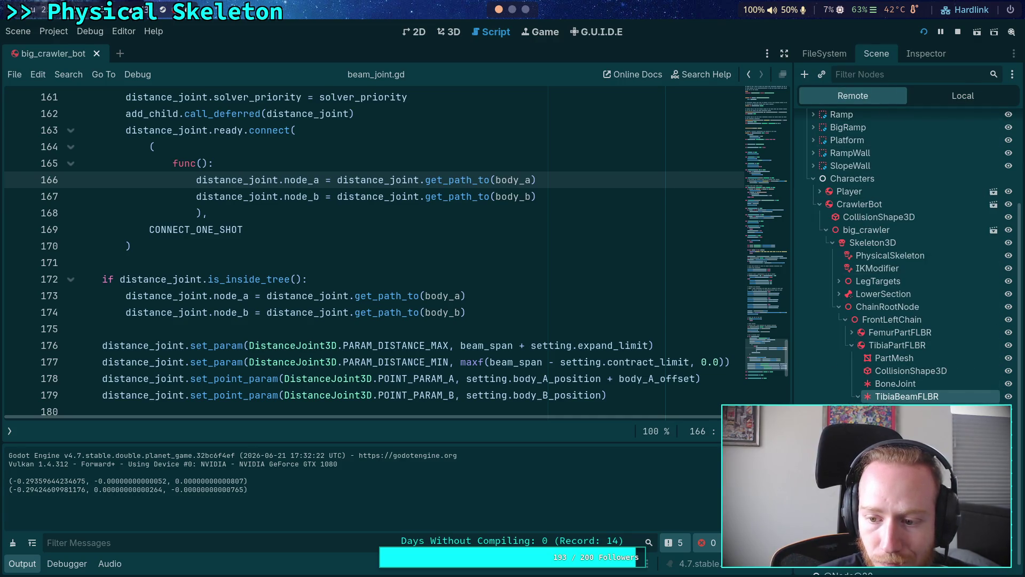
{"action": "left_click", "coordinate": [926, 55]}
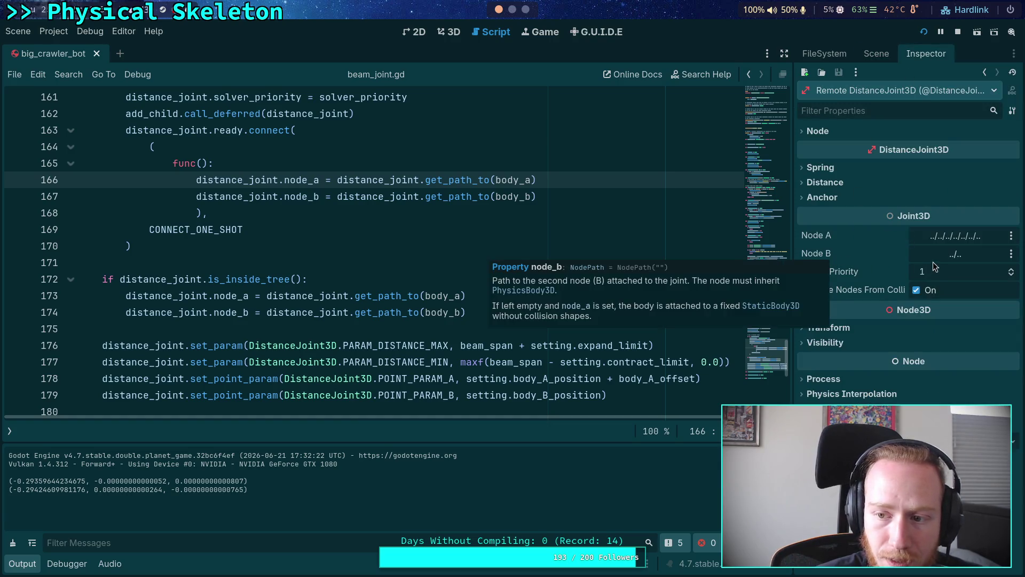
{"action": "left_click", "coordinate": [877, 54]}
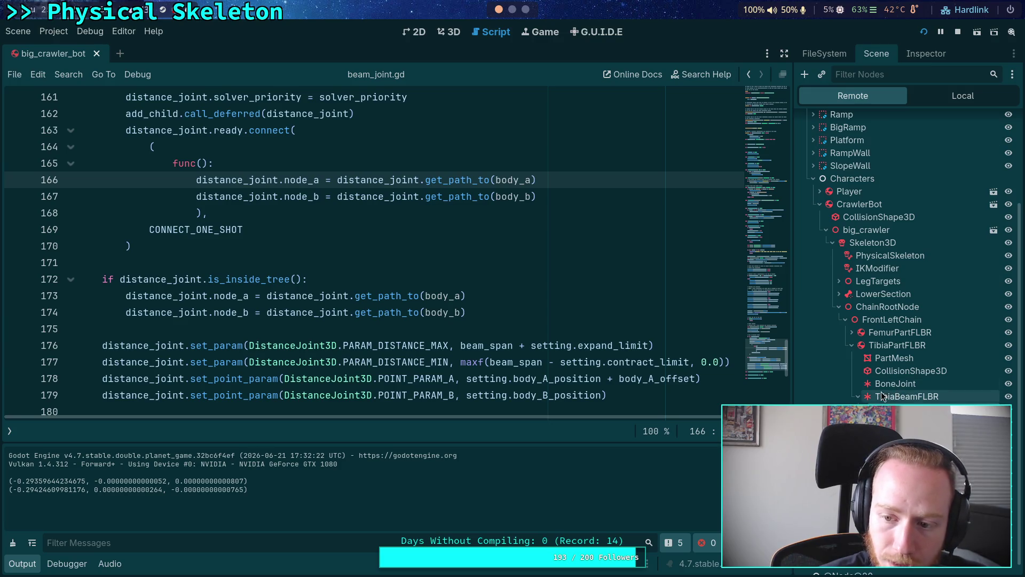
{"action": "left_click", "coordinate": [919, 53]}
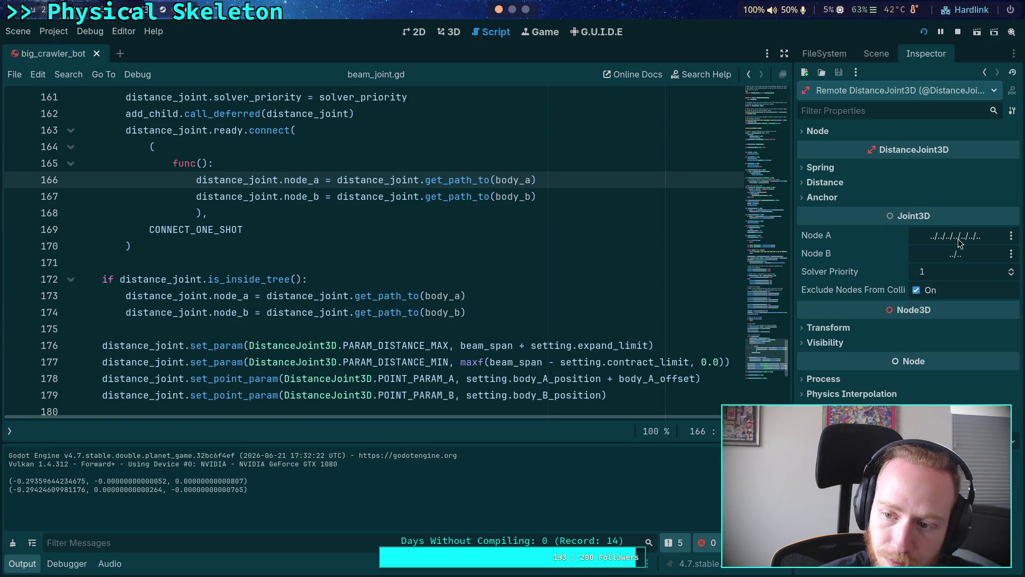
{"action": "left_click", "coordinate": [876, 54]}
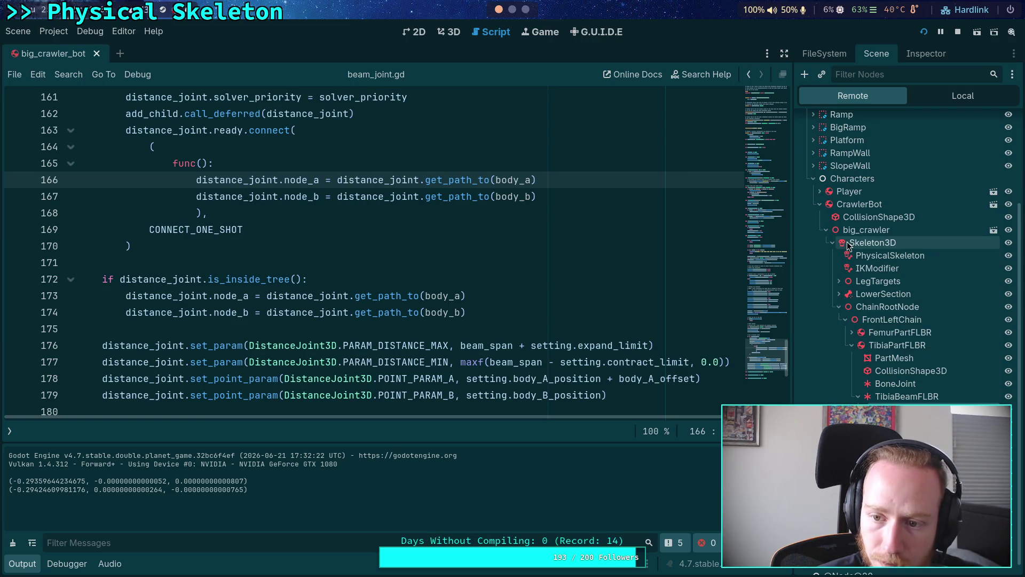
{"action": "left_click", "coordinate": [927, 55]}
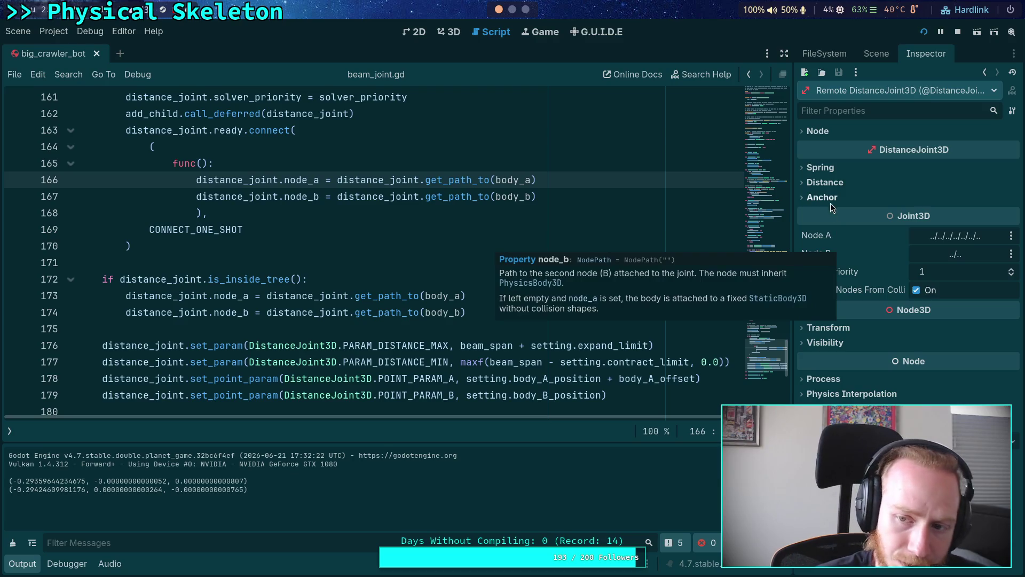
- Expand Distance, Spring and Anchor, showing 0.6924–0.8581 m limits and zero stiffness and damping
{"action": "left_click", "coordinate": [826, 183]}
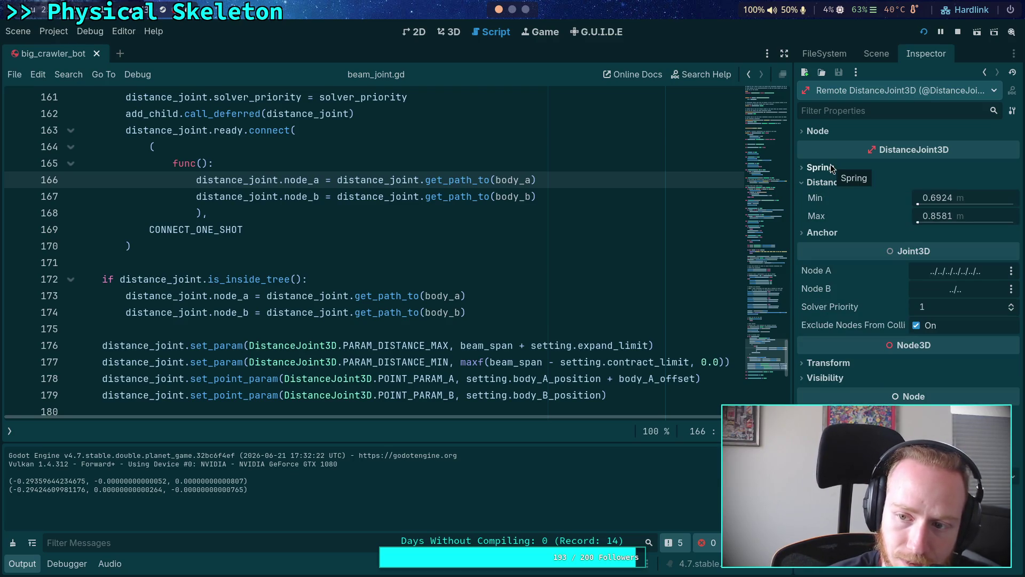
{"action": "left_click", "coordinate": [832, 169]}
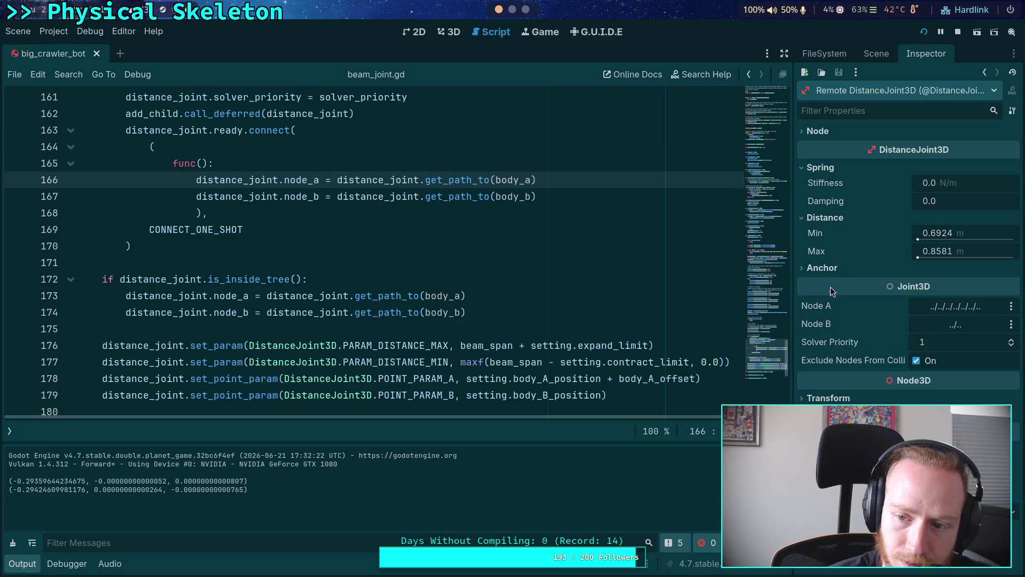
{"action": "left_click", "coordinate": [829, 269]}
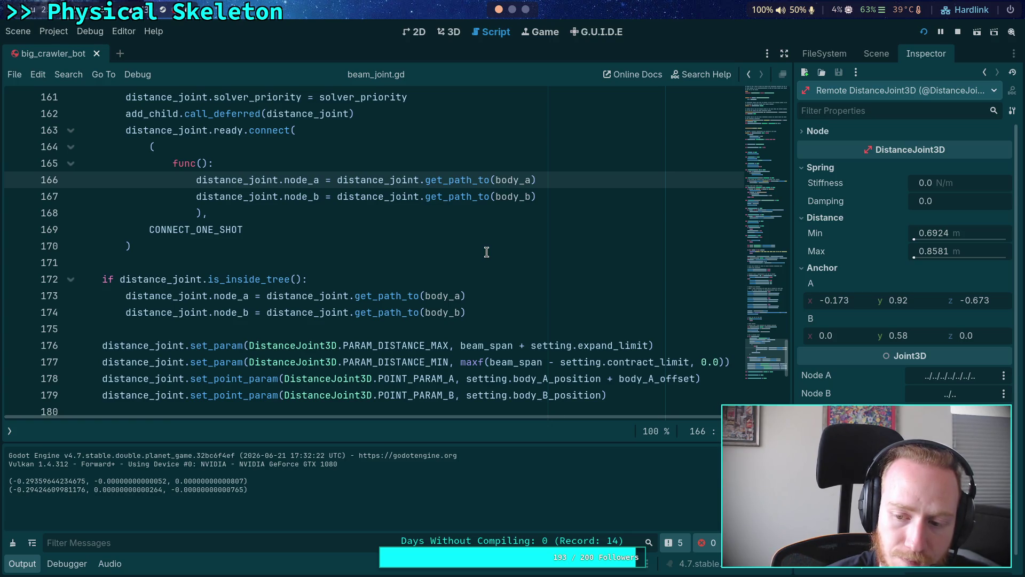
{"action": "left_click", "coordinate": [394, 327]}
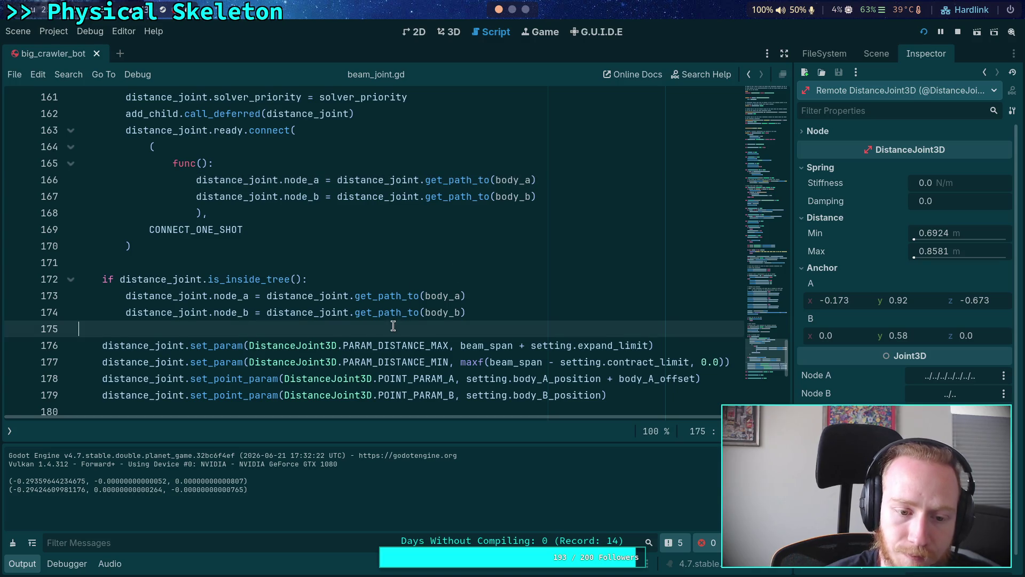
- Add 'distance_joint.exclude_nodes_from_collision = false' as line 180 and search the script for that property
{"action": "scroll", "coordinate": [398, 331], "scroll_direction": "down", "scroll_amount": 2}
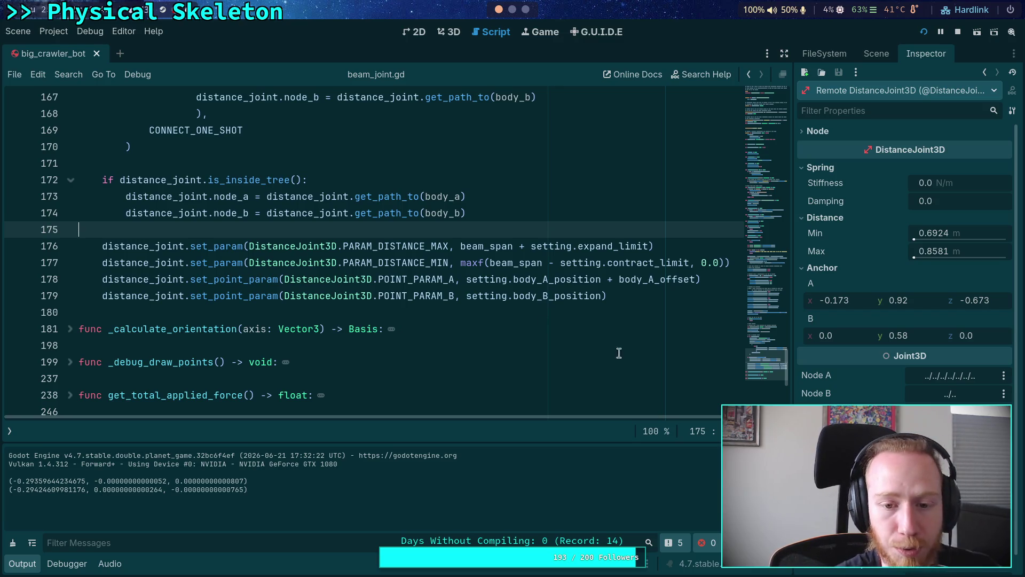
{"action": "left_click", "coordinate": [669, 300]}
{"action": "key", "text": "Return"}
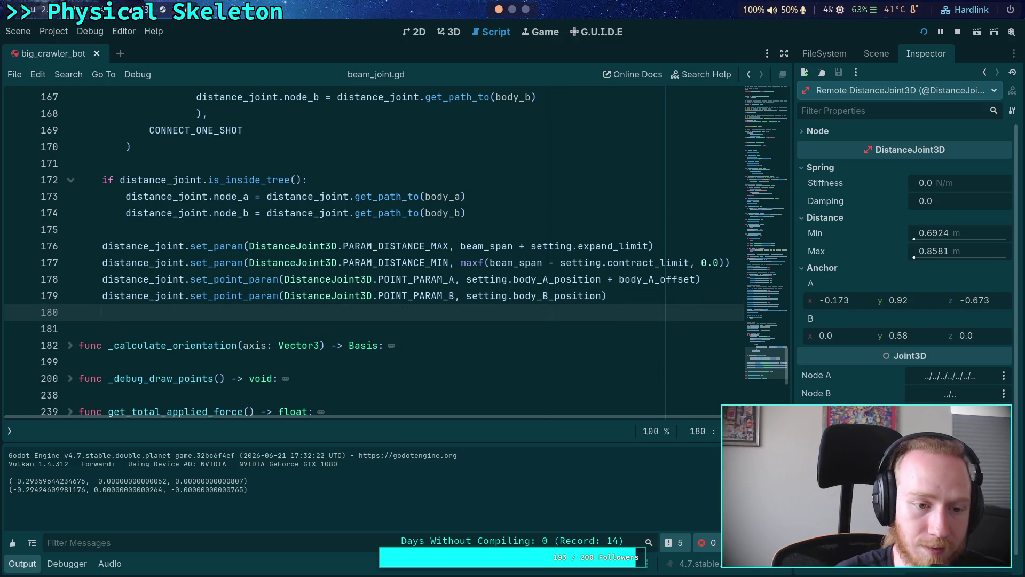
{"action": "type", "text": "exc"}
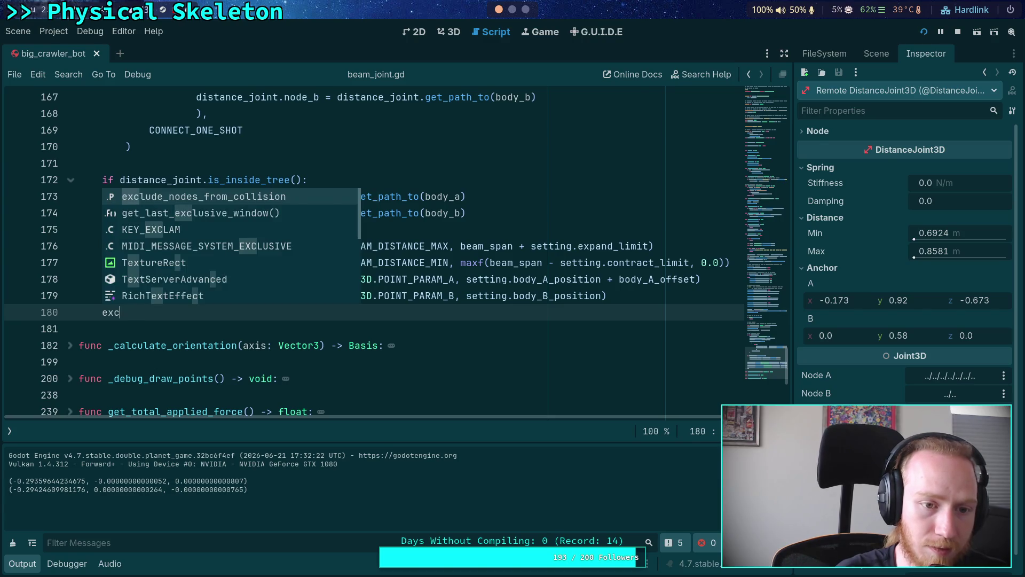
{"action": "key", "text": "BackSpace"}
{"action": "key", "text": "BackSpace"}
{"action": "key", "text": "BackSpace"}
{"action": "type", "text": "dist"}
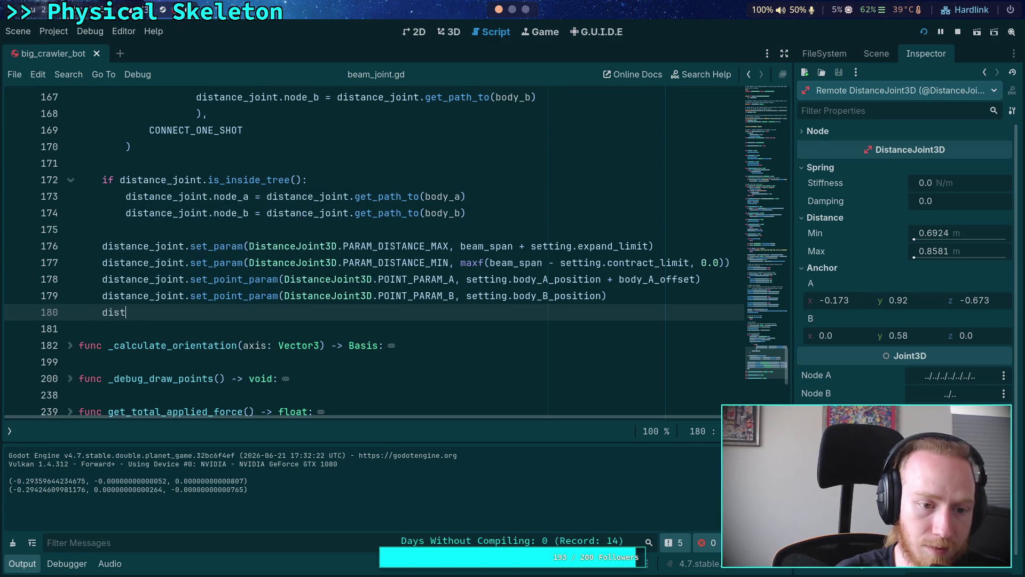
{"action": "key", "text": "Return"}
{"action": "type", "text": ".ex"}
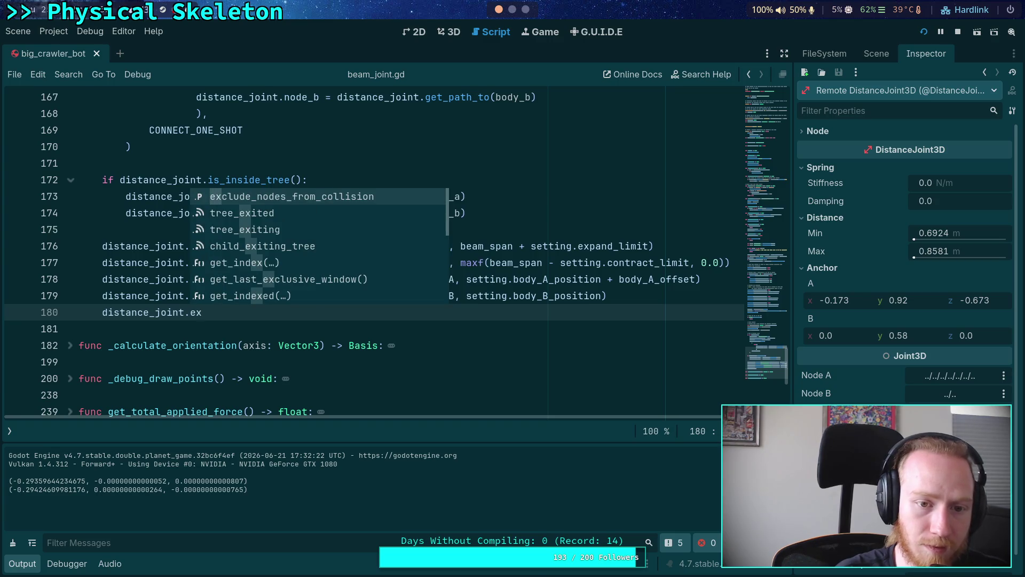
{"action": "key", "text": "Return"}
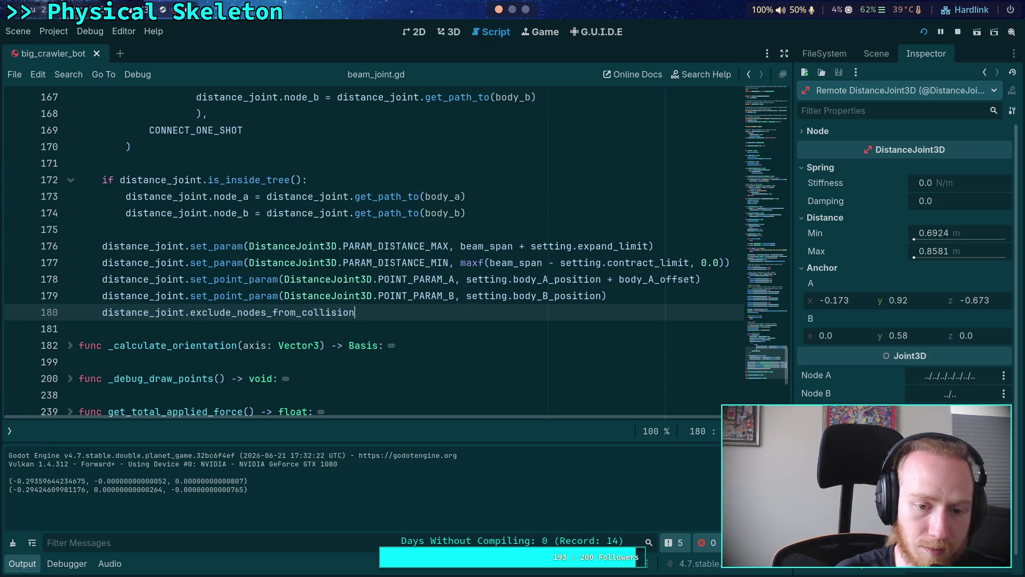
{"action": "type", "text": " = false"}
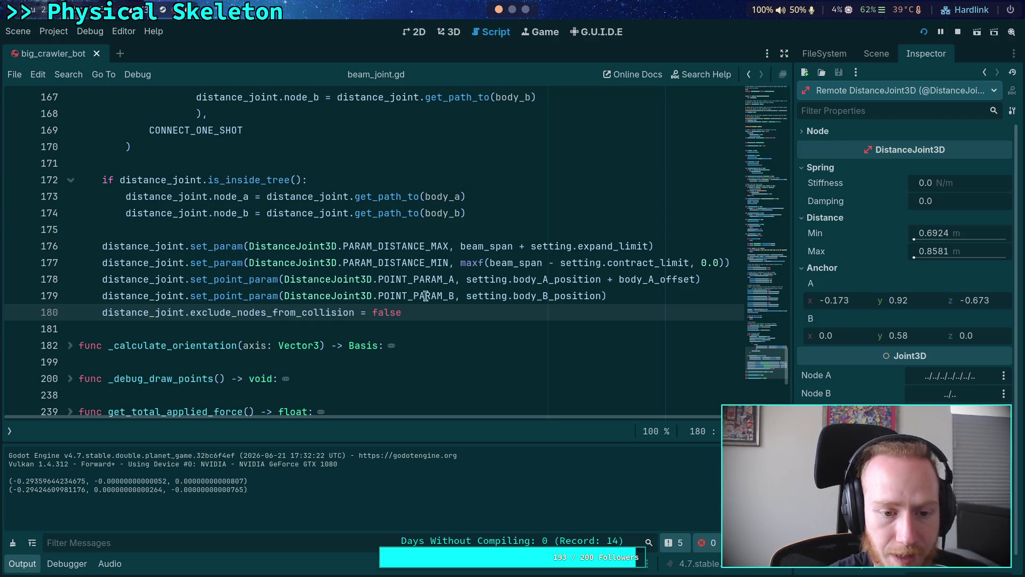
{"action": "double_click", "coordinate": [316, 313]}
{"action": "key", "text": "ctrl+f"}
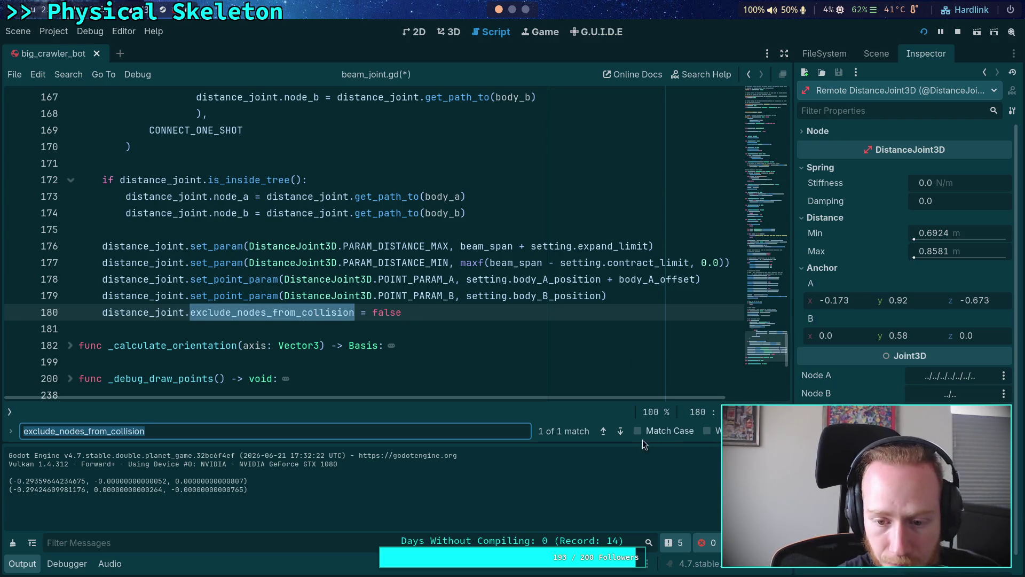
- Paste the node_a path assignment into _update_joint at line 104 and fix its indentation
{"action": "scroll", "coordinate": [460, 288], "scroll_direction": "up", "scroll_amount": 20}
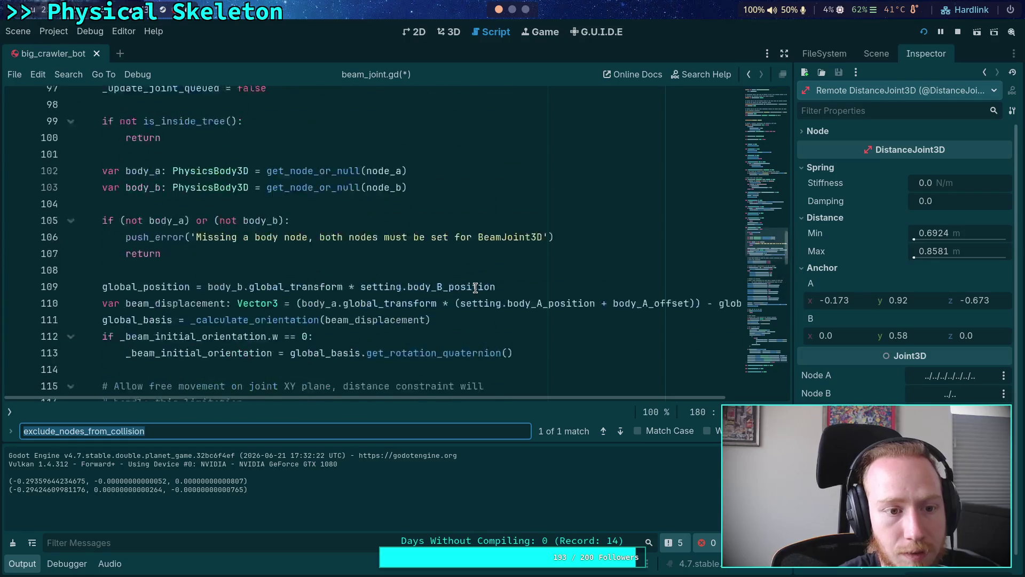
{"action": "scroll", "coordinate": [476, 288], "scroll_direction": "down", "scroll_amount": 2}
{"action": "left_click", "coordinate": [320, 196]}
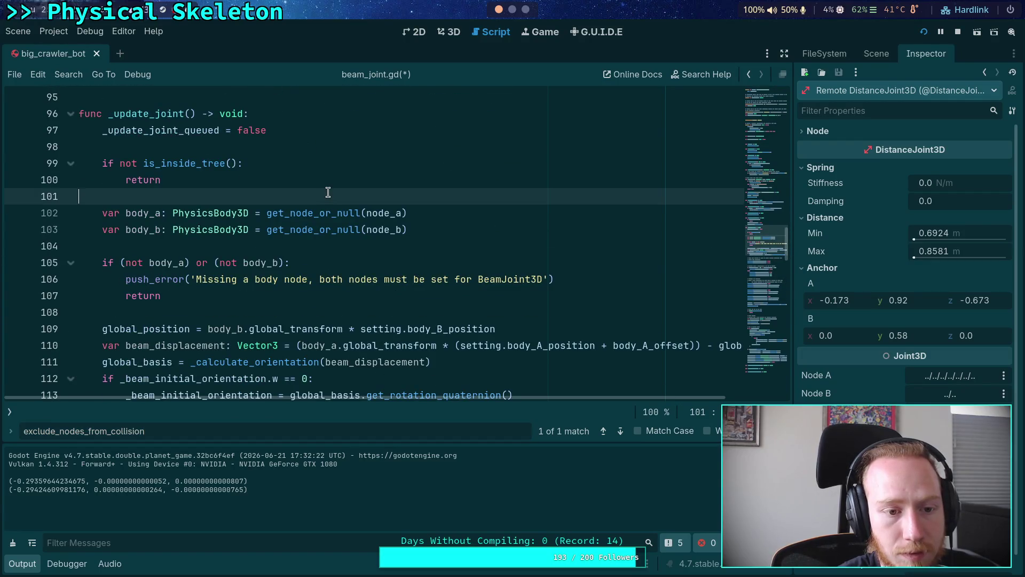
{"action": "key", "text": "Down"}
{"action": "key", "text": "Down"}
{"action": "key", "text": "Down"}
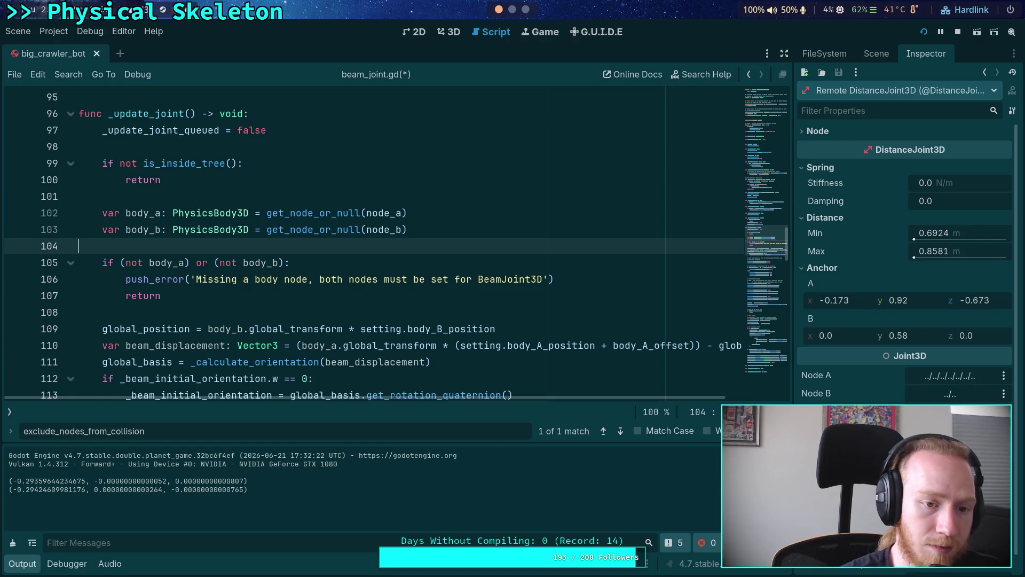
{"action": "key", "text": "Return"}
{"action": "key", "text": "Up"}
{"action": "key", "text": "ctrl+v"}
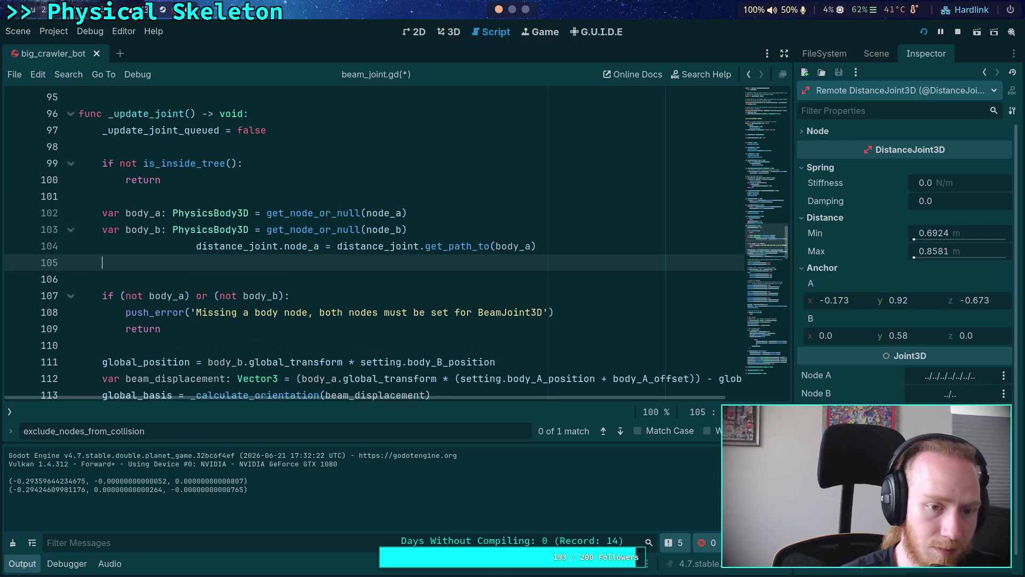
{"action": "key", "text": "Up"}
{"action": "key", "text": "shift+Tab"}
{"action": "key", "text": "shift+Tab"}
{"action": "key", "text": "shift+Tab"}
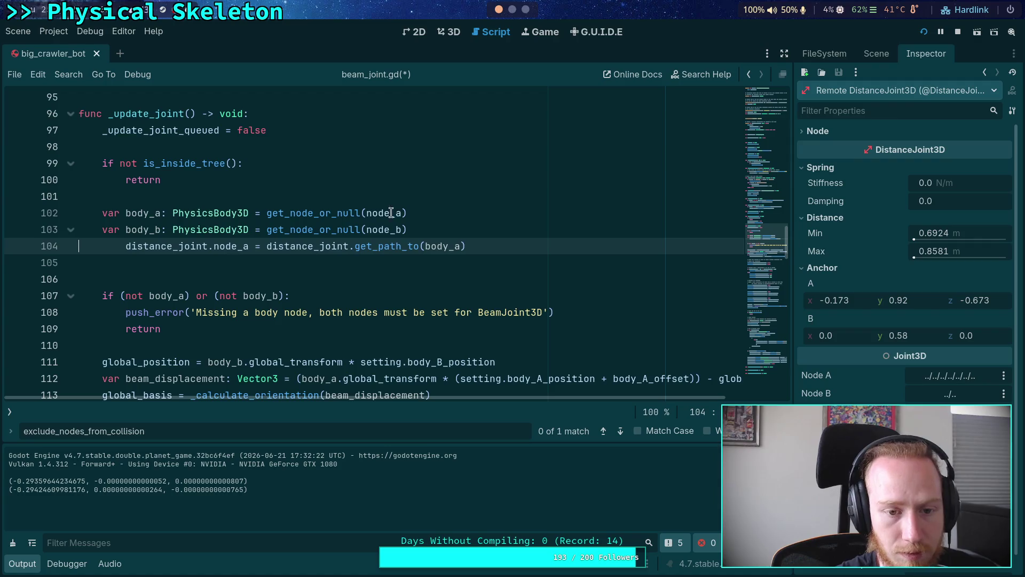
- Copy the exclude_nodes_from_collision name from line 182 and paste it over the node_a line
{"action": "left_click", "coordinate": [359, 268]}
{"action": "left_click_drag", "start_coordinate": [763, 219], "coordinate": [761, 356]}
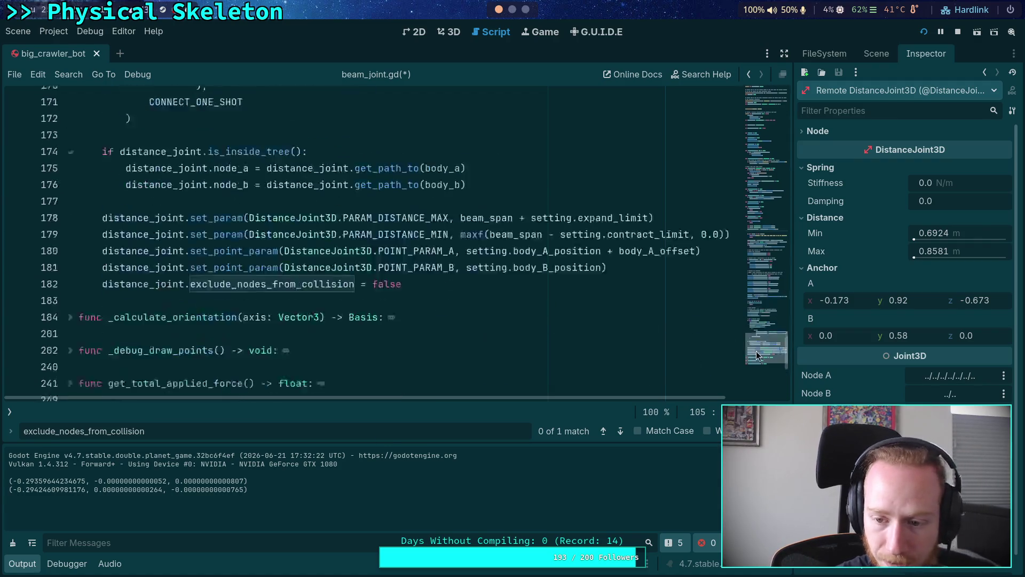
{"action": "double_click", "coordinate": [267, 266]}
{"action": "right_click", "coordinate": [265, 266]}
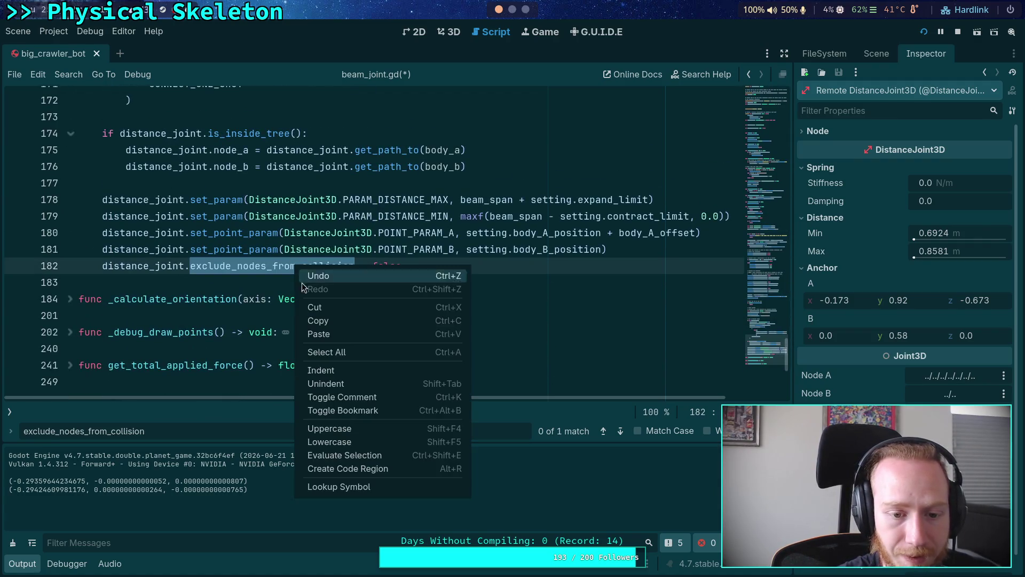
{"action": "left_click", "coordinate": [338, 319]}
{"action": "left_click_drag", "start_coordinate": [767, 278], "coordinate": [778, 238]}
{"action": "left_click_drag", "start_coordinate": [442, 252], "coordinate": [102, 251]}
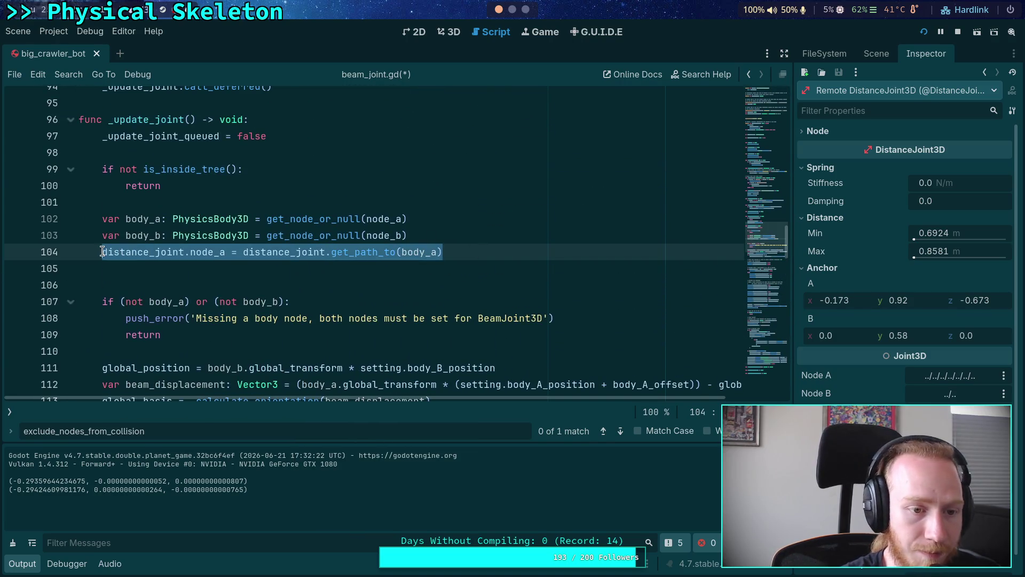
{"action": "key", "text": "ctrl+v"}
- Make line 105 read exclude_nodes_from_collision = false and save beam_joint.gd
{"action": "key", "text": "Home"}
{"action": "key", "text": "Return"}
{"action": "key", "text": "Down"}
{"action": "key", "text": "BackSpace"}
{"action": "key", "text": "BackSpace"}
{"action": "type", "text": "false"}
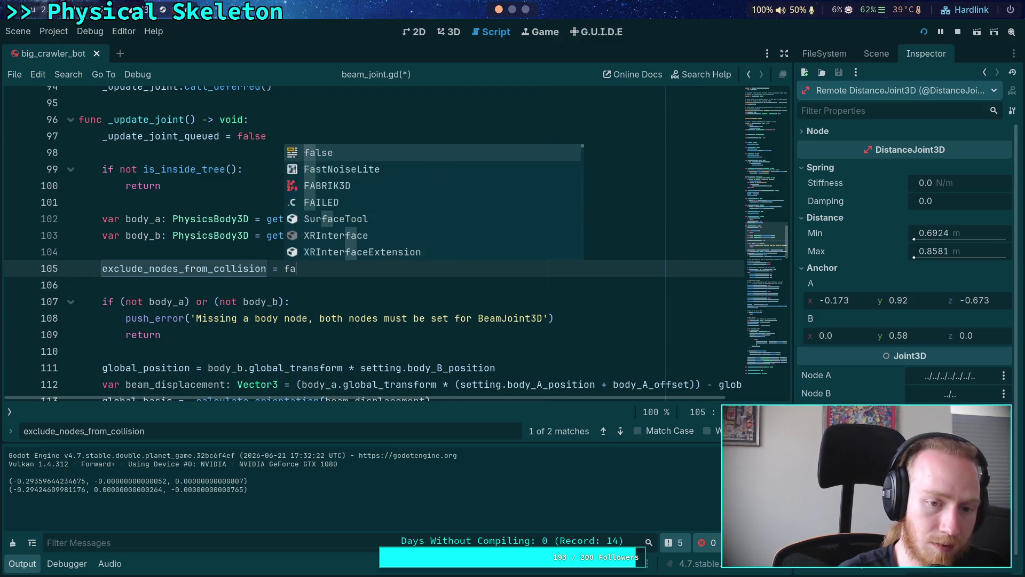
{"action": "key", "text": "ctrl+s"}
- Expand the joint's Node properties in the Inspector to check its path
{"action": "left_click", "coordinate": [144, 249]}
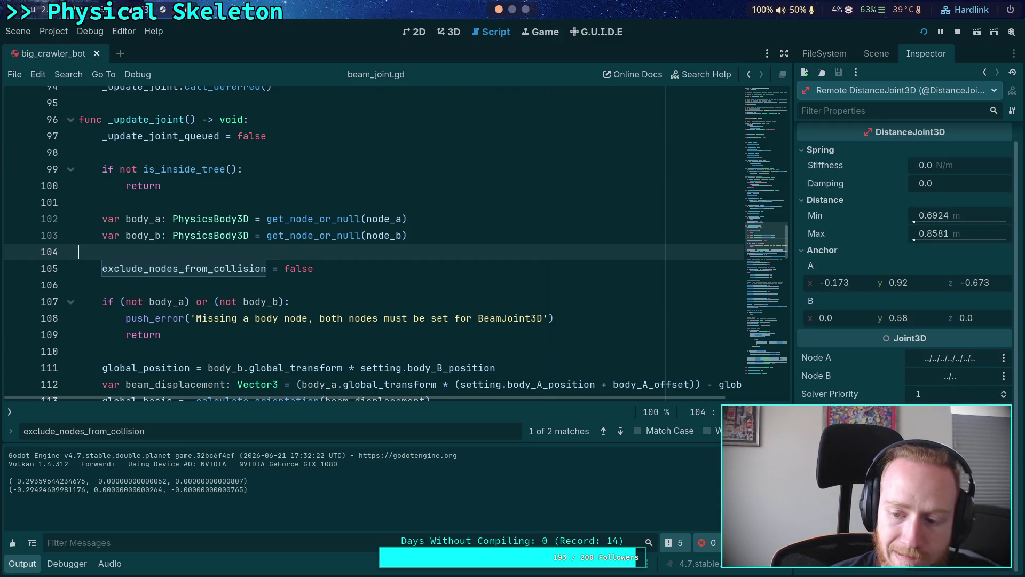
{"action": "scroll", "coordinate": [905, 240], "scroll_direction": "down", "scroll_amount": 3}
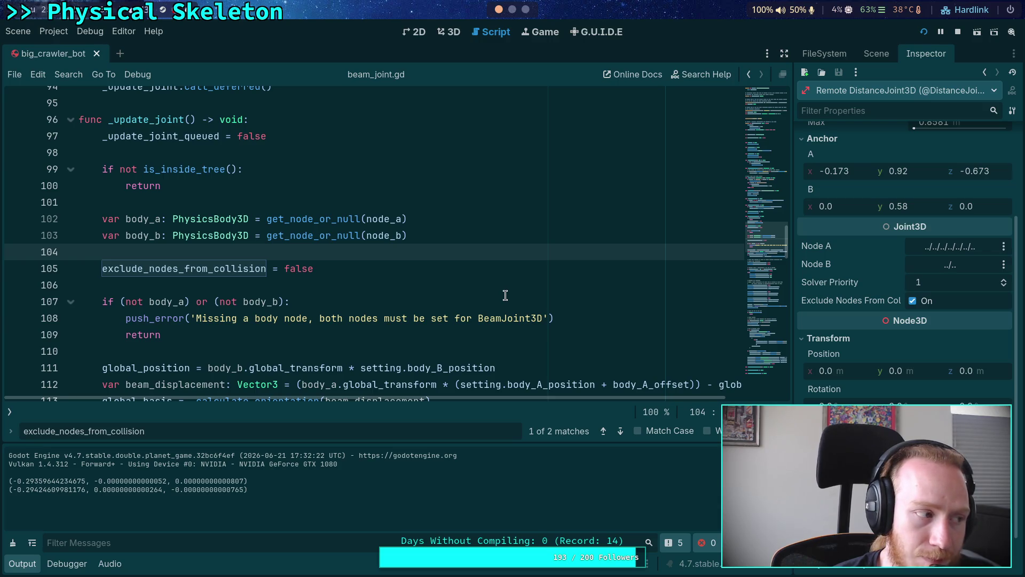
{"action": "scroll", "coordinate": [852, 313], "scroll_direction": "up", "scroll_amount": 3}
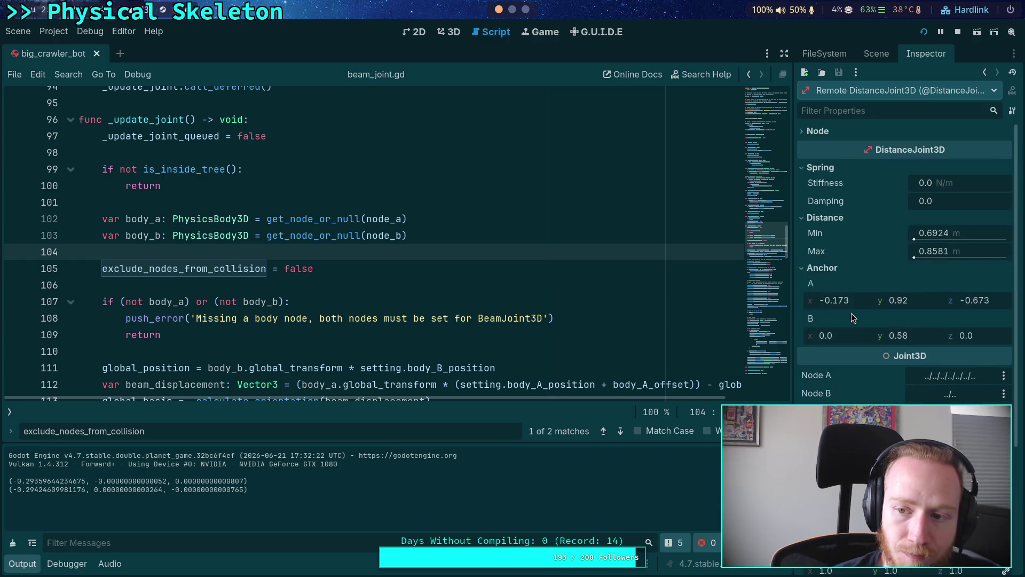
{"action": "left_click", "coordinate": [827, 130]}
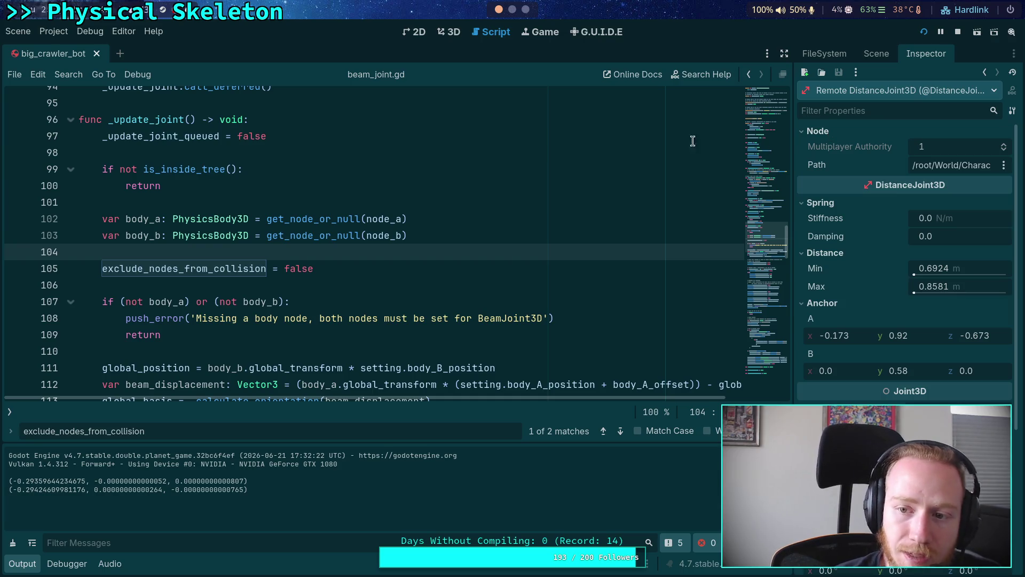
{"action": "key", "text": "super+4"}
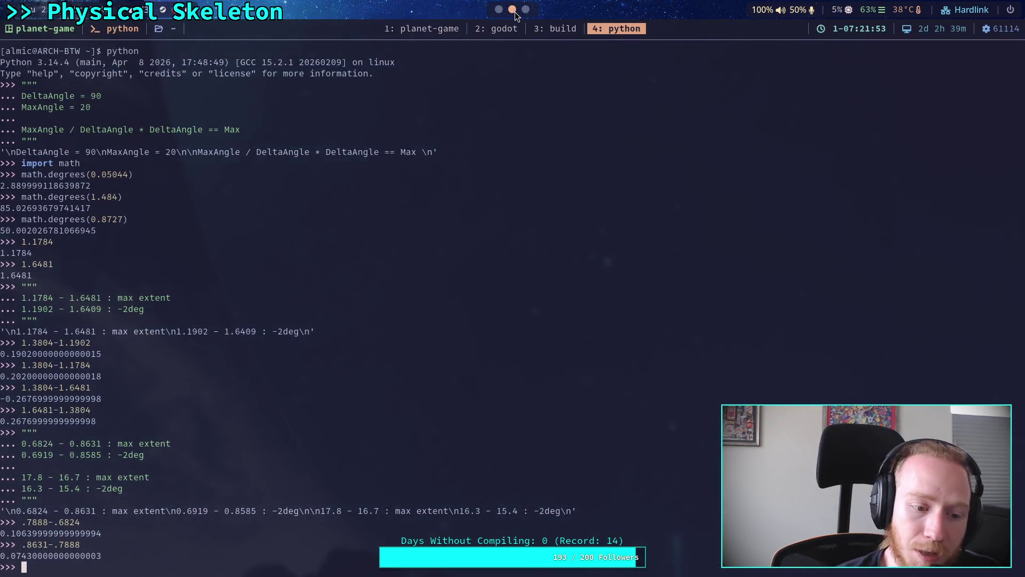
- Check the scene's git diff in the terminal, then return to beam_joint.gd at the set_param line 178
{"action": "left_click", "coordinate": [512, 32]}
{"action": "left_click", "coordinate": [448, 27]}
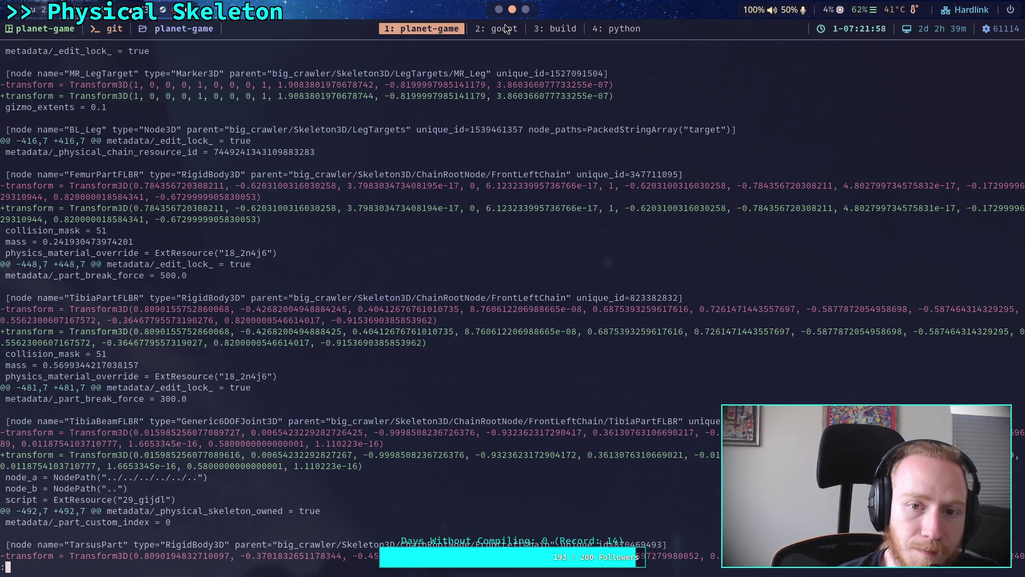
{"action": "scroll", "coordinate": [506, 28], "scroll_direction": "down", "scroll_amount": 3}
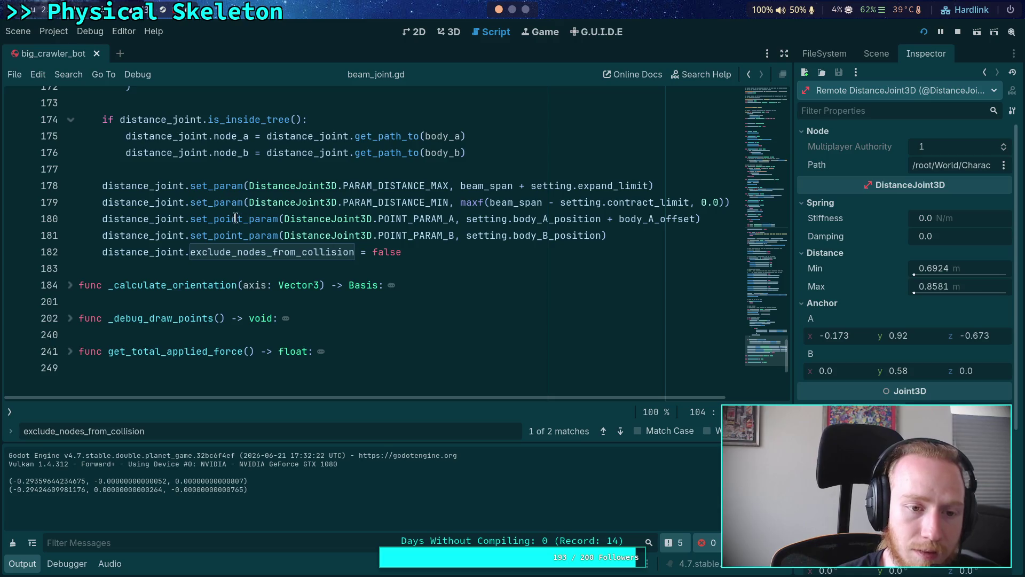
{"action": "left_click", "coordinate": [201, 187]}
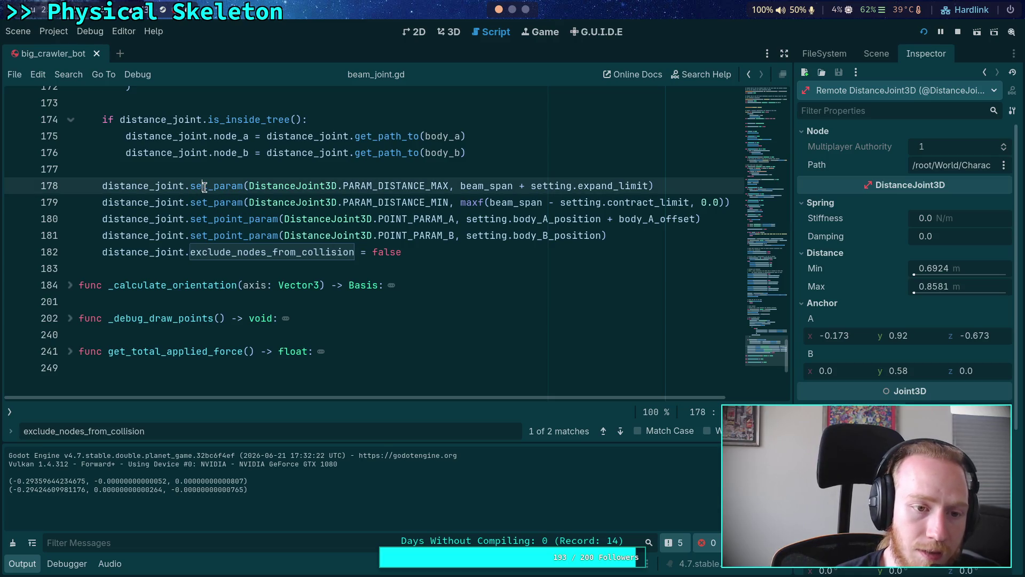
- Jump to the distance_joint declaration and open the DistanceJoint3D class reference via Lookup Symbol
{"action": "right_click", "coordinate": [163, 188]}
{"action": "left_click", "coordinate": [205, 351]}
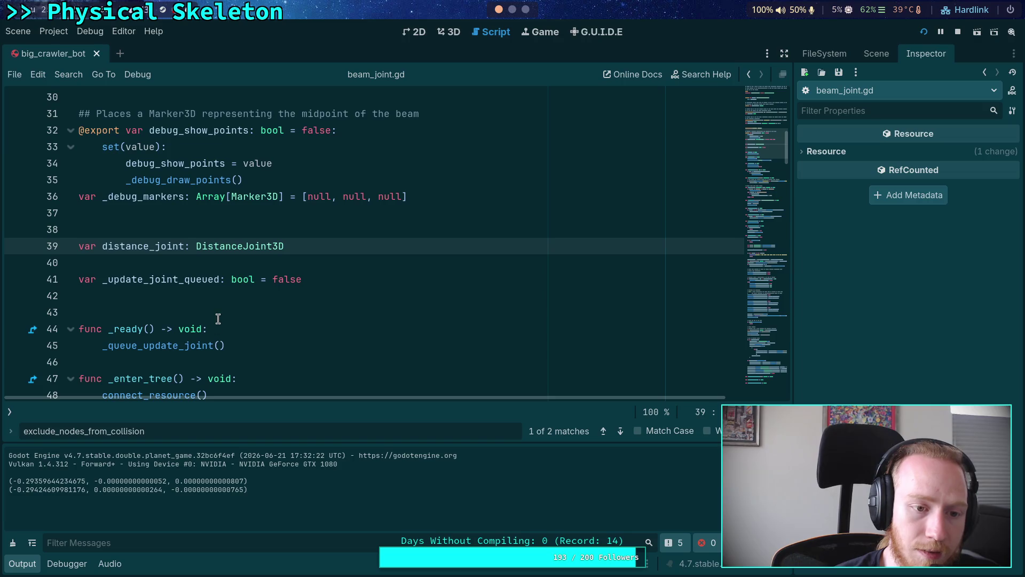
{"action": "right_click", "coordinate": [270, 245]}
{"action": "left_click", "coordinate": [295, 402]}
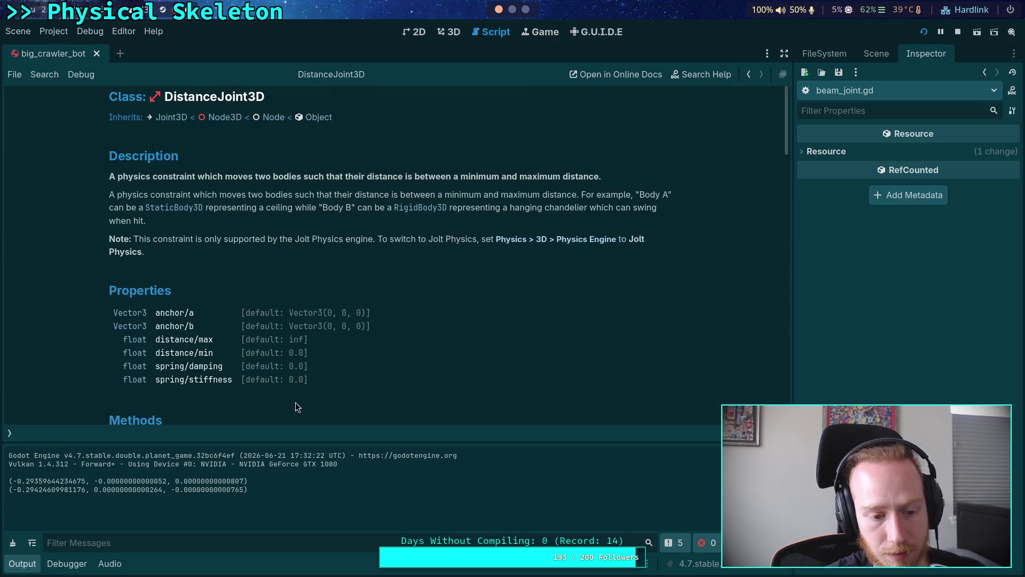
- Scroll the DistanceJoint3D docs down to Method Descriptions, including get_applied_force
{"action": "scroll", "coordinate": [319, 368], "scroll_direction": "down", "scroll_amount": 2}
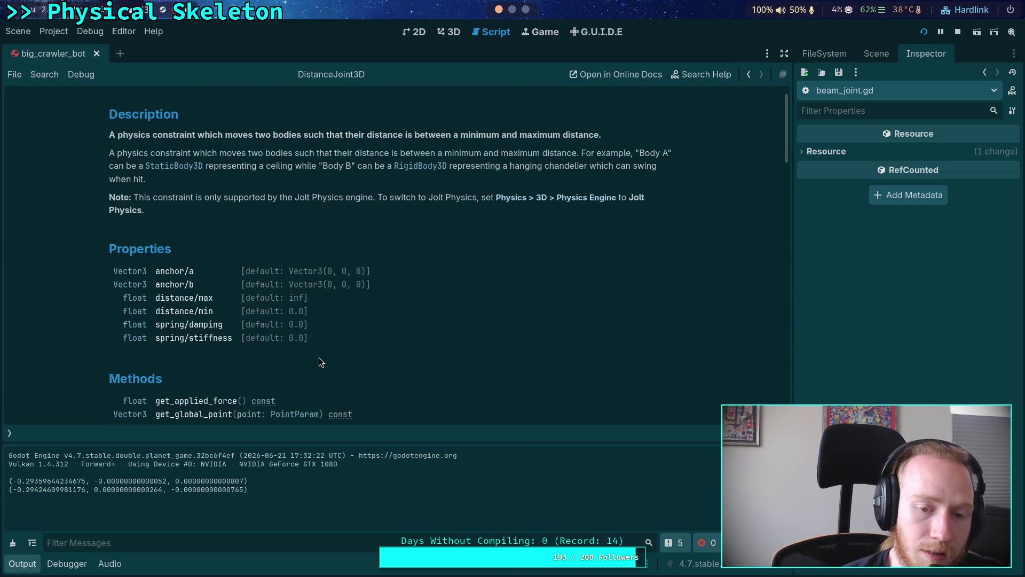
{"action": "scroll", "coordinate": [320, 359], "scroll_direction": "down", "scroll_amount": 8}
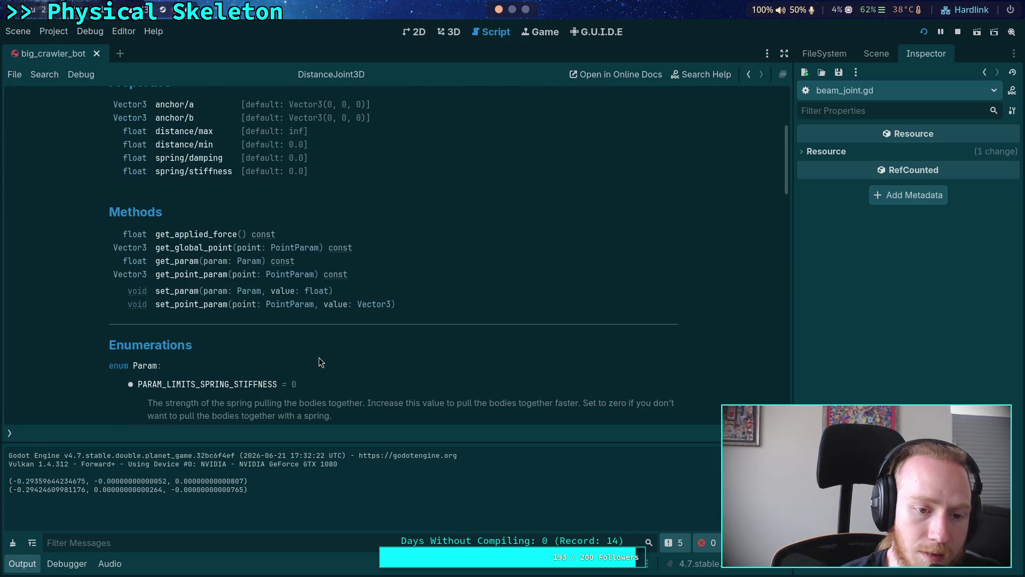
{"action": "scroll", "coordinate": [319, 362], "scroll_direction": "down", "scroll_amount": 12}
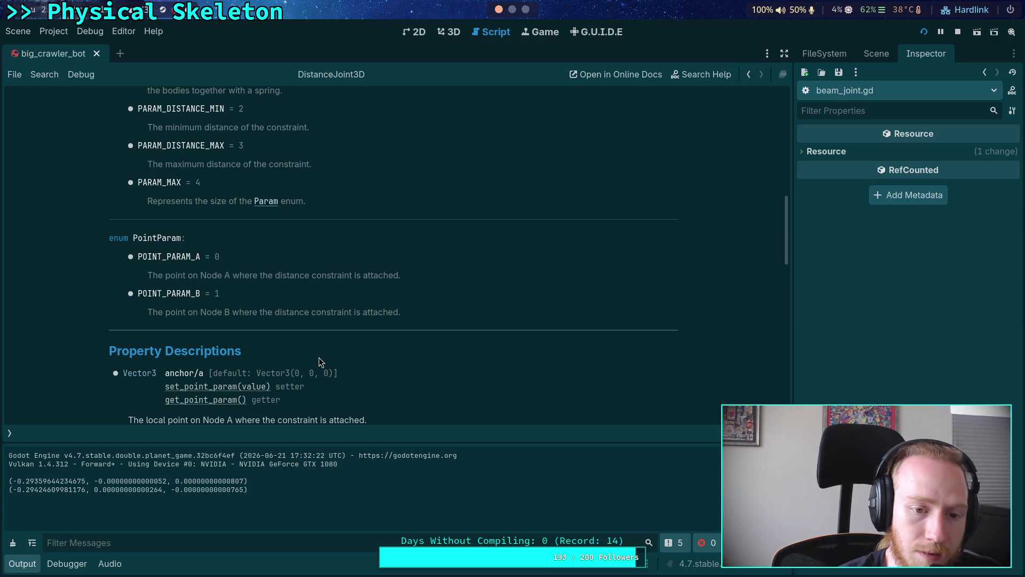
{"action": "scroll", "coordinate": [321, 362], "scroll_direction": "down", "scroll_amount": 4}
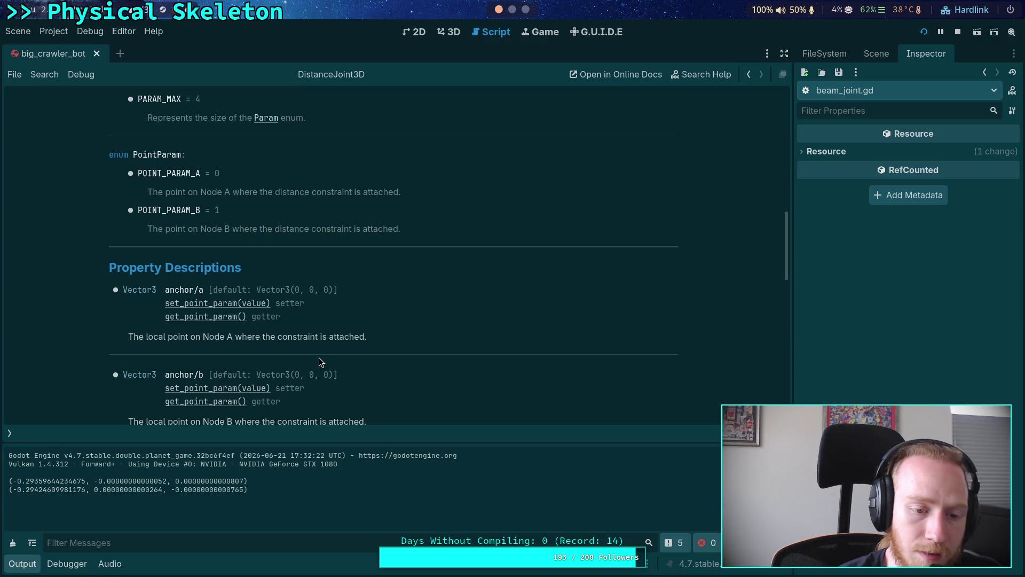
{"action": "scroll", "coordinate": [321, 362], "scroll_direction": "down", "scroll_amount": 12}
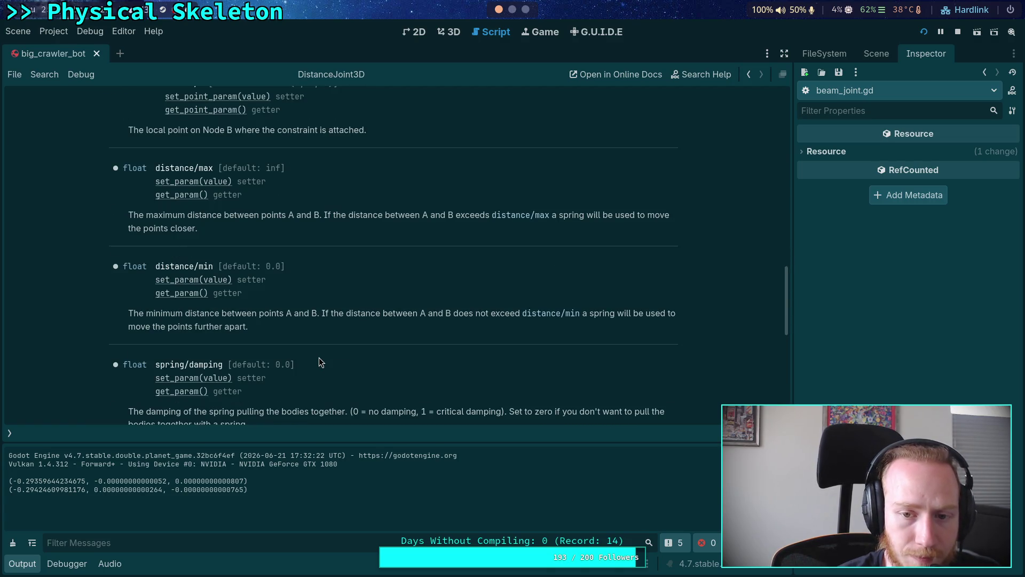
{"action": "scroll", "coordinate": [321, 362], "scroll_direction": "down", "scroll_amount": 16}
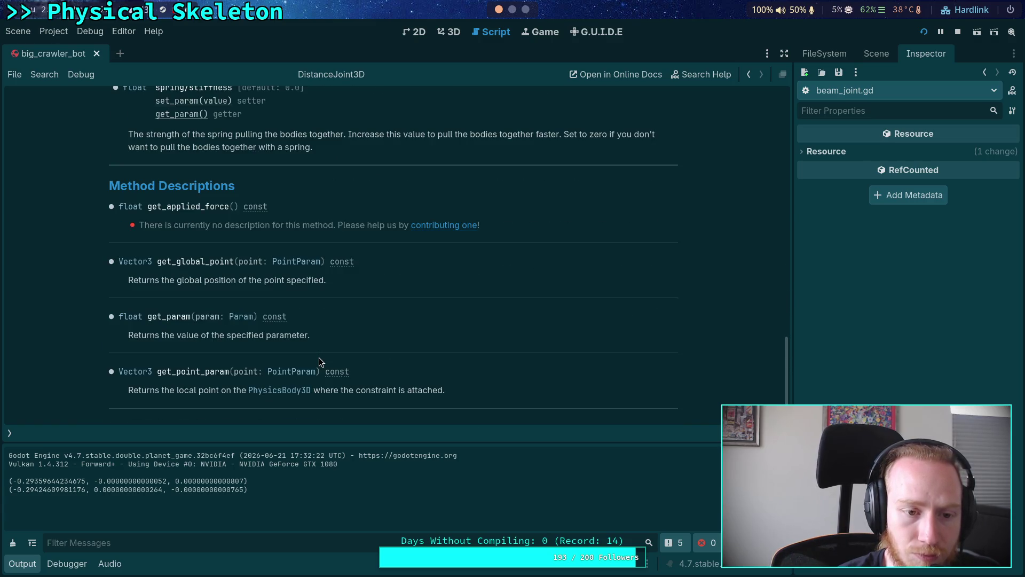
{"action": "scroll", "coordinate": [321, 362], "scroll_direction": "down", "scroll_amount": 4}
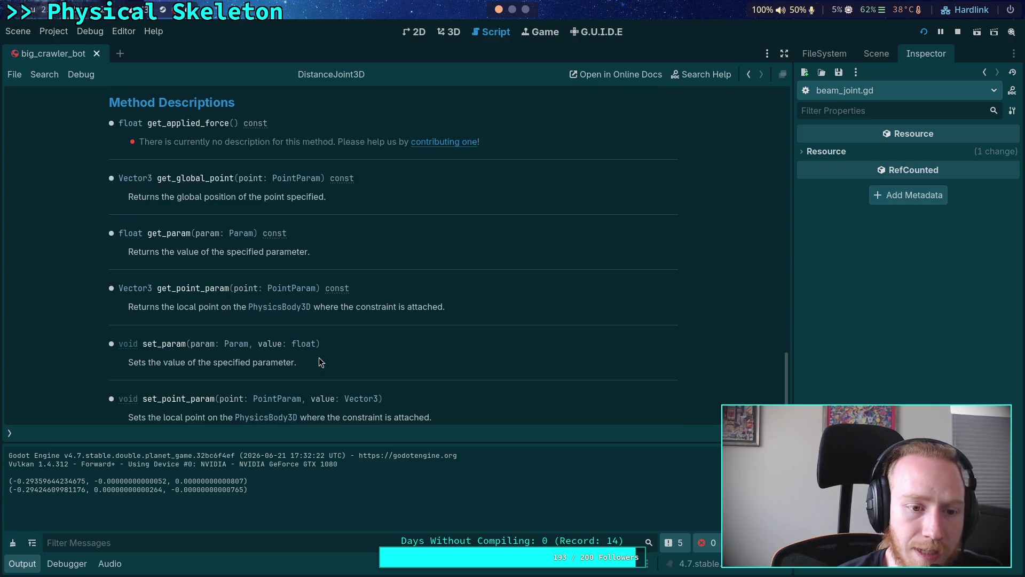
{"action": "scroll", "coordinate": [320, 362], "scroll_direction": "down", "scroll_amount": 1}
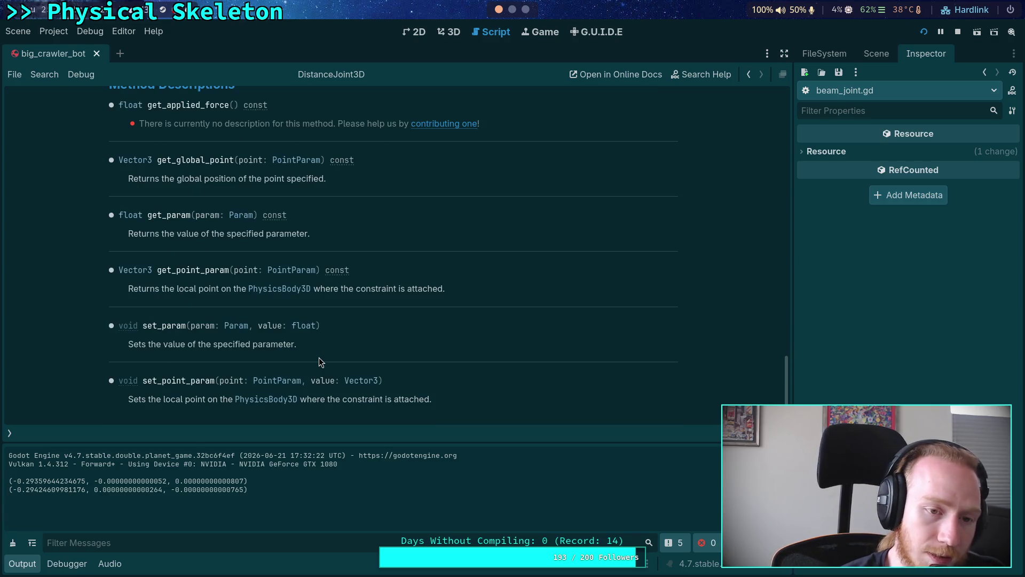
{"action": "left_click", "coordinate": [13, 434]}
- Find empty line 73 in beam_joint.gd and open blank lines for a new function
{"action": "left_click", "coordinate": [64, 143]}
{"action": "scroll", "coordinate": [336, 320], "scroll_direction": "down", "scroll_amount": 10}
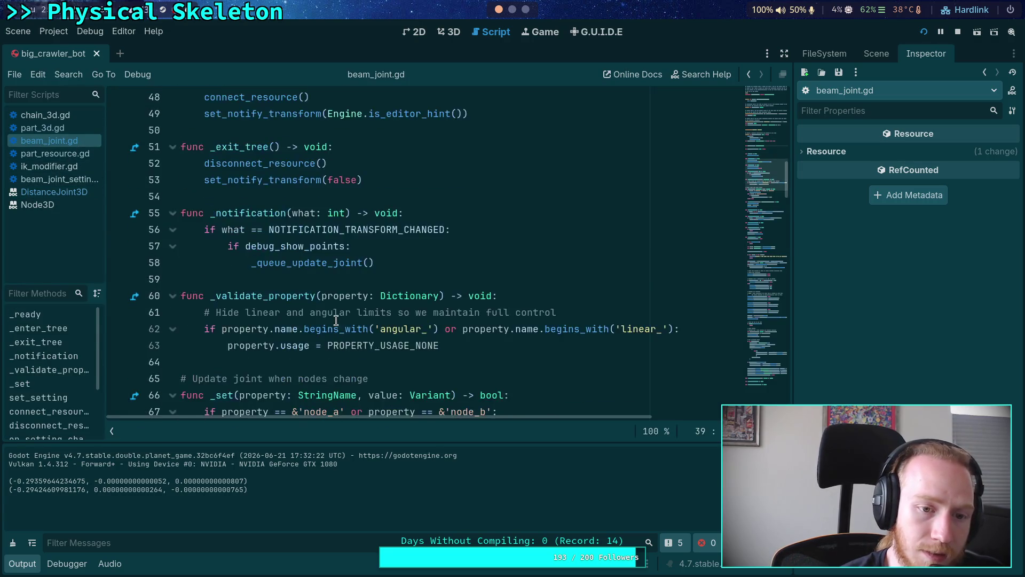
{"action": "scroll", "coordinate": [336, 320], "scroll_direction": "up", "scroll_amount": 3}
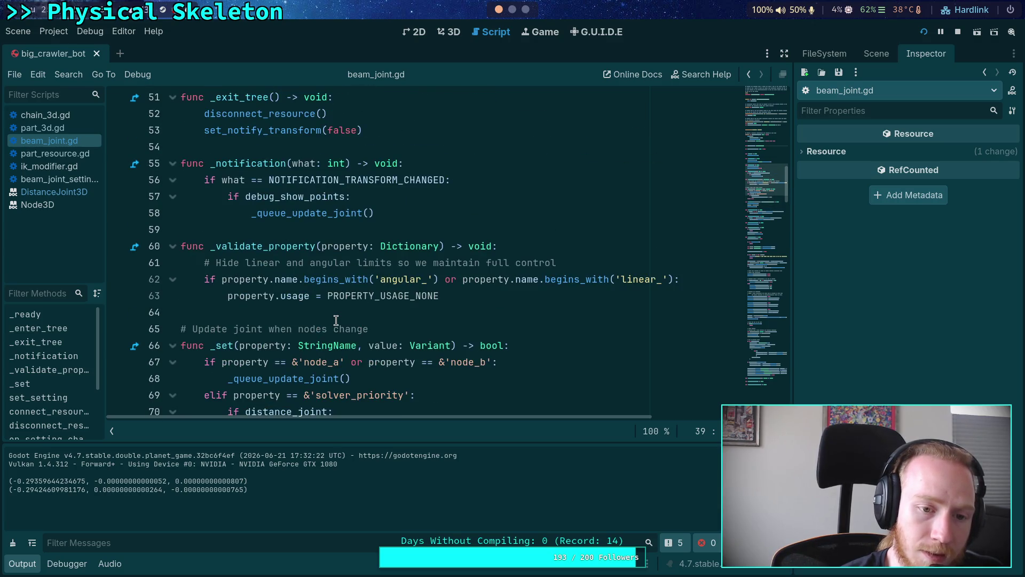
{"action": "scroll", "coordinate": [336, 320], "scroll_direction": "up", "scroll_amount": 2}
{"action": "scroll", "coordinate": [336, 320], "scroll_direction": "up", "scroll_amount": 3}
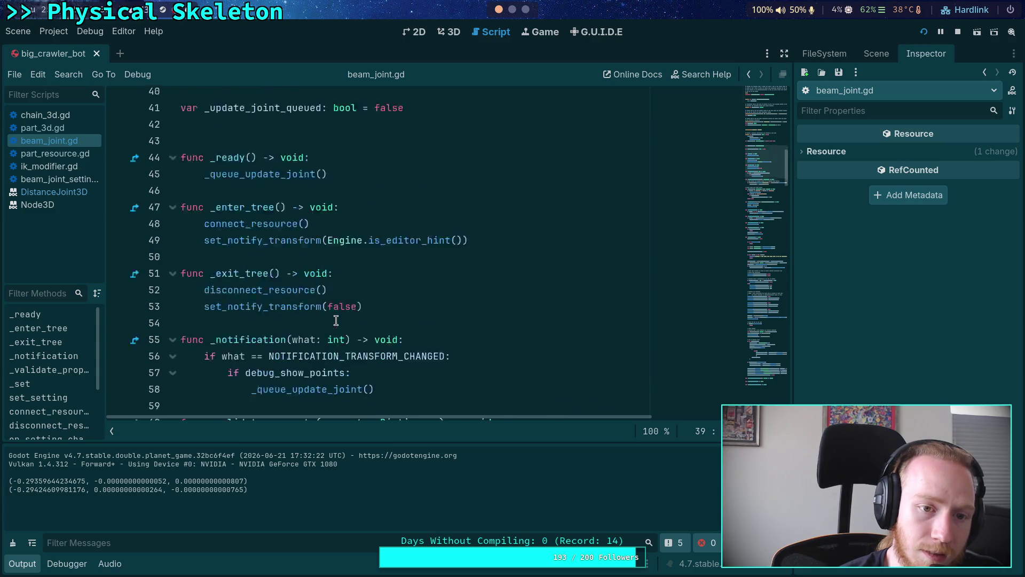
{"action": "scroll", "coordinate": [407, 334], "scroll_direction": "down", "scroll_amount": 2}
{"action": "left_click", "coordinate": [404, 311]}
{"action": "left_click", "coordinate": [354, 375]}
{"action": "scroll", "coordinate": [372, 336], "scroll_direction": "down", "scroll_amount": 4}
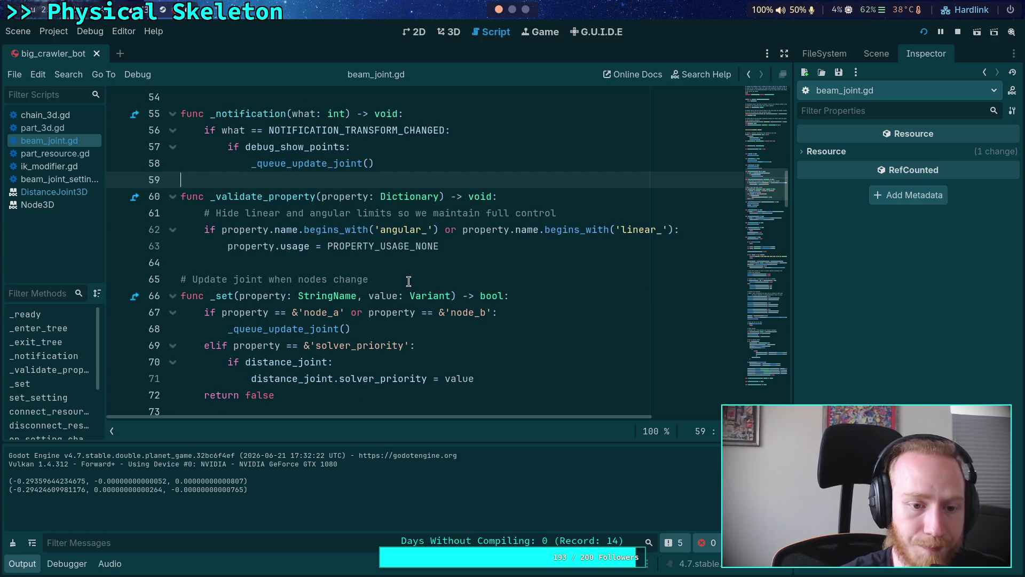
{"action": "scroll", "coordinate": [409, 282], "scroll_direction": "down", "scroll_amount": 3}
{"action": "left_click", "coordinate": [314, 262]}
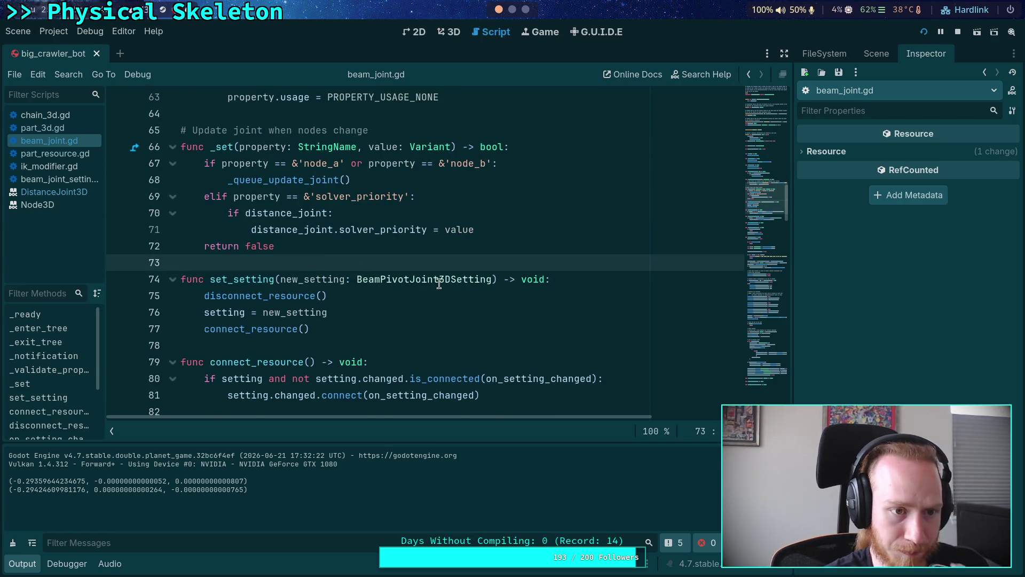
{"action": "scroll", "coordinate": [439, 283], "scroll_direction": "down", "scroll_amount": 2}
{"action": "key", "text": "Return"}
{"action": "key", "text": "Return"}
{"action": "key", "text": "Up"}
- Add _physics_process(_delta) assigning last_dist_force = distance_joint.get_applied_force()
{"action": "type", "text": "func _pr"}
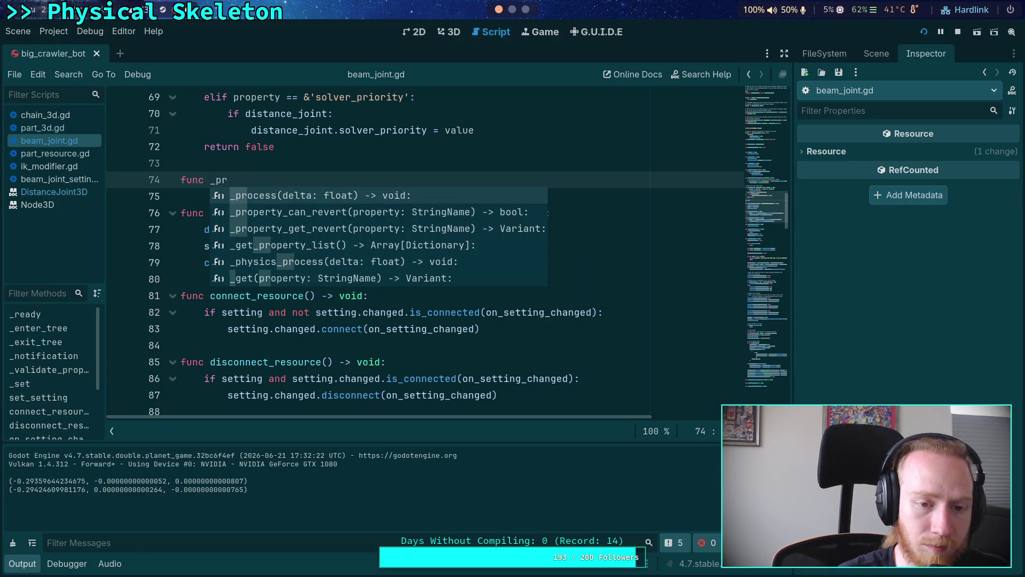
{"action": "key", "text": "BackSpace"}
{"action": "key", "text": "BackSpace"}
{"action": "type", "text": "ph"}
{"action": "key", "text": "Return"}
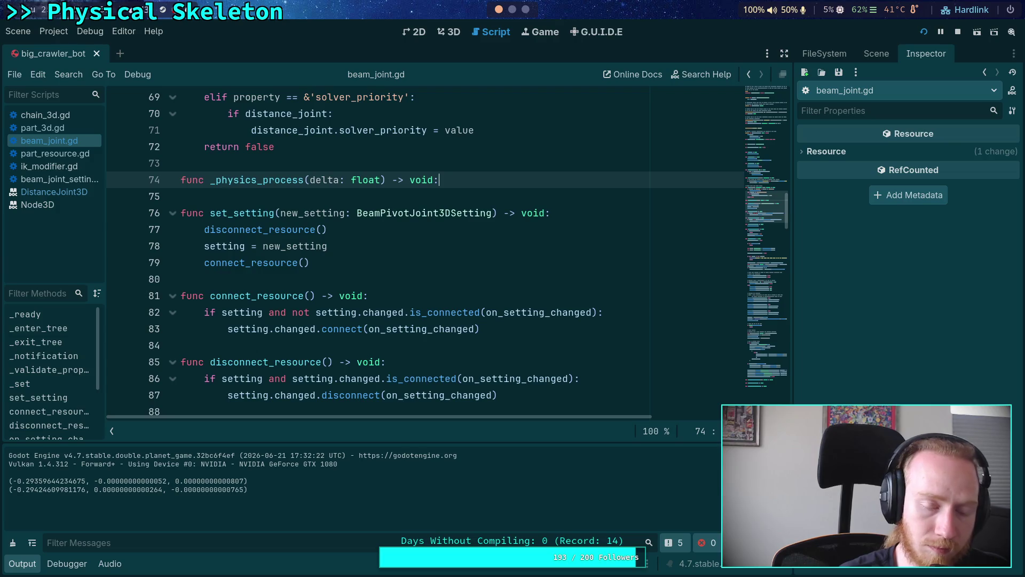
{"action": "left_click", "coordinate": [311, 180]}
{"action": "type", "text": "_"}
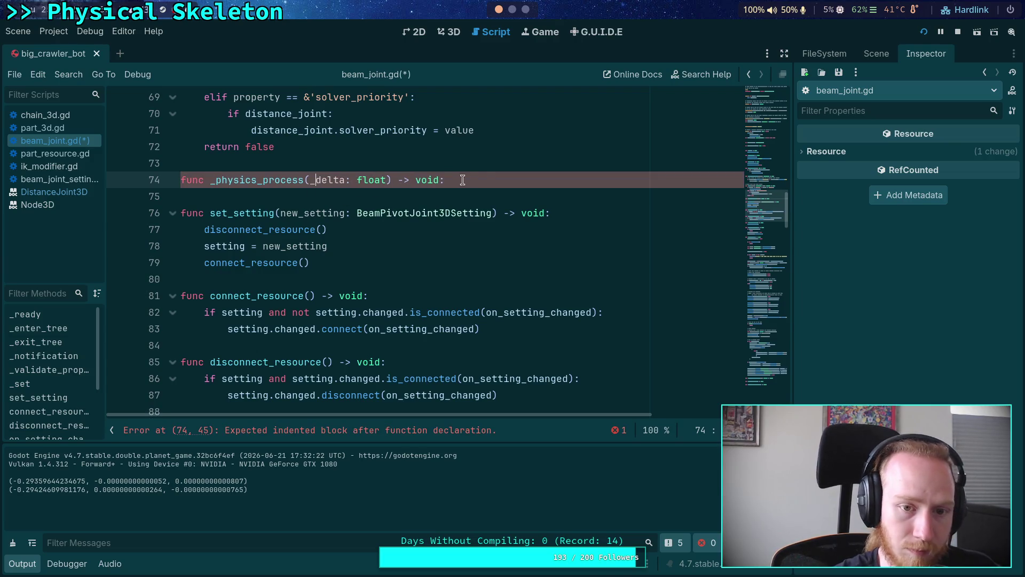
{"action": "key", "text": "Return"}
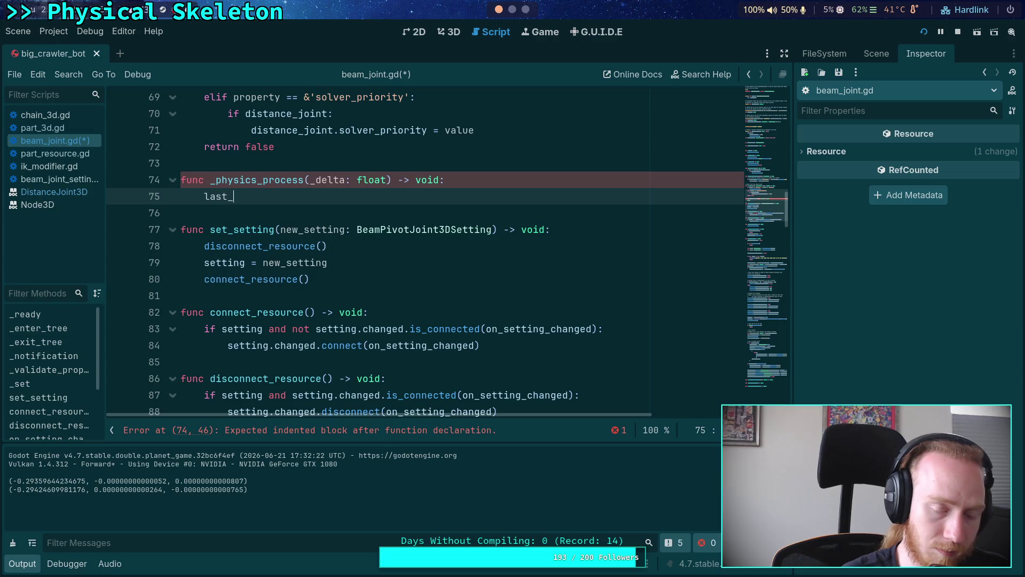
{"action": "type", "text": "fo"}
{"action": "type", "text": "rce ="}
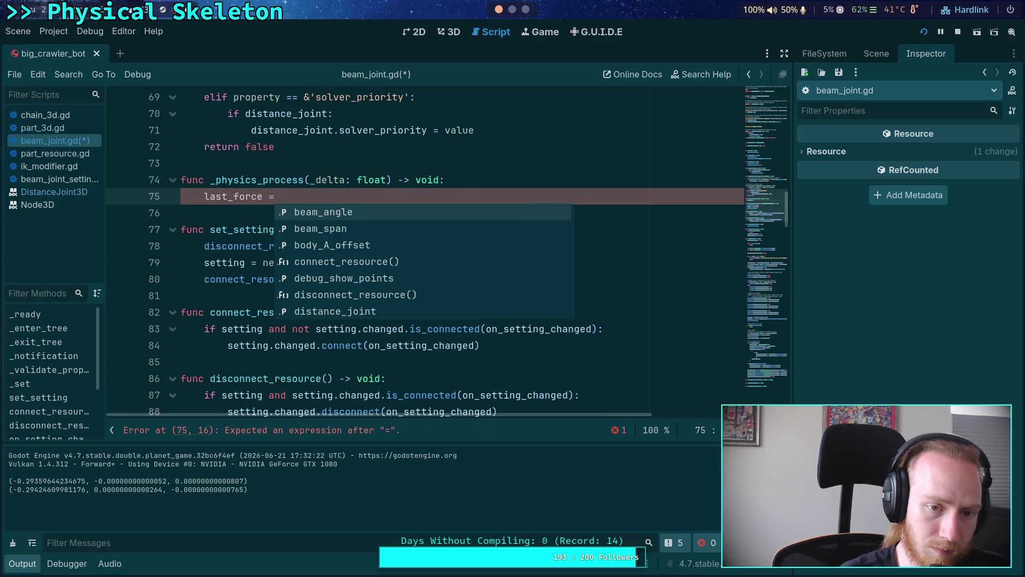
{"action": "key", "text": "BackSpace"}
{"action": "key", "text": "BackSpace"}
{"action": "key", "text": "BackSpace"}
{"action": "type", "text": "dist_force "}
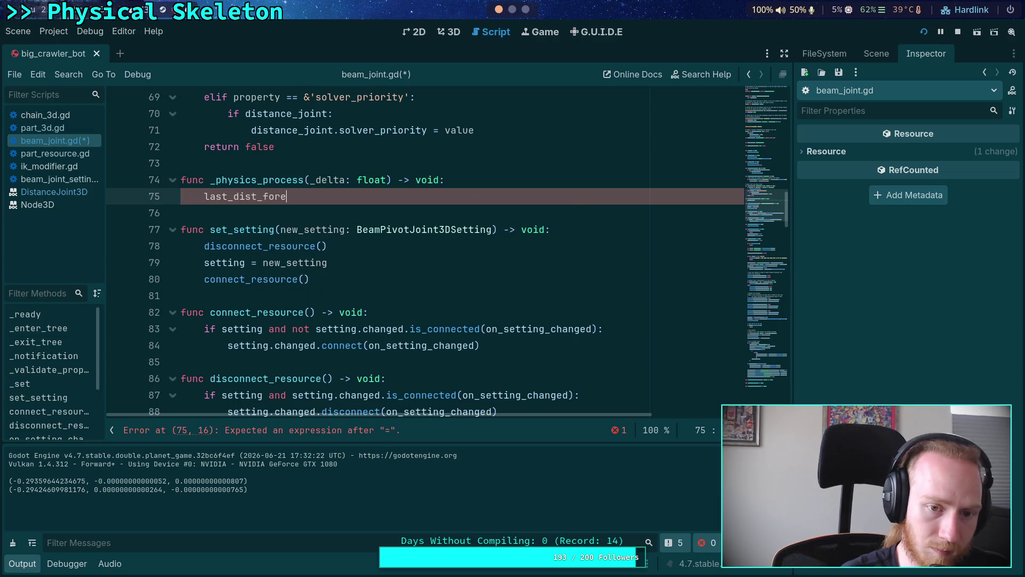
{"action": "type", "text": "= "}
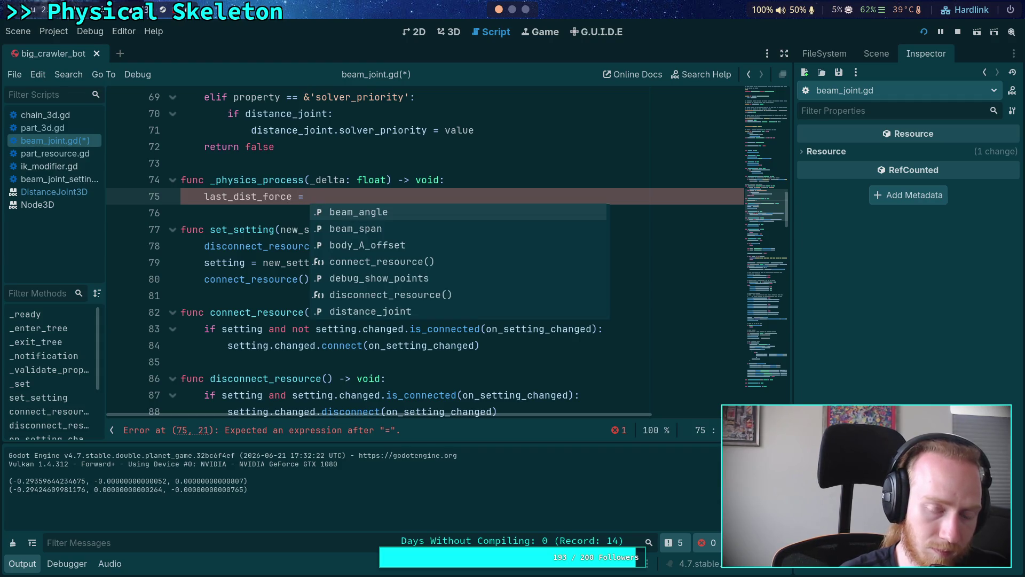
{"action": "type", "text": "distance_joint."}
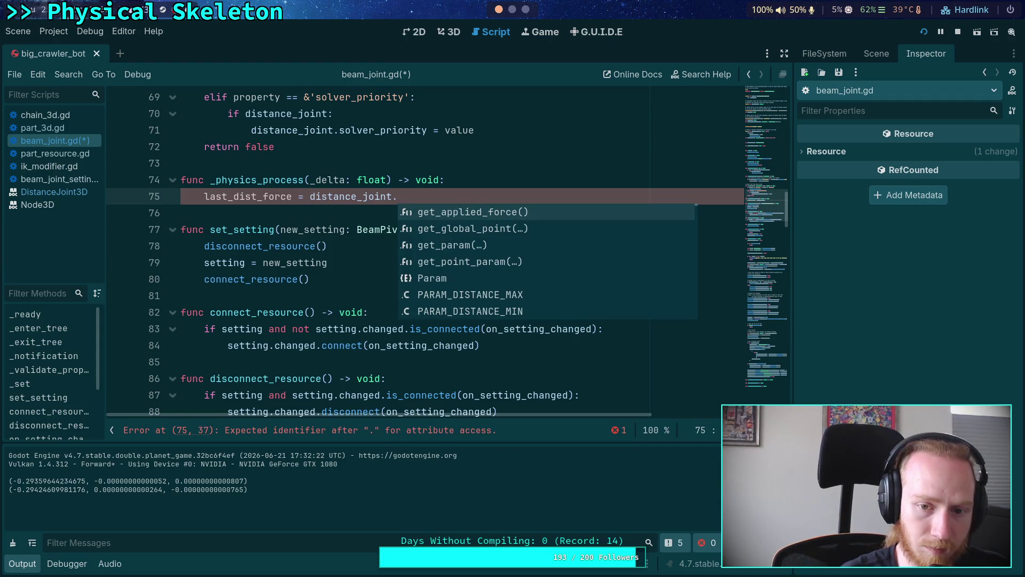
{"action": "key", "text": "Return"}
- Declare var last_dist_force: float beside distance_joint and save the script
{"action": "scroll", "coordinate": [363, 267], "scroll_direction": "up", "scroll_amount": 1}
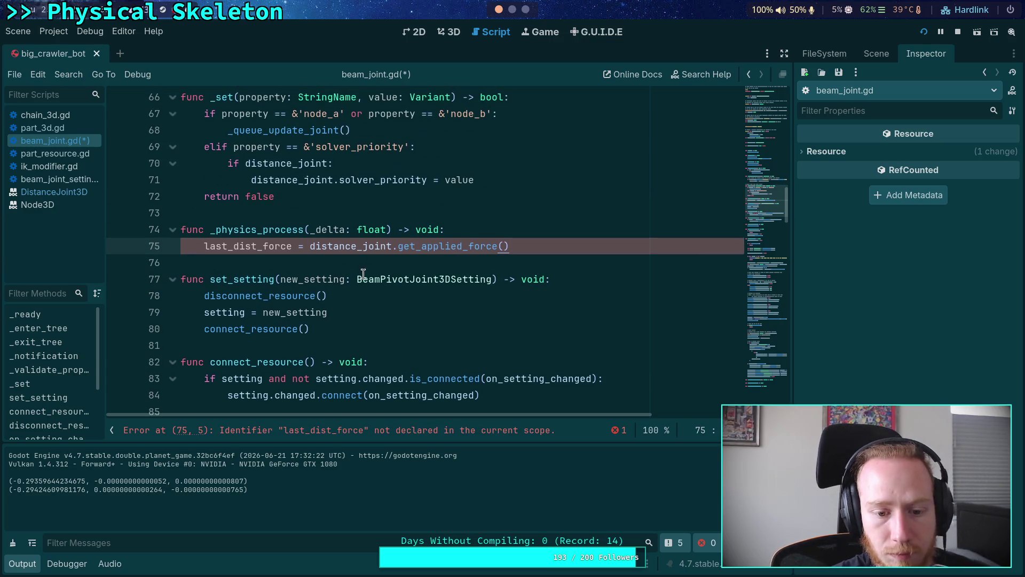
{"action": "mouse_move", "coordinate": [452, 248]}
{"action": "scroll", "coordinate": [468, 321], "scroll_direction": "up", "scroll_amount": 13}
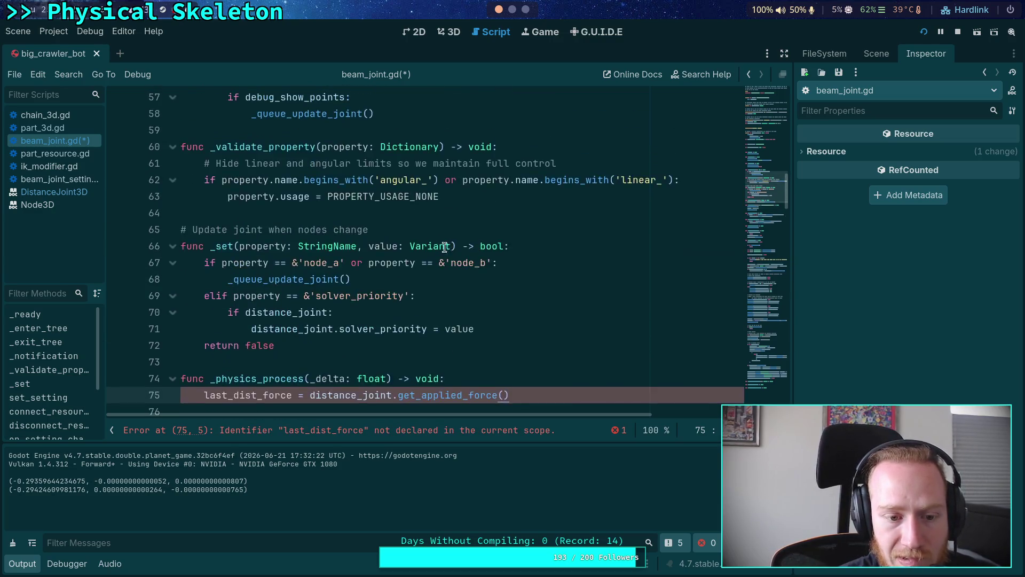
{"action": "left_click", "coordinate": [467, 321]}
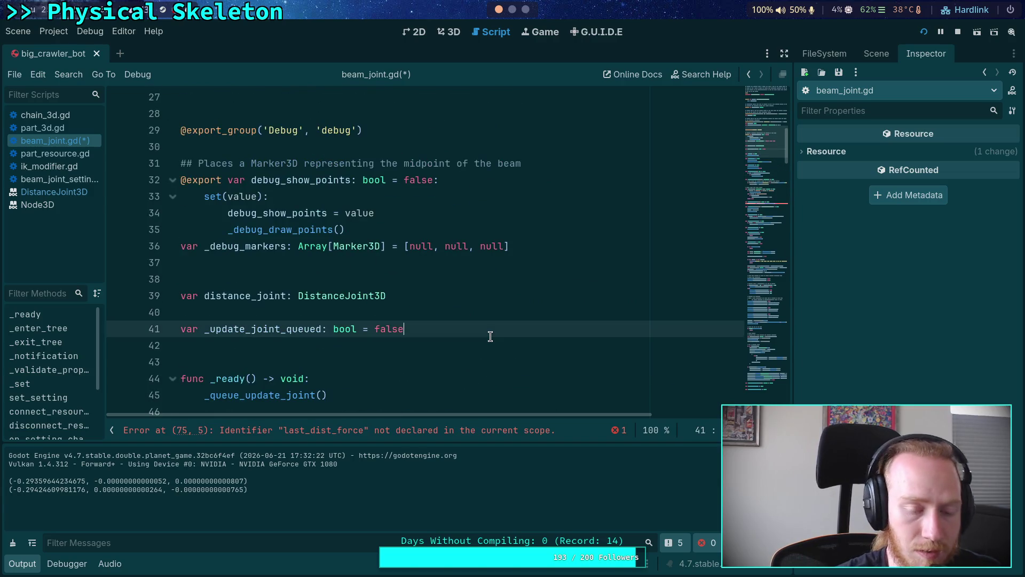
{"action": "key", "text": "Return"}
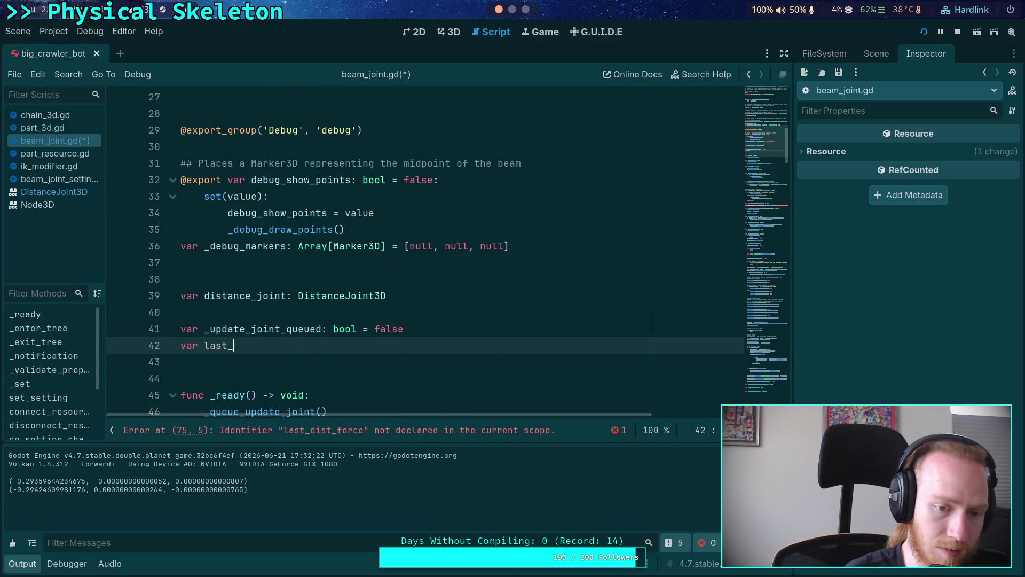
{"action": "type", "text": "var last_dist_force: fl"}
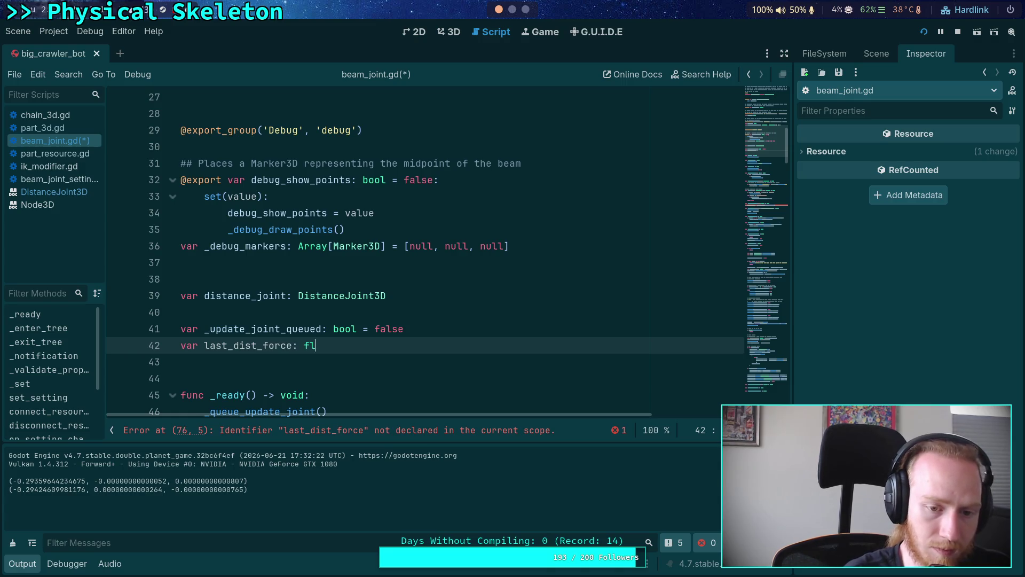
{"action": "type", "text": "oat"}
{"action": "key", "text": "alt+Up"}
{"action": "key", "text": "alt+Up"}
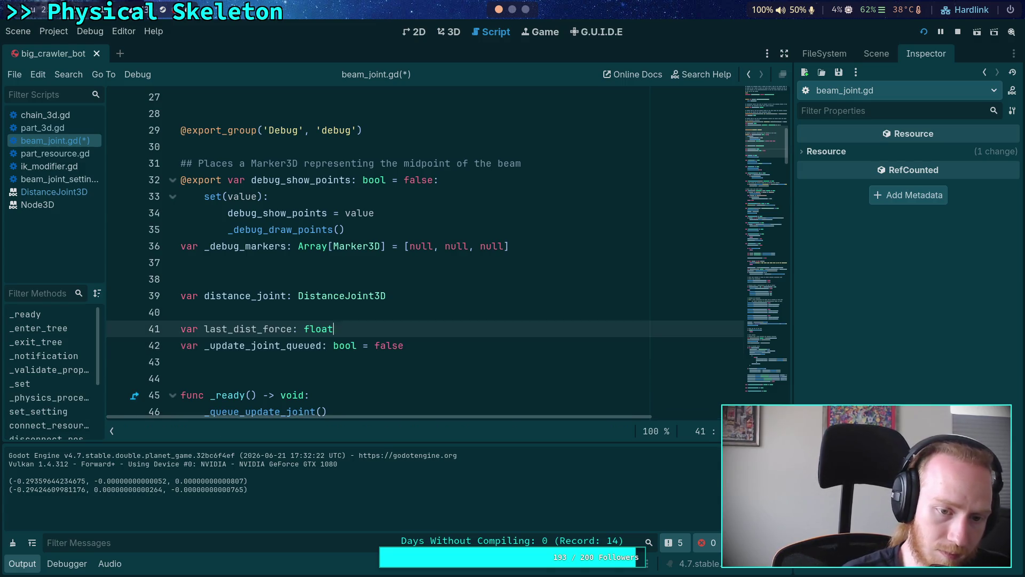
{"action": "key", "text": "ctrl+s"}
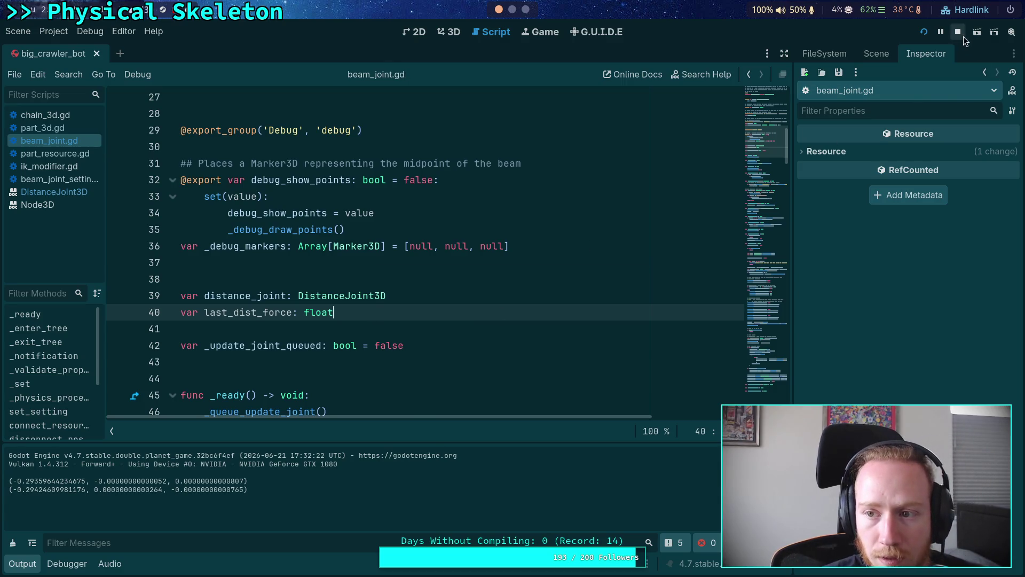
{"action": "left_click", "coordinate": [923, 33]}
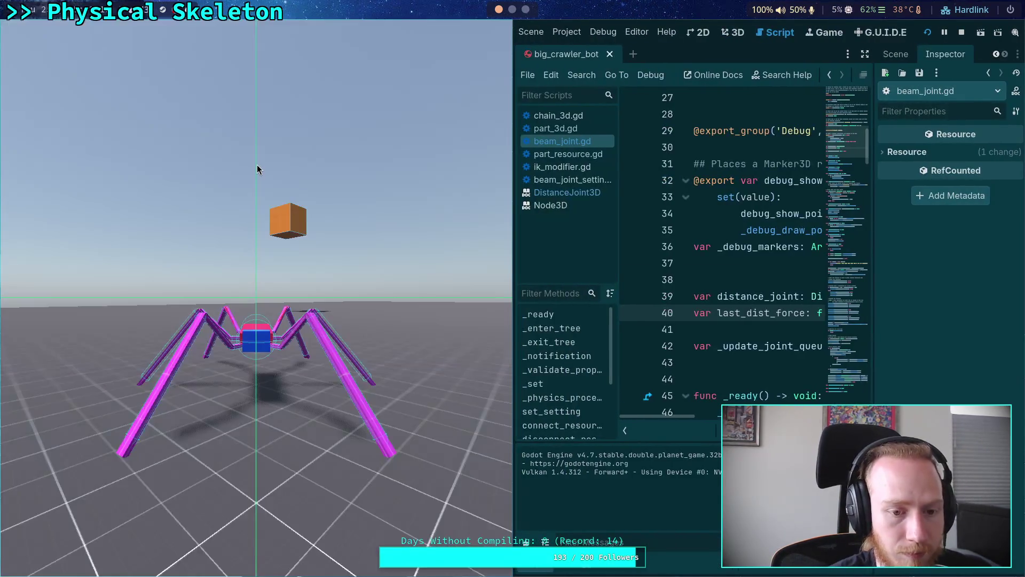
- Close the game window and show a remote DistanceJoint3D in the Inspector
{"action": "key", "text": "F8"}
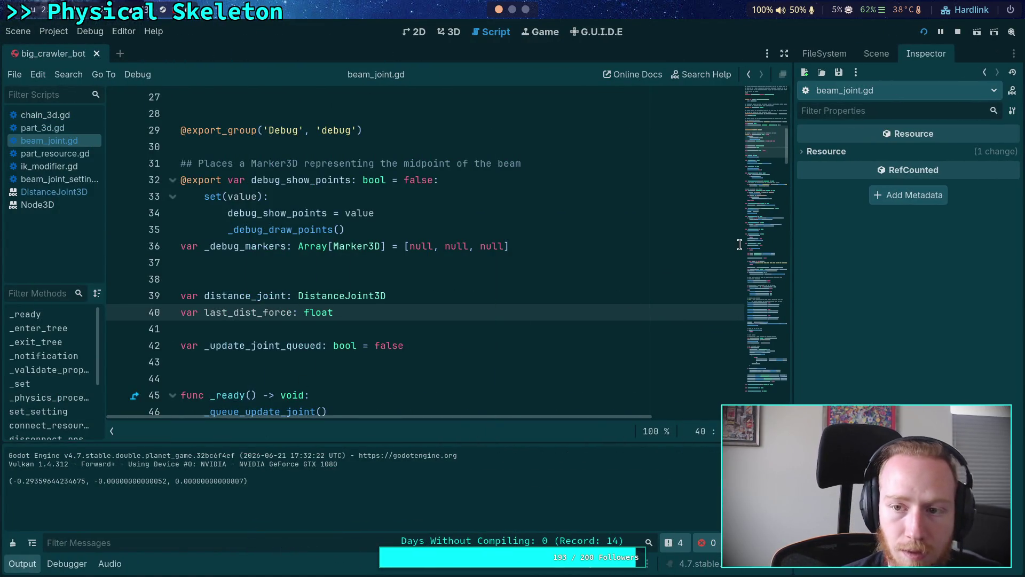
{"action": "left_click", "coordinate": [874, 53]}
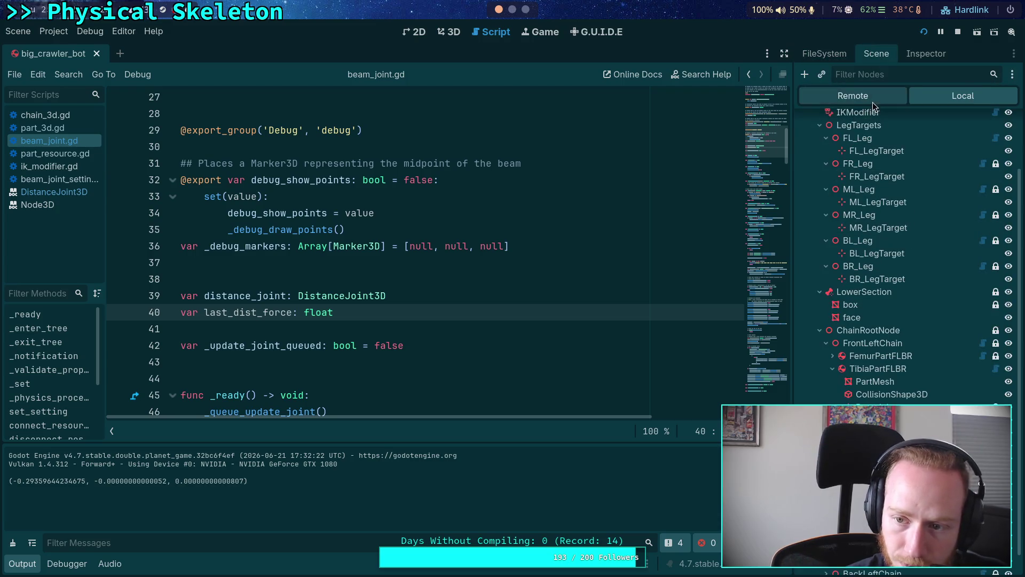
{"action": "left_click", "coordinate": [873, 101]}
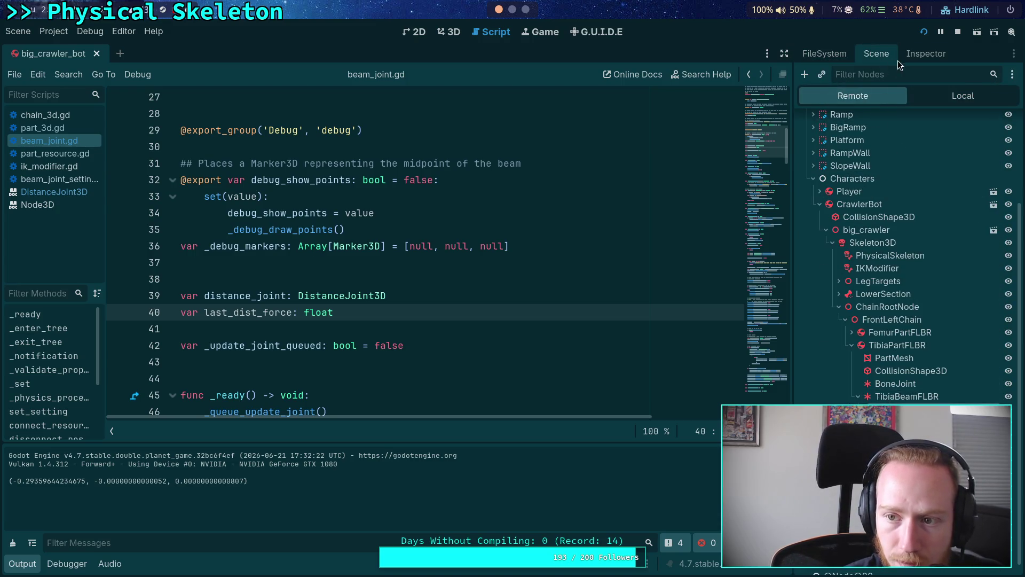
{"action": "left_click", "coordinate": [923, 56]}
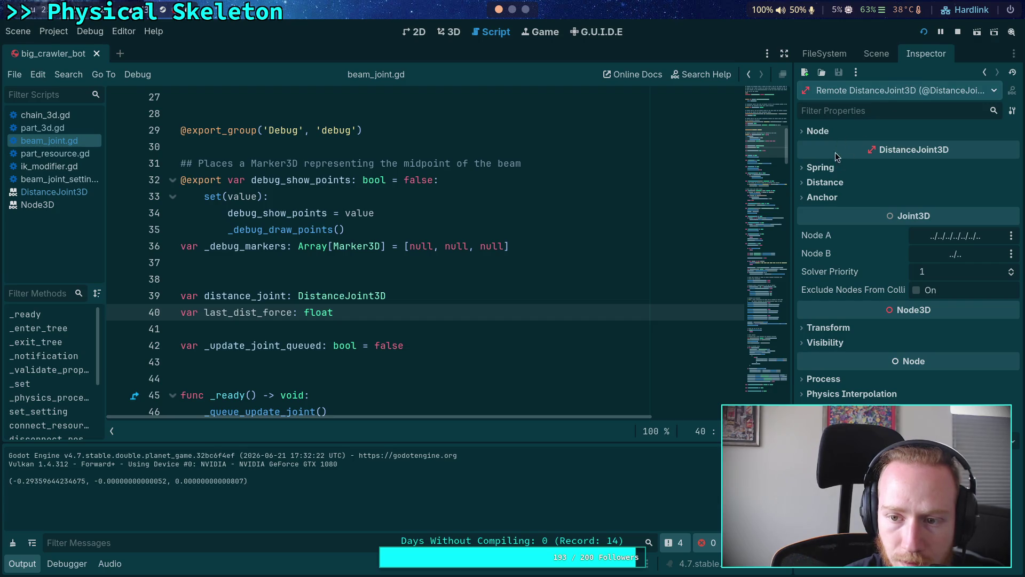
- Scroll through the joint's live properties and set a breakpoint on line 76
{"action": "mouse_move", "coordinate": [851, 292]}
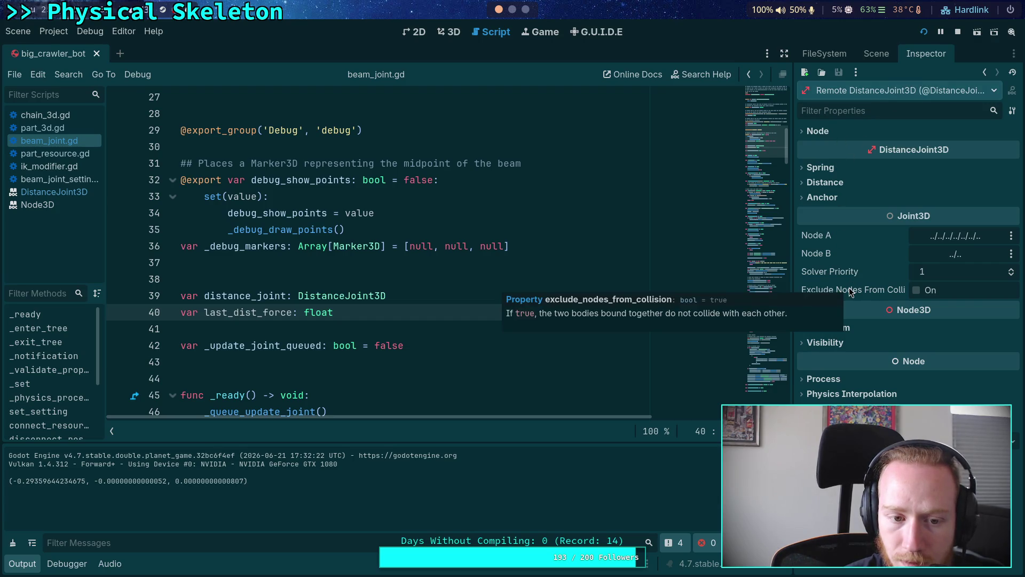
{"action": "scroll", "coordinate": [332, 357], "scroll_direction": "down", "scroll_amount": 7}
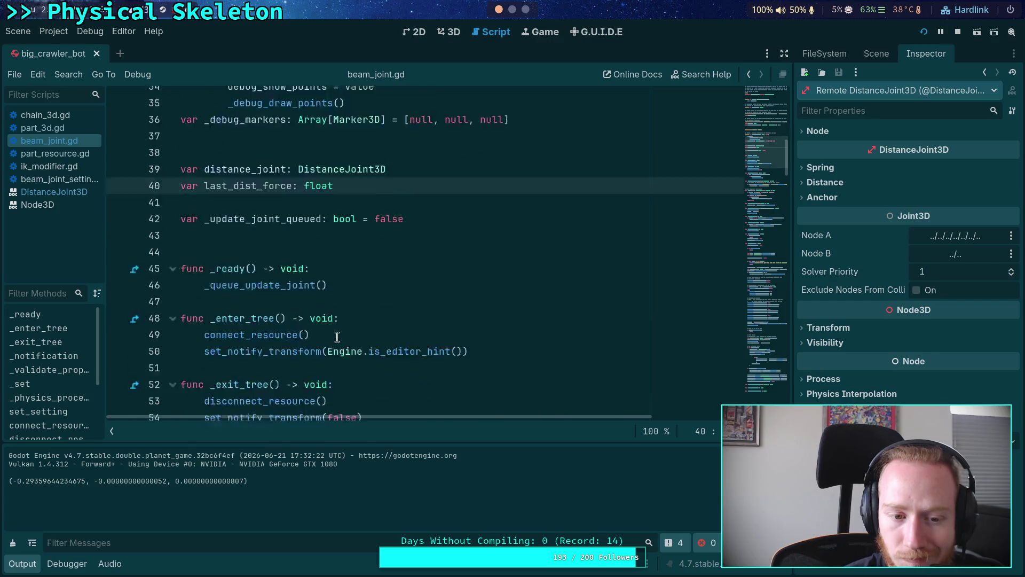
{"action": "scroll", "coordinate": [246, 315], "scroll_direction": "down", "scroll_amount": 1}
{"action": "scroll", "coordinate": [245, 315], "scroll_direction": "up", "scroll_amount": 2}
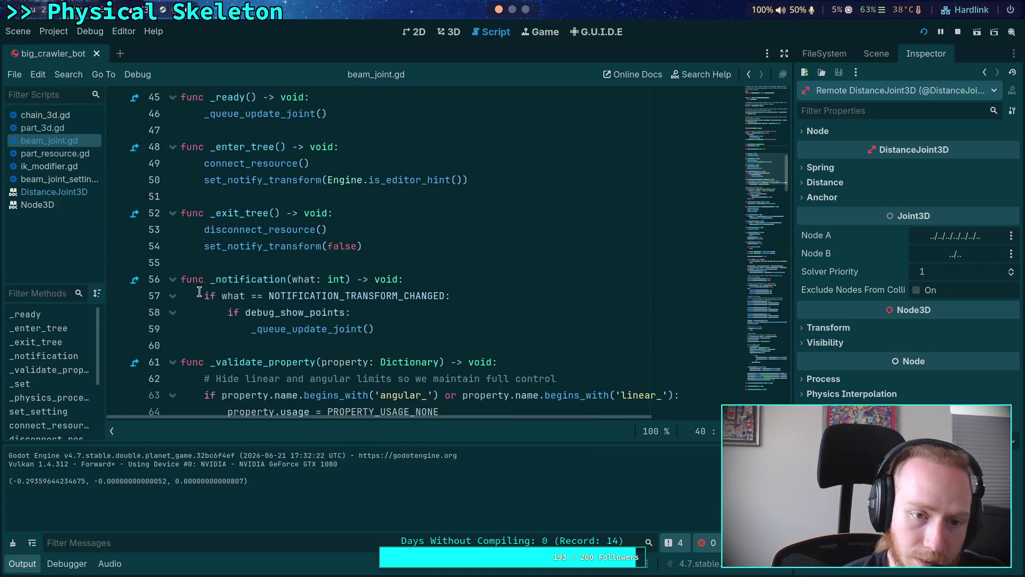
{"action": "scroll", "coordinate": [196, 281], "scroll_direction": "down", "scroll_amount": 6}
{"action": "left_click", "coordinate": [118, 313]}
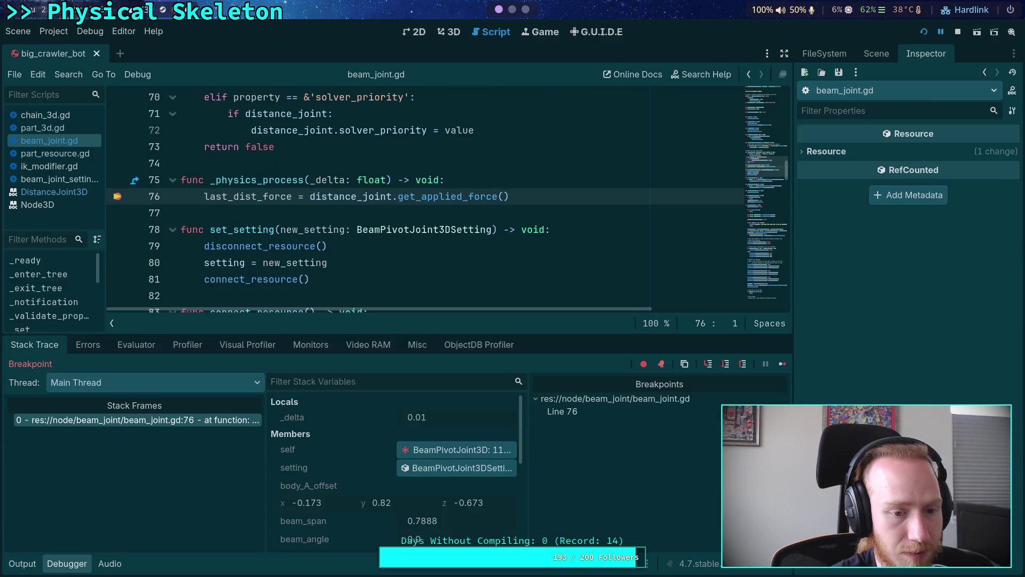
- Inspect distance_joint from the debugger, finding last_dist_force at 0.0
{"action": "scroll", "coordinate": [350, 464], "scroll_direction": "down", "scroll_amount": 1}
{"action": "scroll", "coordinate": [351, 464], "scroll_direction": "down", "scroll_amount": 5}
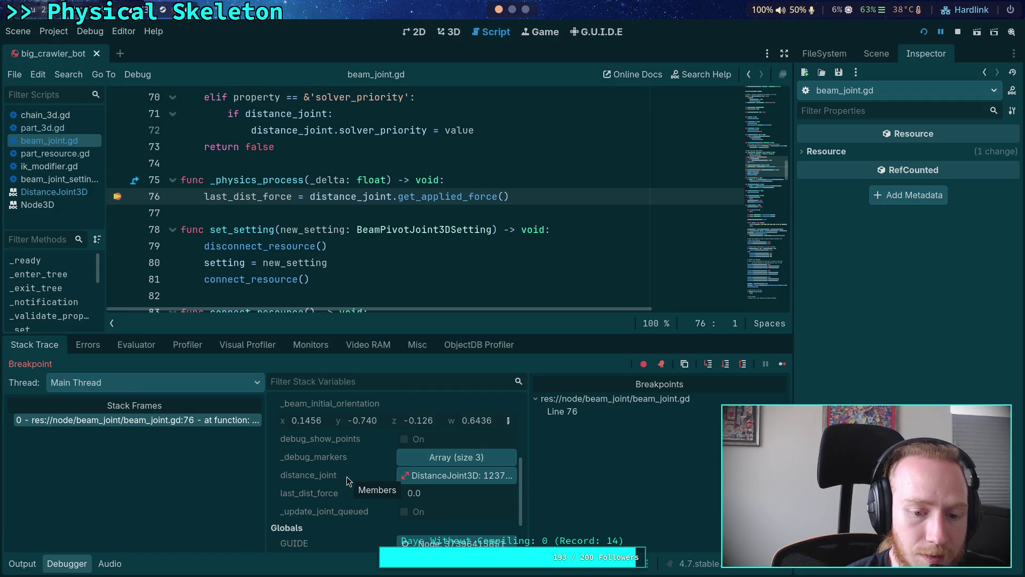
{"action": "left_click", "coordinate": [455, 479]}
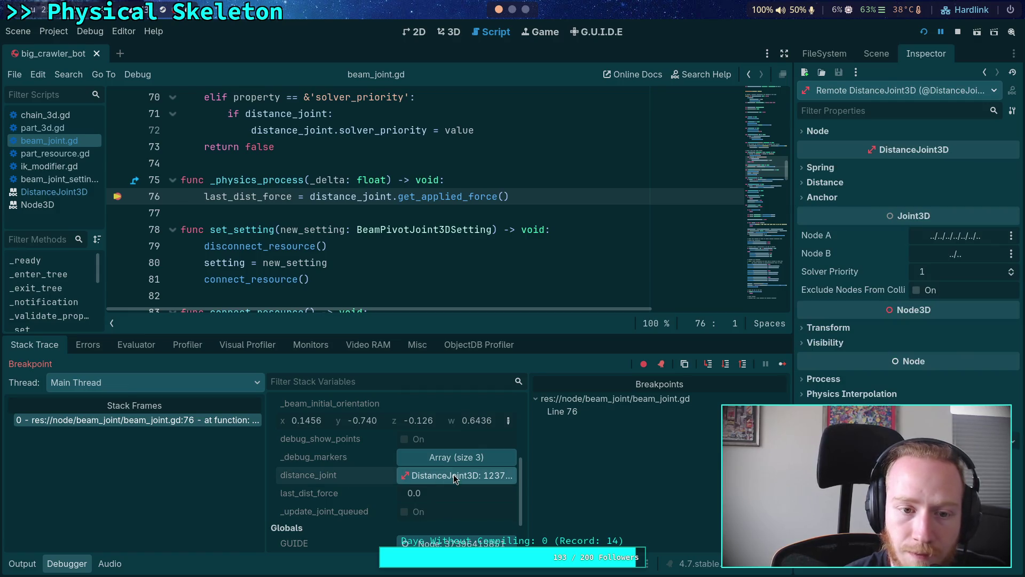
{"action": "mouse_move", "coordinate": [458, 195]}
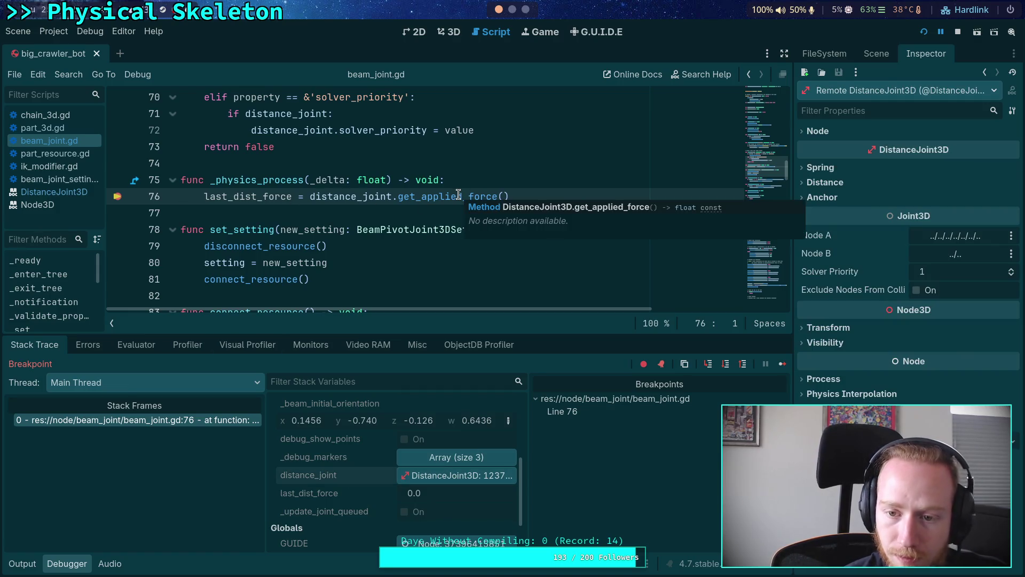
- Stop debugging, remove the line 76 breakpoint and collapse the Debugger panel
{"action": "left_click", "coordinate": [958, 31]}
{"action": "scroll", "coordinate": [482, 218], "scroll_direction": "up", "scroll_amount": 6}
{"action": "scroll", "coordinate": [149, 251], "scroll_direction": "down", "scroll_amount": 4}
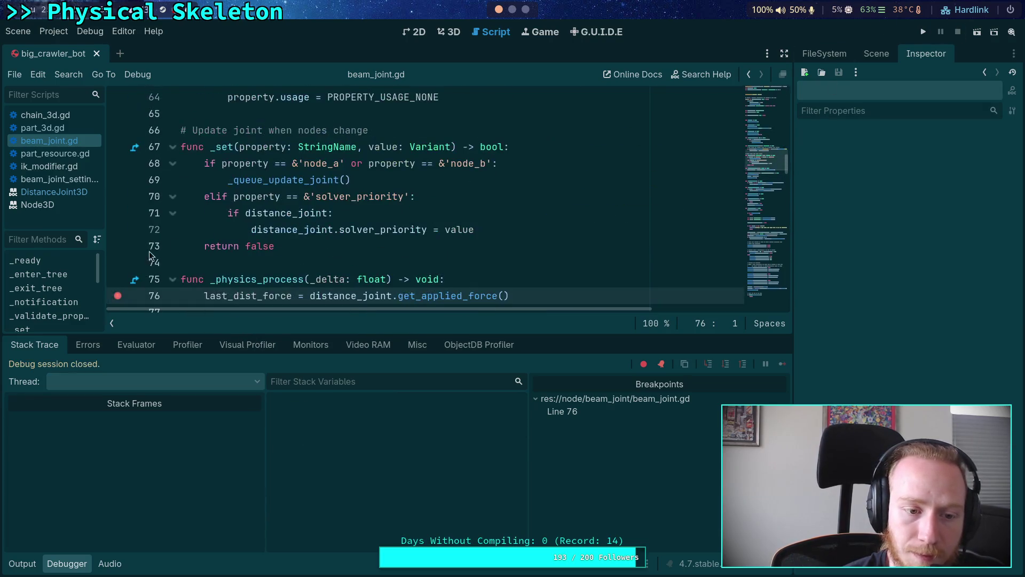
{"action": "left_click", "coordinate": [117, 295]}
{"action": "left_click", "coordinate": [58, 558]}
{"action": "scroll", "coordinate": [331, 378], "scroll_direction": "up", "scroll_amount": 10}
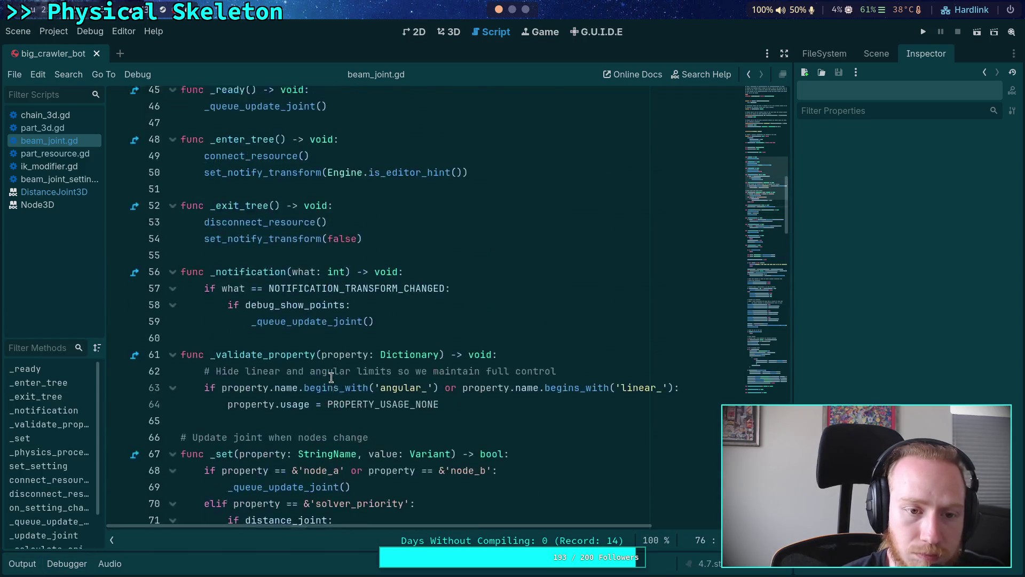
{"action": "scroll", "coordinate": [331, 378], "scroll_direction": "up", "scroll_amount": 6}
{"action": "scroll", "coordinate": [323, 359], "scroll_direction": "down", "scroll_amount": 6}
{"action": "scroll", "coordinate": [324, 358], "scroll_direction": "down", "scroll_amount": 2}
{"action": "left_click", "coordinate": [432, 293]}
{"action": "left_click", "coordinate": [448, 275]}
{"action": "key", "text": "Return"}
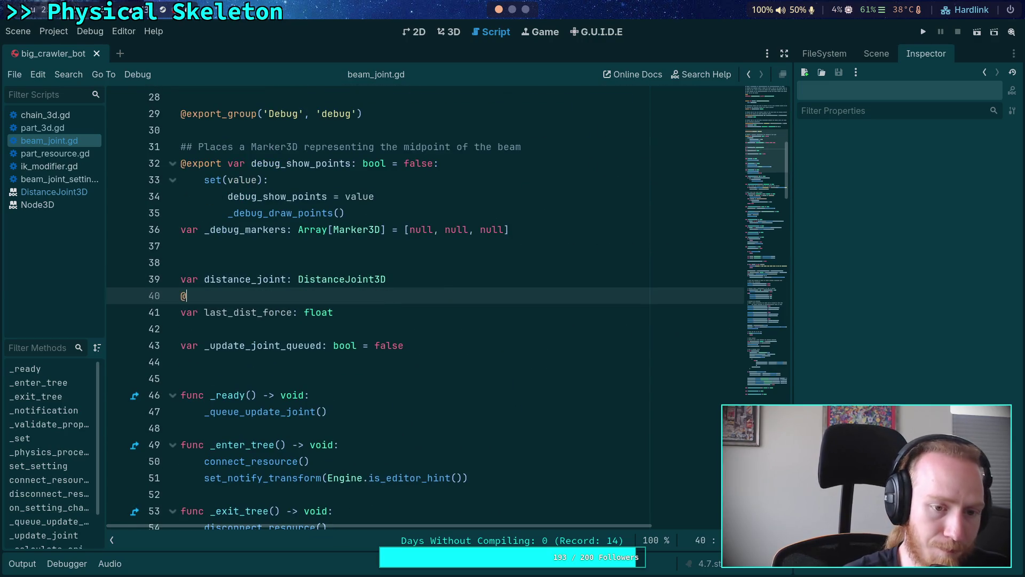
{"action": "type", "text": "export"}
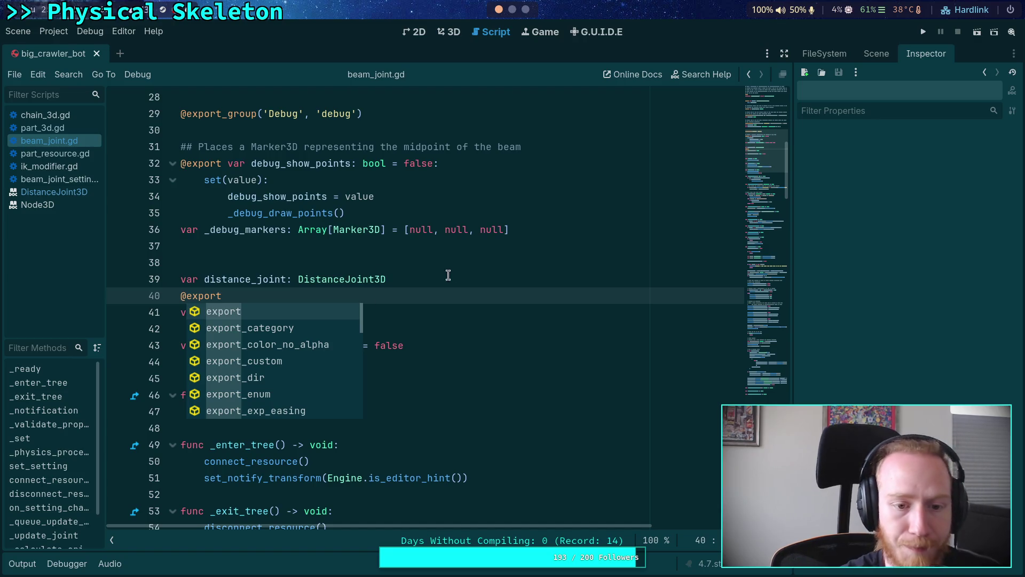
{"action": "left_click", "coordinate": [494, 242]}
{"action": "left_click", "coordinate": [877, 53]}
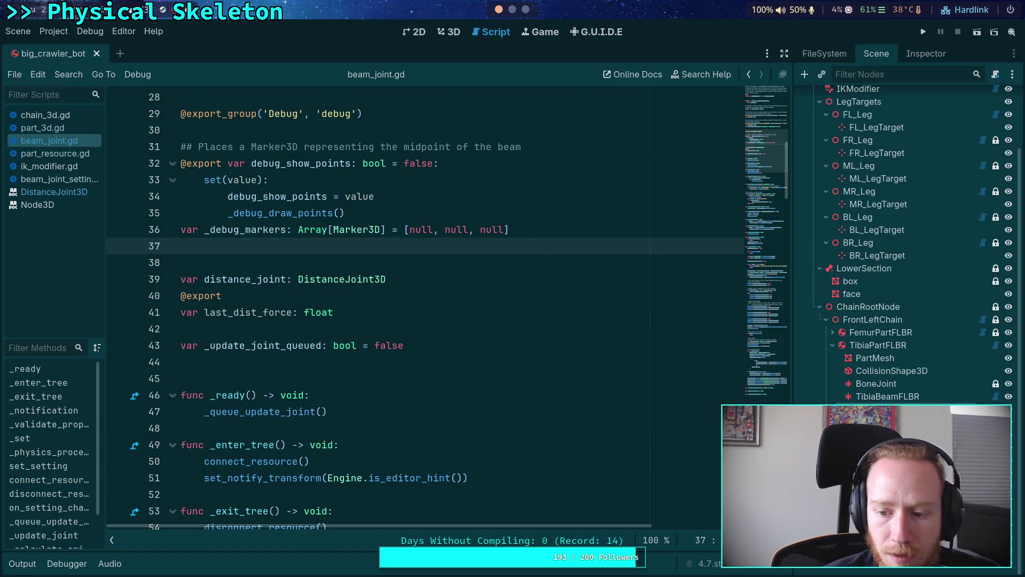
- Confirm TarsusBeamJoint lists Last Dist Force, then run and select the remote DistanceJoint3D
{"action": "left_click", "coordinate": [915, 54]}
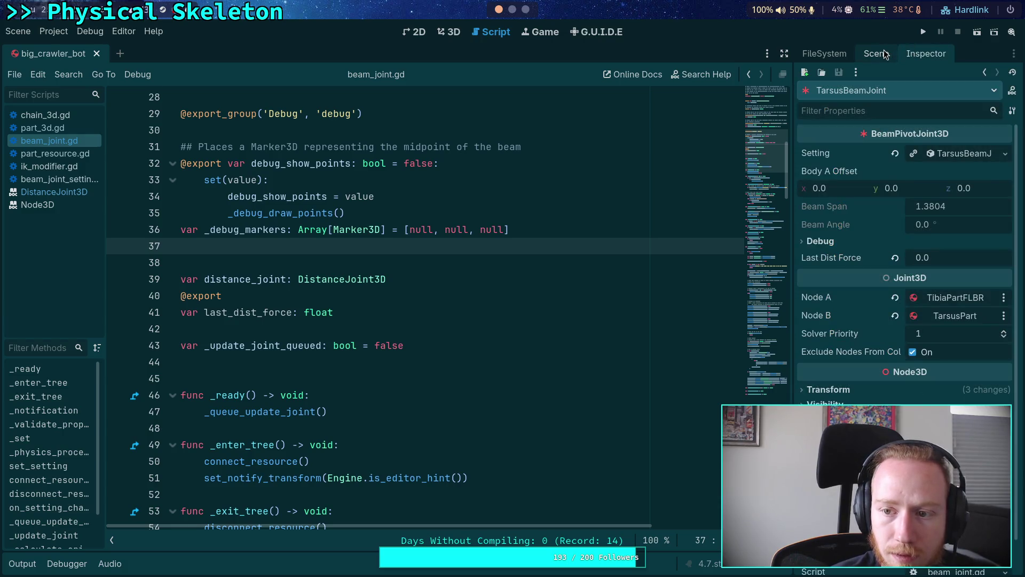
{"action": "left_click", "coordinate": [885, 54]}
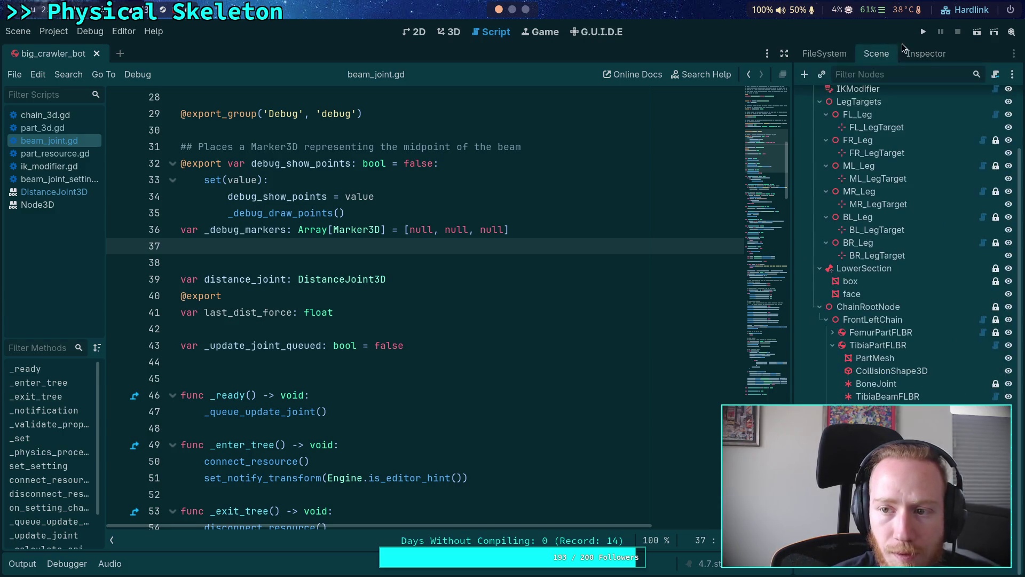
{"action": "left_click", "coordinate": [924, 32]}
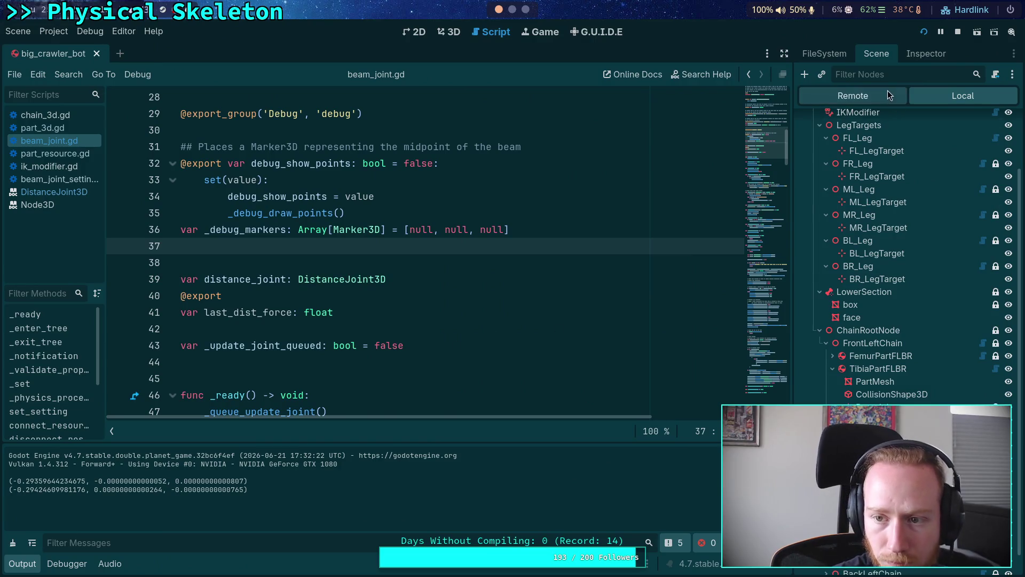
{"action": "left_click", "coordinate": [888, 92]}
{"action": "left_click", "coordinate": [929, 53]}
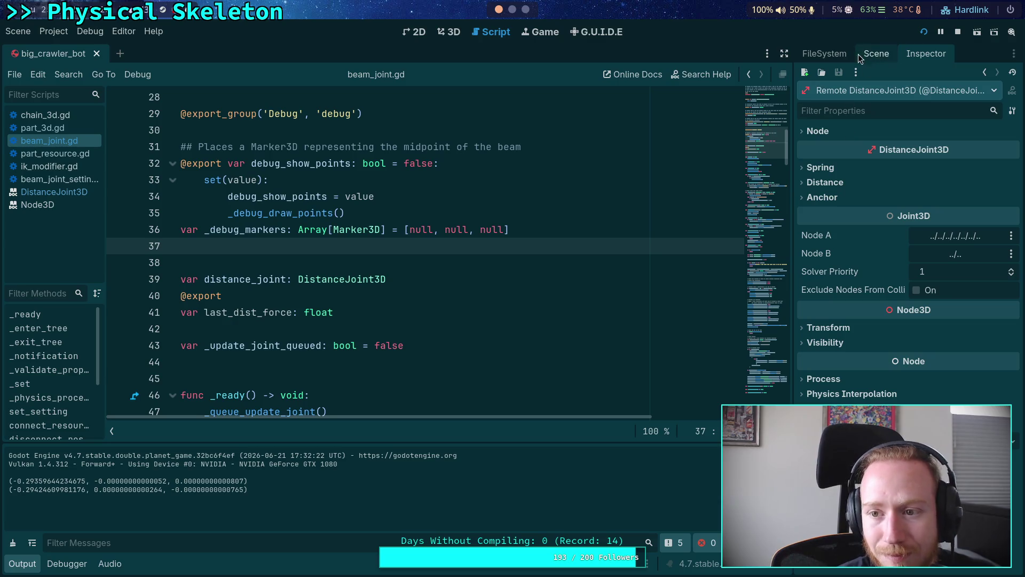
- Expand the joint's Node, Anchor, Distance and Spring groups, then stop the game
{"action": "left_click", "coordinate": [828, 133]}
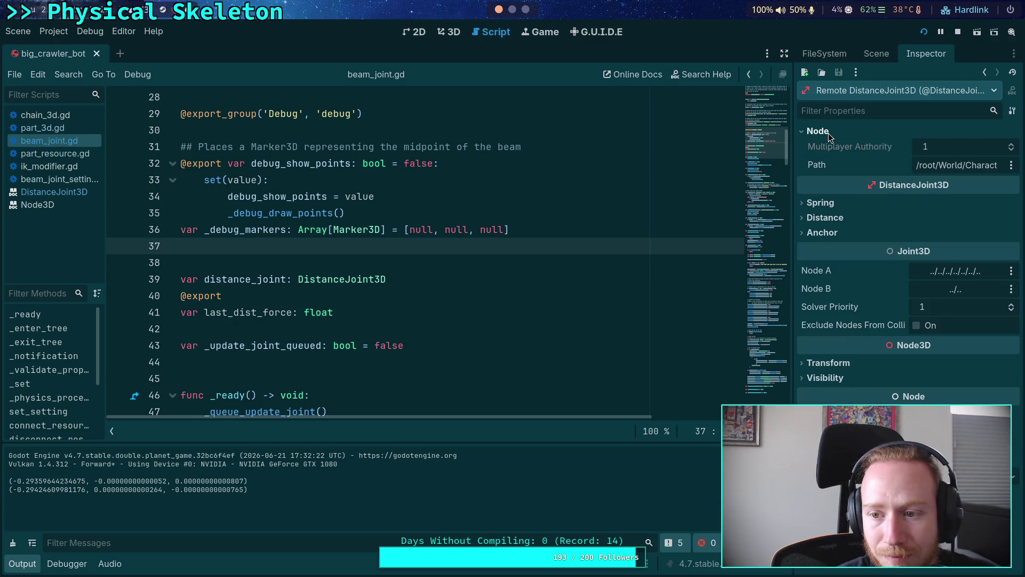
{"action": "left_click", "coordinate": [884, 52]}
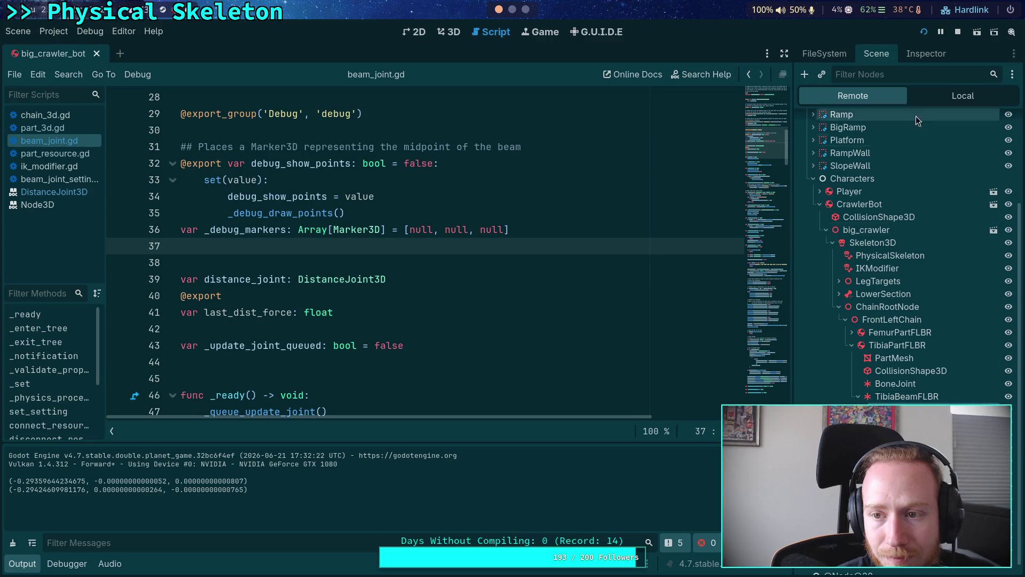
{"action": "left_click", "coordinate": [929, 54]}
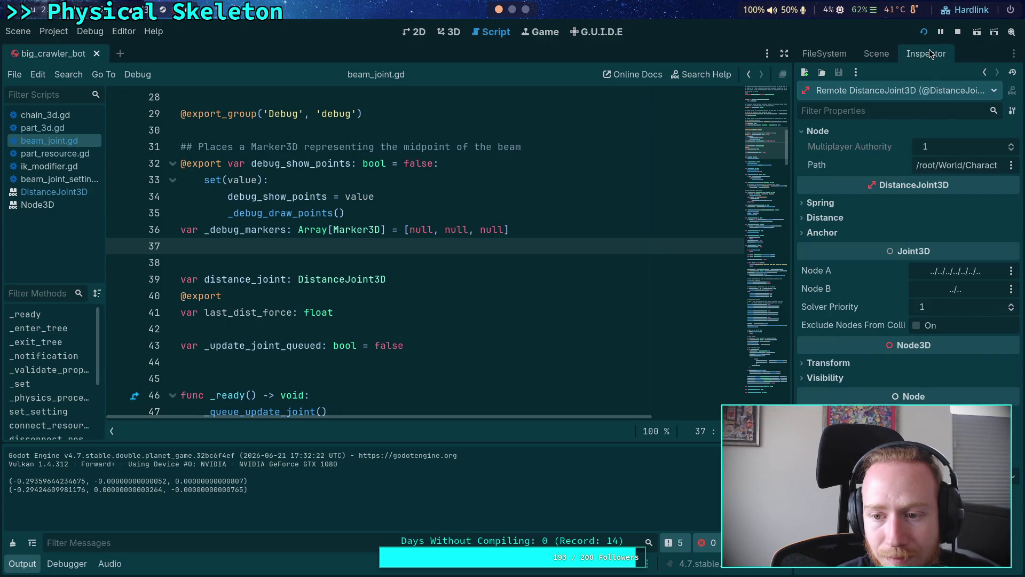
{"action": "left_click", "coordinate": [832, 231]}
{"action": "left_click", "coordinate": [834, 217]}
{"action": "left_click", "coordinate": [835, 203]}
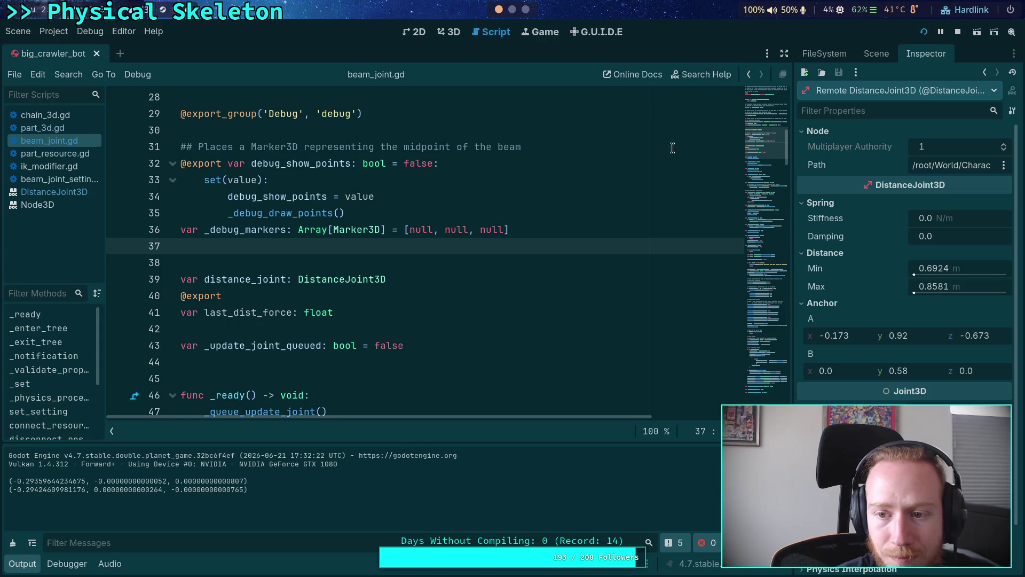
{"action": "key", "text": "F8"}
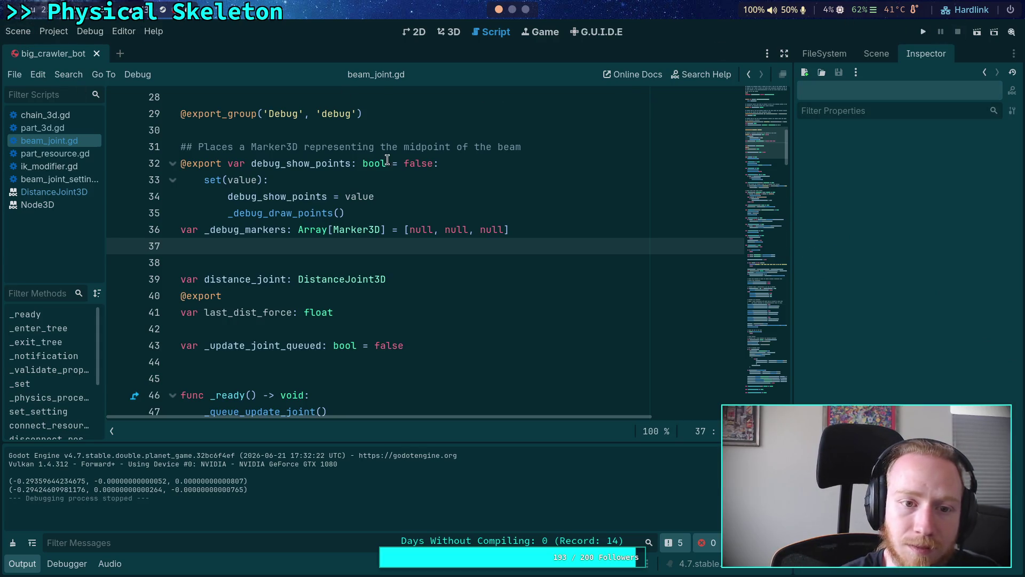
- Run the crawler, check TibiaBeamFLBR's Last Dist Force reads 0.0 remotely, then stop it
{"action": "left_click", "coordinate": [876, 53]}
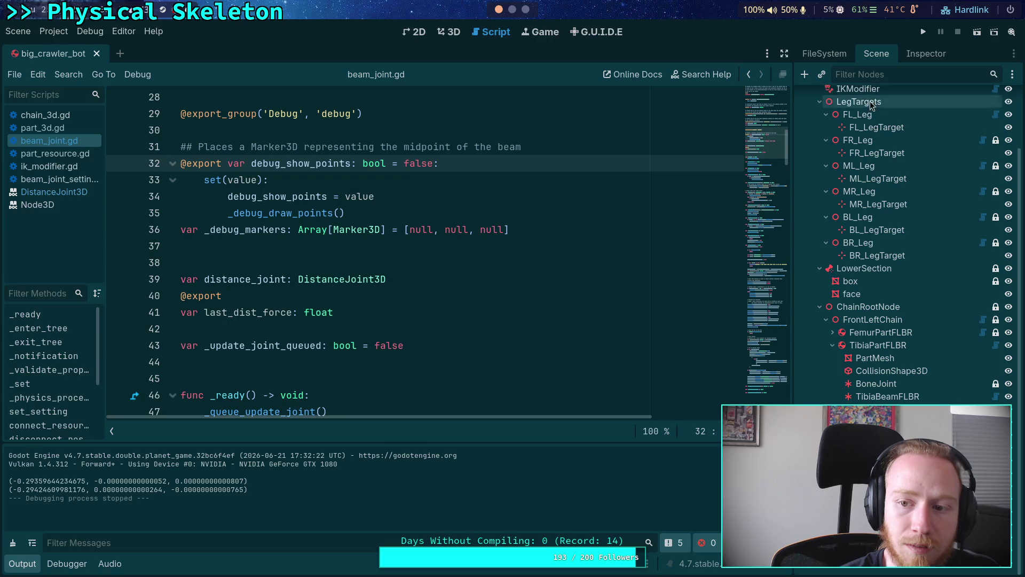
{"action": "left_click", "coordinate": [857, 140]}
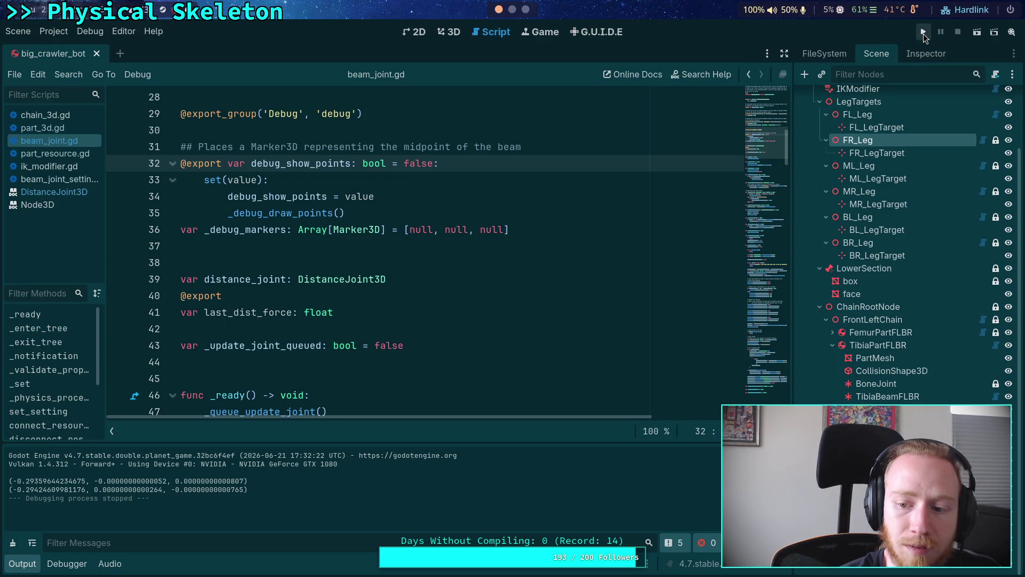
{"action": "left_click", "coordinate": [924, 33]}
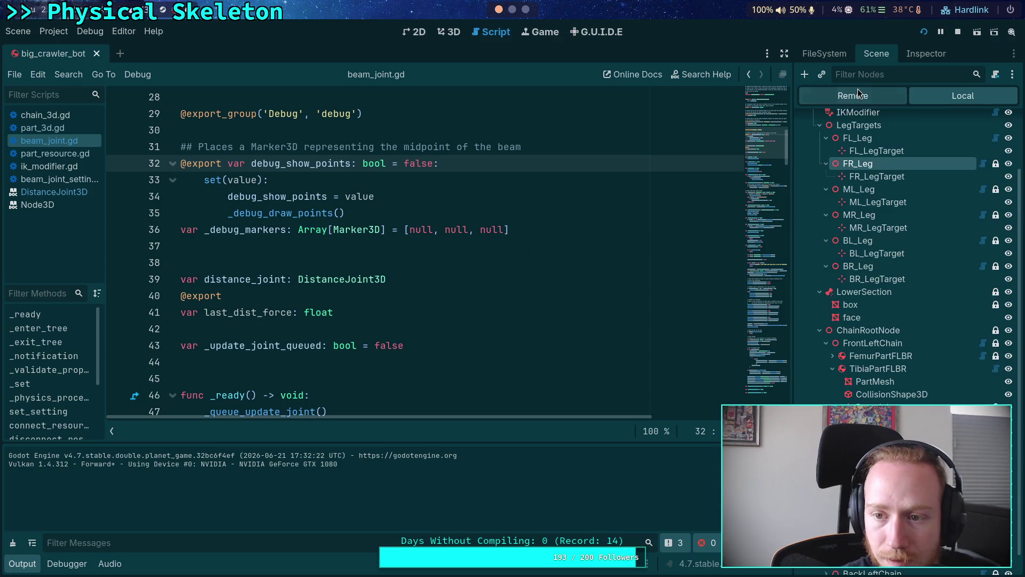
{"action": "left_click", "coordinate": [856, 93]}
{"action": "left_click", "coordinate": [900, 396]}
{"action": "left_click", "coordinate": [921, 52]}
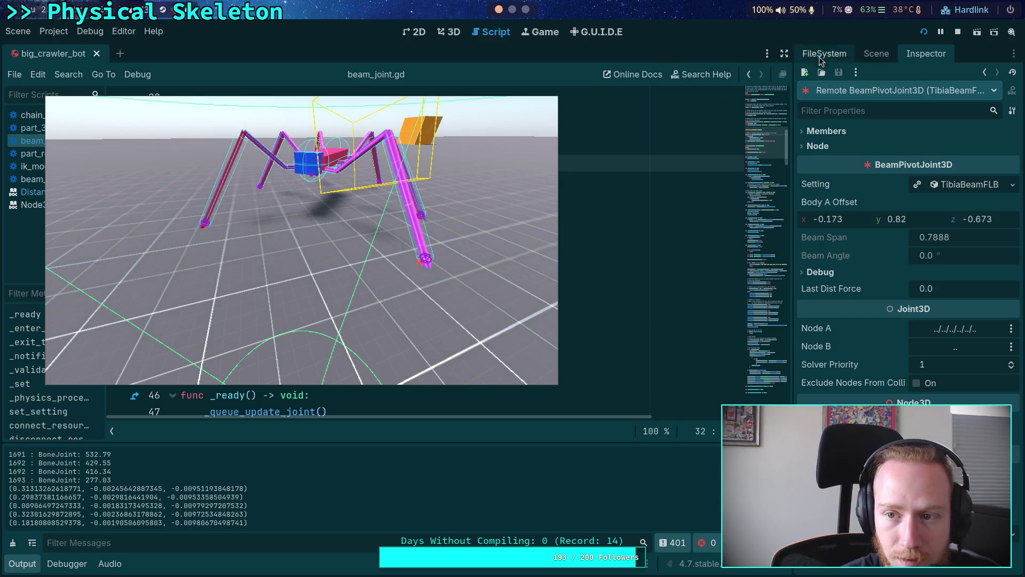
{"action": "left_click", "coordinate": [957, 33]}
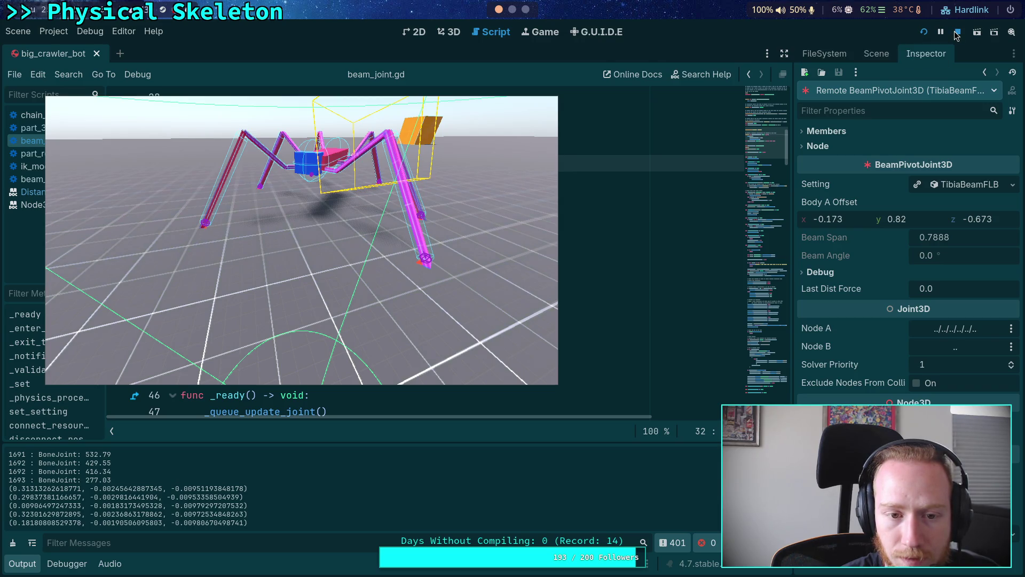
{"action": "scroll", "coordinate": [633, 213], "scroll_direction": "down", "scroll_amount": 20}
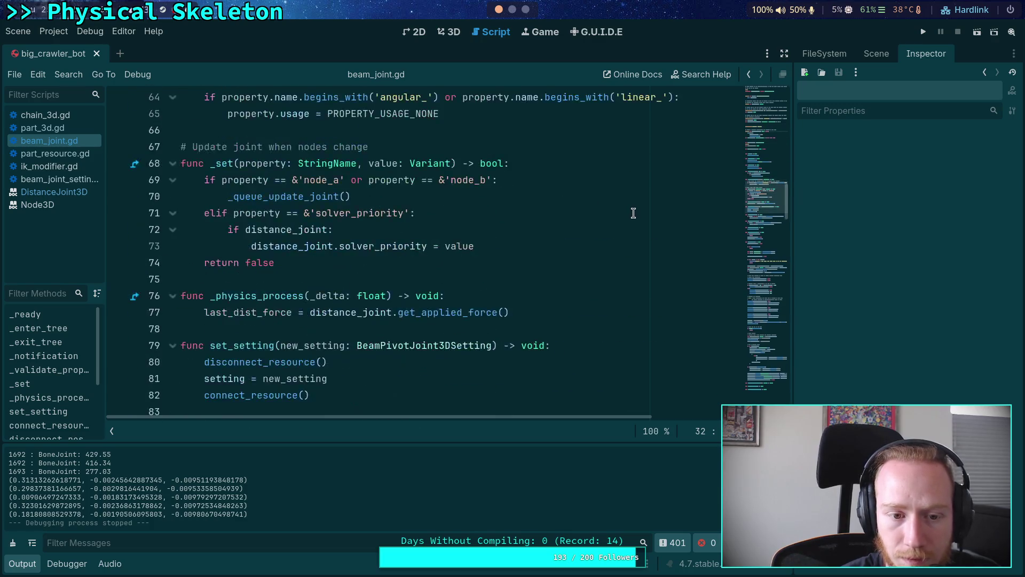
- Review beam_joint.gd's distance joint setup, select TibiaBeamFLBR in the Scene dock, and rerun the project
{"action": "scroll", "coordinate": [633, 213], "scroll_direction": "down", "scroll_amount": 19}
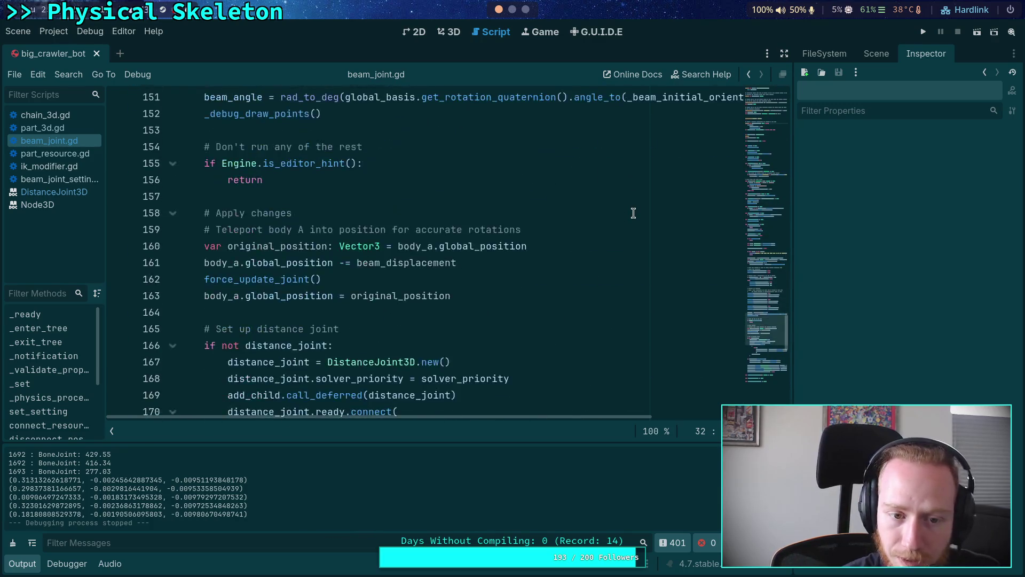
{"action": "left_click", "coordinate": [871, 57]}
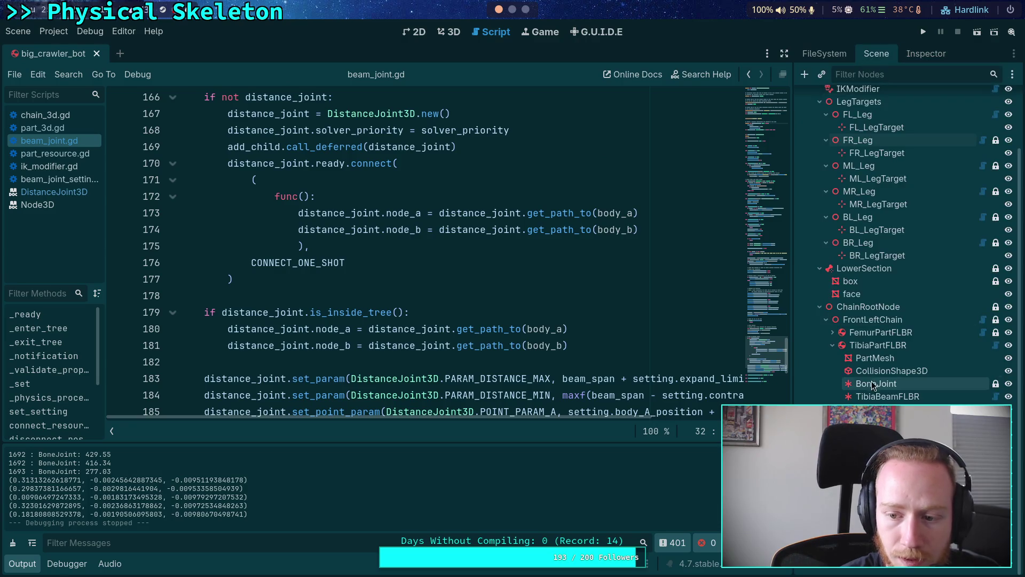
{"action": "left_click", "coordinate": [894, 398]}
{"action": "scroll", "coordinate": [359, 274], "scroll_direction": "down", "scroll_amount": 5}
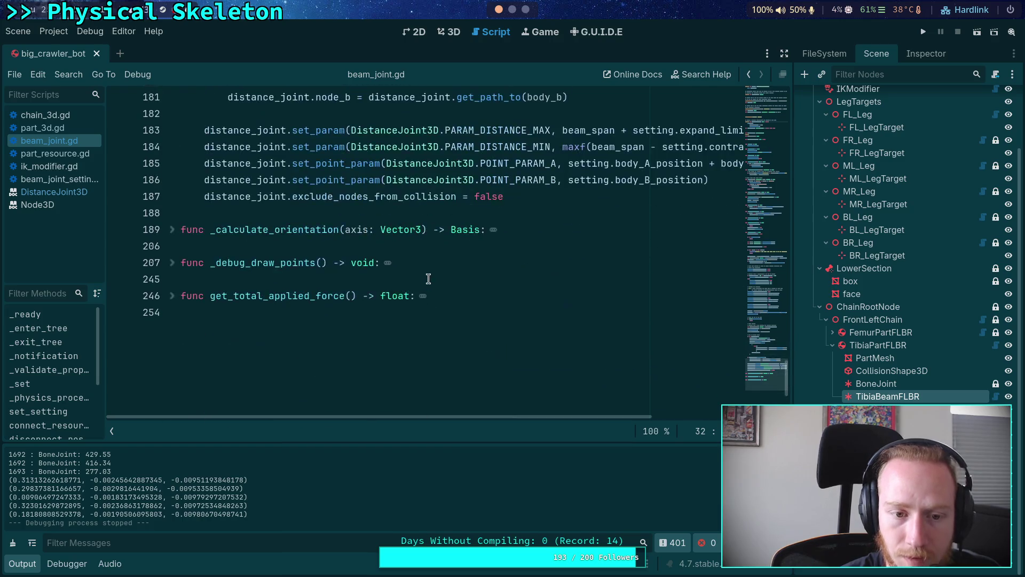
{"action": "scroll", "coordinate": [358, 273], "scroll_direction": "up", "scroll_amount": 3}
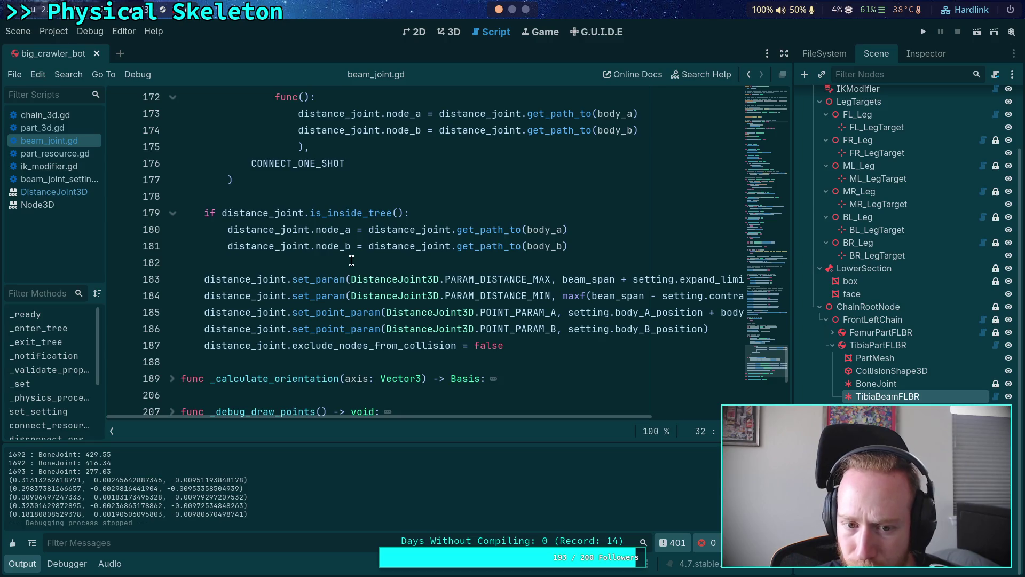
{"action": "scroll", "coordinate": [351, 261], "scroll_direction": "up", "scroll_amount": 3}
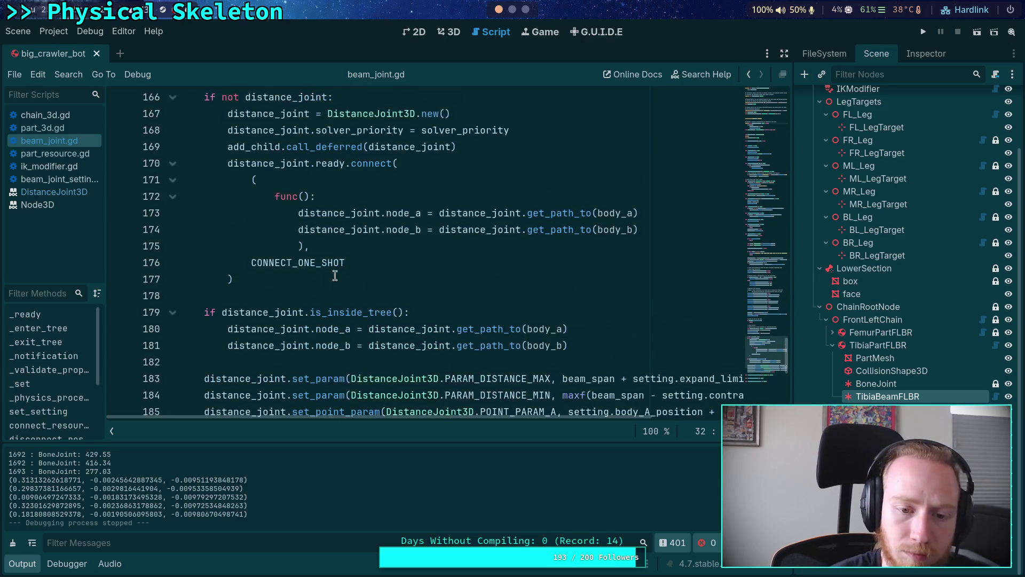
{"action": "scroll", "coordinate": [292, 282], "scroll_direction": "down", "scroll_amount": 2}
{"action": "scroll", "coordinate": [293, 283], "scroll_direction": "up", "scroll_amount": 1}
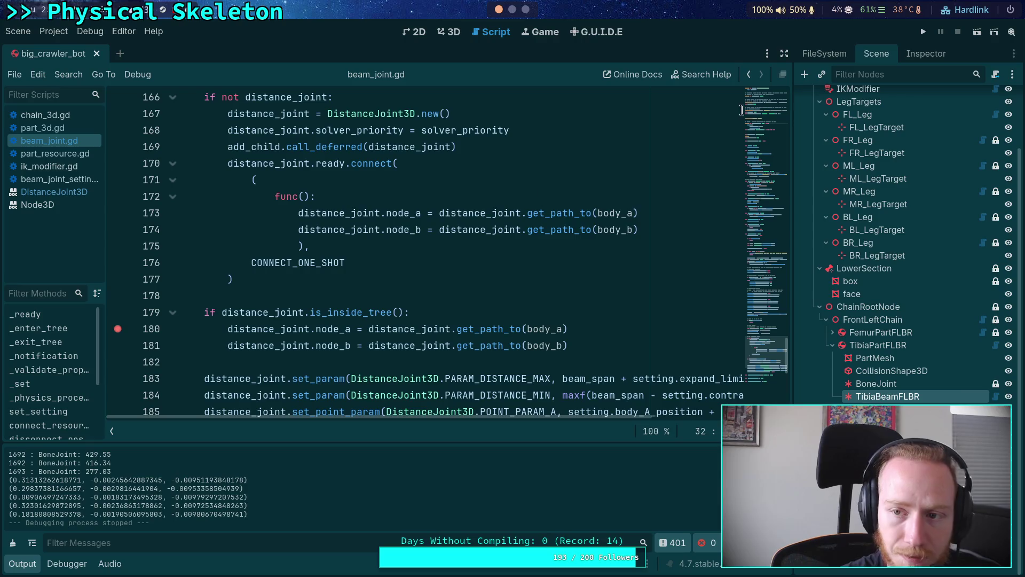
{"action": "left_click", "coordinate": [923, 33]}
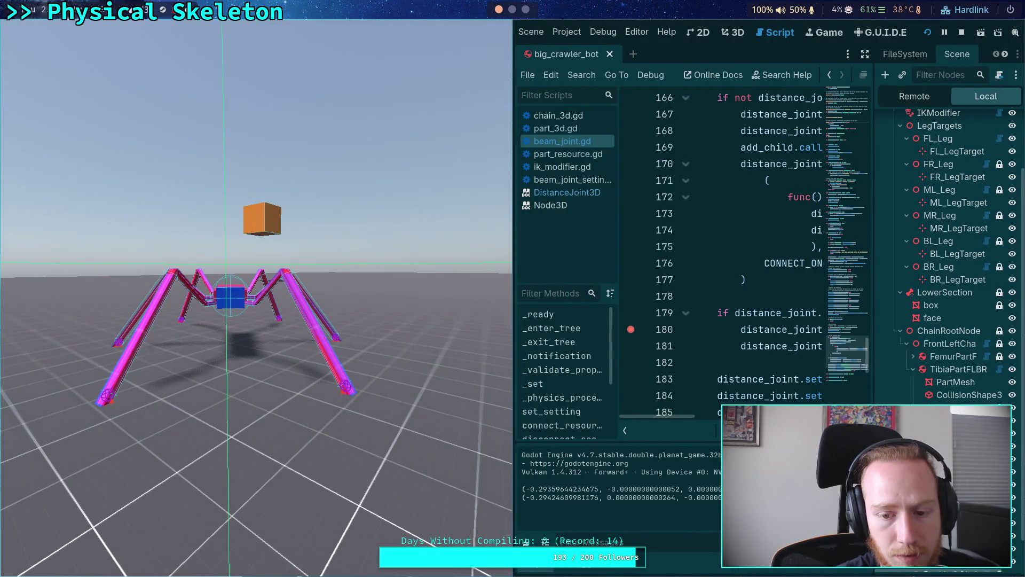
- Restart the game, halt at line 173, step over, and inspect the body_a and body_b nodes
{"action": "left_click", "coordinate": [961, 34]}
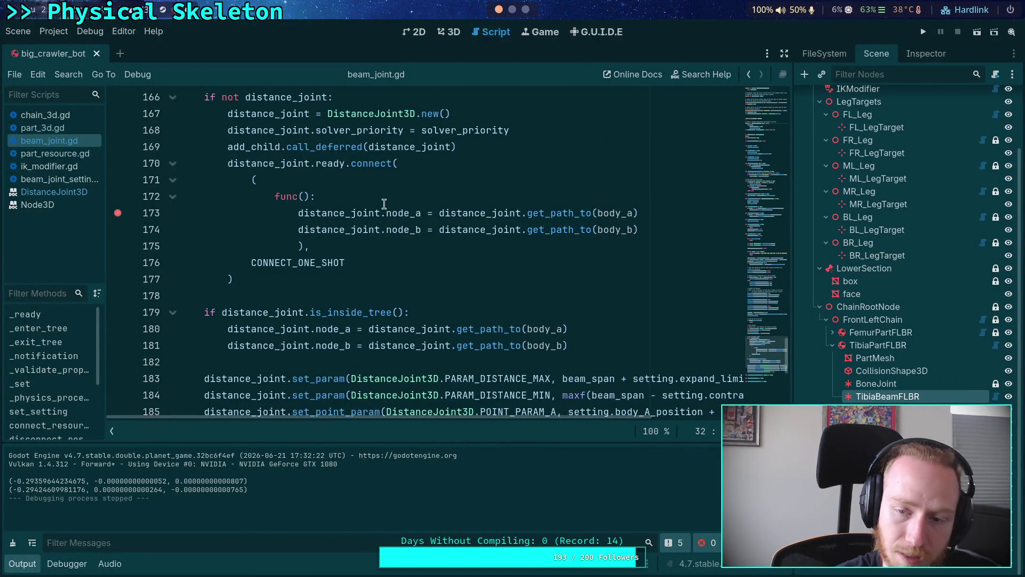
{"action": "left_click", "coordinate": [922, 31]}
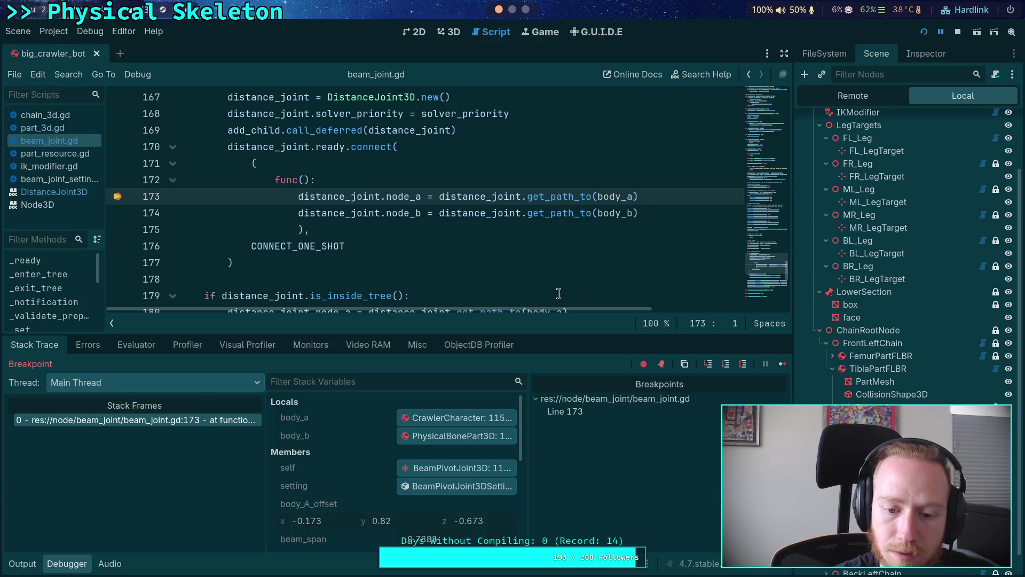
{"action": "left_click", "coordinate": [722, 367]}
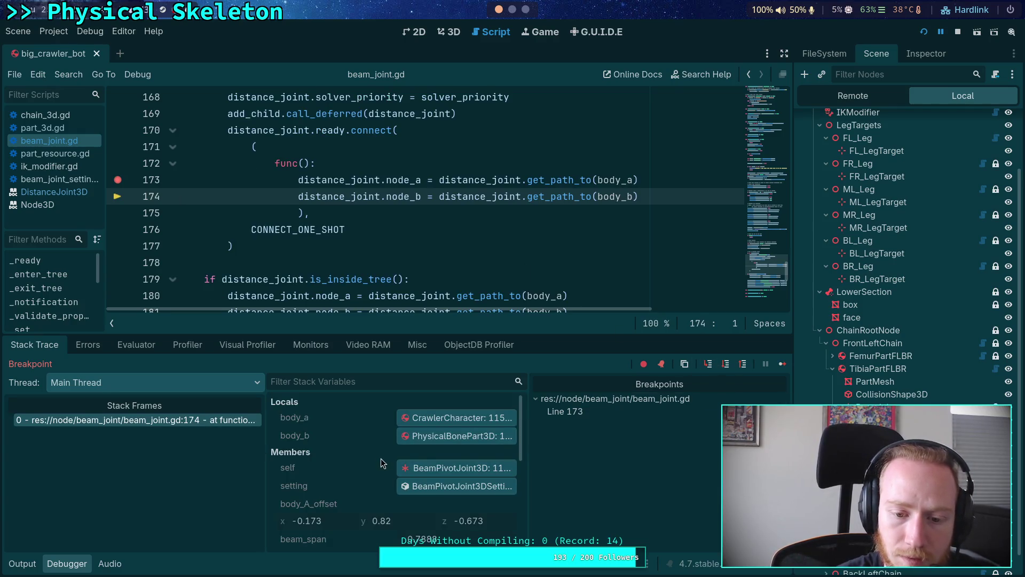
{"action": "left_click", "coordinate": [466, 435]}
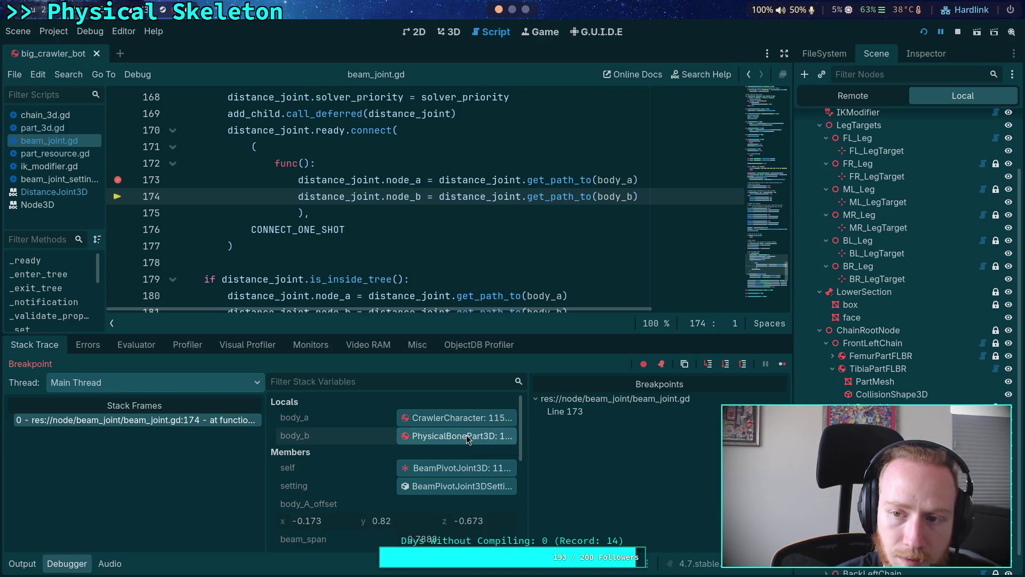
{"action": "left_click", "coordinate": [851, 102]}
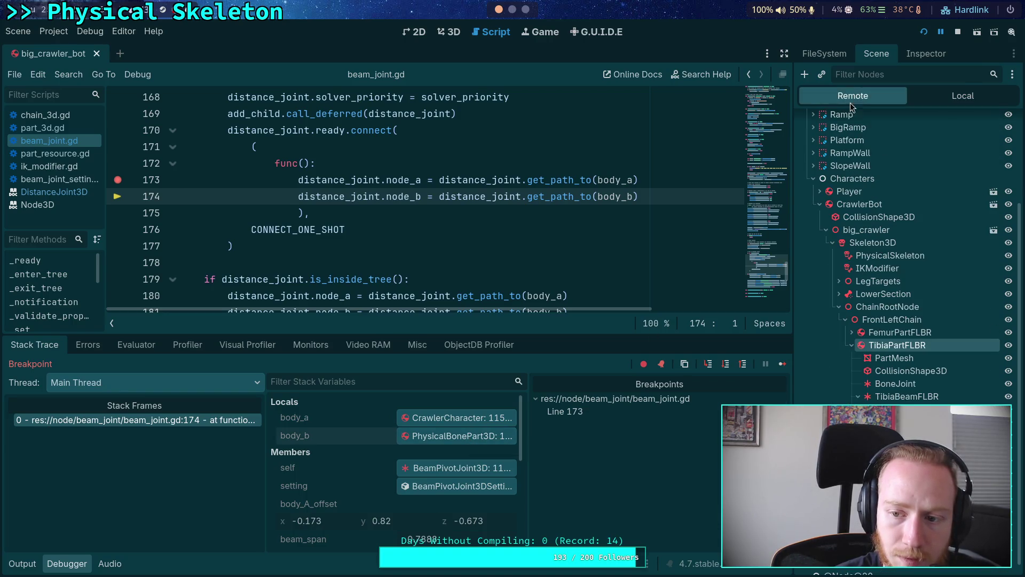
{"action": "left_click", "coordinate": [478, 416]}
{"action": "left_click", "coordinate": [484, 441]}
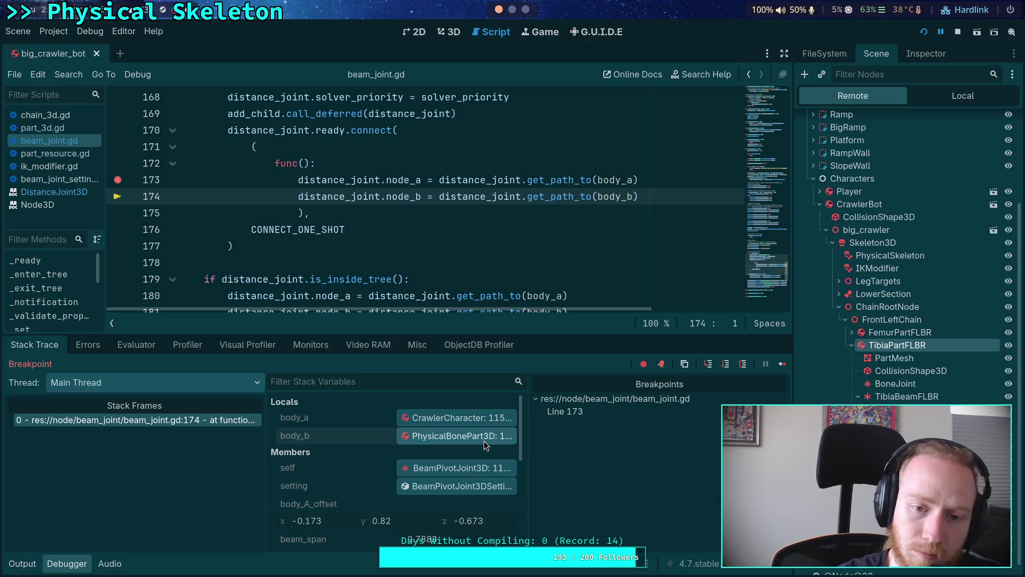
- End the debug session and remove the line 173 breakpoint
{"action": "mouse_move", "coordinate": [409, 204]}
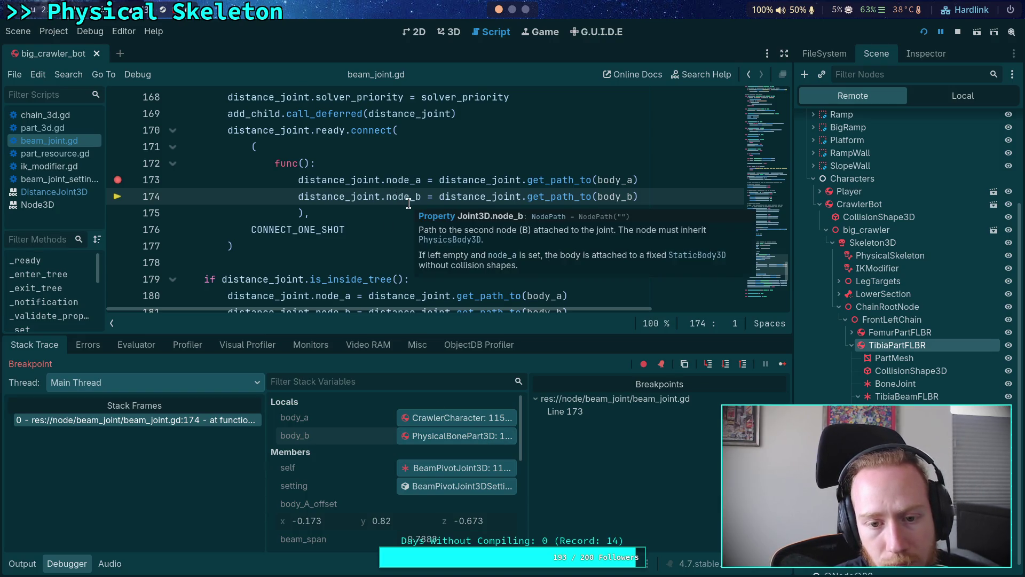
{"action": "left_click", "coordinate": [957, 32]}
{"action": "left_click", "coordinate": [114, 181]}
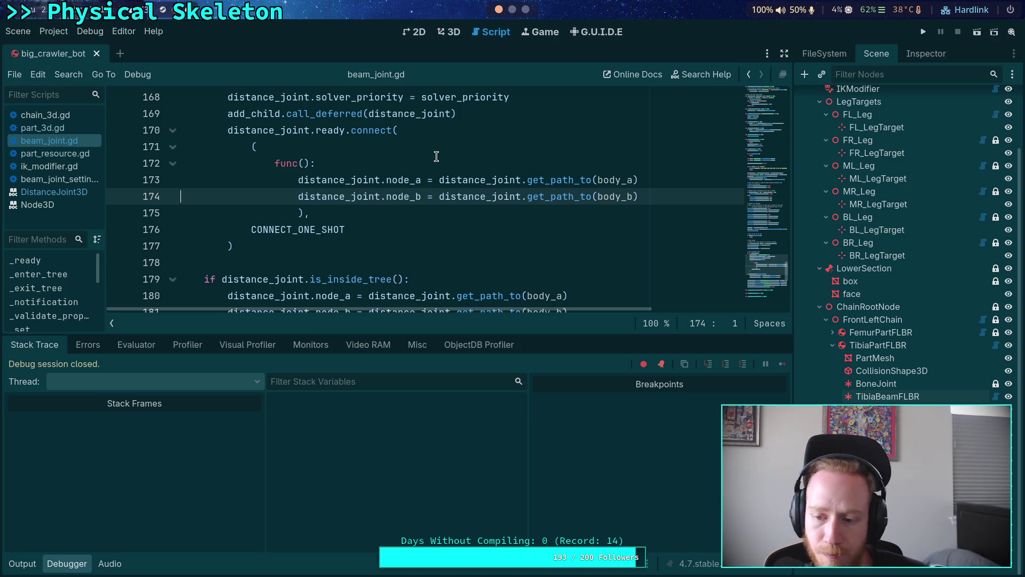
- Run the game, inspect the live TibiaBeamFLBR joint, and bring the game camera closer to the crawler
{"action": "left_click", "coordinate": [923, 32]}
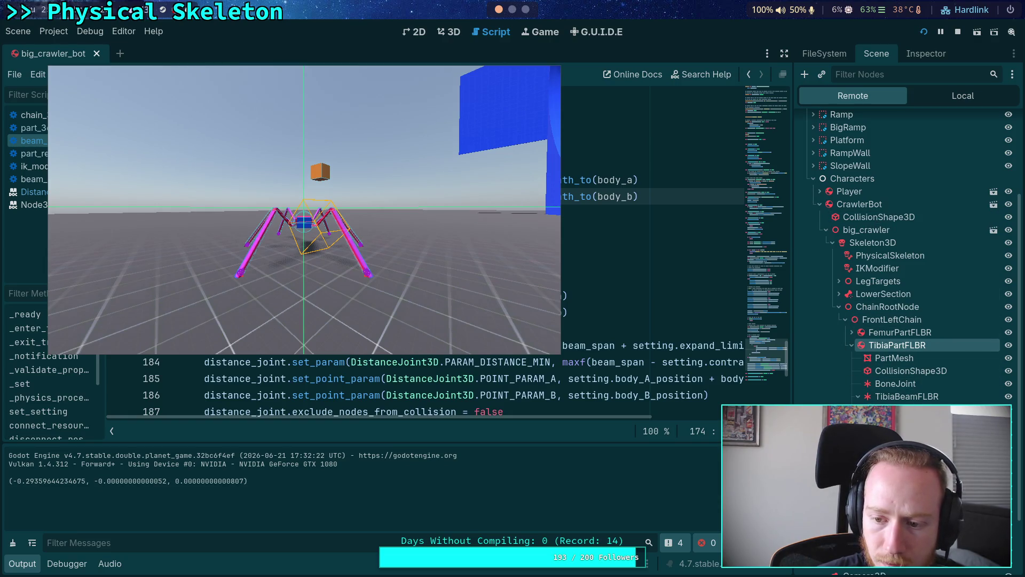
{"action": "left_click", "coordinate": [906, 398]}
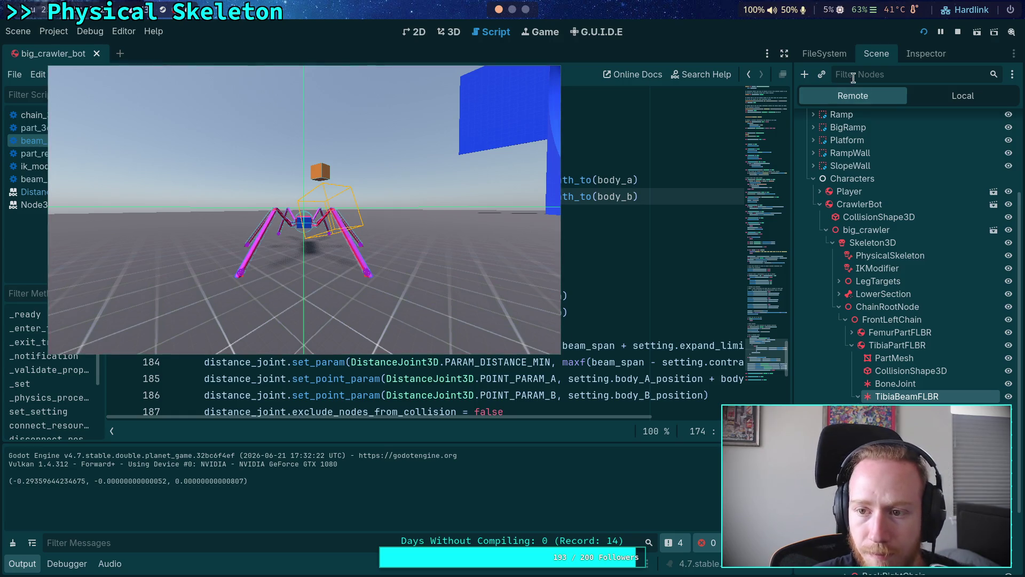
{"action": "left_click", "coordinate": [921, 59]}
{"action": "left_click_drag", "start_coordinate": [311, 214], "coordinate": [406, 213]}
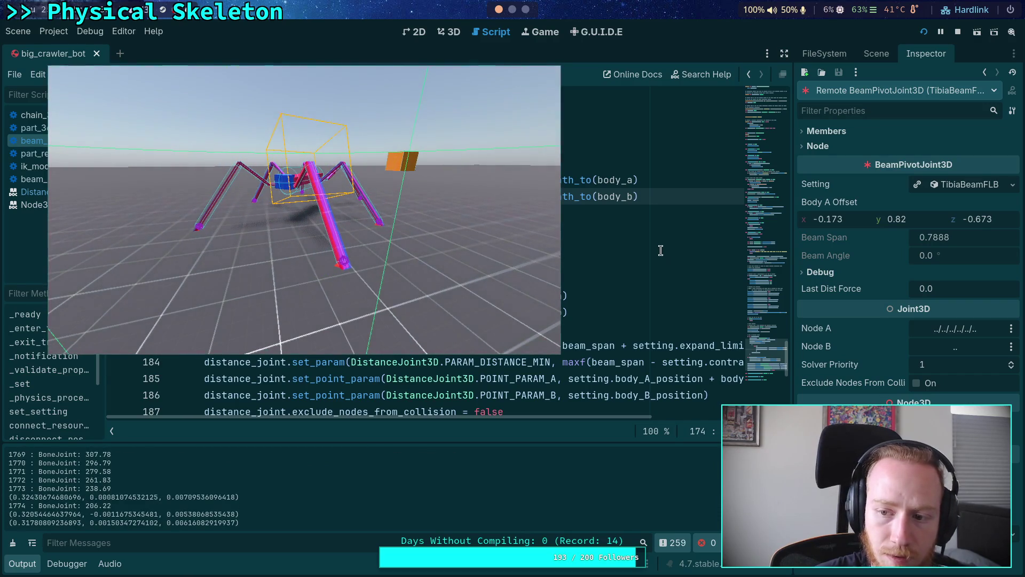
{"action": "left_click_drag", "start_coordinate": [385, 257], "coordinate": [470, 257]}
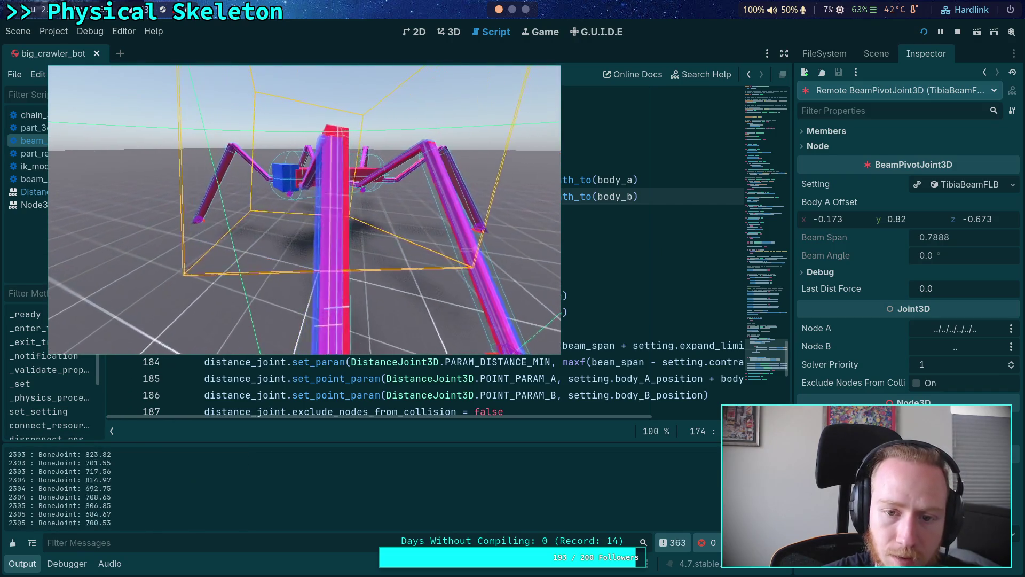
- Check the live TarsusBeam joint's Last Dist Force (0.0, span 1.3804) and stop the game
{"action": "left_click", "coordinate": [876, 53]}
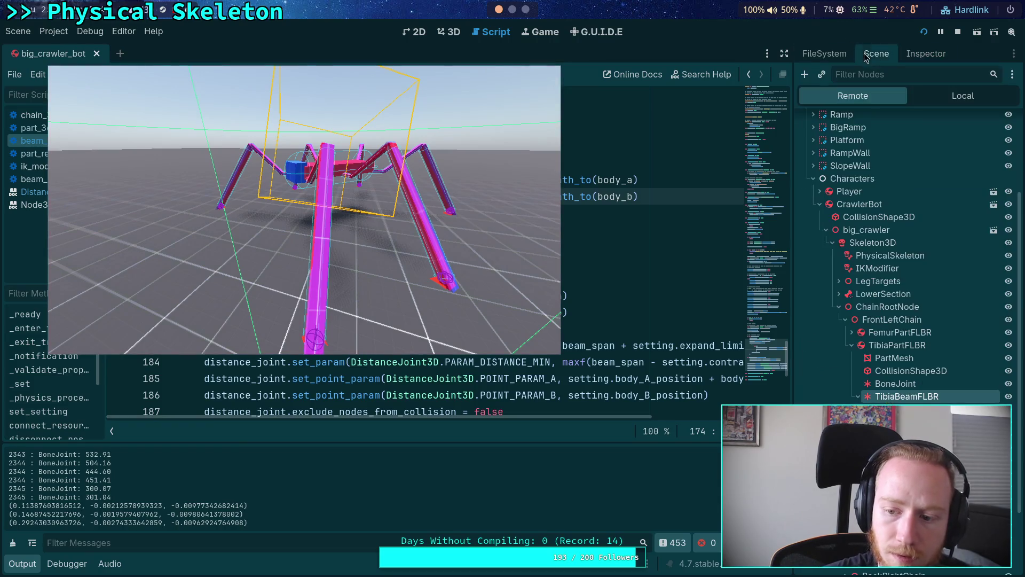
{"action": "left_click", "coordinate": [913, 409]}
{"action": "left_click", "coordinate": [921, 61]}
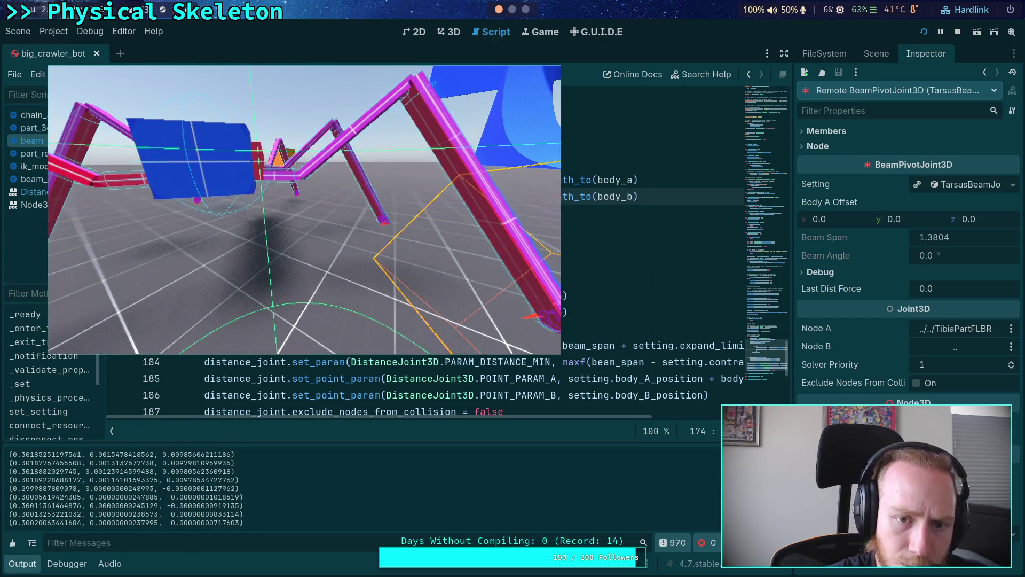
{"action": "left_click", "coordinate": [959, 31]}
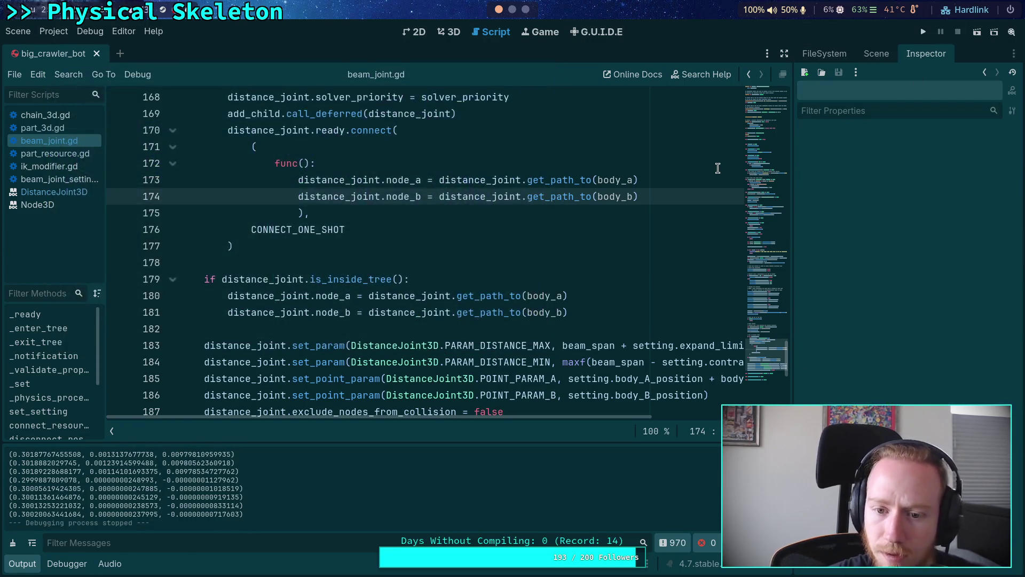
- Expand FemurPartFLBR and inspect the femur BoneJoint's Generic6DOFJoint3D angular limits
{"action": "left_click", "coordinate": [879, 53]}
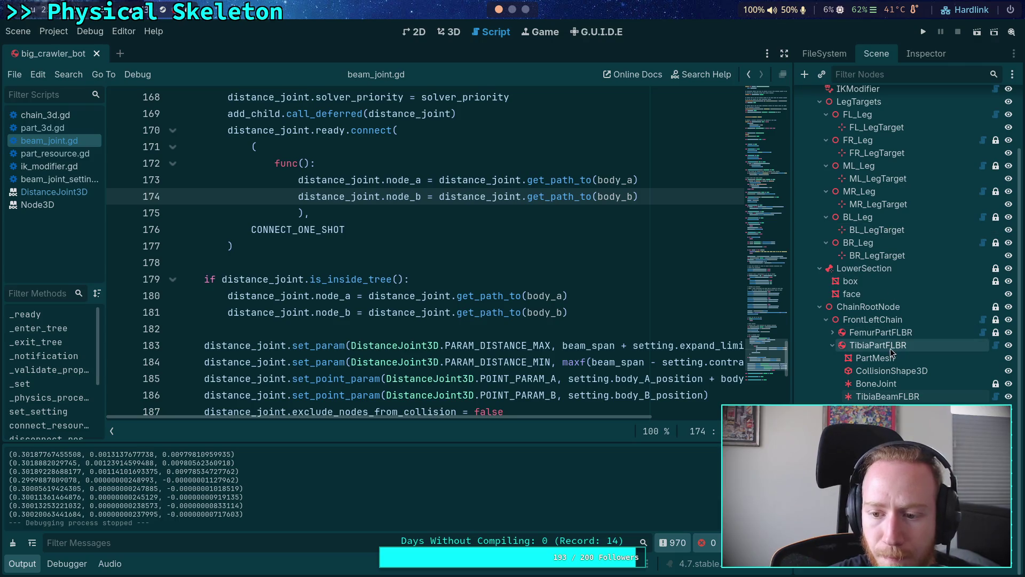
{"action": "left_click", "coordinate": [832, 337]}
{"action": "left_click", "coordinate": [877, 371]}
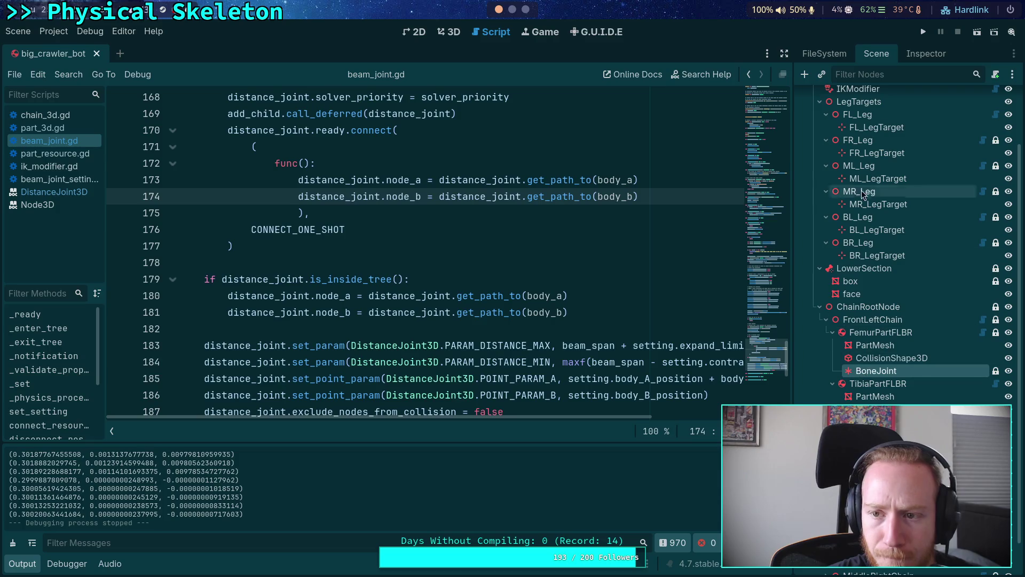
{"action": "left_click", "coordinate": [914, 53]}
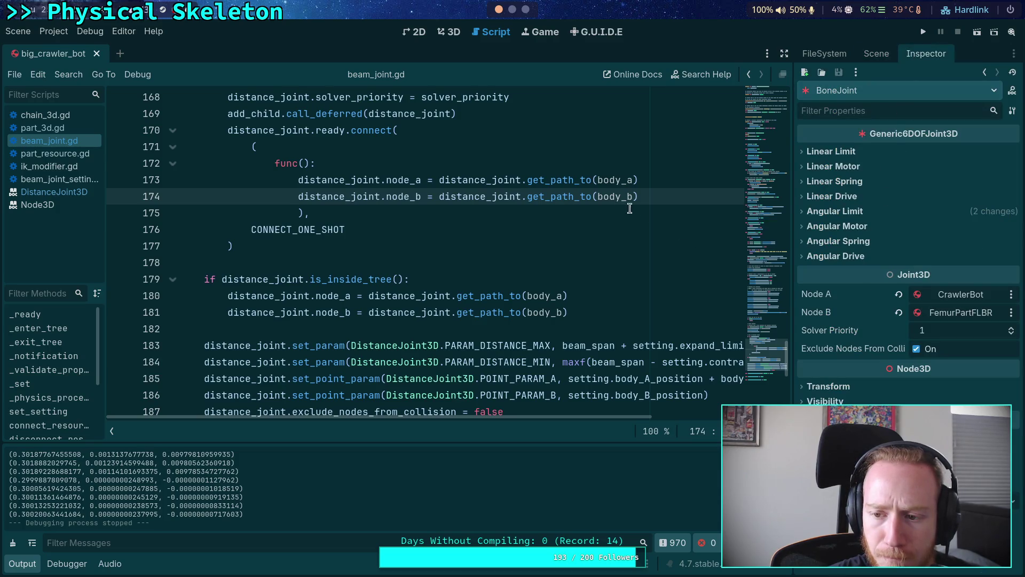
- Inspect the tibia BoneJoint's angular X limits, then run the project with F5
{"action": "left_click", "coordinate": [877, 53]}
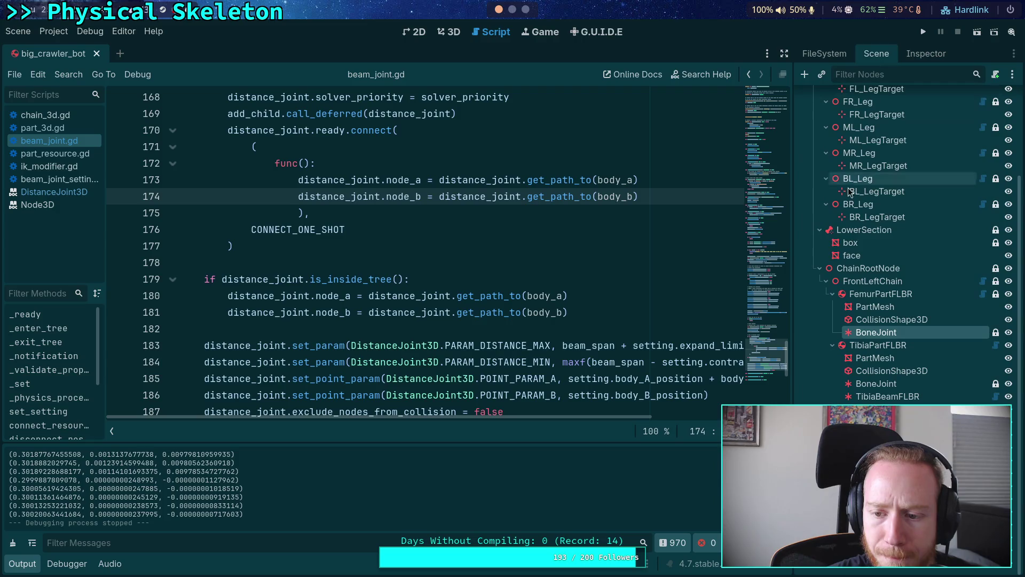
{"action": "left_click", "coordinate": [883, 383]}
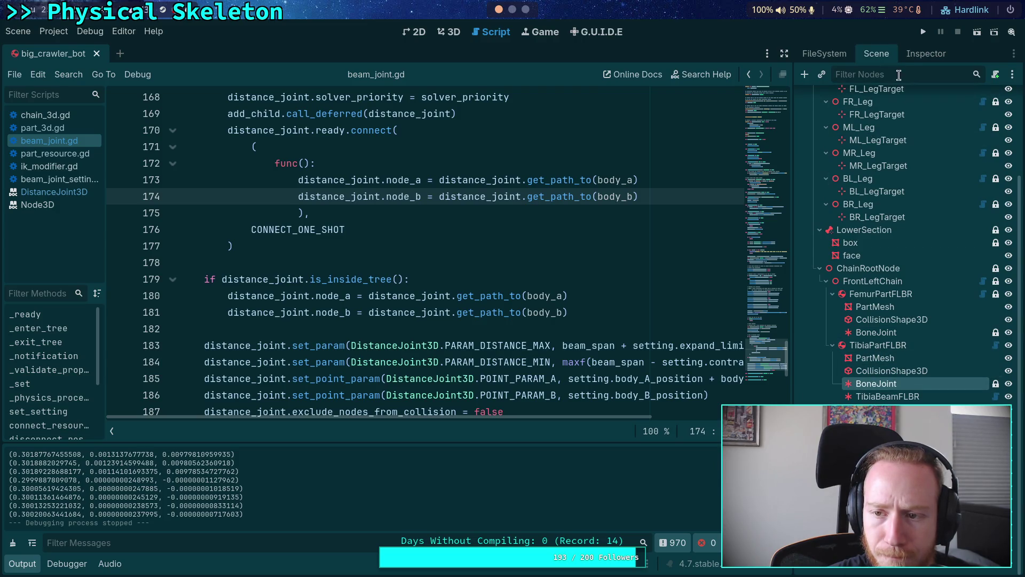
{"action": "left_click", "coordinate": [913, 59]}
{"action": "scroll", "coordinate": [845, 345], "scroll_direction": "down", "scroll_amount": 4}
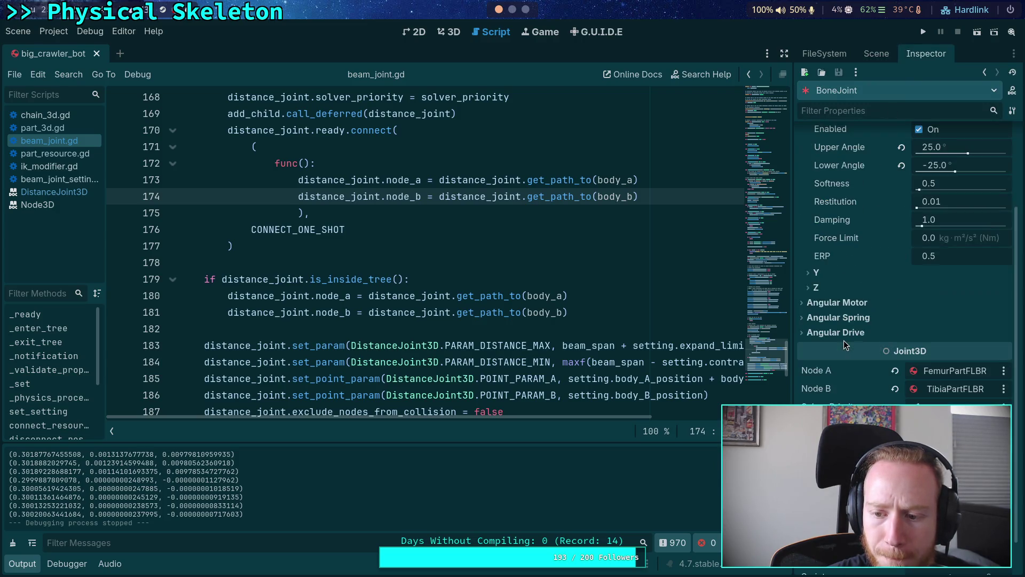
{"action": "scroll", "coordinate": [867, 293], "scroll_direction": "up", "scroll_amount": 4}
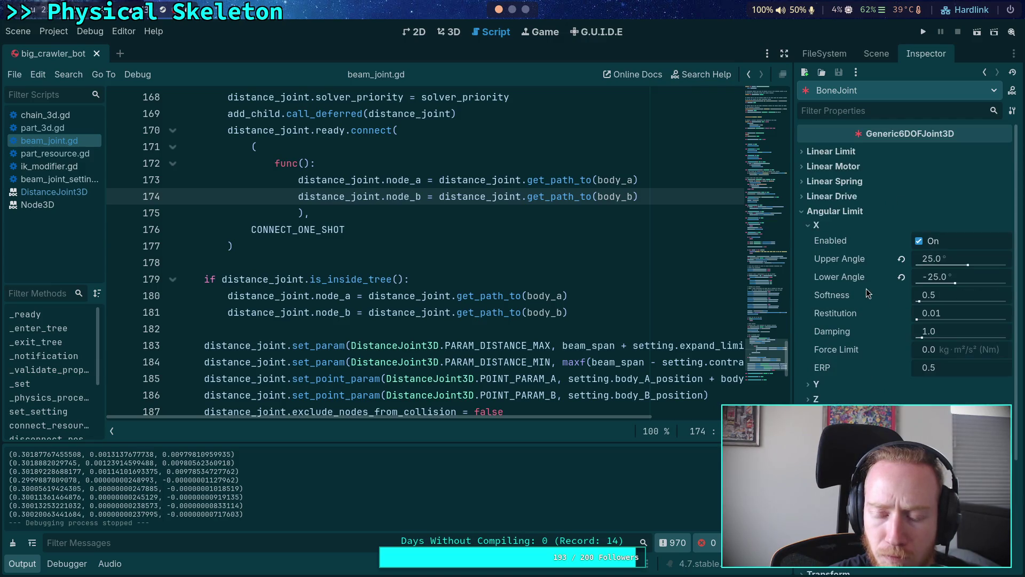
{"action": "key", "text": "F5"}
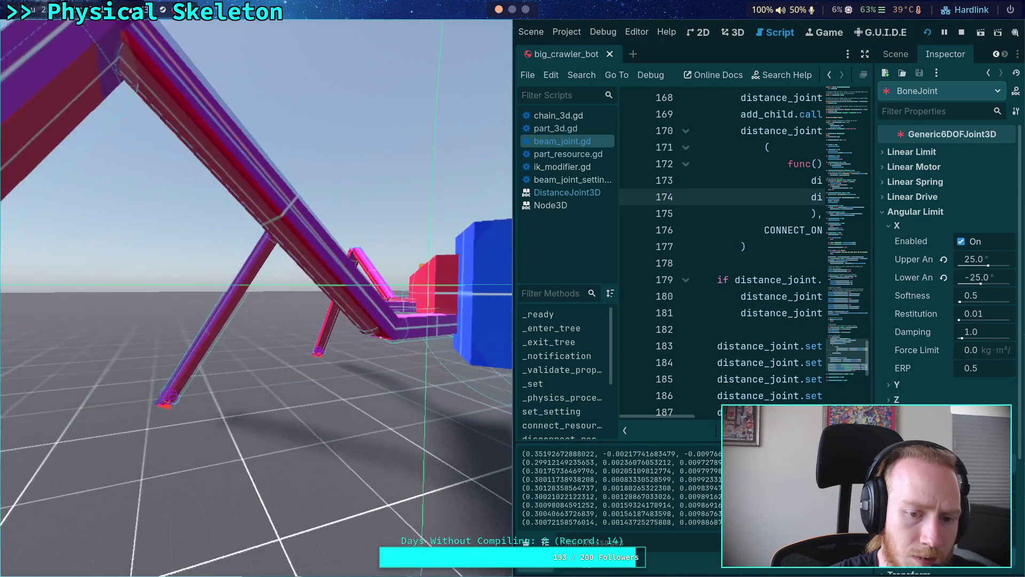
- Stop the game and orbit the 3D view to see the crawler body from above
{"action": "left_click", "coordinate": [961, 34]}
{"action": "left_click", "coordinate": [453, 33]}
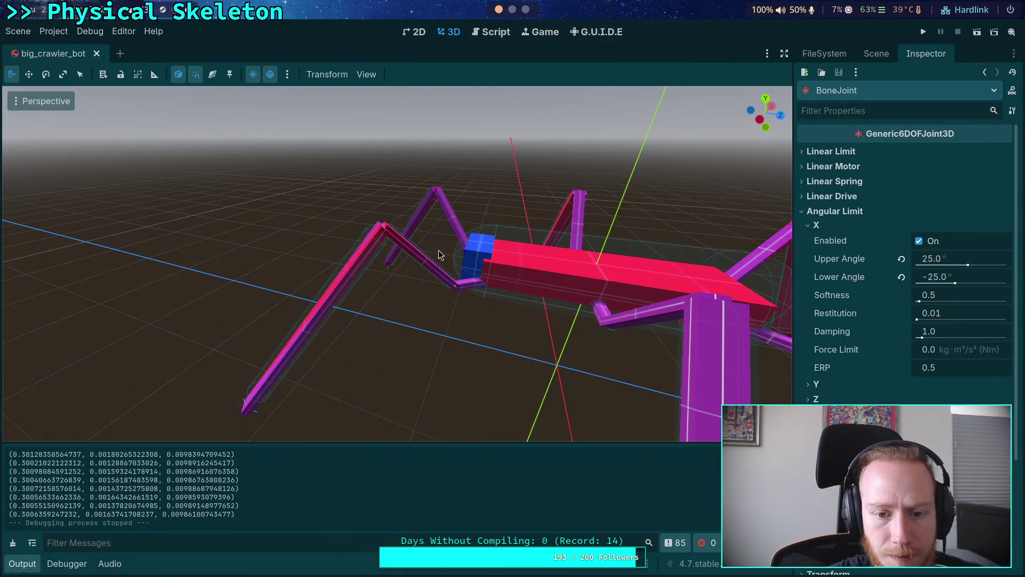
{"action": "scroll", "coordinate": [398, 264], "scroll_direction": "up", "scroll_amount": 5}
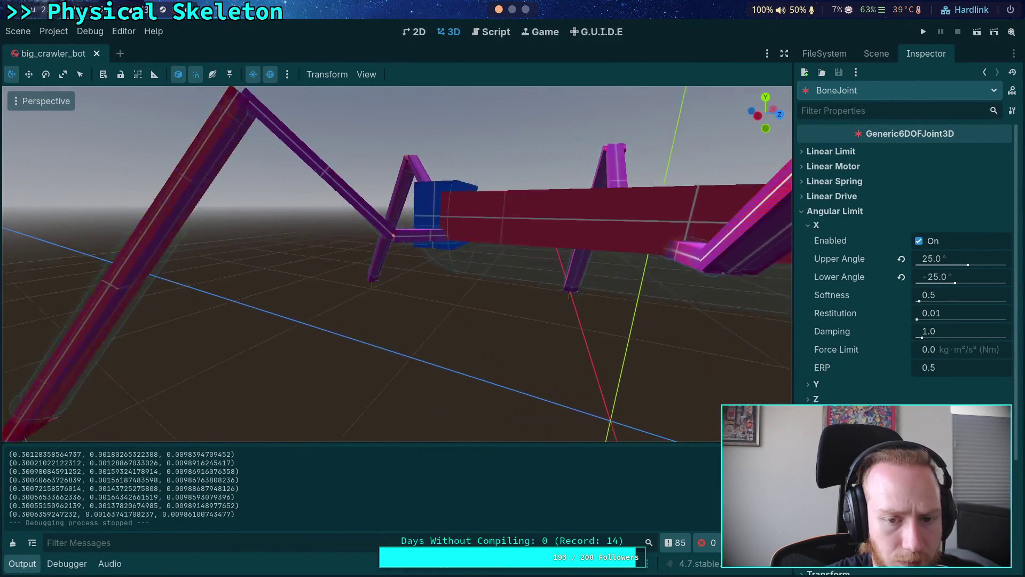
{"action": "mouse_move", "coordinate": [398, 265]}
{"action": "left_mouse_down"}
{"action": "mouse_move", "coordinate": [352, 251]}
{"action": "mouse_move", "coordinate": [406, 170]}
{"action": "mouse_move", "coordinate": [436, 83]}
{"action": "left_mouse_up"}
{"action": "scroll", "coordinate": [374, 256], "scroll_direction": "down", "scroll_amount": 5}
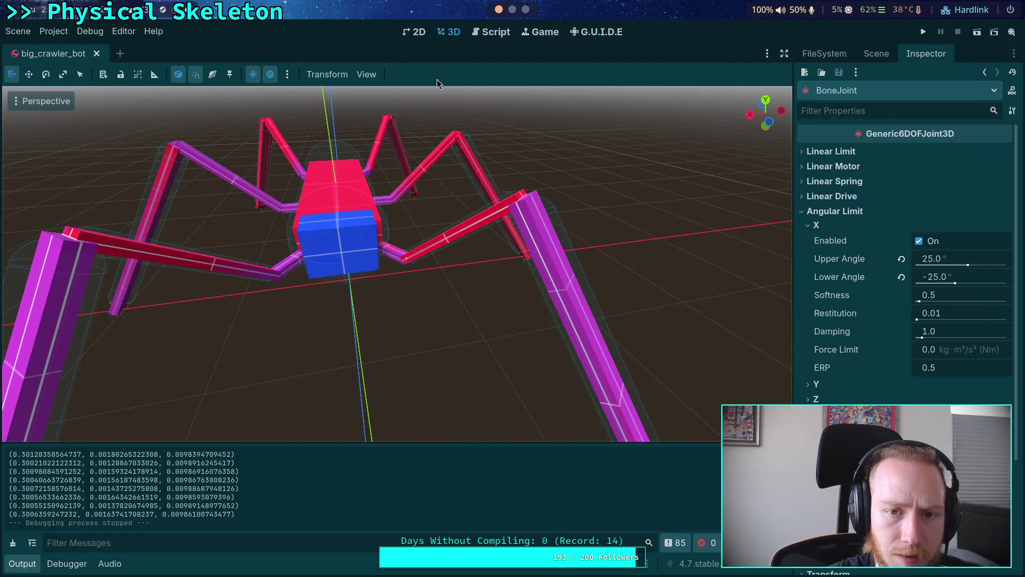
- Look up and read the DistanceJoint3D documentation via set_param on line 183
{"action": "left_click", "coordinate": [491, 33]}
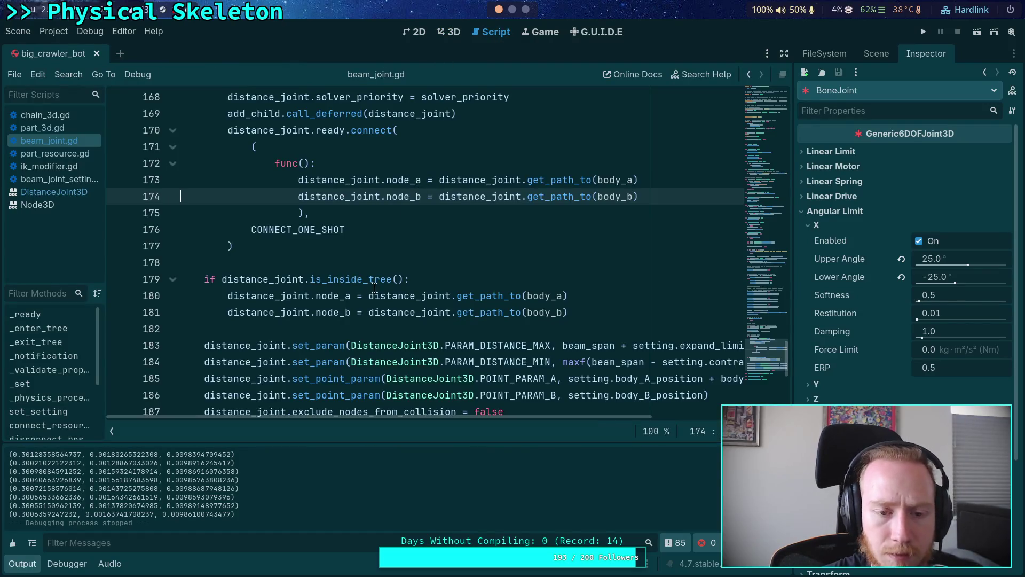
{"action": "left_click", "coordinate": [340, 257]}
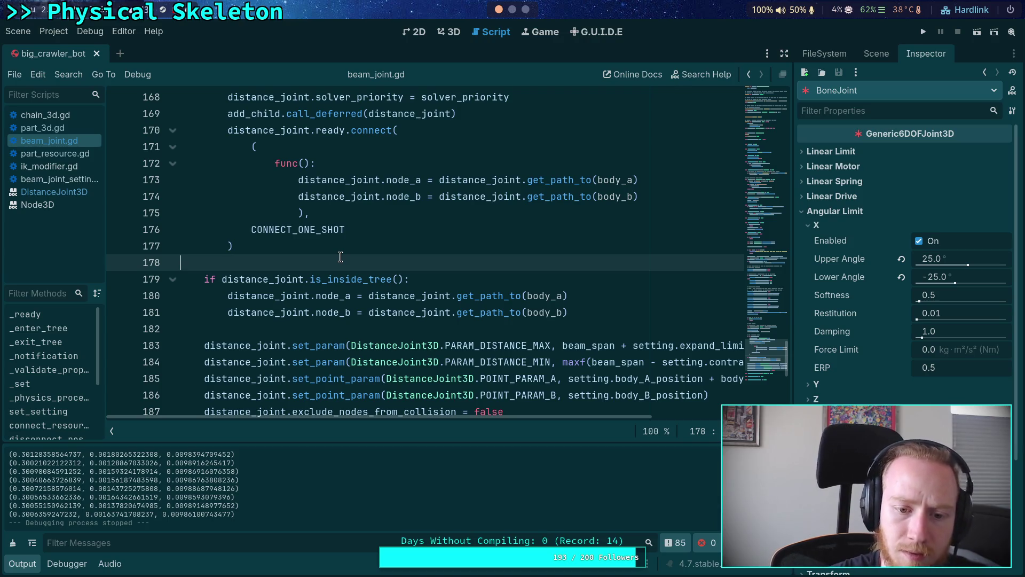
{"action": "scroll", "coordinate": [340, 257], "scroll_direction": "down", "scroll_amount": 1}
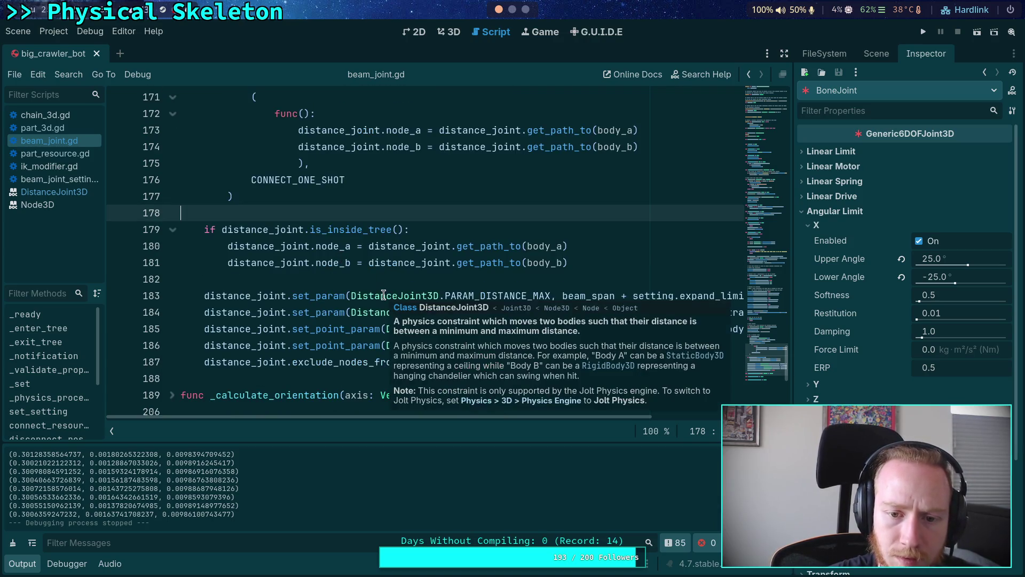
{"action": "left_click", "coordinate": [383, 296]}
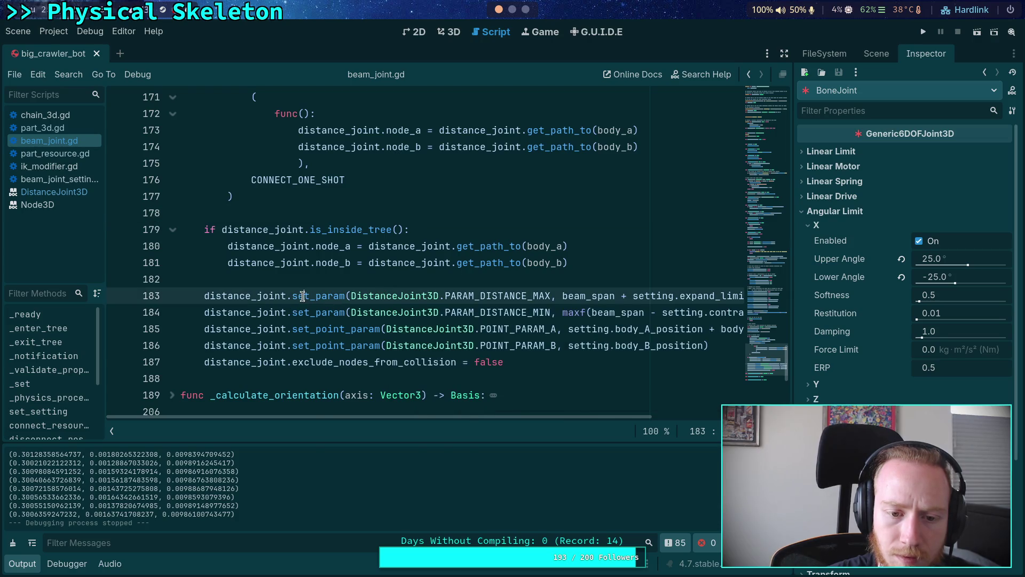
{"action": "right_click", "coordinate": [303, 296]}
{"action": "left_click", "coordinate": [336, 455]}
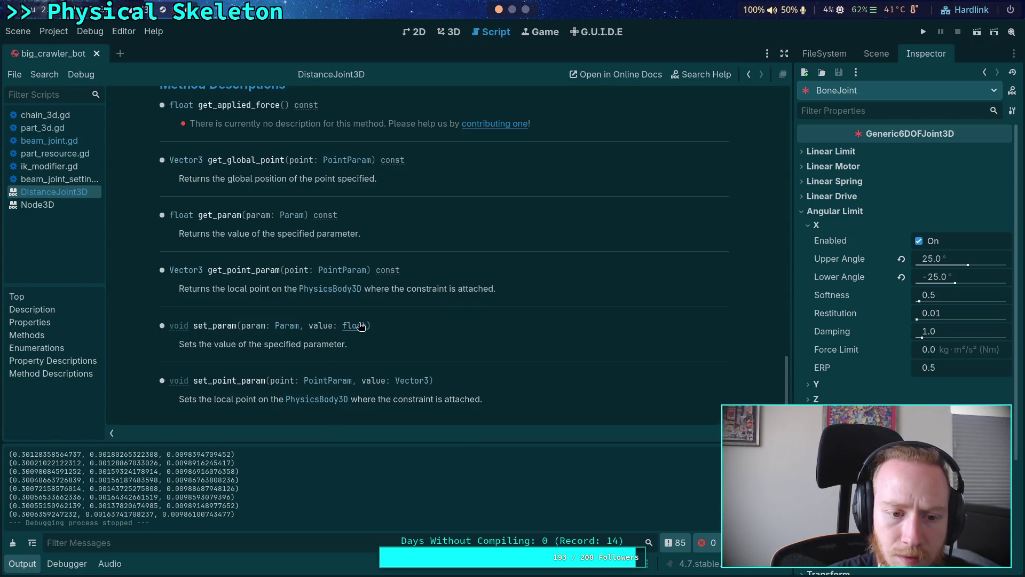
{"action": "scroll", "coordinate": [380, 330], "scroll_direction": "up", "scroll_amount": 3}
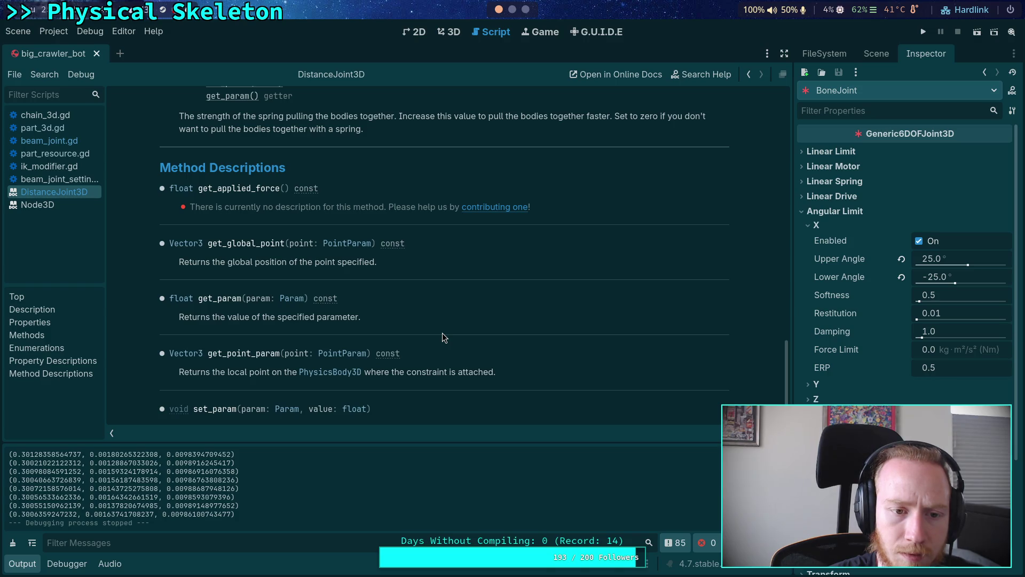
{"action": "scroll", "coordinate": [443, 334], "scroll_direction": "up", "scroll_amount": 12}
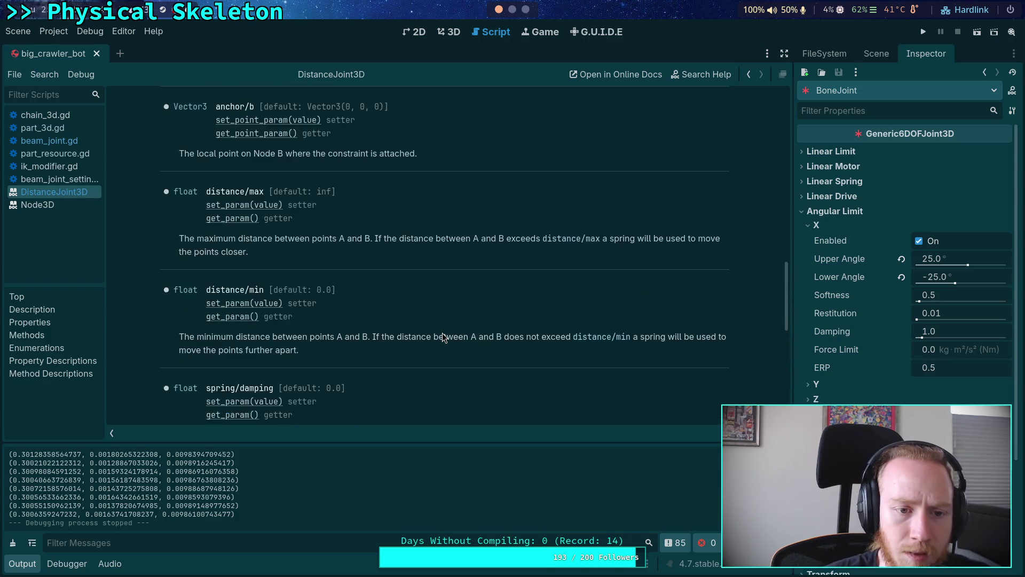
{"action": "scroll", "coordinate": [442, 332], "scroll_direction": "up", "scroll_amount": 15}
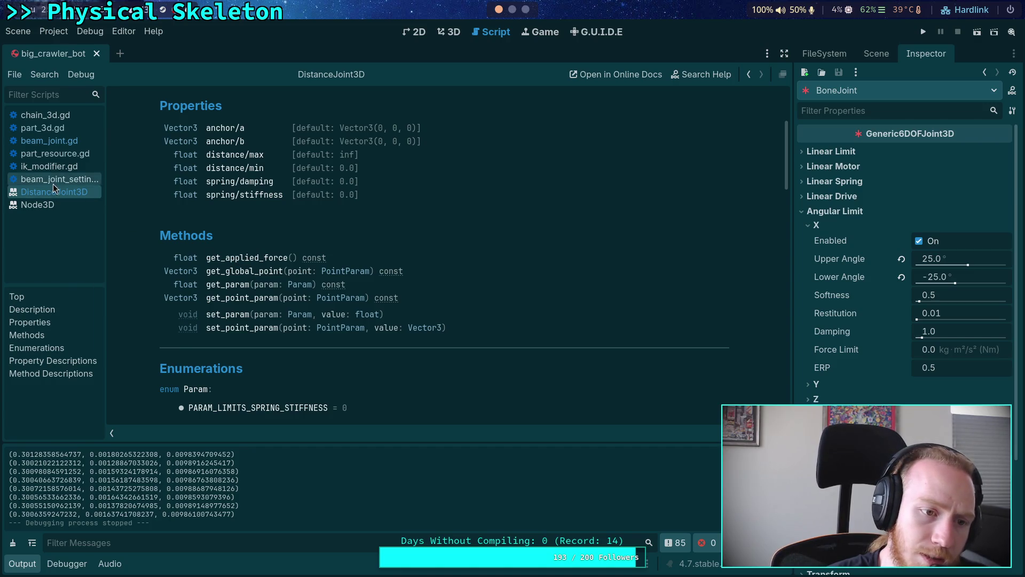
- Return to beam_joint.gd at the _physics_process last_dist_force assignment
{"action": "left_click", "coordinate": [68, 141]}
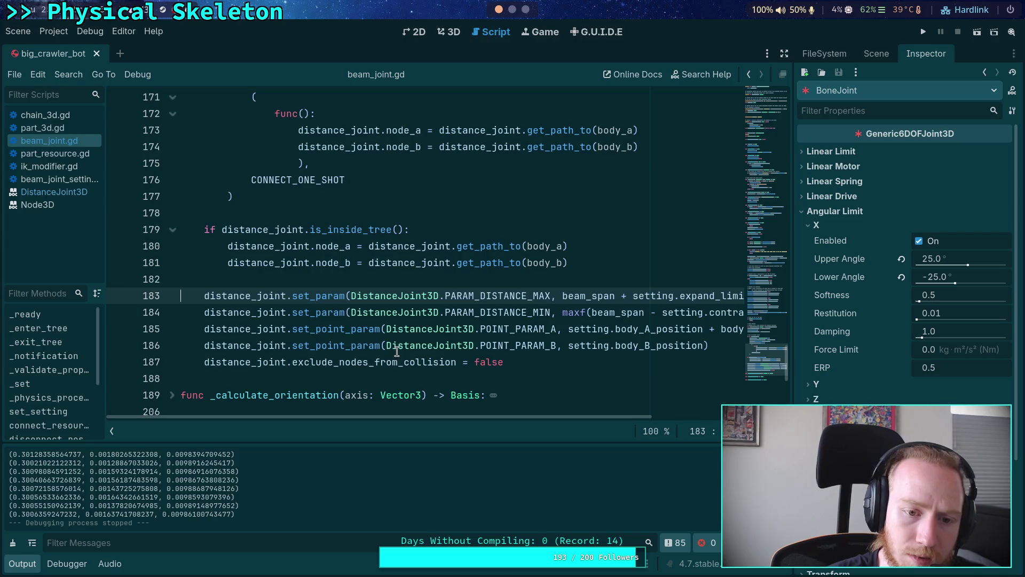
{"action": "scroll", "coordinate": [366, 322], "scroll_direction": "up", "scroll_amount": 20}
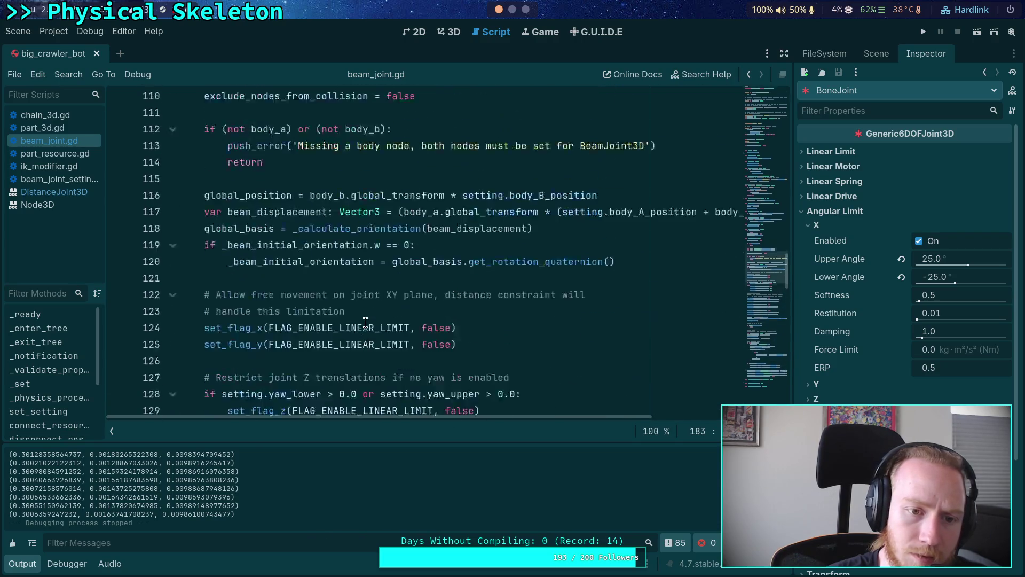
{"action": "scroll", "coordinate": [366, 322], "scroll_direction": "up", "scroll_amount": 7}
{"action": "scroll", "coordinate": [366, 322], "scroll_direction": "up", "scroll_amount": 3}
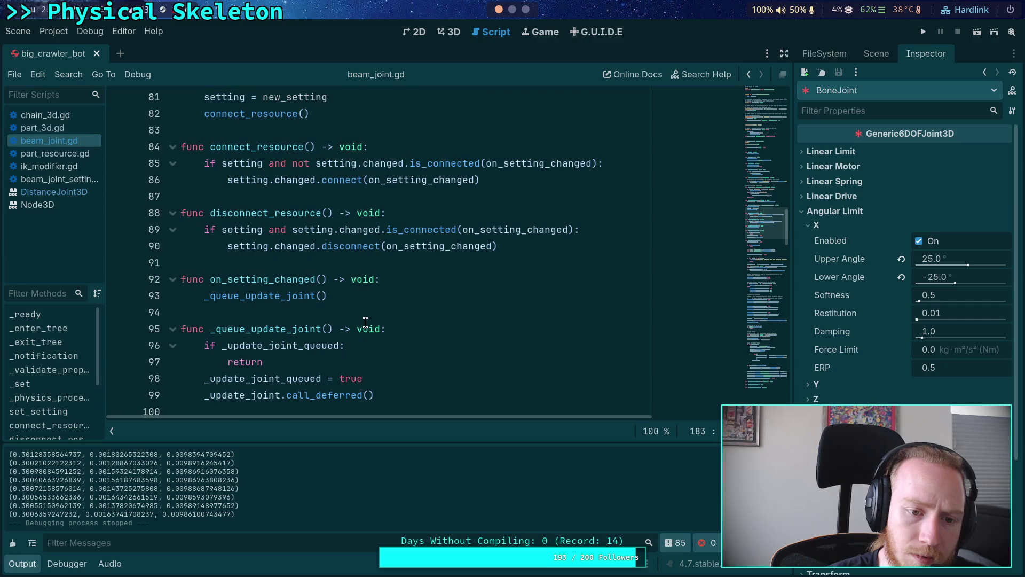
{"action": "scroll", "coordinate": [366, 322], "scroll_direction": "up", "scroll_amount": 6}
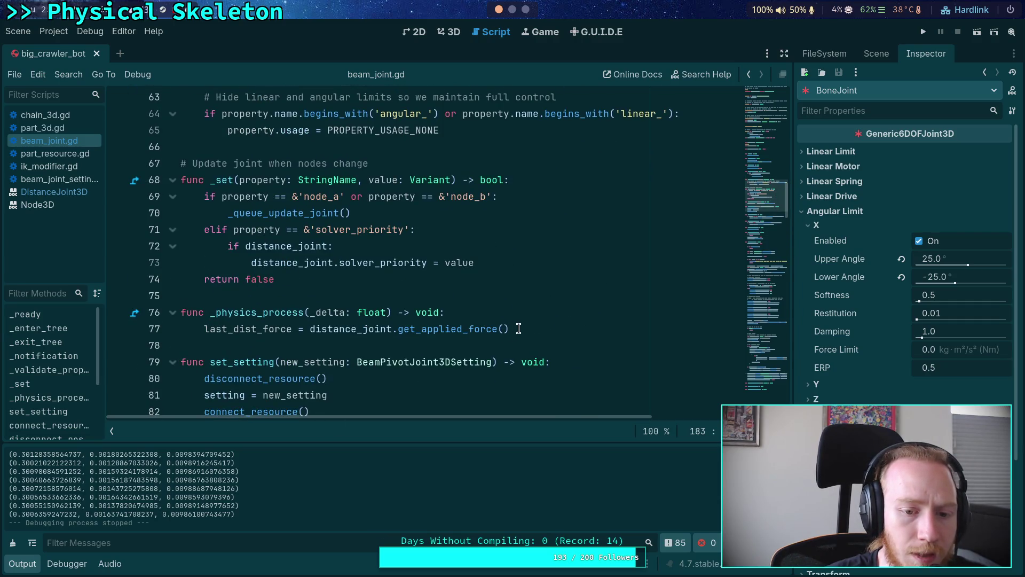
- Replace line 77's call with get_applied_force() via autocomplete and save
{"action": "left_click_drag", "start_coordinate": [537, 331], "coordinate": [309, 329]}
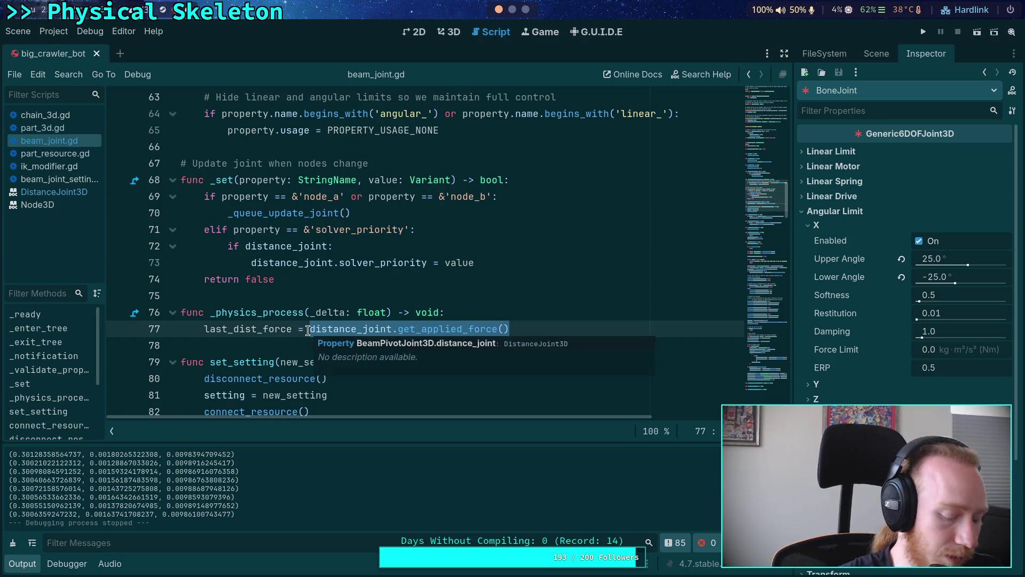
{"action": "type", "text": "get"}
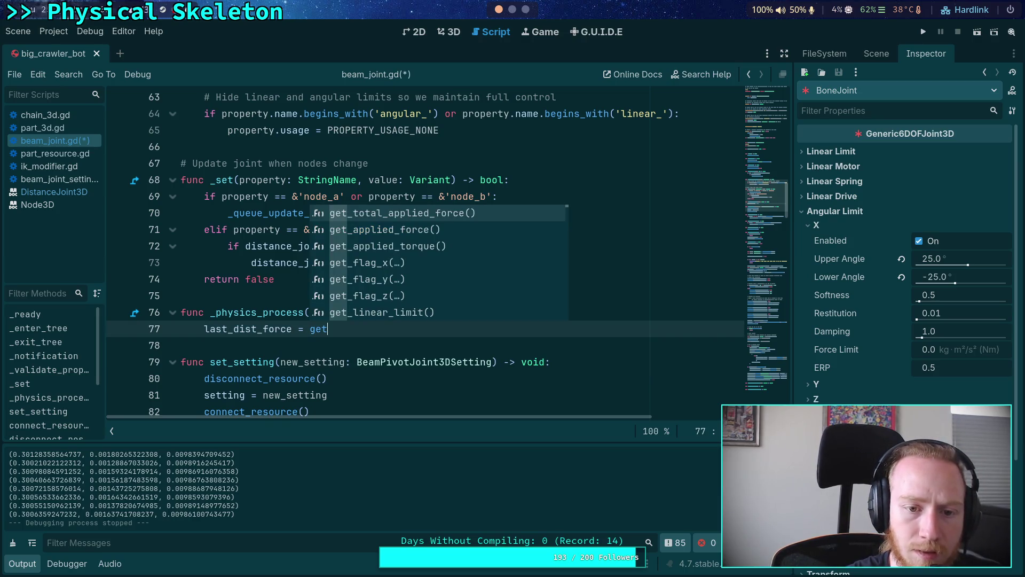
{"action": "key", "text": "Down"}
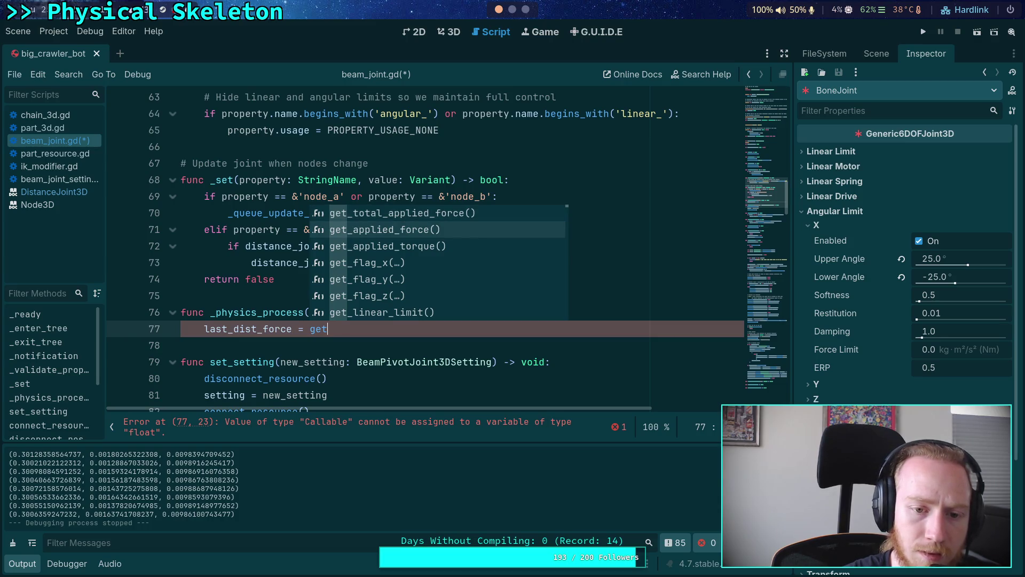
{"action": "key", "text": "Return"}
{"action": "key", "text": "ctrl+s"}
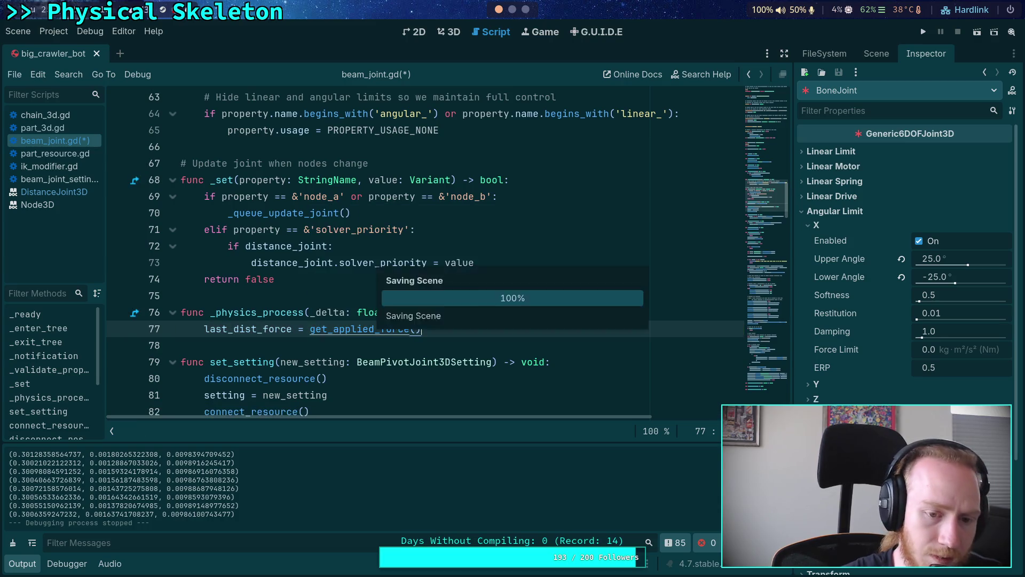
- Rename last_dist_force to last_force in the assignment and declaration, then save
{"action": "left_click_drag", "start_coordinate": [234, 328], "coordinate": [260, 329]}
{"action": "key", "text": "BackSpace"}
{"action": "scroll", "coordinate": [340, 309], "scroll_direction": "up", "scroll_amount": 5}
{"action": "scroll", "coordinate": [340, 309], "scroll_direction": "up", "scroll_amount": 7}
{"action": "key", "text": "BackSpace"}
{"action": "key", "text": "ctrl+s"}
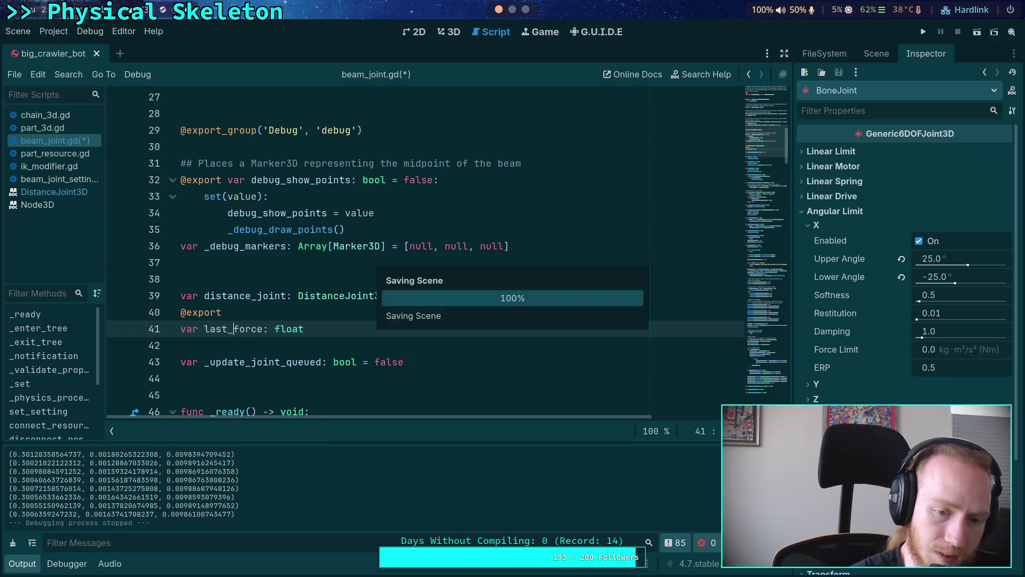
{"action": "key", "text": "Up"}
{"action": "key", "text": "Delete"}
{"action": "key", "text": "ctrl+s"}
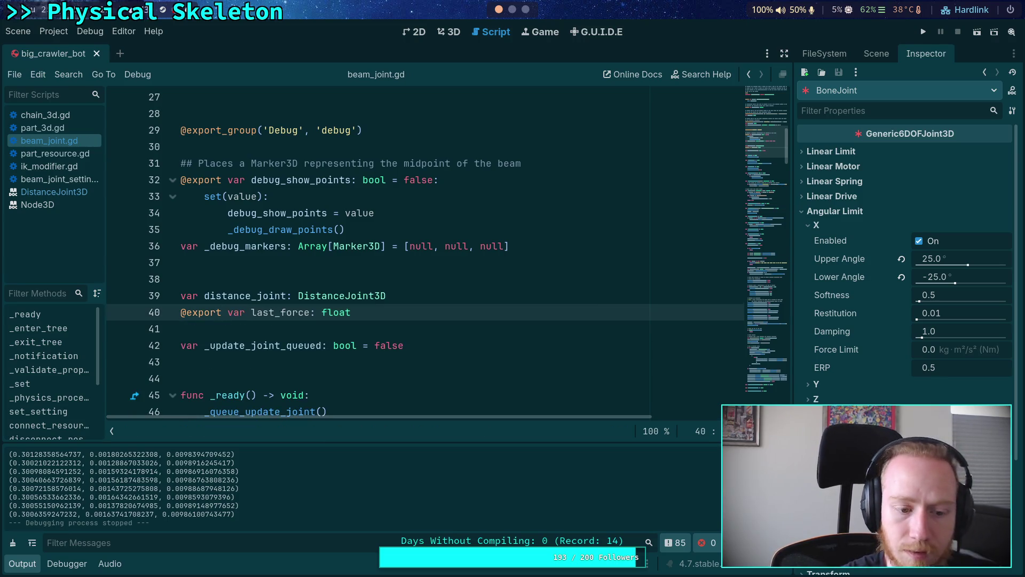
{"action": "left_click", "coordinate": [923, 31]}
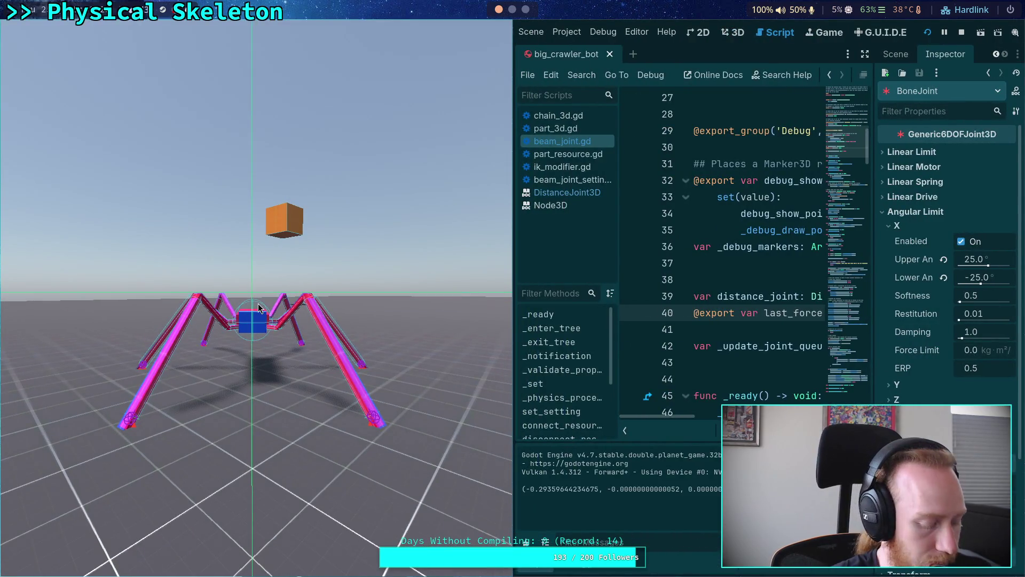
- Float the game window and select the live TibiaBeamFLBR joint in the Remote tree
{"action": "left_click_drag", "start_coordinate": [257, 165], "coordinate": [373, 379]}
{"action": "key", "text": "alt+Tab"}
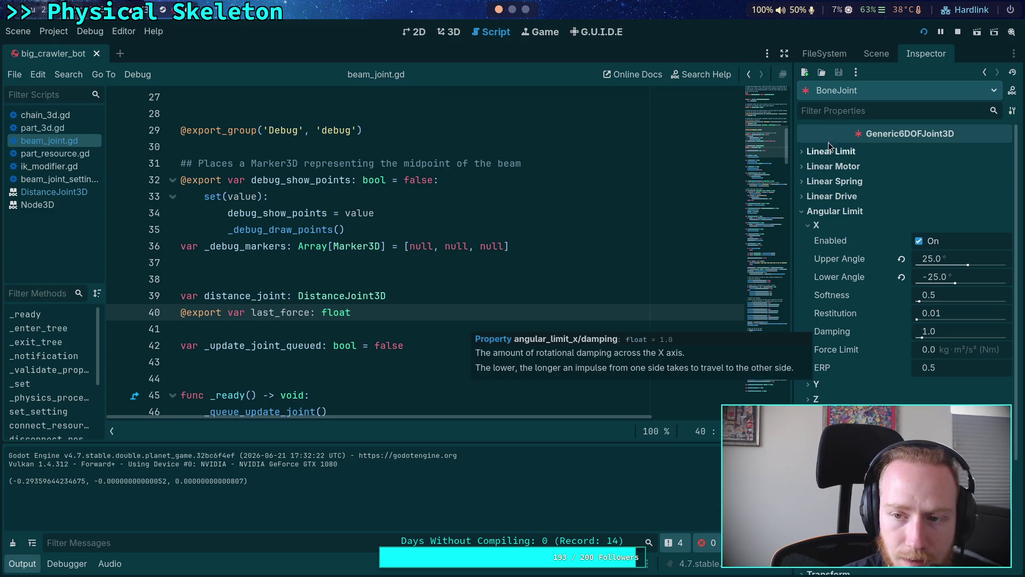
{"action": "left_click", "coordinate": [869, 57]}
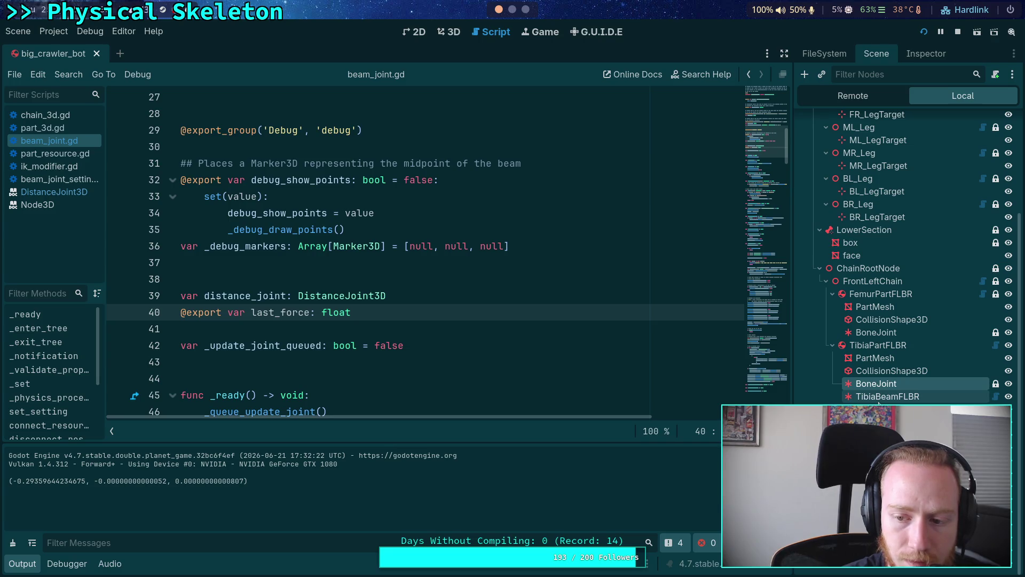
{"action": "left_click", "coordinate": [869, 94]}
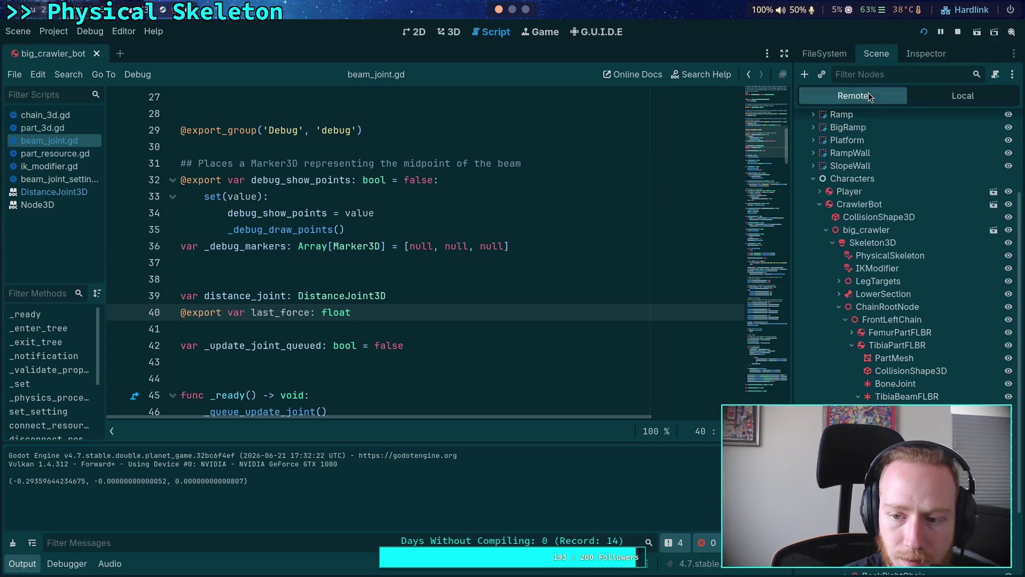
{"action": "left_click", "coordinate": [886, 396]}
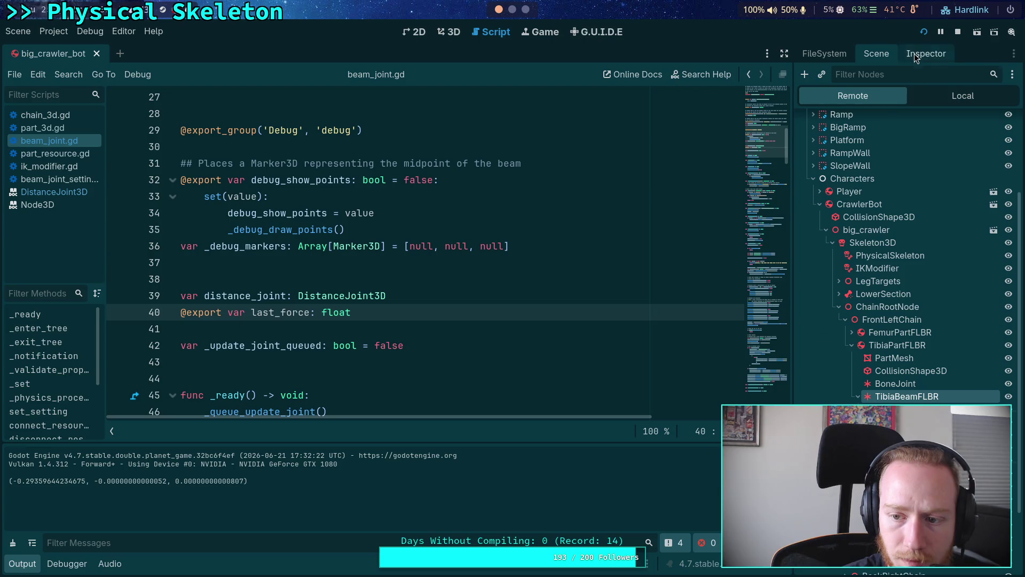
{"action": "left_click", "coordinate": [915, 56]}
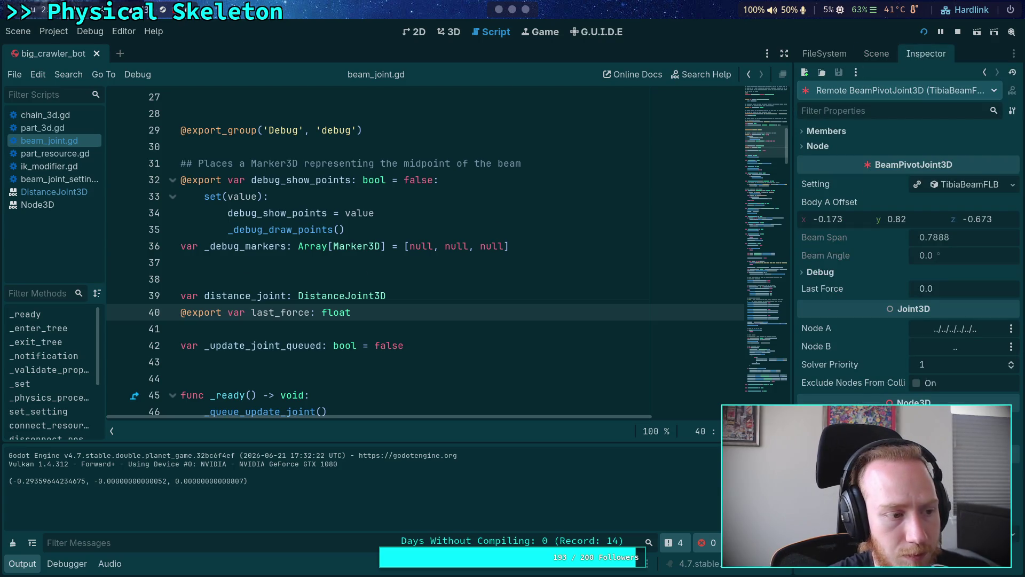
- Confirm Last Force reads 0.0, stop the game, and return to the local scene tree
{"action": "key", "text": "alt+Tab"}
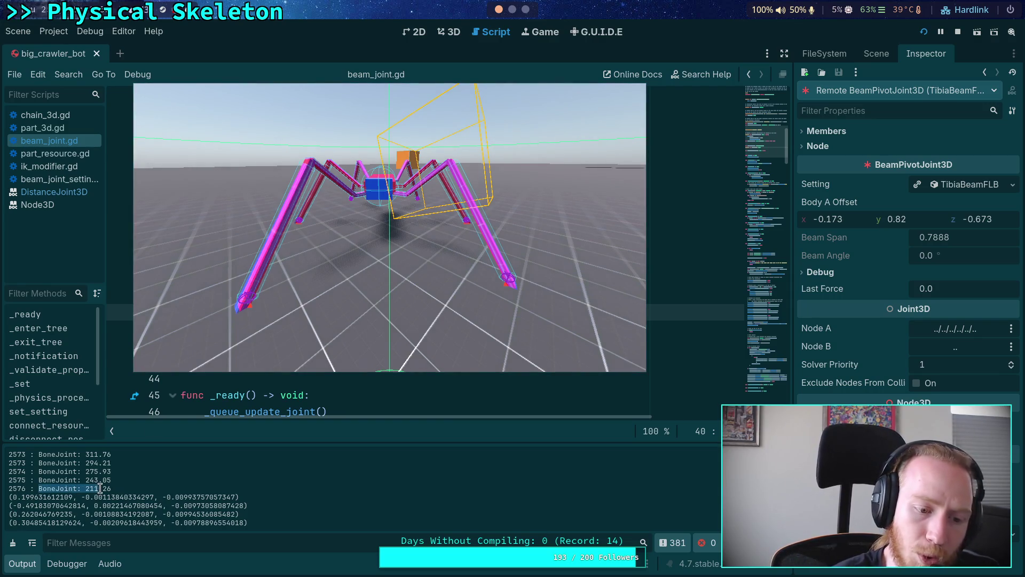
{"action": "left_click", "coordinate": [955, 33]}
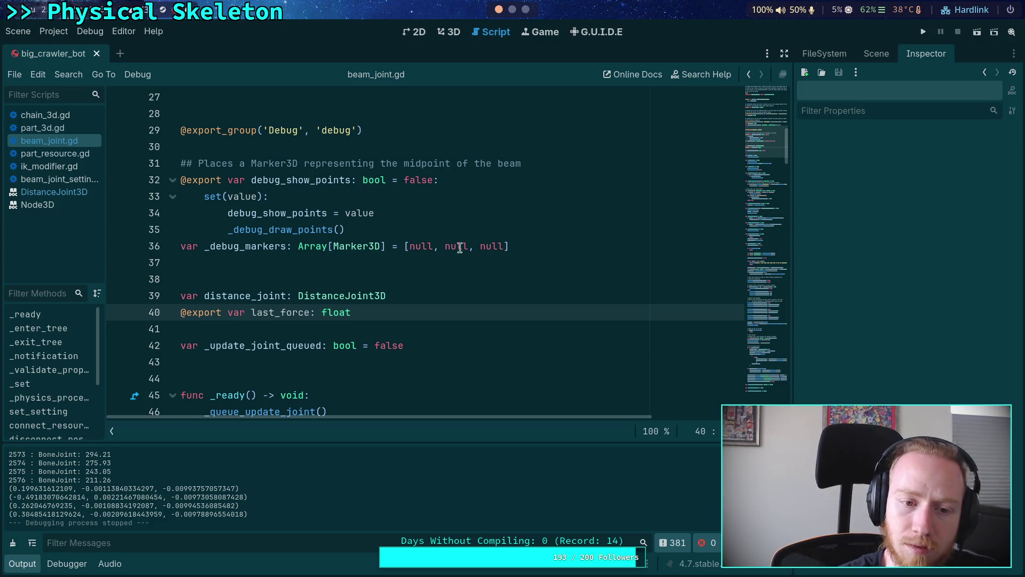
{"action": "left_click", "coordinate": [243, 279]}
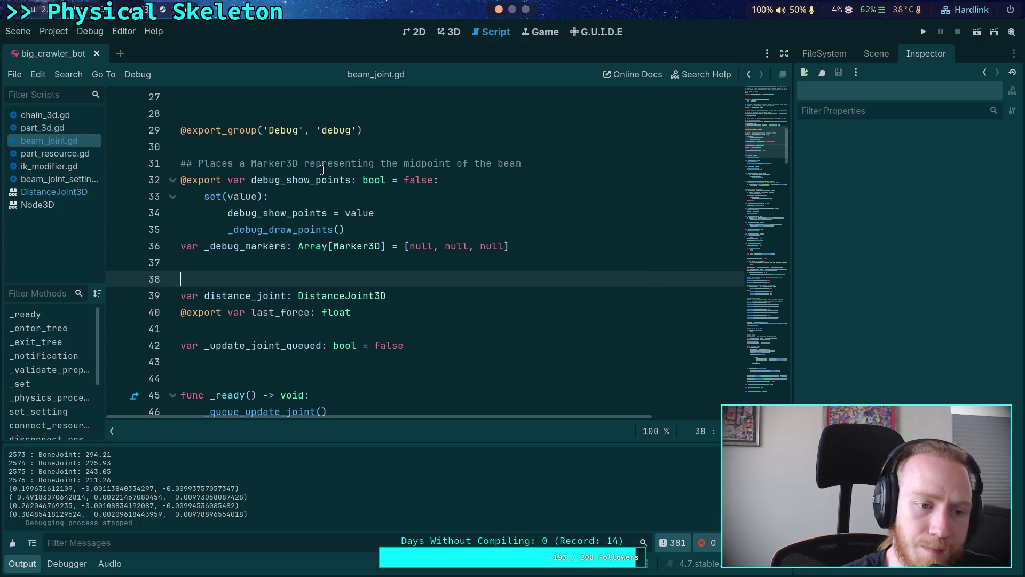
{"action": "left_click", "coordinate": [876, 53]}
{"action": "scroll", "coordinate": [876, 271], "scroll_direction": "up", "scroll_amount": 3}
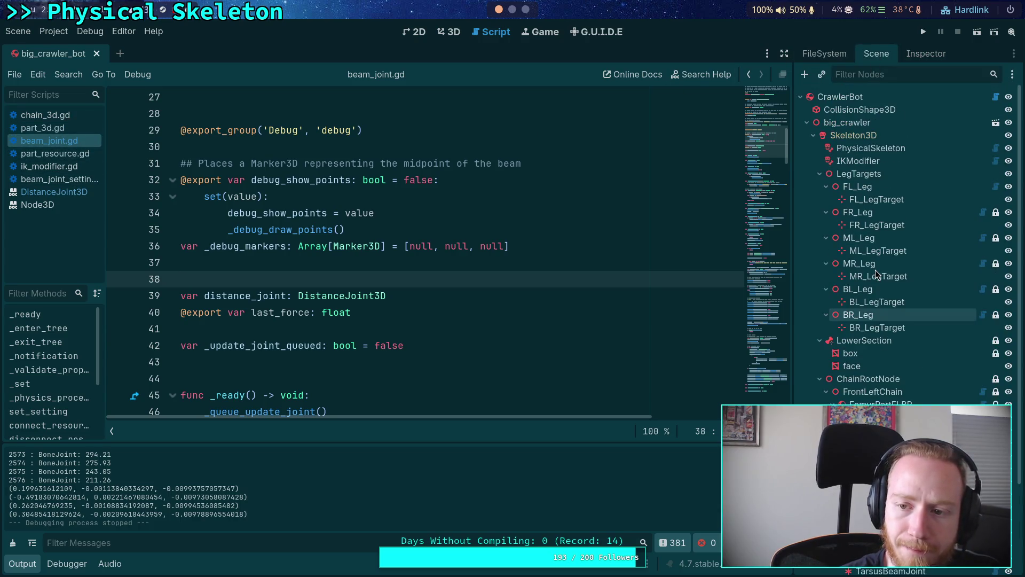
- Open CrawlerCharacter.gd and fold neighbouring functions to reach on_joint_force_exceeded
{"action": "left_click", "coordinate": [996, 97]}
{"action": "scroll", "coordinate": [356, 246], "scroll_direction": "down", "scroll_amount": 15}
{"action": "scroll", "coordinate": [356, 247], "scroll_direction": "up", "scroll_amount": 4}
{"action": "left_click", "coordinate": [180, 263]}
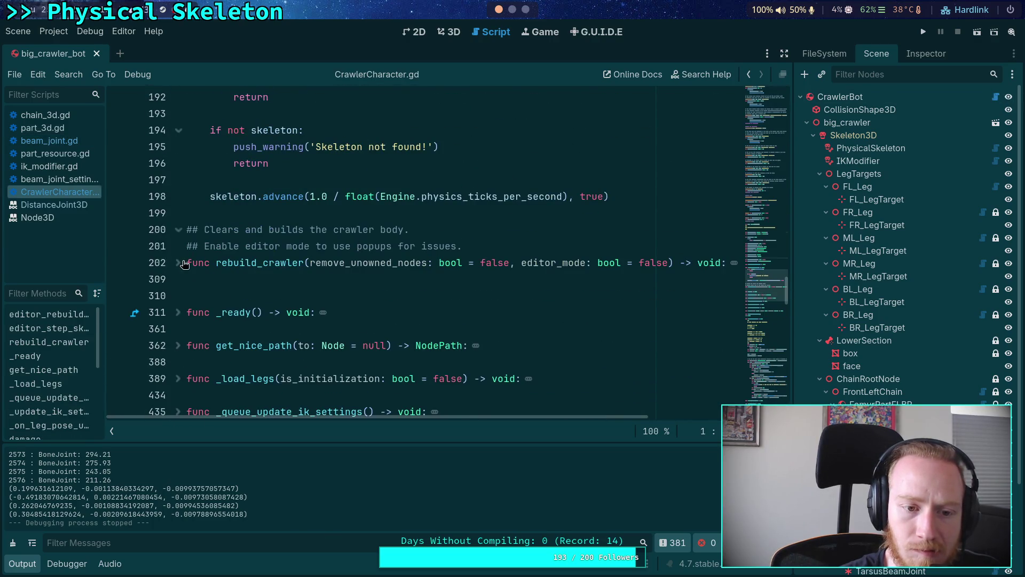
{"action": "scroll", "coordinate": [184, 313], "scroll_direction": "down", "scroll_amount": 7}
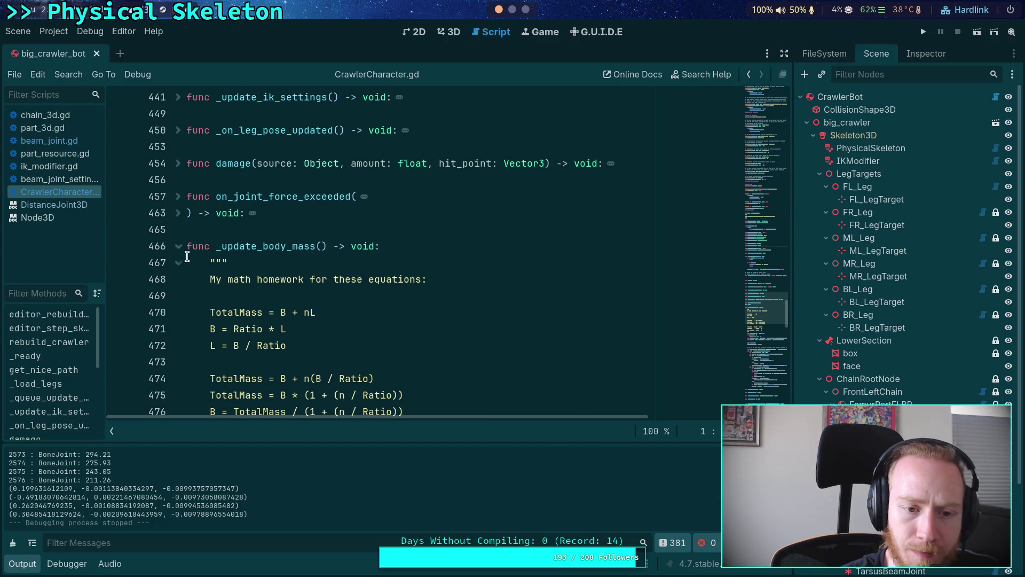
{"action": "left_click", "coordinate": [178, 246]}
{"action": "left_click", "coordinate": [179, 214]}
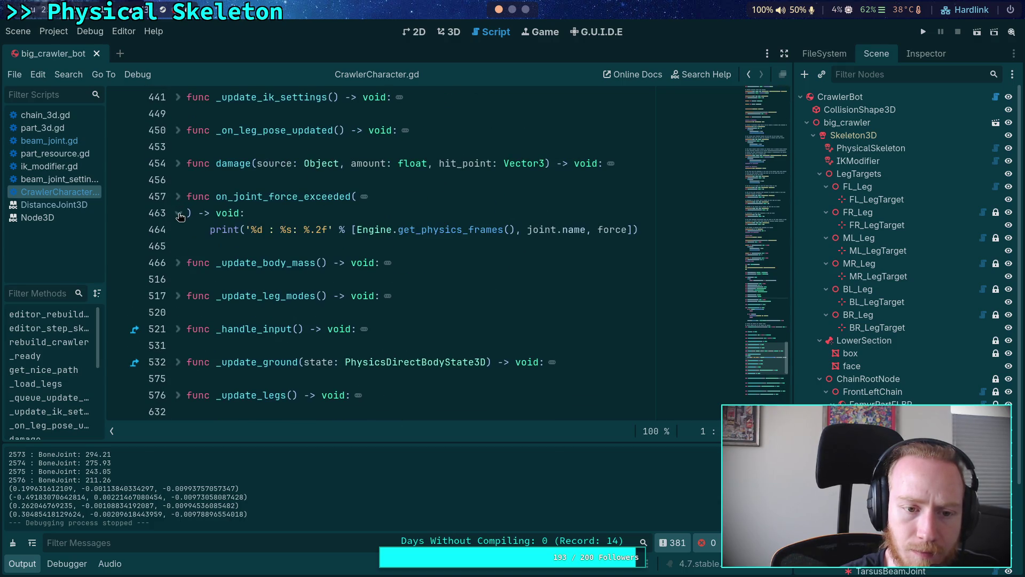
{"action": "left_click", "coordinate": [178, 197]}
{"action": "left_click", "coordinate": [179, 197]}
- Replace joint.name with get_nice_path(joint) in the print call and save
{"action": "left_click_drag", "start_coordinate": [528, 231], "coordinate": [586, 232]}
{"action": "type", "text": "get_n"}
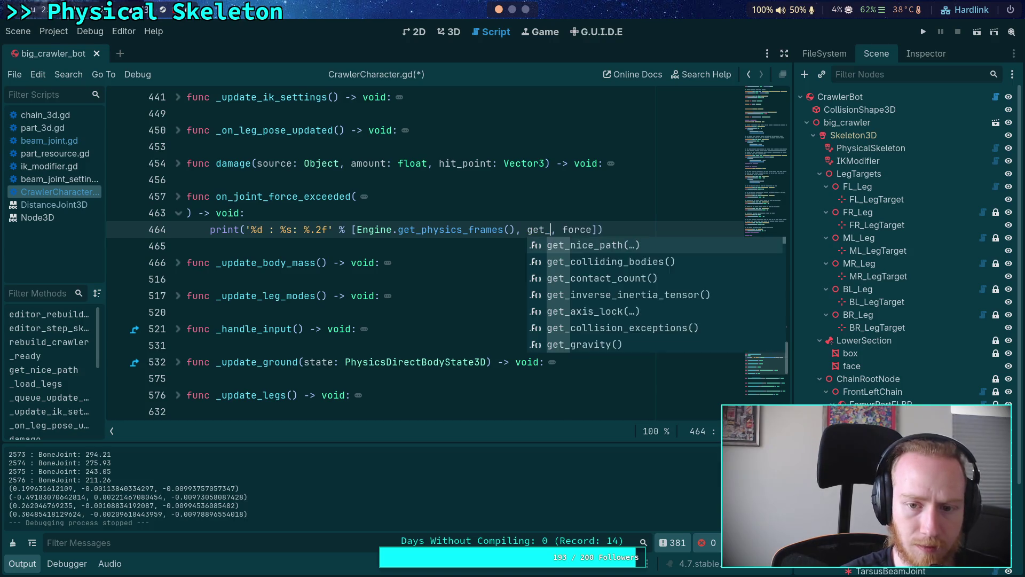
{"action": "key", "text": "Return"}
{"action": "type", "text": "joint"}
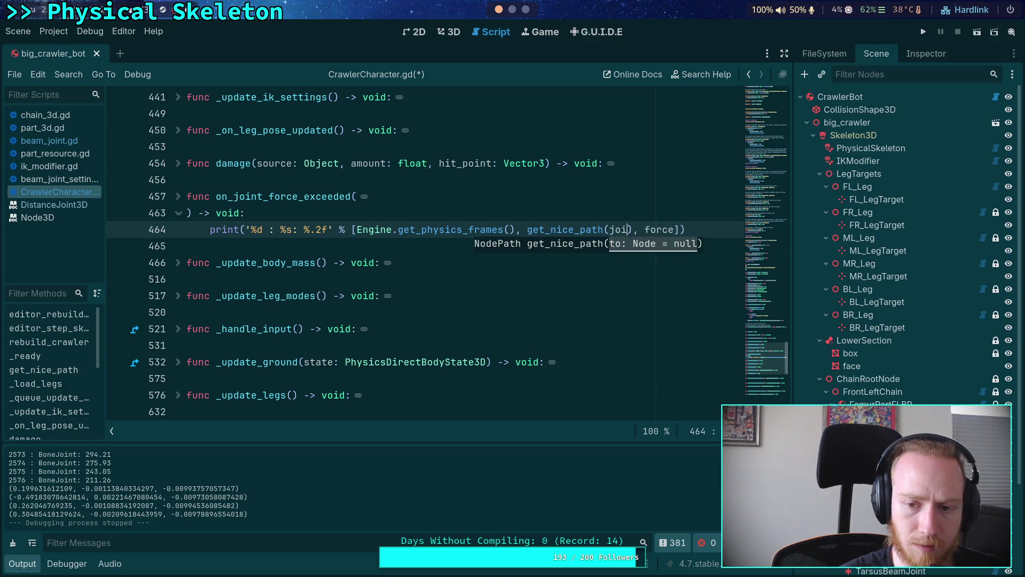
{"action": "left_click", "coordinate": [179, 197]}
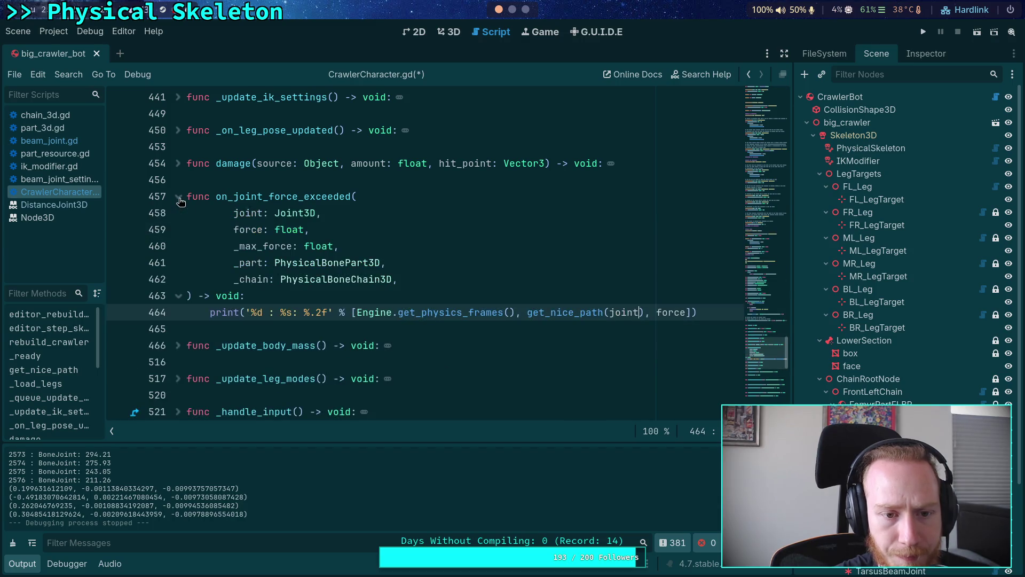
{"action": "left_click", "coordinate": [180, 197]}
{"action": "key", "text": "ctrl+s"}
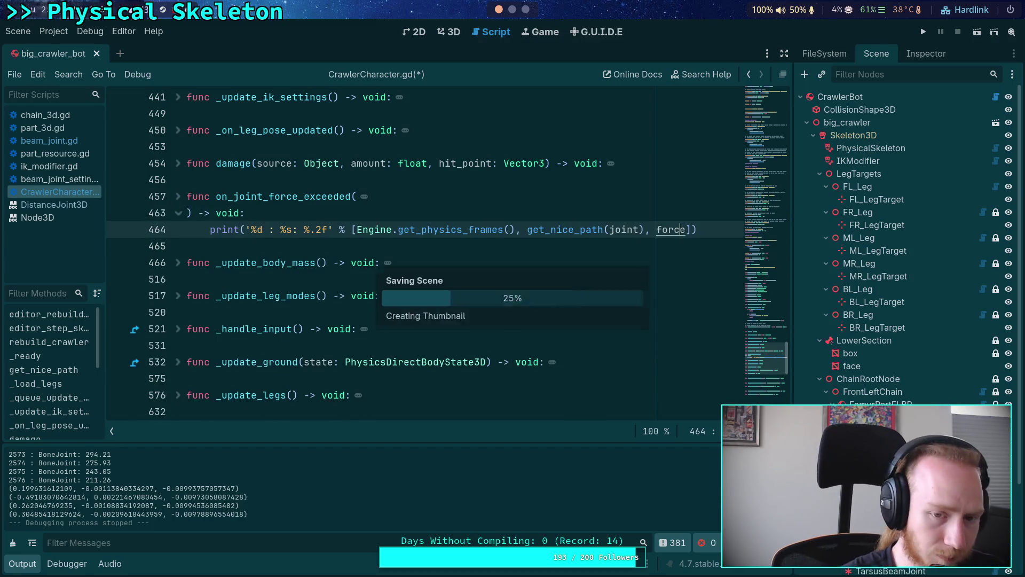
- Run and stop the game, then enlarge the Output panel to read FrontLeftChain joint forces
{"action": "key", "text": "F5"}
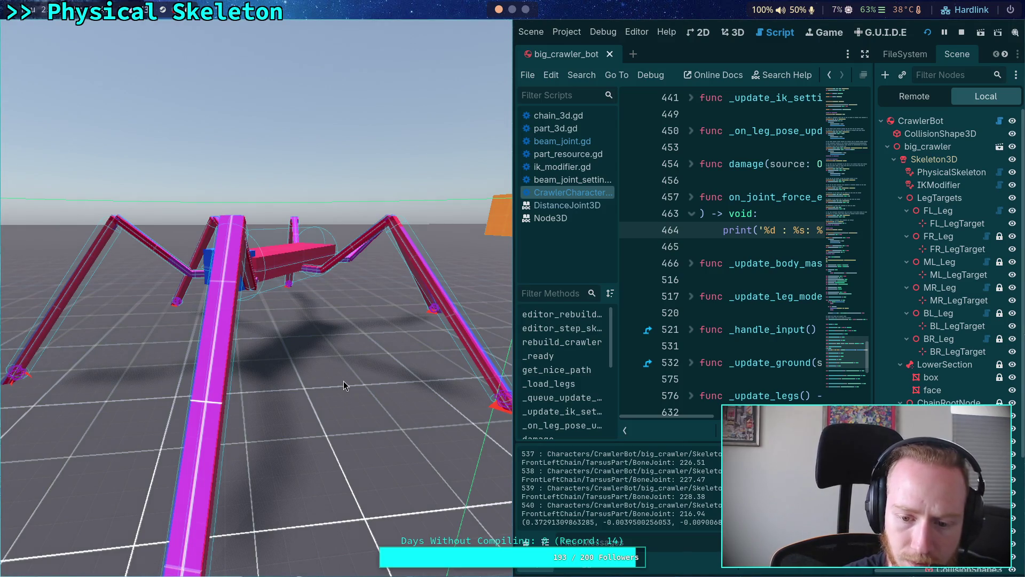
{"action": "key", "text": "Escape"}
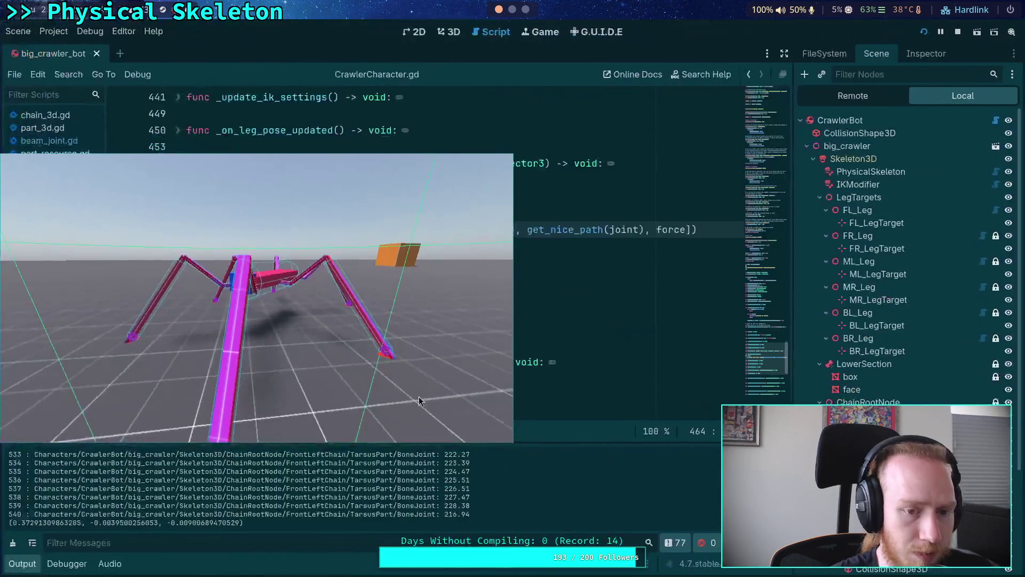
{"action": "left_click_drag", "start_coordinate": [341, 443], "coordinate": [378, 152]}
{"action": "scroll", "coordinate": [513, 419], "scroll_direction": "up", "scroll_amount": 5}
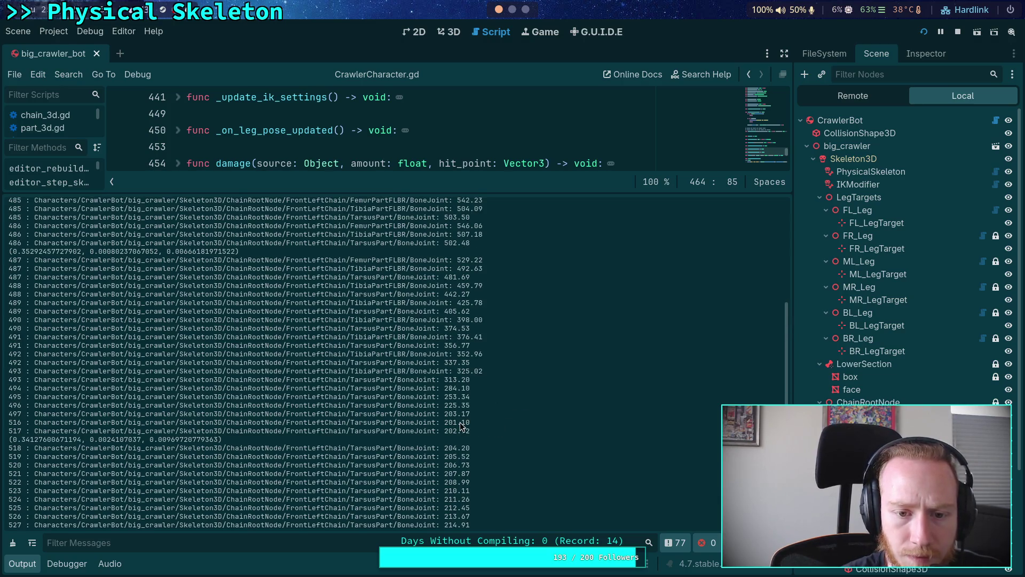
{"action": "scroll", "coordinate": [460, 422], "scroll_direction": "up", "scroll_amount": 8}
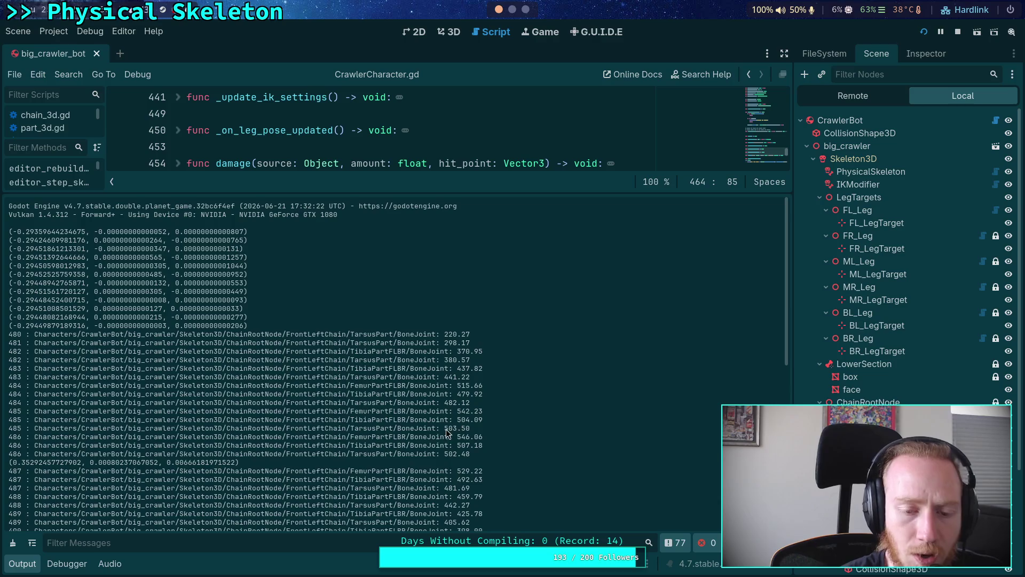
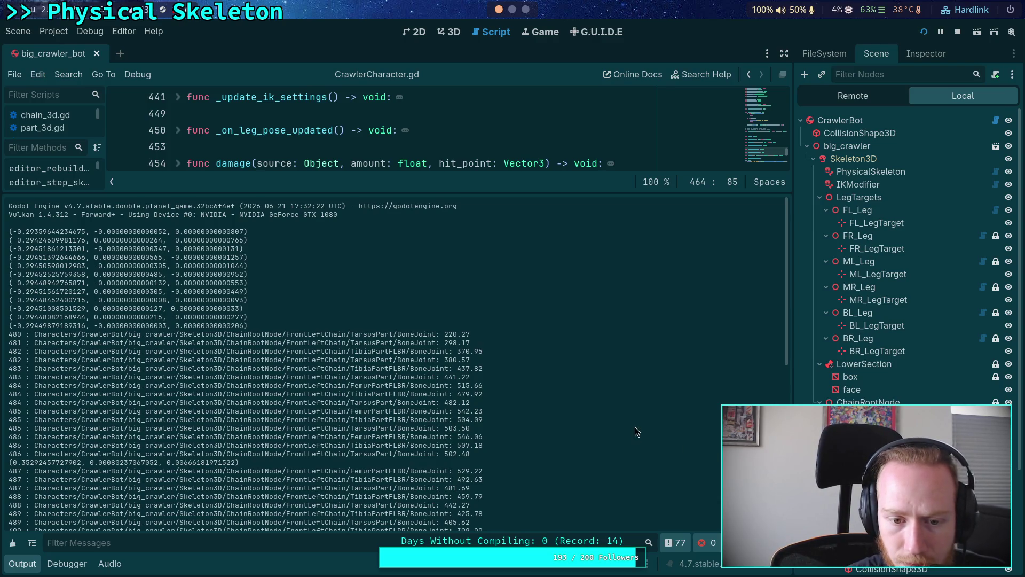
- Select the running game's TarsusPart BoneJoint in the Remote scene tree
{"action": "scroll", "coordinate": [636, 431], "scroll_direction": "down", "scroll_amount": 1}
{"action": "scroll", "coordinate": [636, 432], "scroll_direction": "down", "scroll_amount": 3}
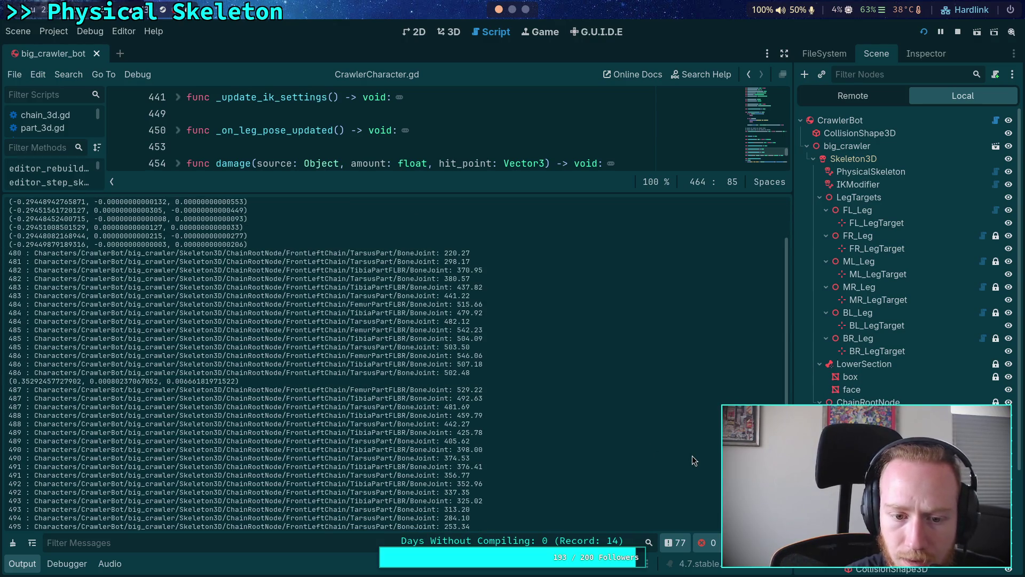
{"action": "scroll", "coordinate": [692, 456], "scroll_direction": "down", "scroll_amount": 10}
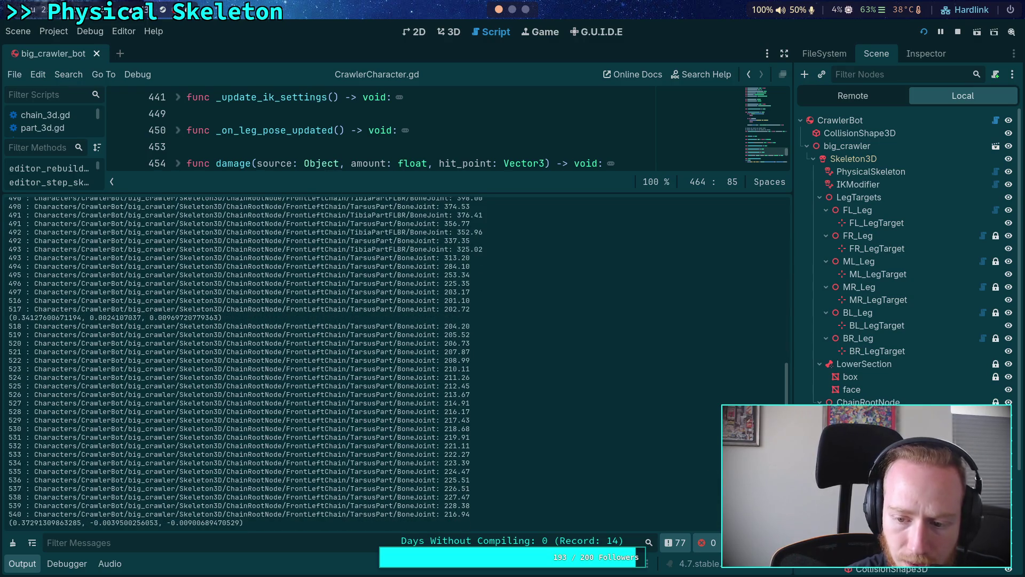
{"action": "scroll", "coordinate": [865, 470], "scroll_direction": "down", "scroll_amount": 3}
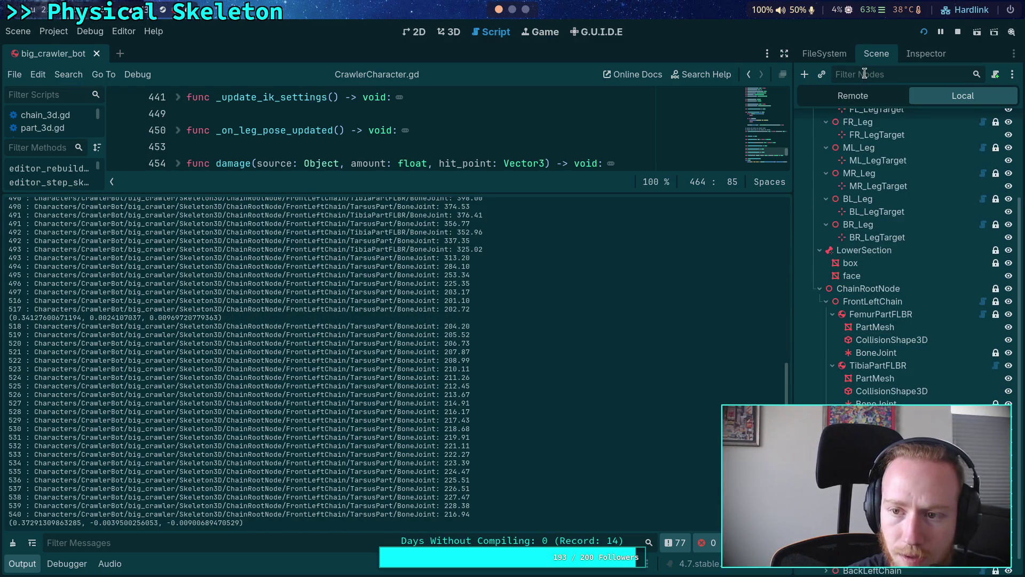
{"action": "left_click", "coordinate": [867, 97]}
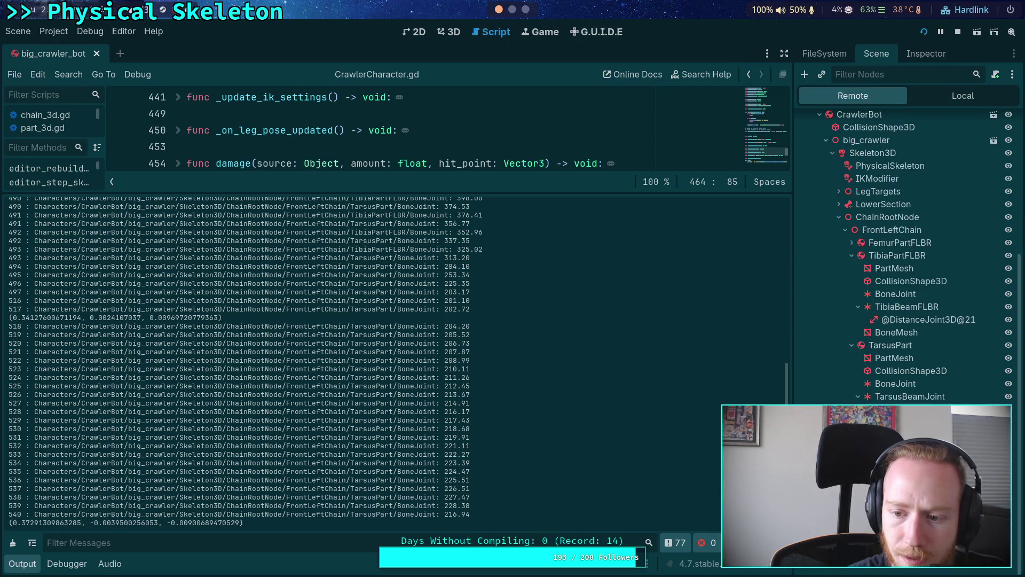
{"action": "left_click", "coordinate": [908, 386]}
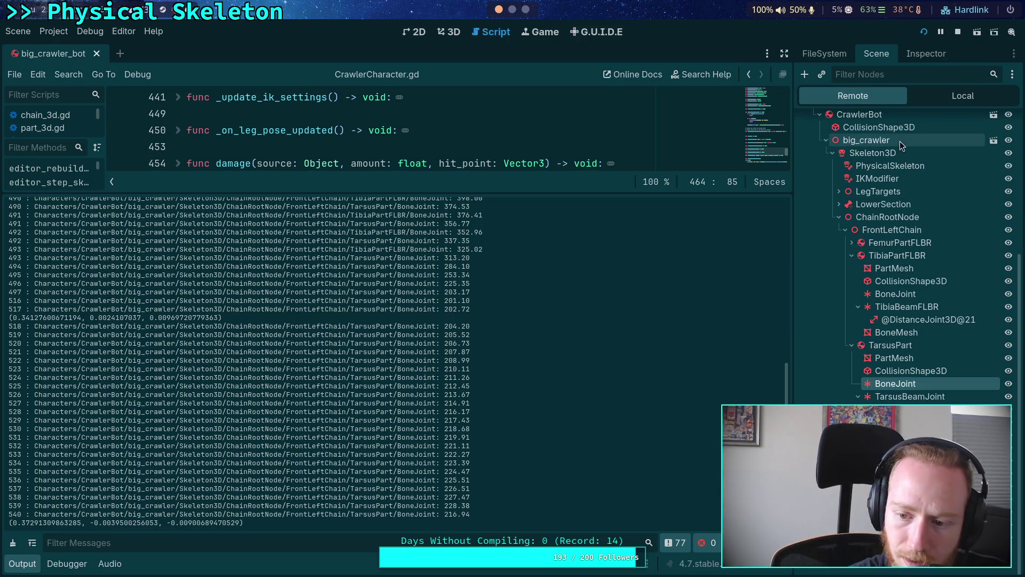
- Check its Angular Limit Y and X values (X: 32.5°, -52.5°), then stop the game
{"action": "left_click", "coordinate": [925, 55]}
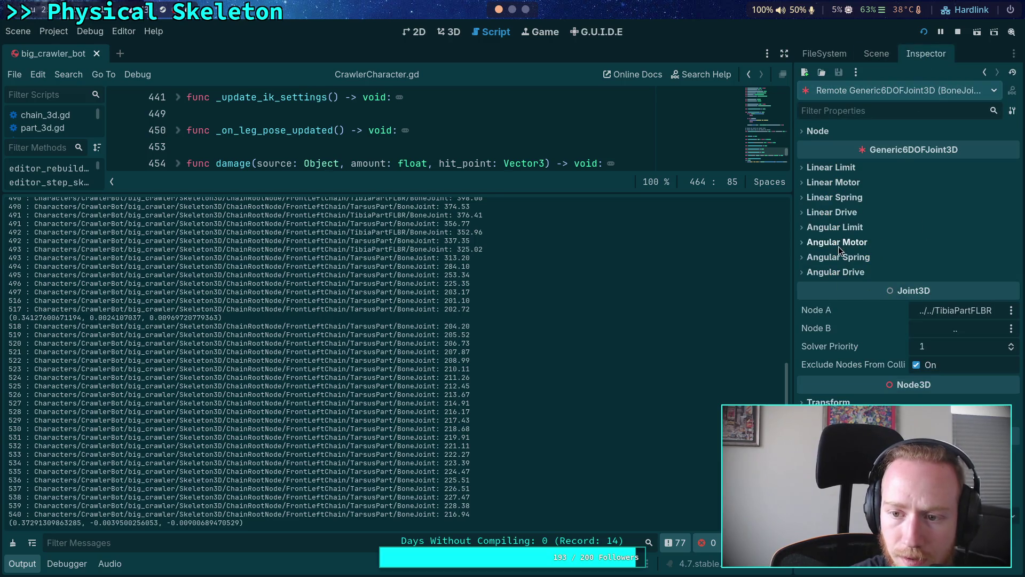
{"action": "left_click", "coordinate": [839, 228]}
{"action": "left_click", "coordinate": [817, 258]}
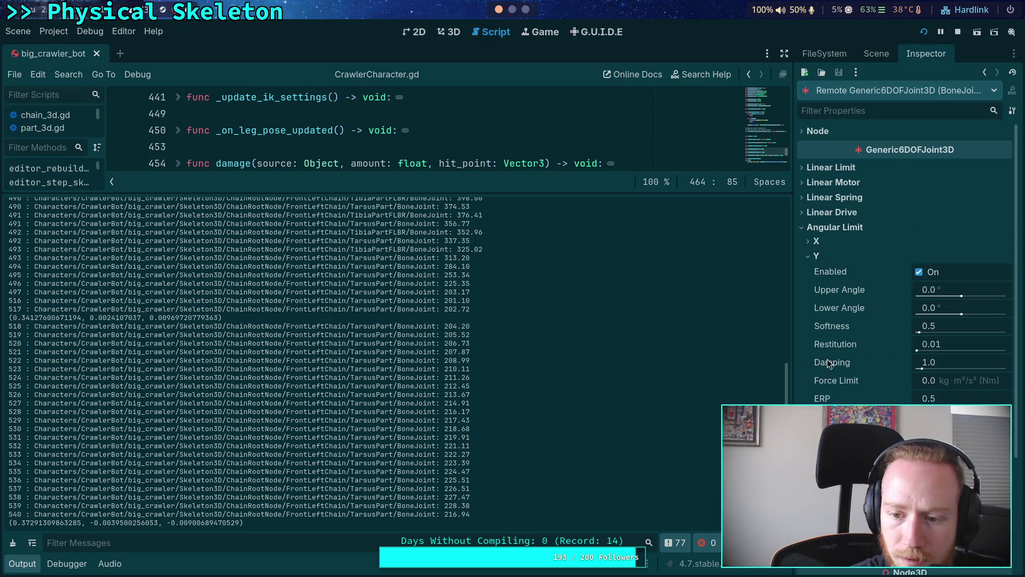
{"action": "left_click", "coordinate": [817, 241]}
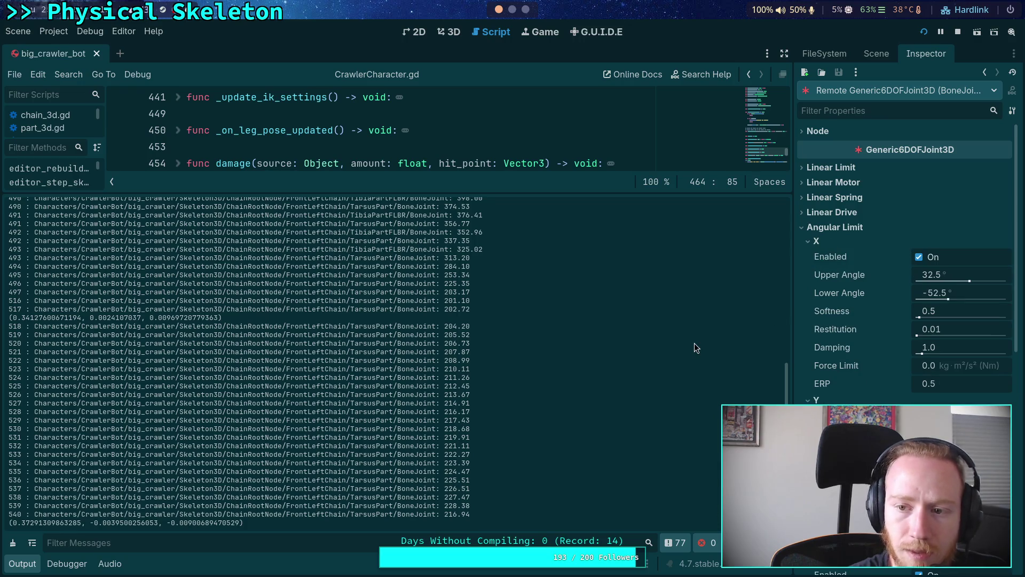
{"action": "left_click", "coordinate": [957, 32]}
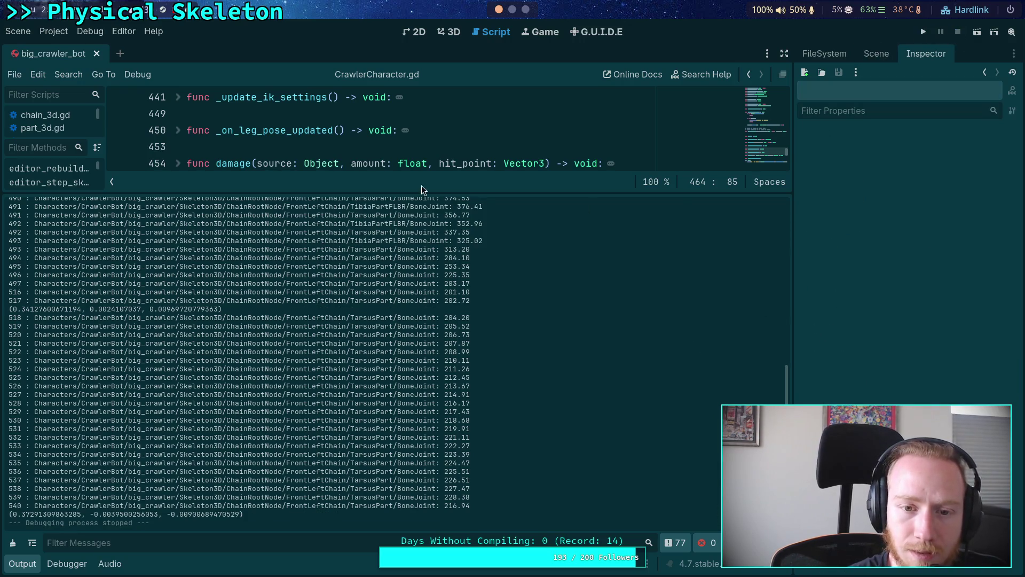
- Collapse the output log to enlarge the code editor and open part_3d.gd
{"action": "left_click_drag", "start_coordinate": [411, 194], "coordinate": [366, 519]}
{"action": "left_click", "coordinate": [22, 563]}
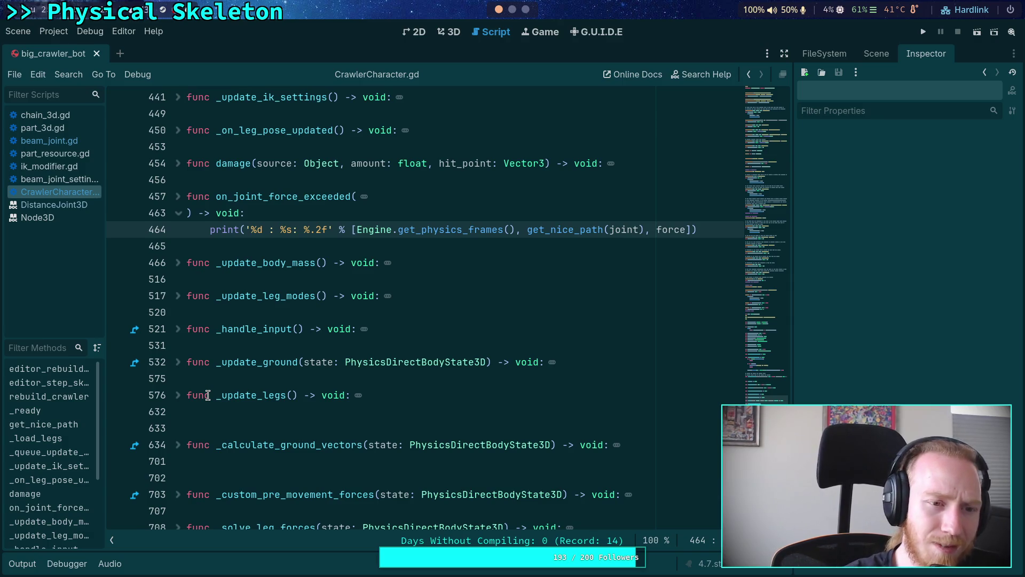
{"action": "left_click", "coordinate": [65, 131]}
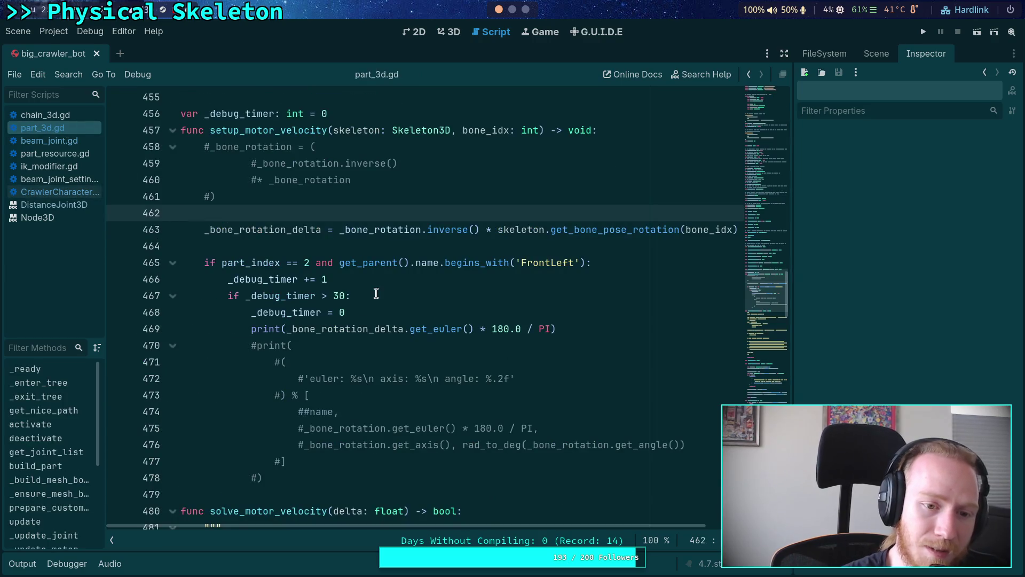
- Glance at beam_joint.gd, then return to part_3d.gd and search it for 'custom'
{"action": "scroll", "coordinate": [308, 249], "scroll_direction": "up", "scroll_amount": 3}
{"action": "left_click", "coordinate": [85, 142]}
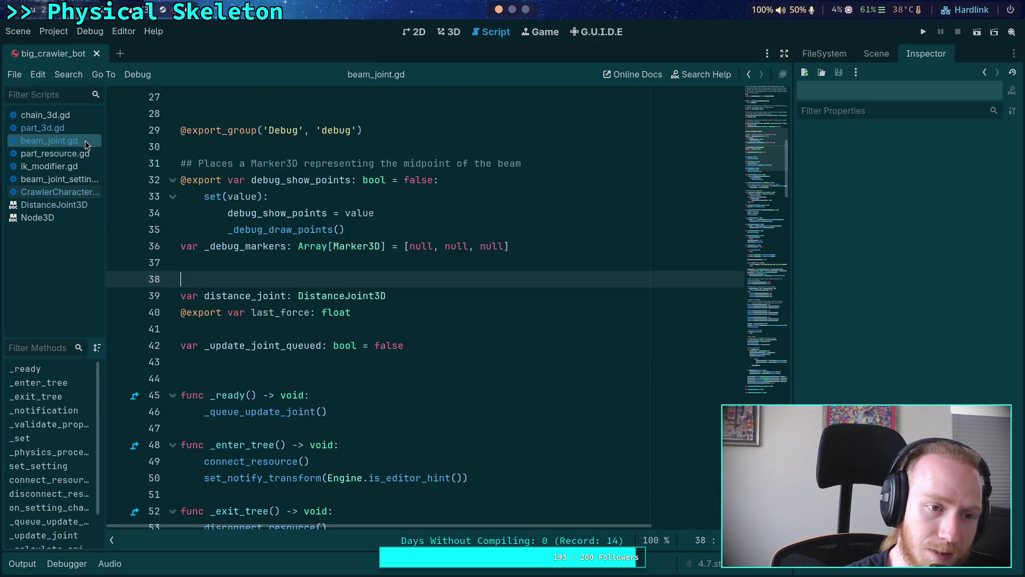
{"action": "left_click", "coordinate": [65, 128]}
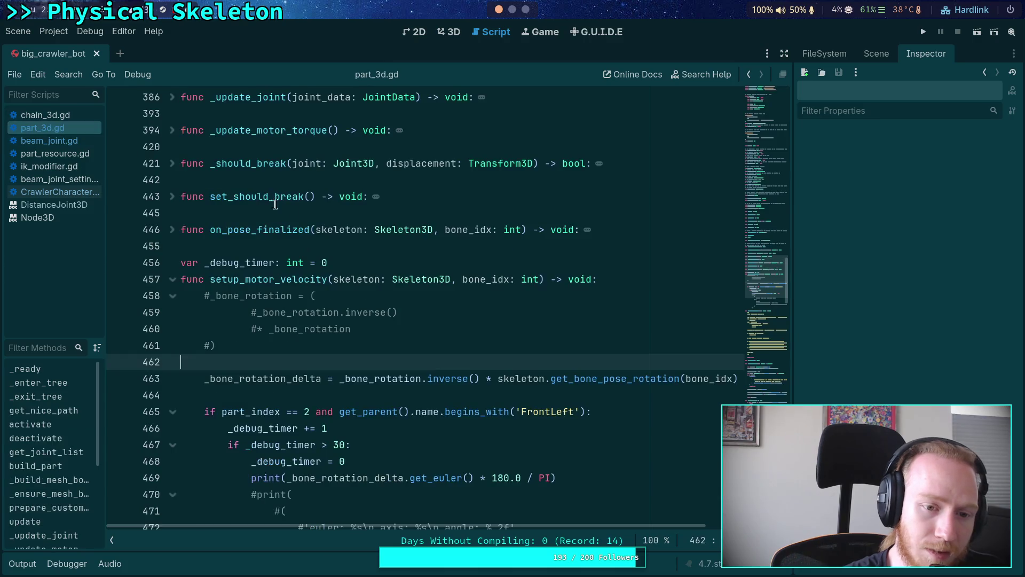
{"action": "key", "text": "ctrl+f"}
{"action": "type", "text": "custom"}
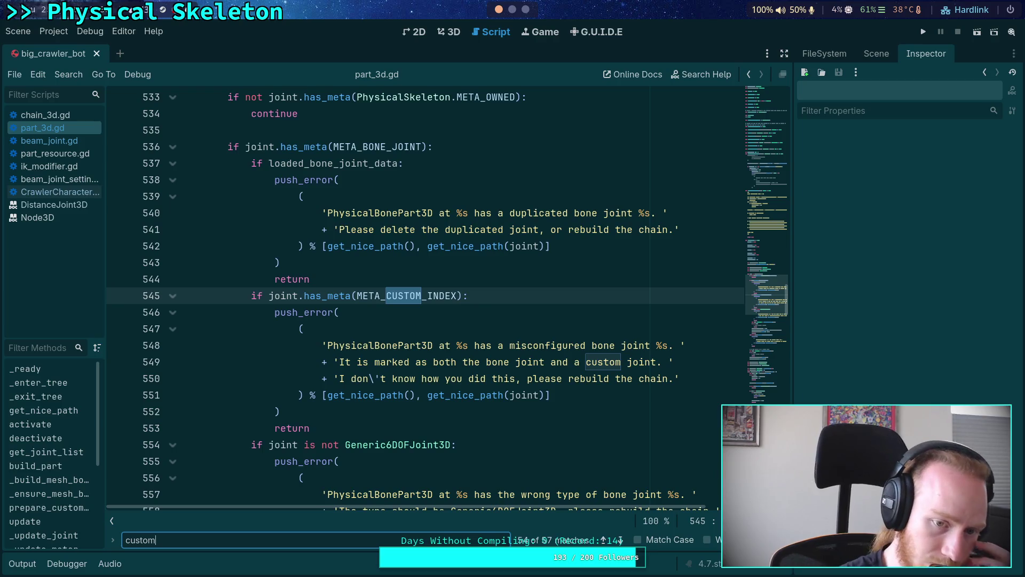
- Go to the next 'custom' match and scroll down into the joint limit code
{"action": "key", "text": "Return"}
{"action": "scroll", "coordinate": [480, 309], "scroll_direction": "up", "scroll_amount": 8}
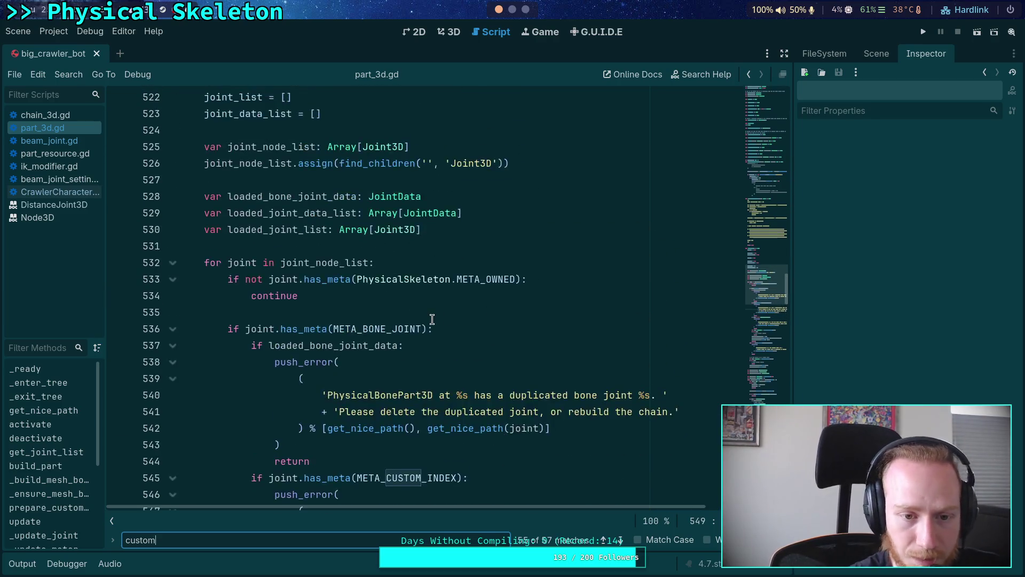
{"action": "scroll", "coordinate": [443, 313], "scroll_direction": "down", "scroll_amount": 5}
{"action": "scroll", "coordinate": [449, 312], "scroll_direction": "down", "scroll_amount": 15}
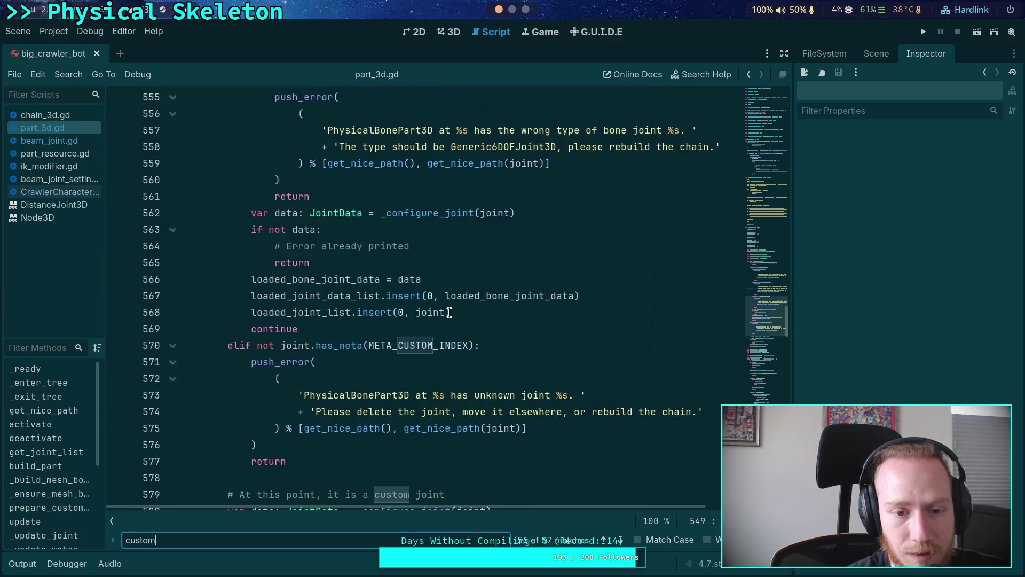
{"action": "scroll", "coordinate": [449, 313], "scroll_direction": "down", "scroll_amount": 11}
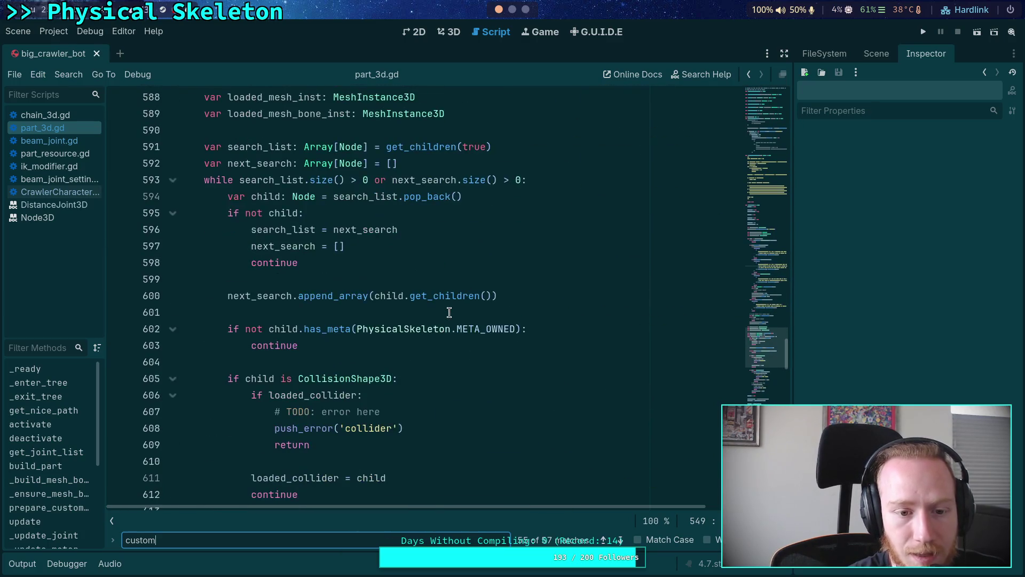
{"action": "scroll", "coordinate": [450, 312], "scroll_direction": "down", "scroll_amount": 6}
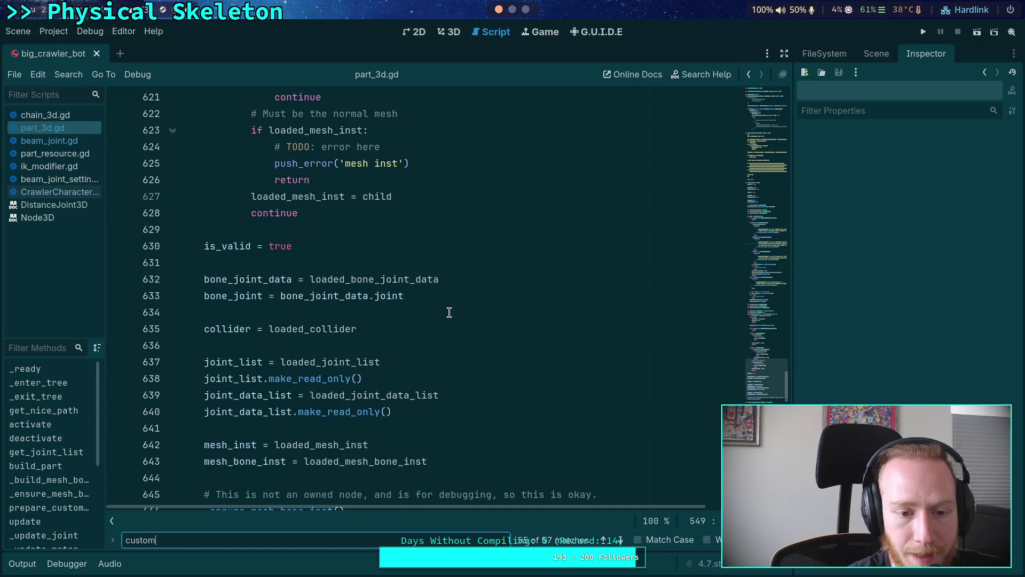
{"action": "scroll", "coordinate": [418, 325], "scroll_direction": "up", "scroll_amount": 3}
{"action": "scroll", "coordinate": [419, 326], "scroll_direction": "down", "scroll_amount": 7}
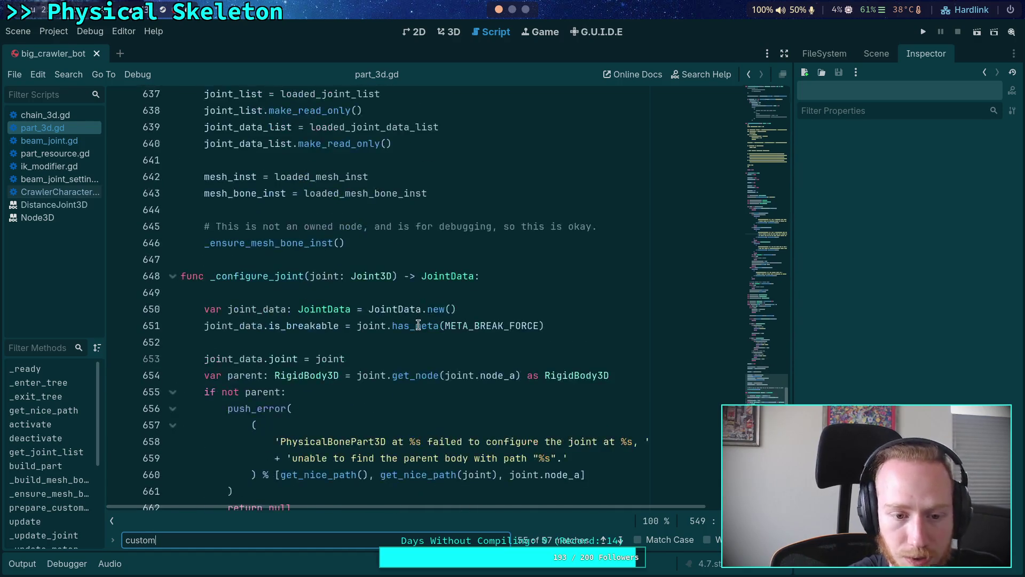
{"action": "scroll", "coordinate": [292, 219], "scroll_direction": "down", "scroll_amount": 3}
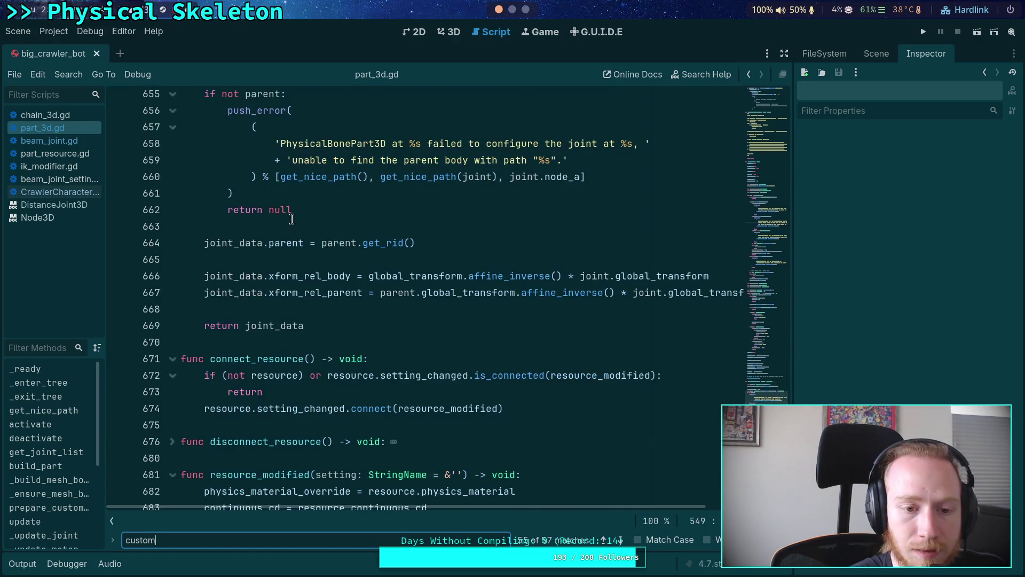
{"action": "scroll", "coordinate": [453, 349], "scroll_direction": "down", "scroll_amount": 6}
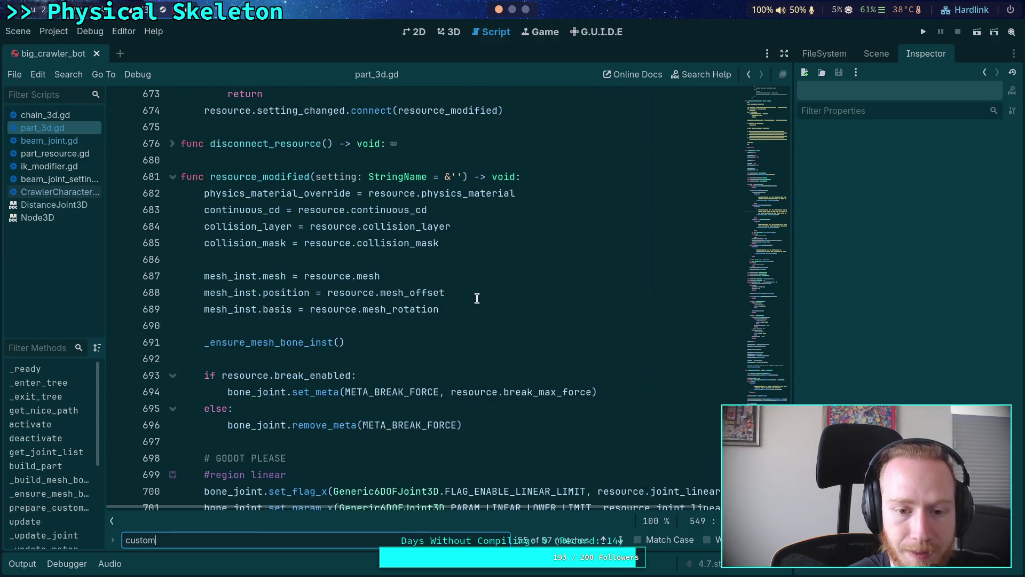
{"action": "scroll", "coordinate": [477, 298], "scroll_direction": "down", "scroll_amount": 5}
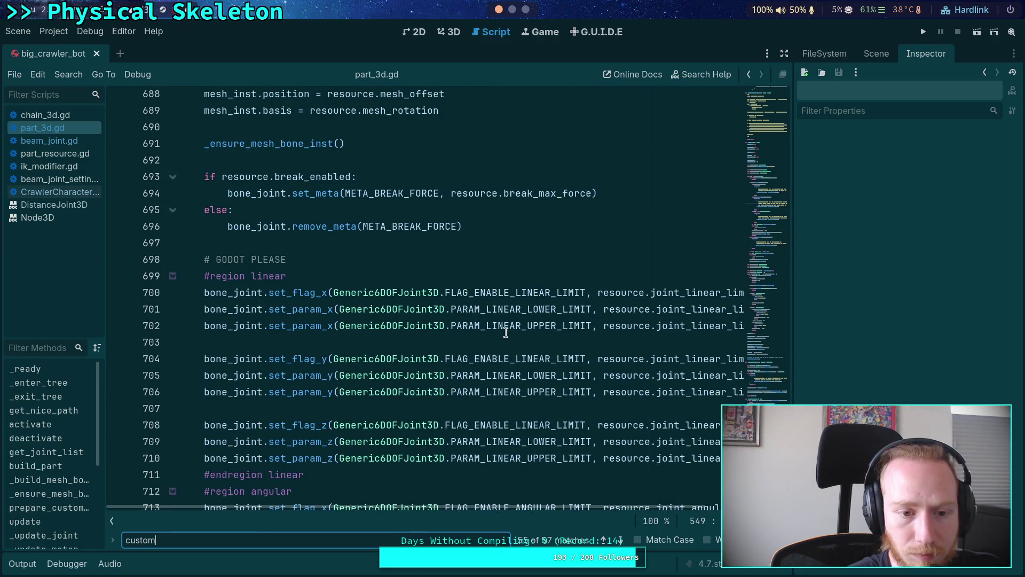
{"action": "scroll", "coordinate": [506, 333], "scroll_direction": "down", "scroll_amount": 3}
- Add a breakpoint on line 710, the linear Z upper-limit call
{"action": "left_click_drag", "start_coordinate": [457, 513], "coordinate": [569, 508]}
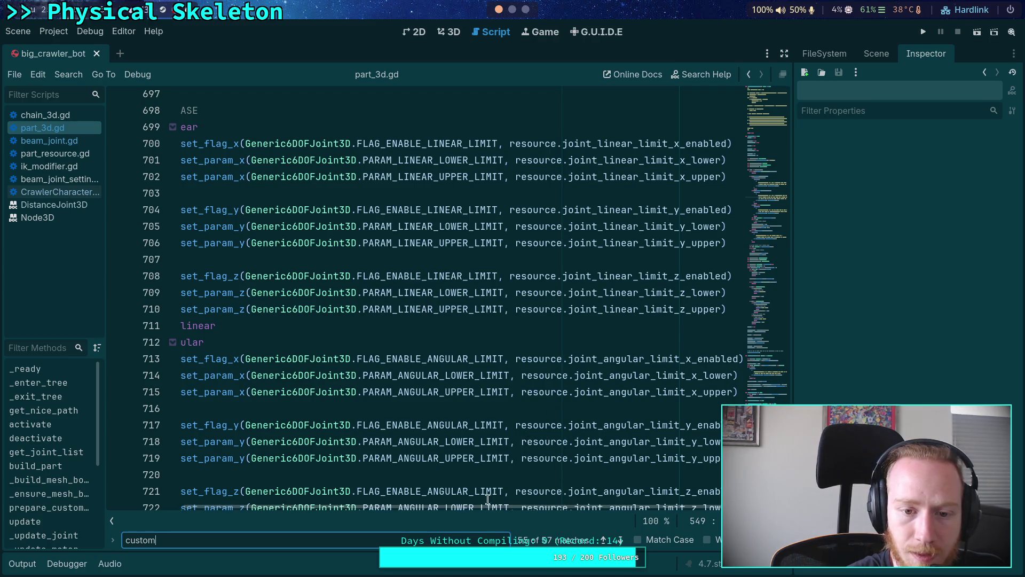
{"action": "left_click_drag", "start_coordinate": [507, 511], "coordinate": [393, 501]}
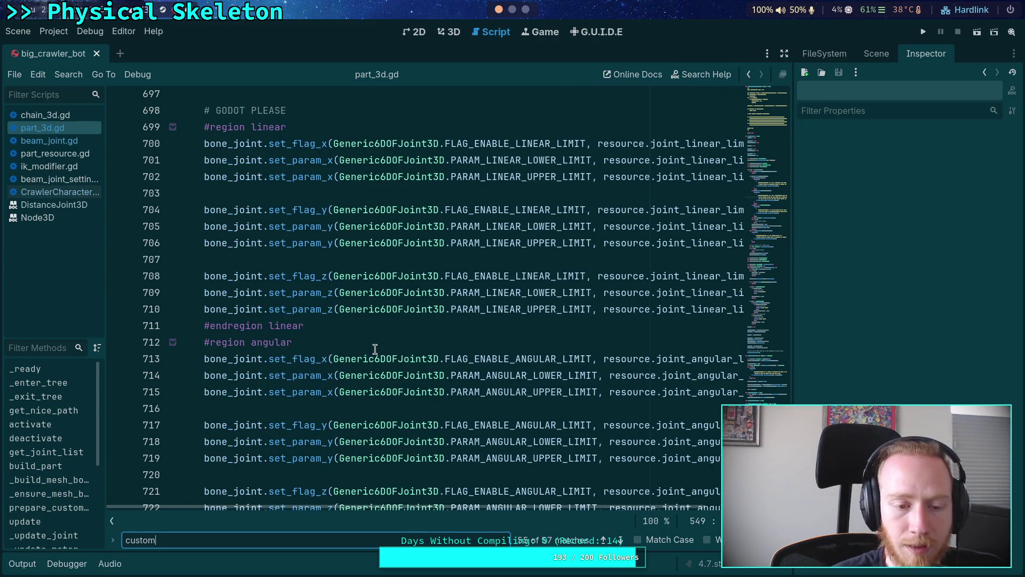
{"action": "scroll", "coordinate": [376, 349], "scroll_direction": "up", "scroll_amount": 10}
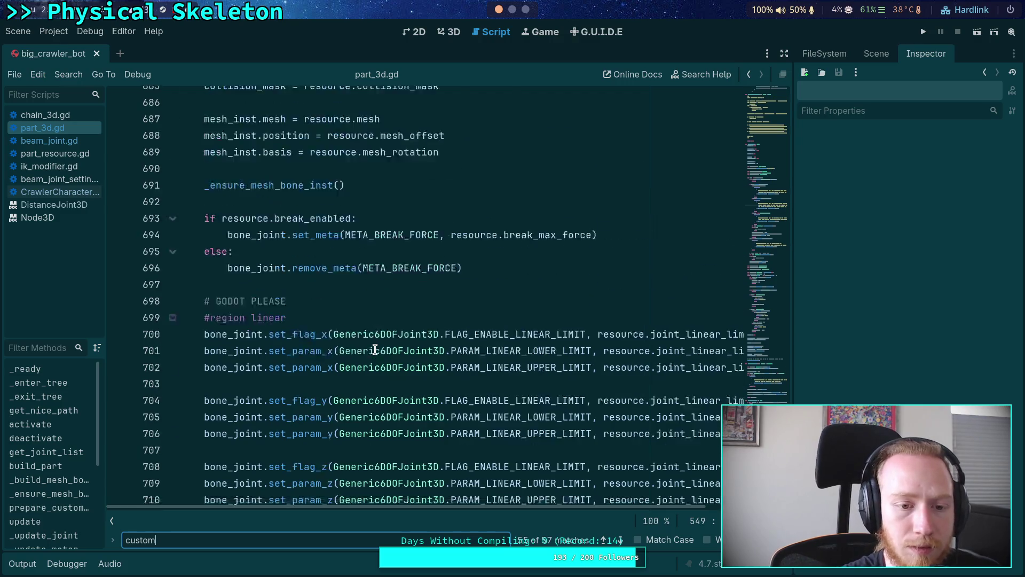
{"action": "scroll", "coordinate": [374, 350], "scroll_direction": "down", "scroll_amount": 17}
{"action": "scroll", "coordinate": [369, 349], "scroll_direction": "up", "scroll_amount": 8}
{"action": "left_click", "coordinate": [119, 309]}
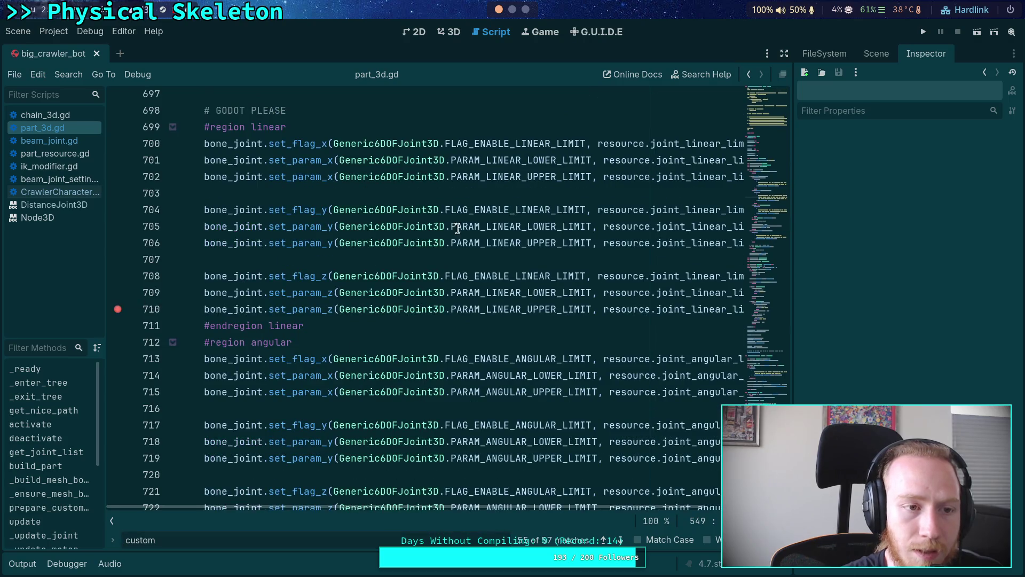
- Run the crawler briefly and stop it, then search part_3d.gd for set_param_z
{"action": "left_click", "coordinate": [920, 33]}
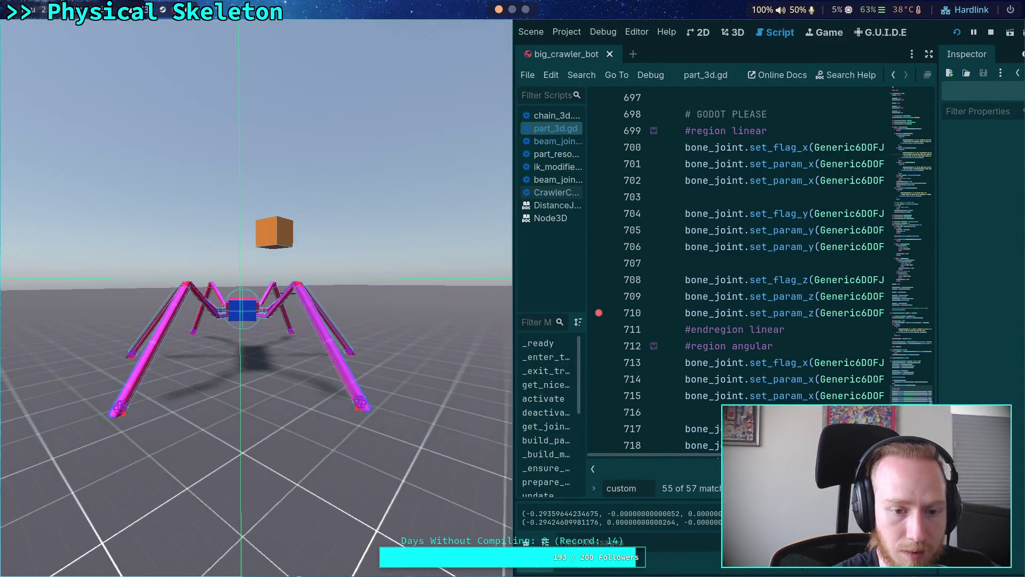
{"action": "left_click", "coordinate": [989, 32]}
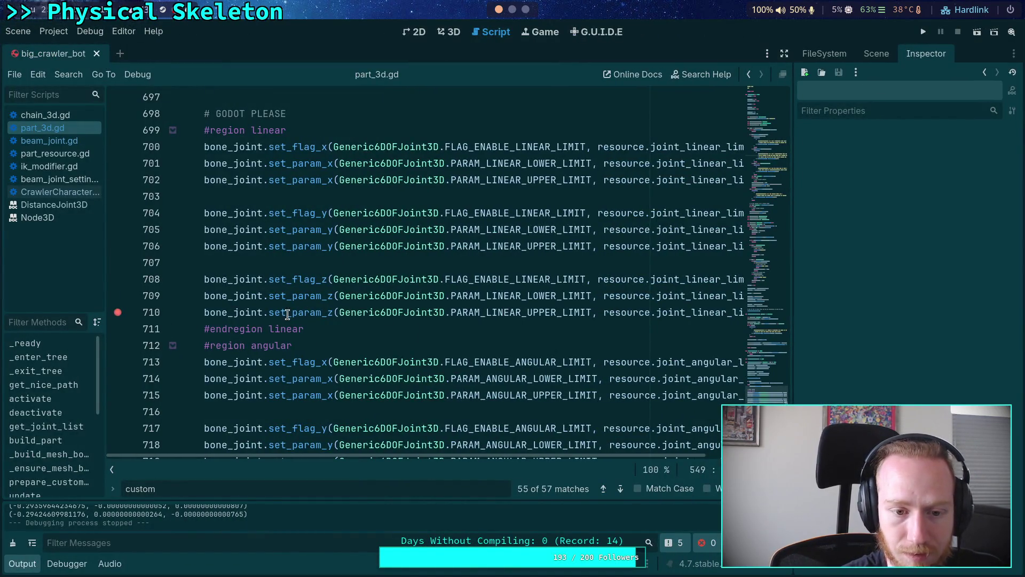
{"action": "double_click", "coordinate": [287, 315]}
{"action": "key", "text": "ctrl+f"}
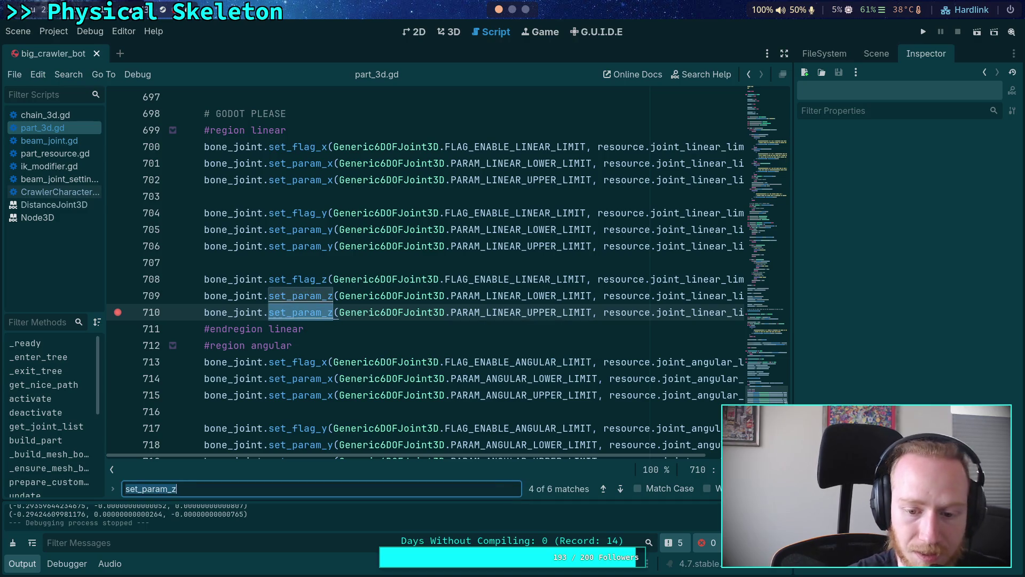
- Cycle through the set_param_z matches, ending on the one at line 709
{"action": "left_click", "coordinate": [620, 490]}
{"action": "left_click", "coordinate": [620, 489]}
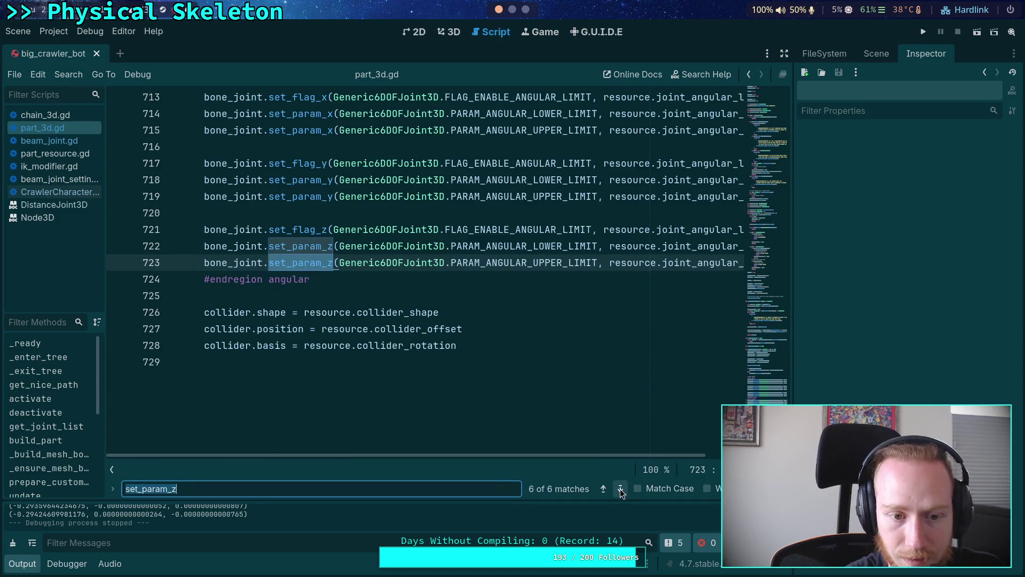
{"action": "left_click", "coordinate": [620, 489]}
{"action": "scroll", "coordinate": [467, 388], "scroll_direction": "up", "scroll_amount": 8}
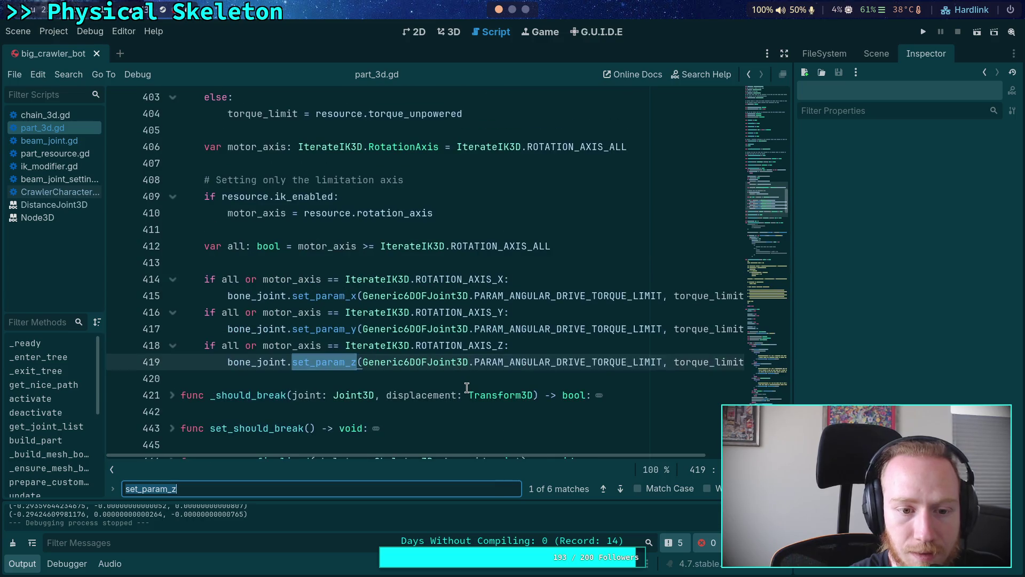
{"action": "scroll", "coordinate": [467, 388], "scroll_direction": "down", "scroll_amount": 8}
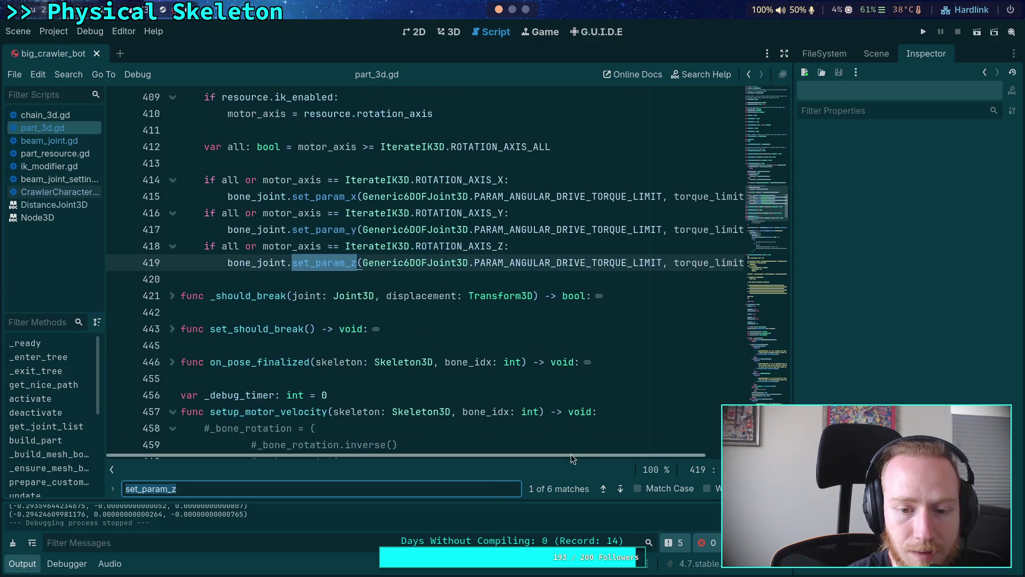
{"action": "left_click", "coordinate": [620, 489]}
{"action": "left_click", "coordinate": [621, 489]}
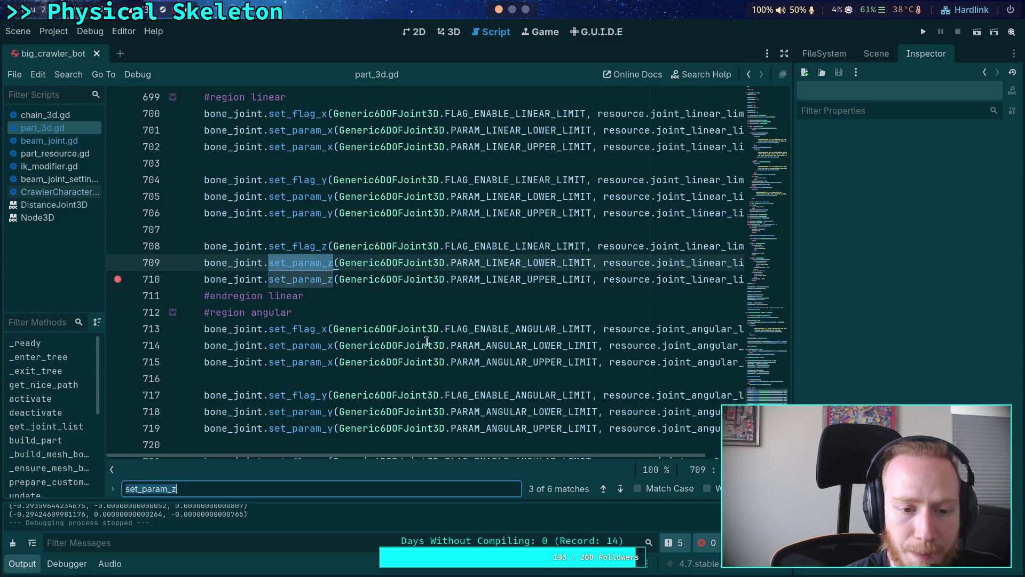
{"action": "scroll", "coordinate": [433, 370], "scroll_direction": "up", "scroll_amount": 8}
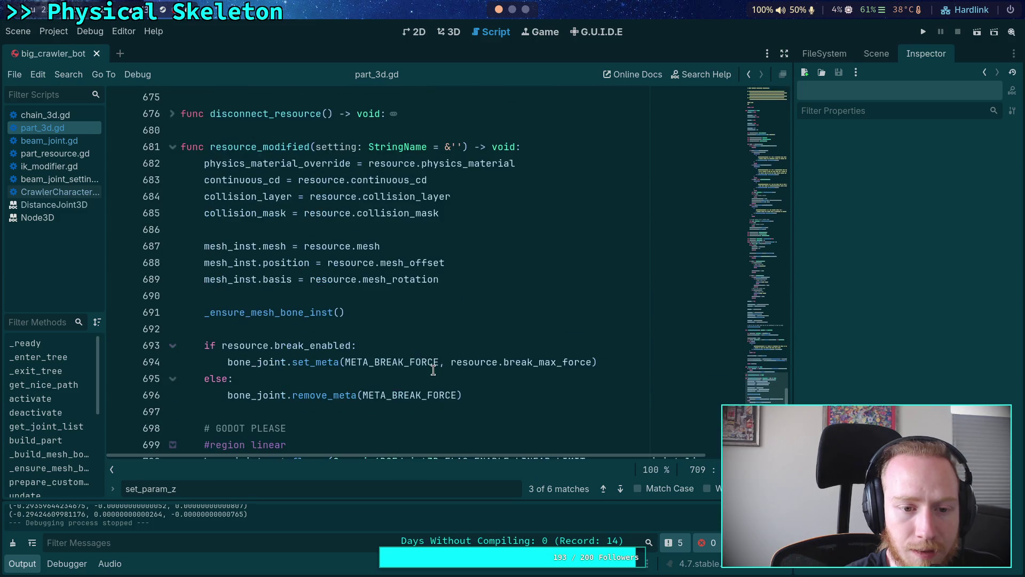
{"action": "scroll", "coordinate": [433, 370], "scroll_direction": "down", "scroll_amount": 3}
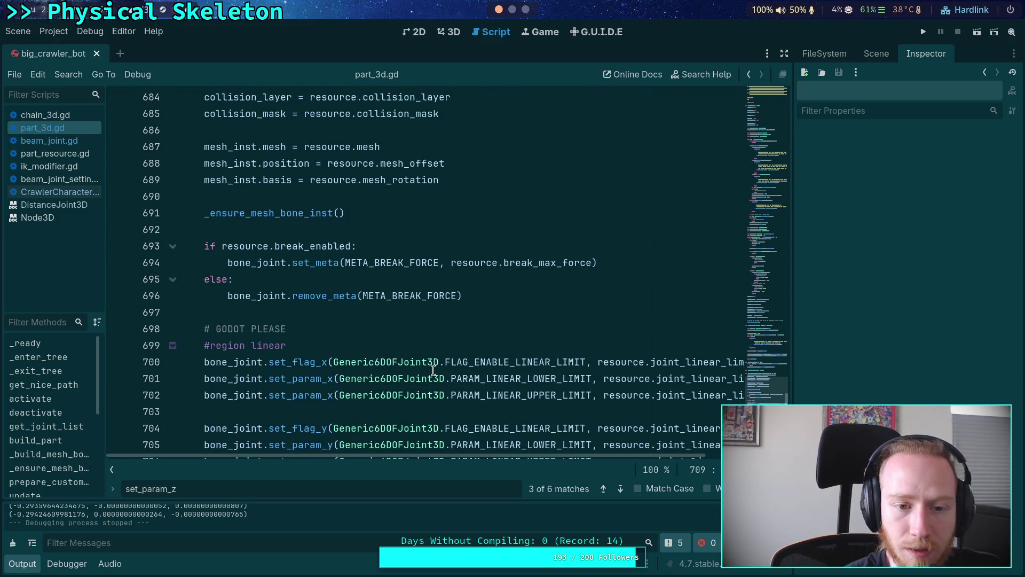
{"action": "scroll", "coordinate": [433, 370], "scroll_direction": "up", "scroll_amount": 3}
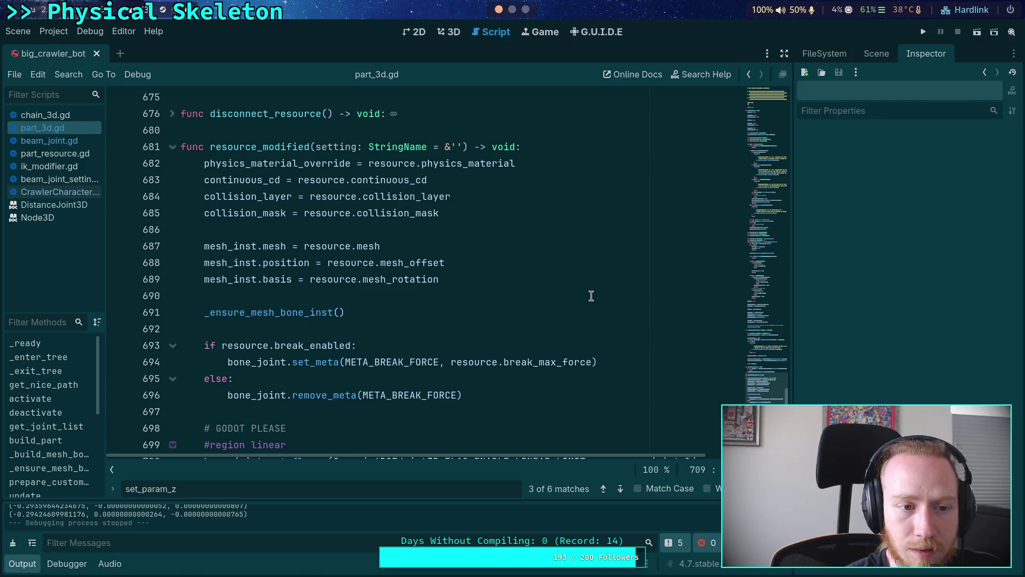
- Show the Scene tree, select resource_modified on line 681, and make the output panel taller
{"action": "left_click", "coordinate": [891, 52]}
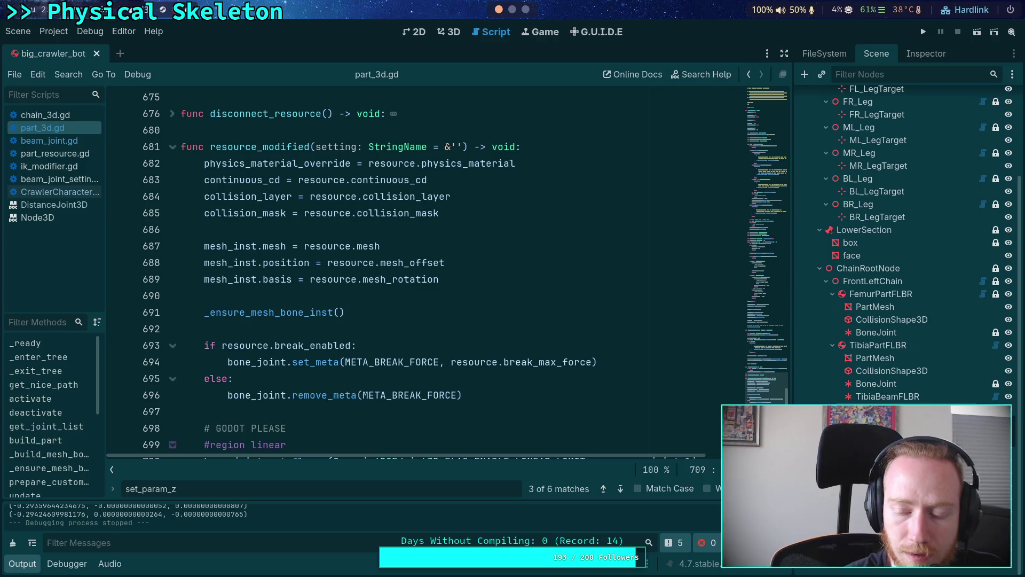
{"action": "scroll", "coordinate": [903, 225], "scroll_direction": "up", "scroll_amount": 4}
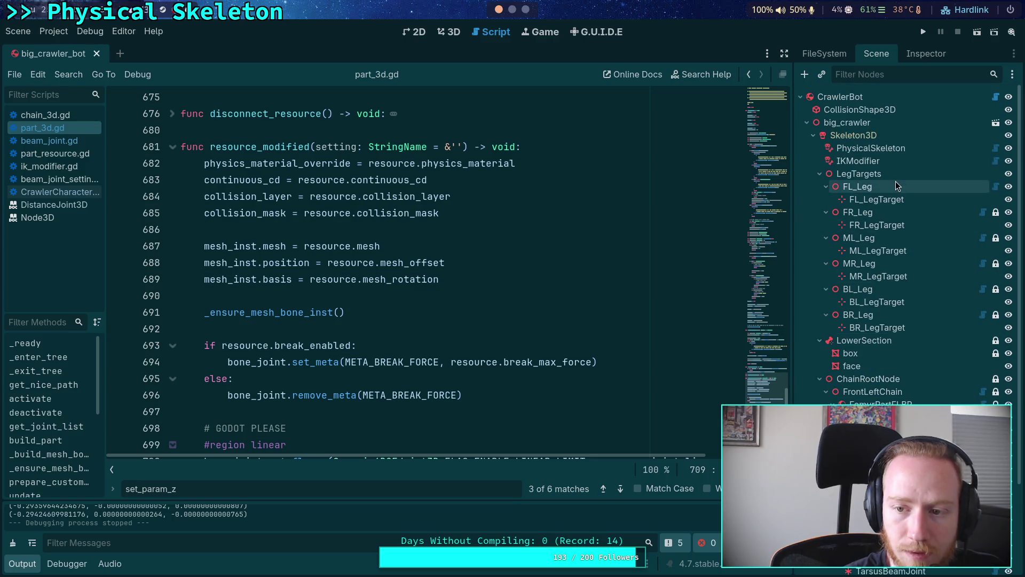
{"action": "left_click", "coordinate": [423, 301]}
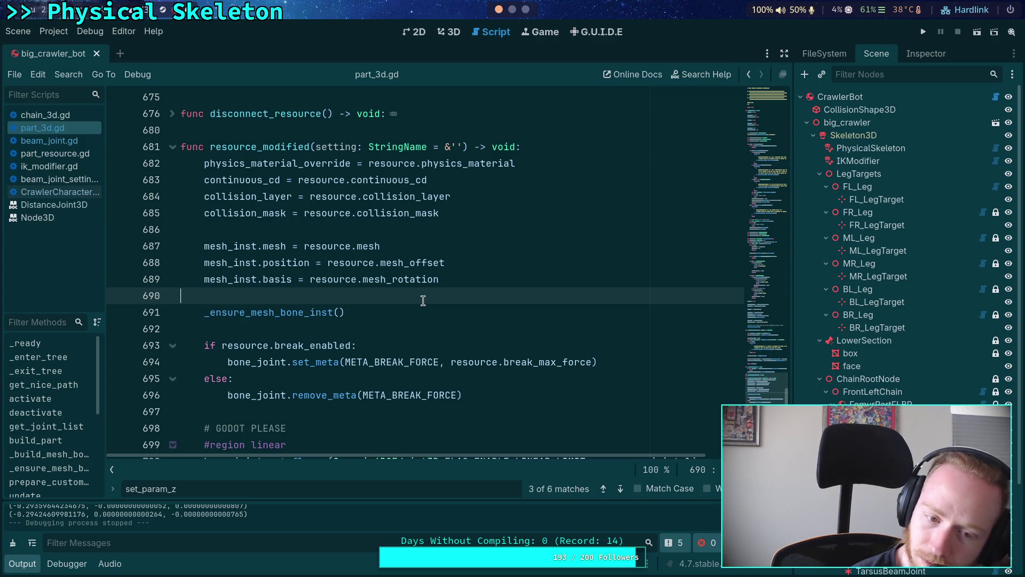
{"action": "double_click", "coordinate": [251, 147]}
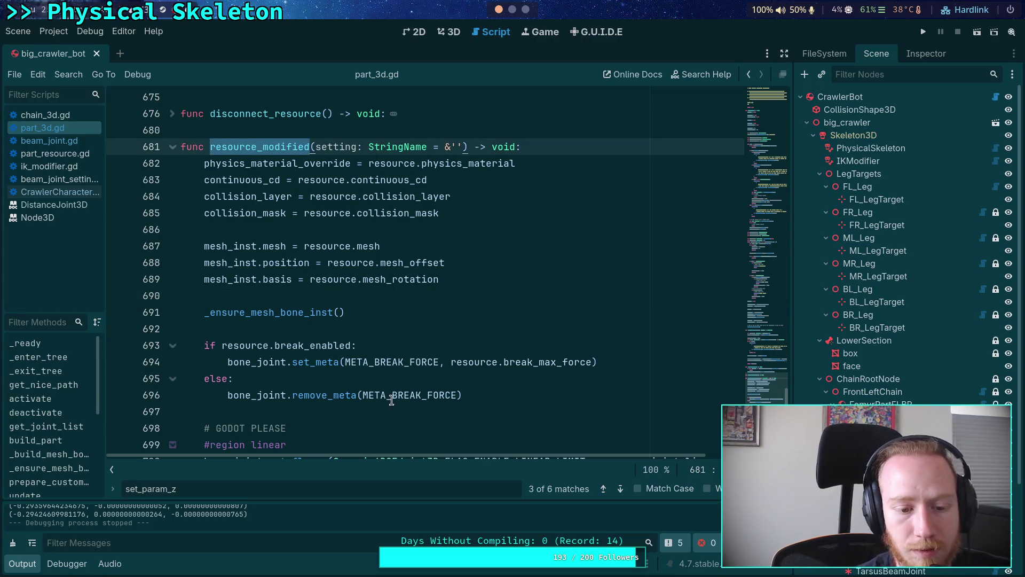
{"action": "left_click_drag", "start_coordinate": [401, 502], "coordinate": [401, 404]}
{"action": "scroll", "coordinate": [908, 241], "scroll_direction": "down", "scroll_amount": 4}
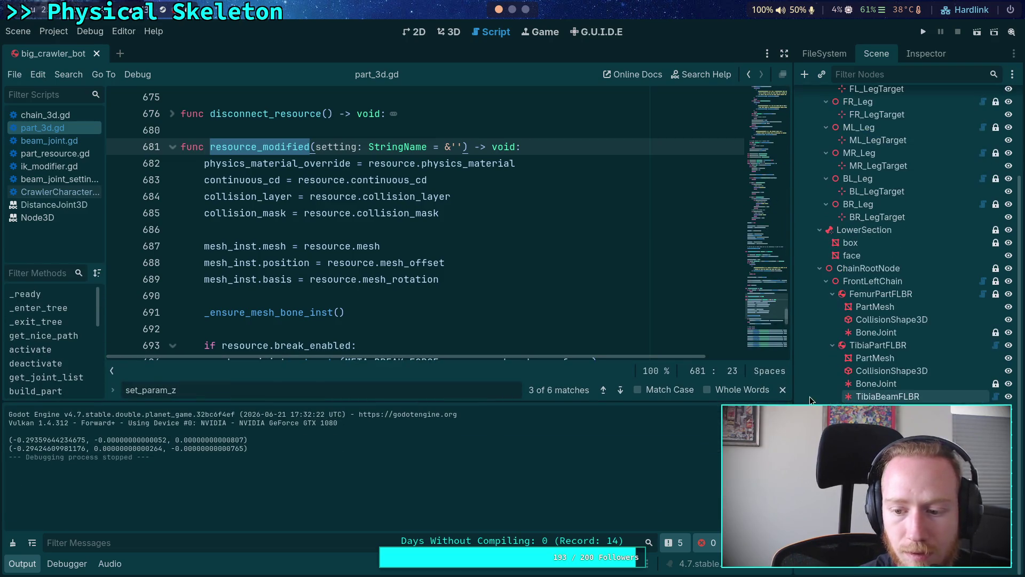
- Display BoneJoint's Generic6DOFJoint3D properties, showing angular X limits of 32.5° and -52.5°
{"action": "left_click", "coordinate": [927, 54]}
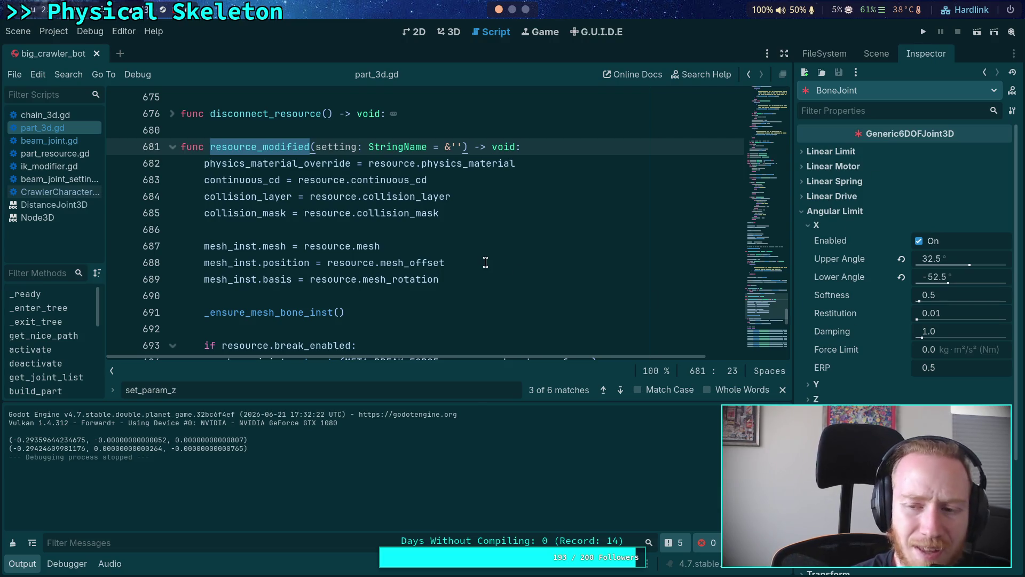
{"action": "scroll", "coordinate": [471, 275], "scroll_direction": "down", "scroll_amount": 1}
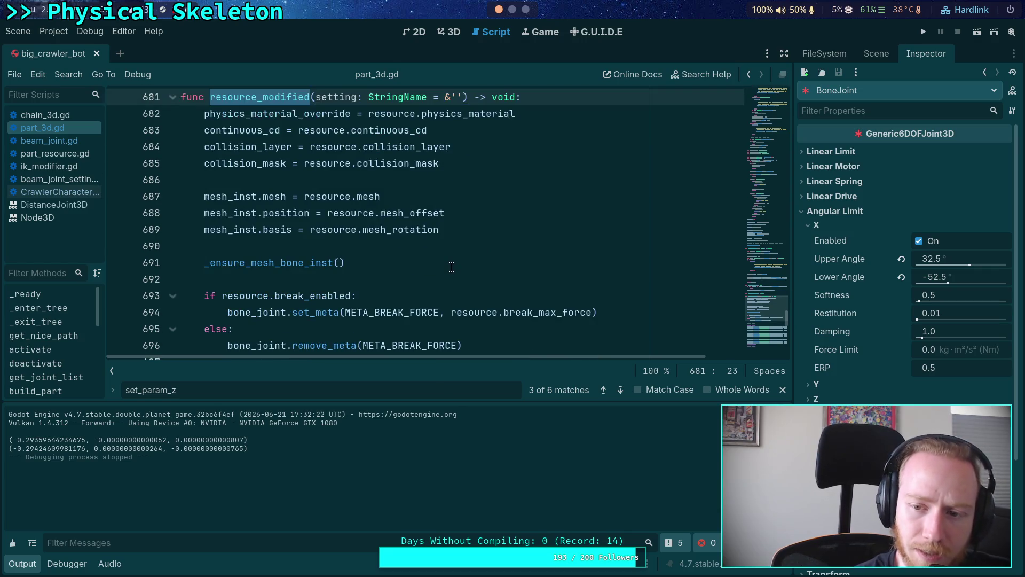
{"action": "left_click", "coordinate": [881, 55]}
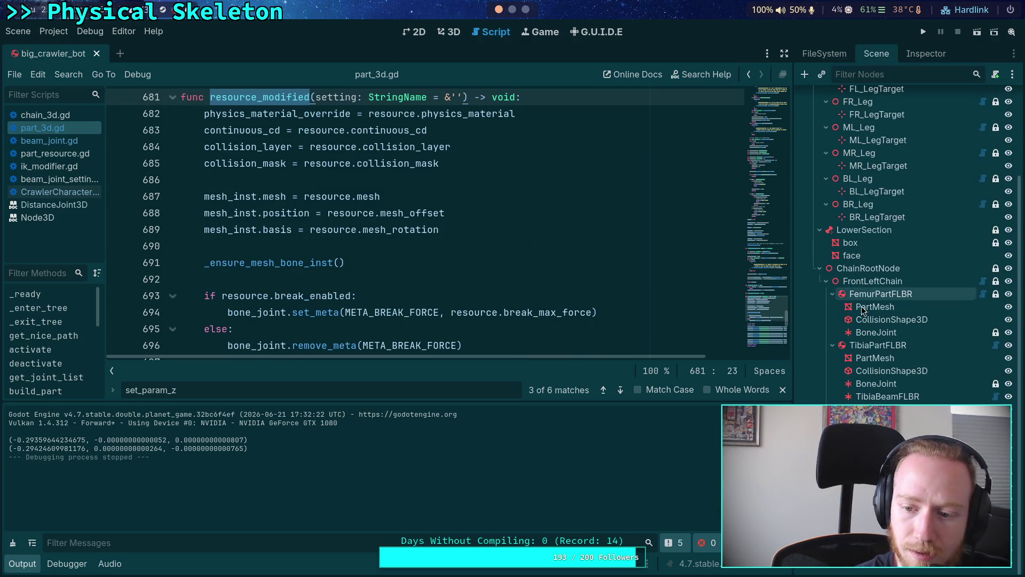
{"action": "left_click", "coordinate": [930, 53]}
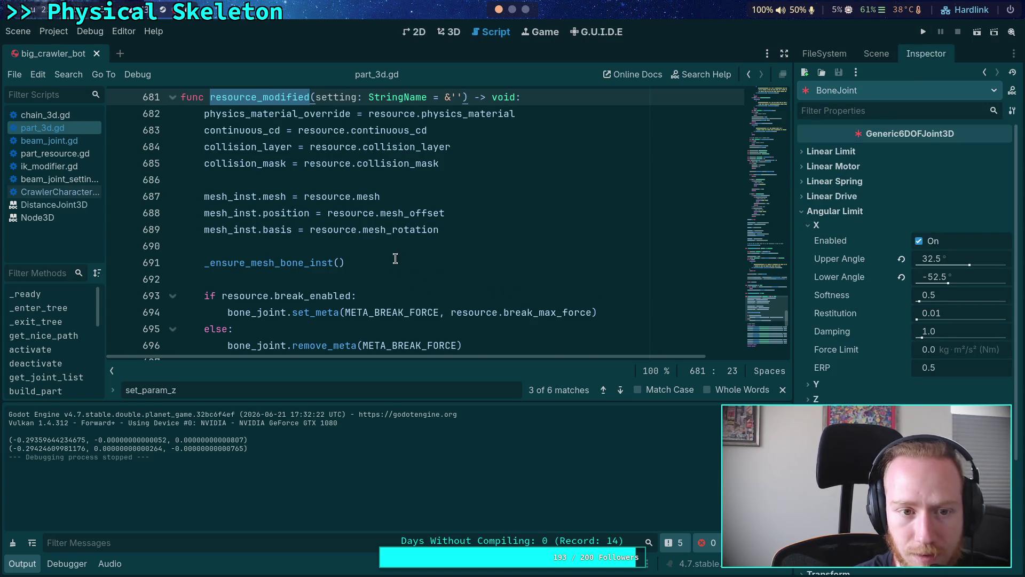
{"action": "scroll", "coordinate": [395, 259], "scroll_direction": "down", "scroll_amount": 5}
{"action": "mouse_move", "coordinate": [365, 309]}
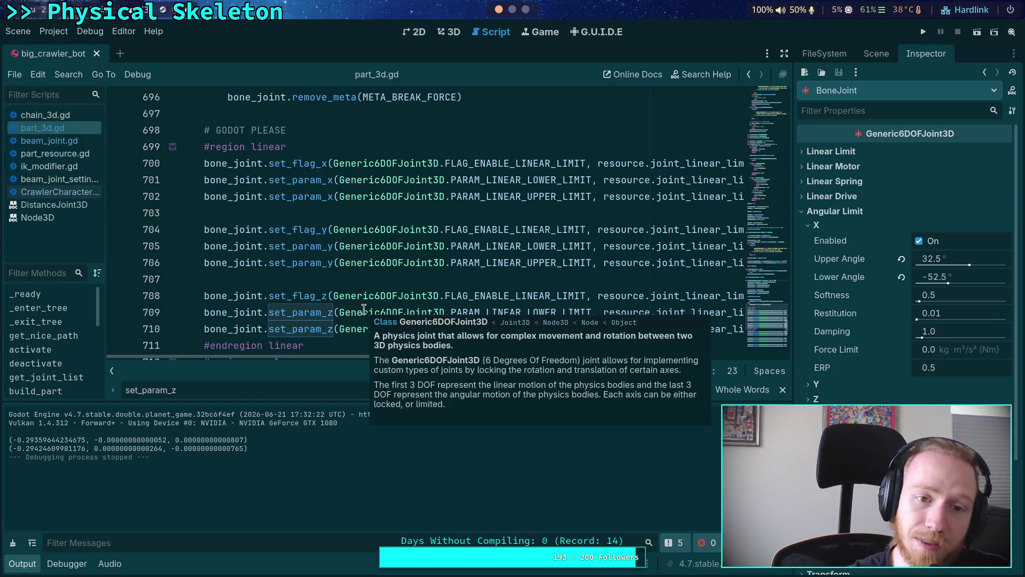
- Search part_3d.gd for bone_joint and step through all its matches, wrapping to the top
{"action": "scroll", "coordinate": [302, 243], "scroll_direction": "up", "scroll_amount": 5}
{"action": "scroll", "coordinate": [312, 251], "scroll_direction": "down", "scroll_amount": 6}
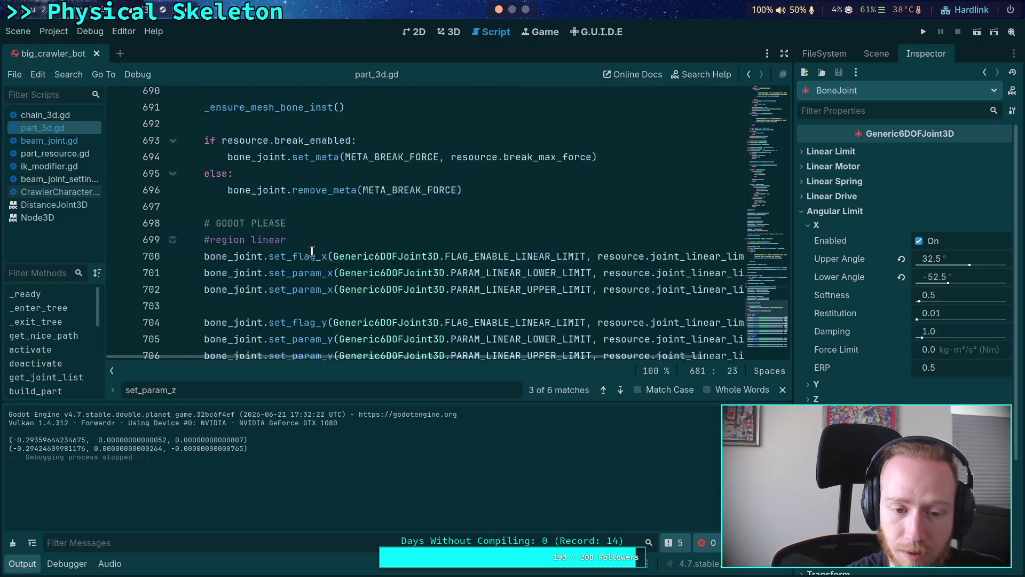
{"action": "double_click", "coordinate": [233, 184]}
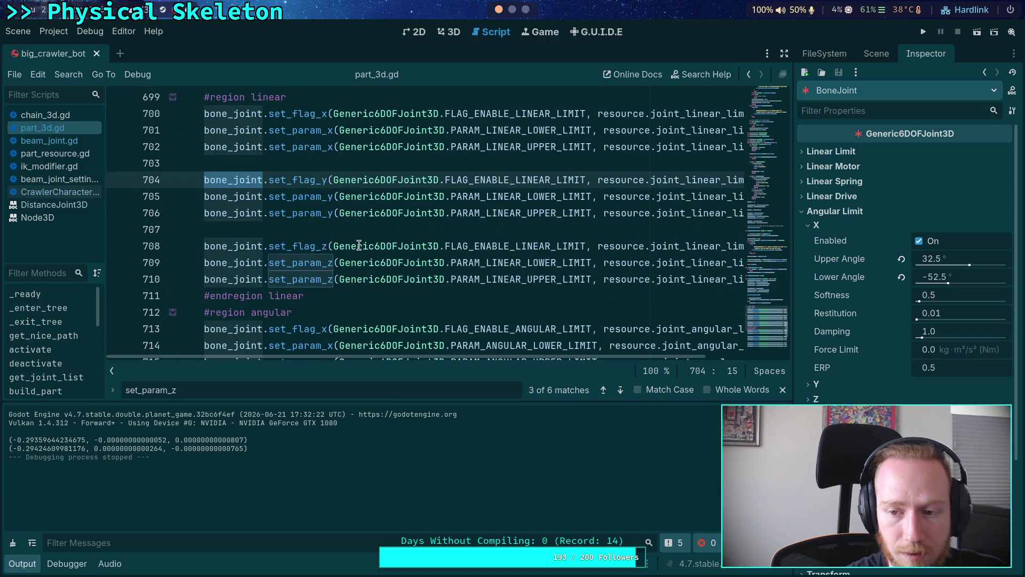
{"action": "scroll", "coordinate": [359, 244], "scroll_direction": "up", "scroll_amount": 1}
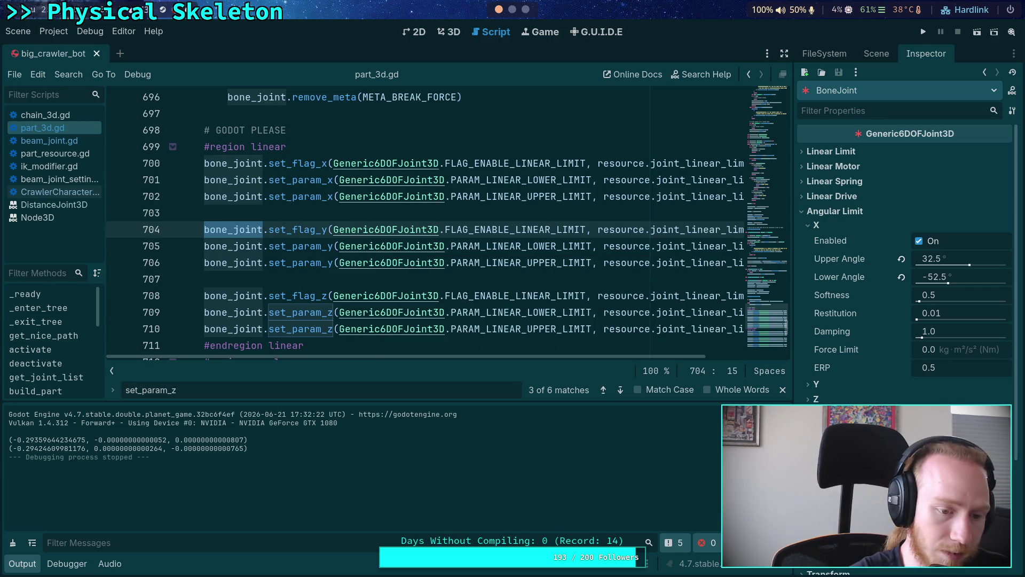
{"action": "key", "text": "ctrl+f"}
{"action": "left_click", "coordinate": [621, 390]}
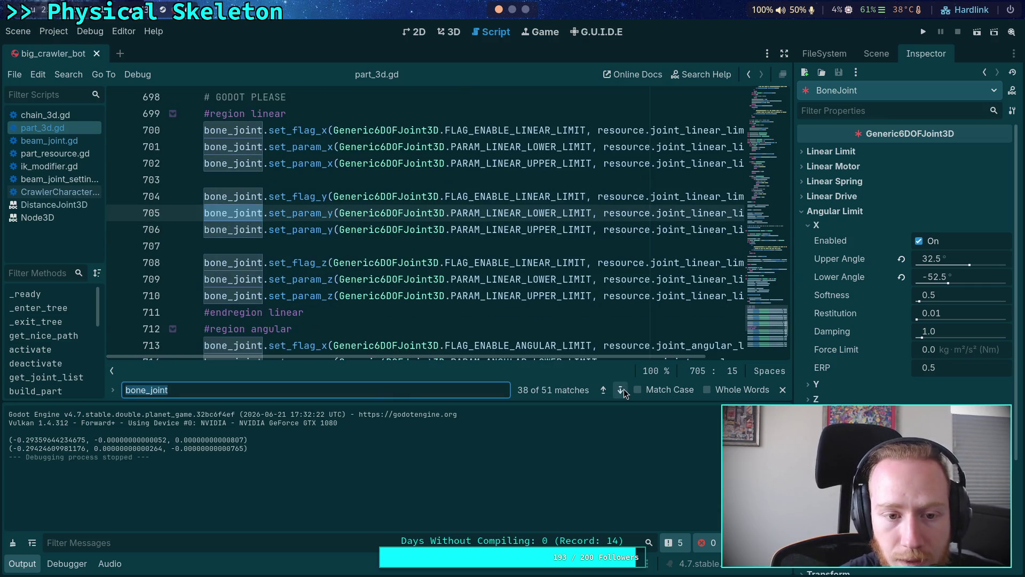
{"action": "left_click", "coordinate": [621, 390]}
{"action": "left_click", "coordinate": [621, 389]}
{"action": "left_click", "coordinate": [623, 390]}
{"action": "left_click", "coordinate": [623, 390]}
{"action": "left_click", "coordinate": [622, 390]}
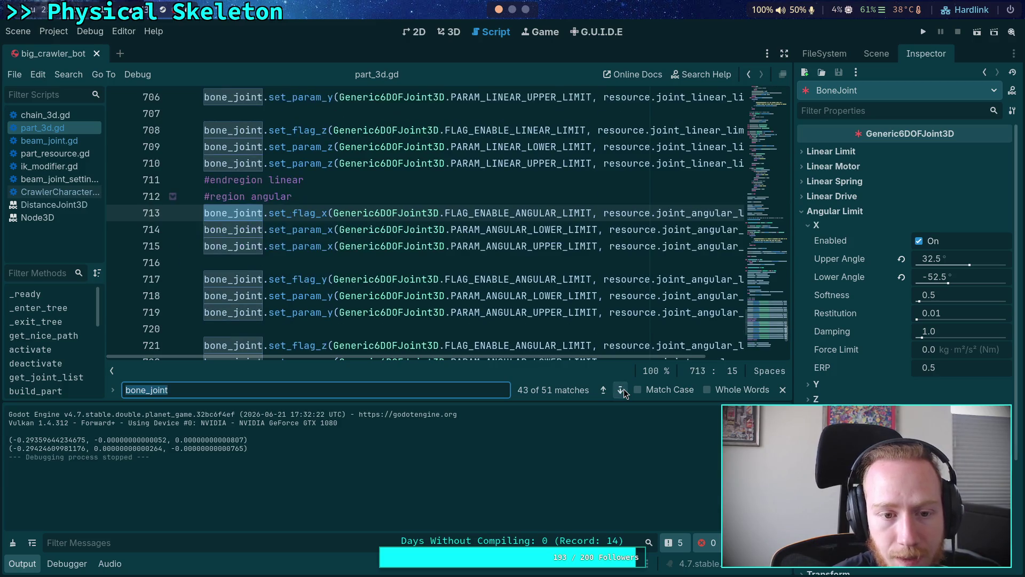
{"action": "left_click", "coordinate": [623, 390]}
{"action": "left_click", "coordinate": [623, 390]}
{"action": "left_click", "coordinate": [622, 390]}
{"action": "left_click", "coordinate": [623, 390]}
{"action": "left_click", "coordinate": [623, 390]}
{"action": "left_click", "coordinate": [623, 390]}
{"action": "left_click", "coordinate": [622, 390]}
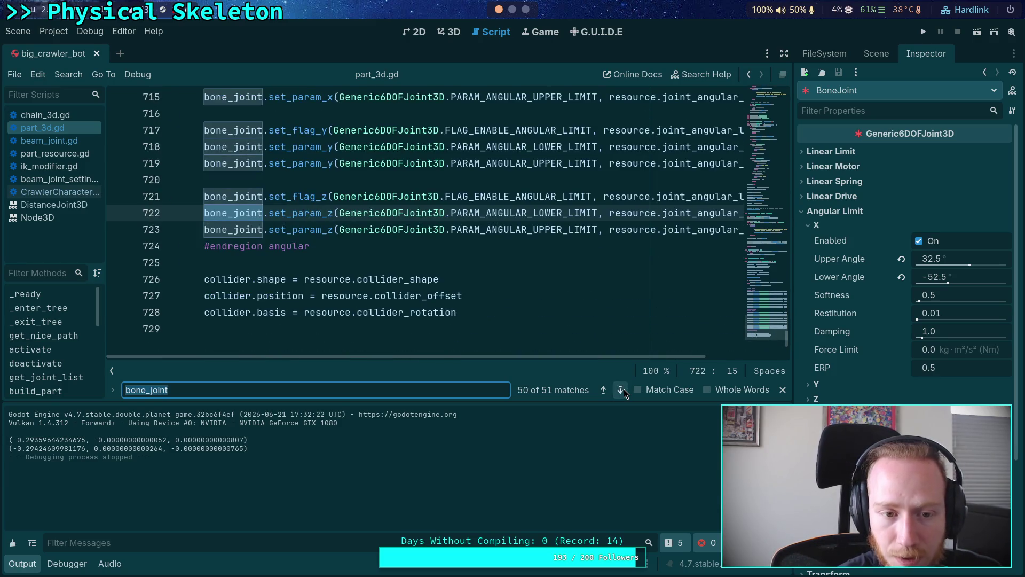
{"action": "left_click", "coordinate": [623, 390]}
{"action": "left_click", "coordinate": [623, 389]}
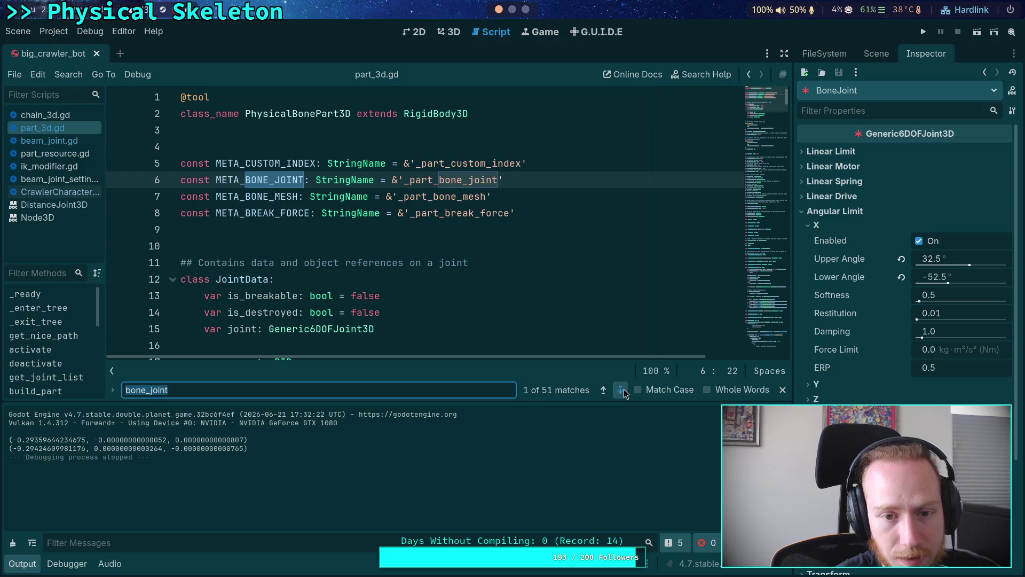
{"action": "left_click", "coordinate": [622, 390]}
{"action": "left_click", "coordinate": [622, 390]}
{"action": "left_click", "coordinate": [623, 390]}
{"action": "left_click", "coordinate": [623, 390]}
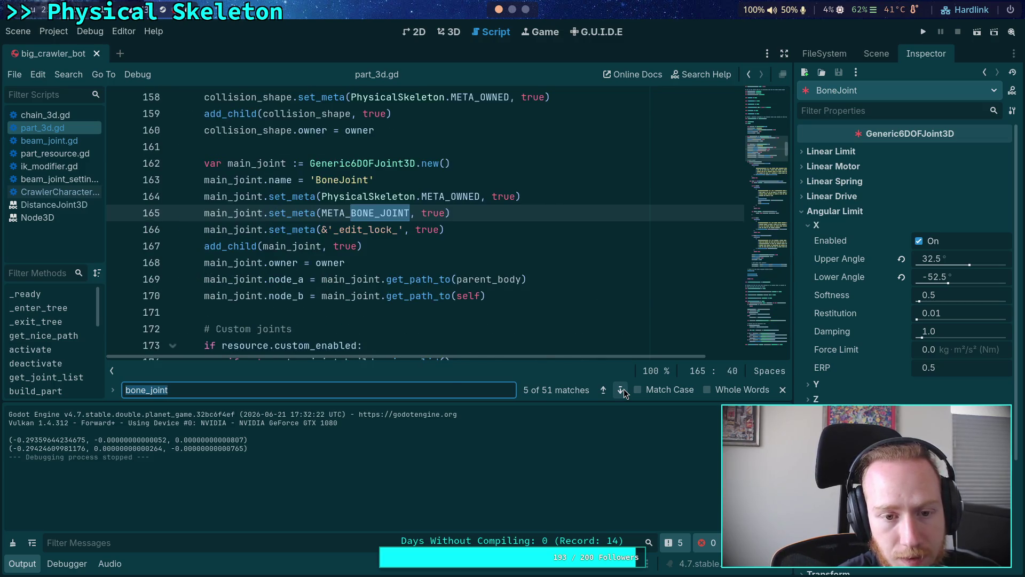
- Search for resource_modified, cycle its 6 matches back to line 244, and select reload_part
{"action": "scroll", "coordinate": [441, 284], "scroll_direction": "down", "scroll_amount": 20}
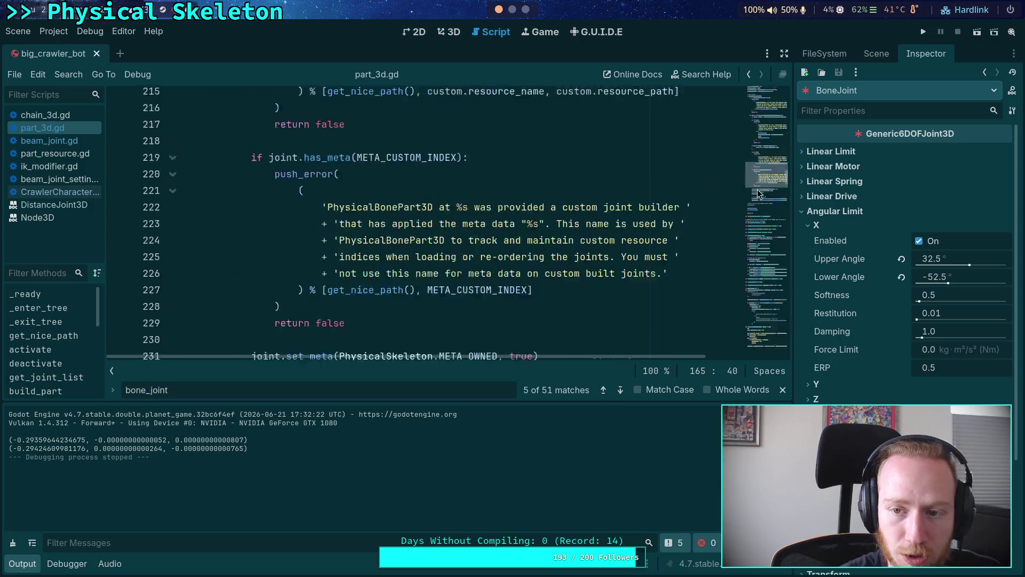
{"action": "scroll", "coordinate": [734, 325], "scroll_direction": "up", "scroll_amount": 5}
{"action": "double_click", "coordinate": [260, 143]}
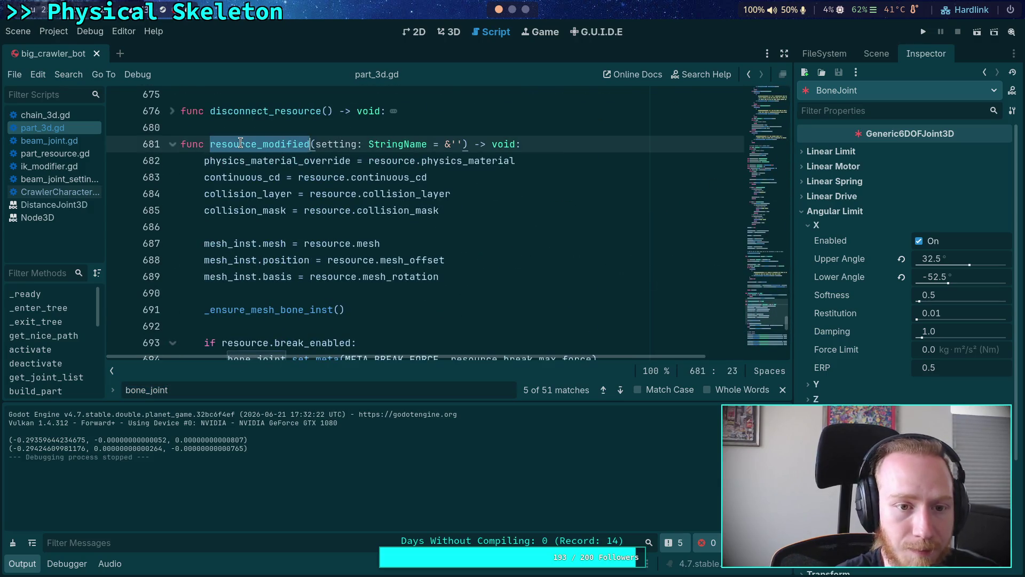
{"action": "key", "text": "ctrl+f"}
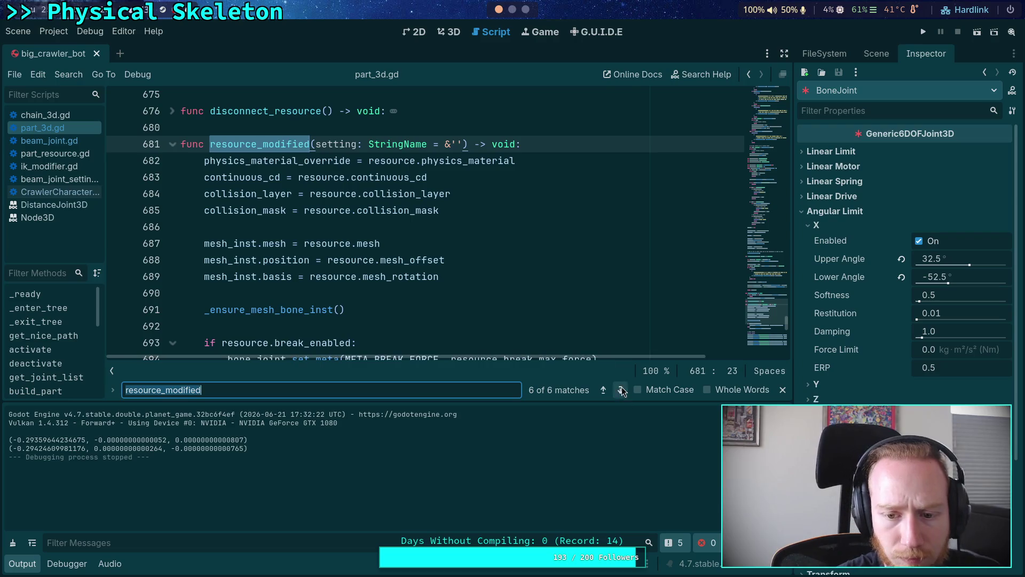
{"action": "left_click", "coordinate": [620, 390]}
{"action": "scroll", "coordinate": [440, 272], "scroll_direction": "up", "scroll_amount": 1}
{"action": "scroll", "coordinate": [441, 272], "scroll_direction": "up", "scroll_amount": 10}
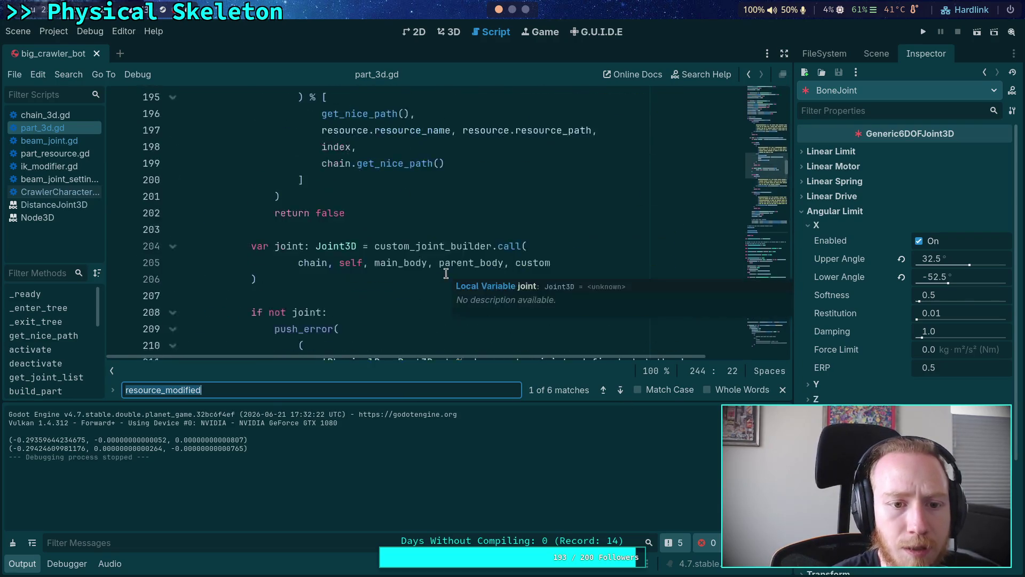
{"action": "scroll", "coordinate": [169, 267], "scroll_direction": "up", "scroll_amount": 8}
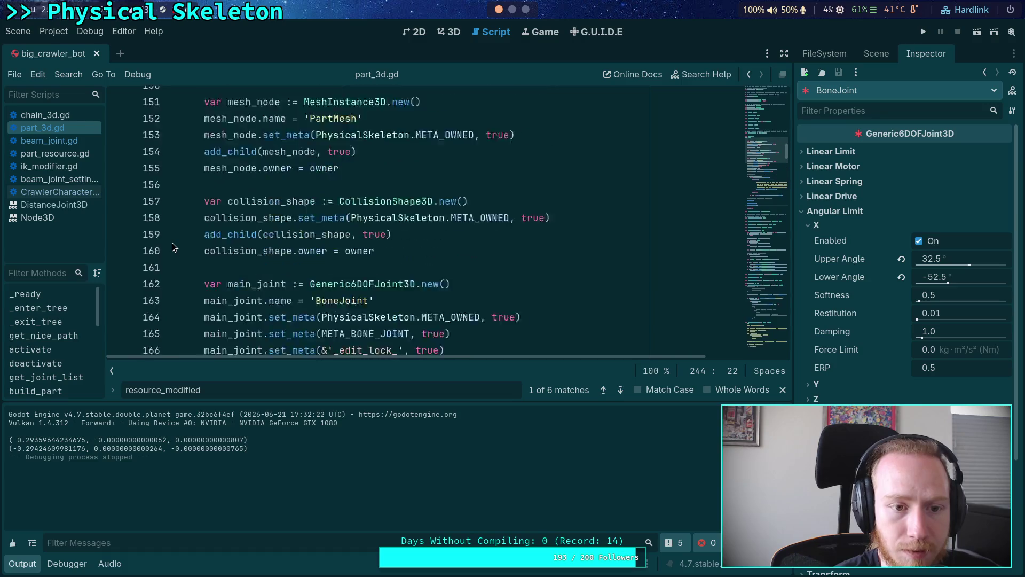
{"action": "scroll", "coordinate": [268, 270], "scroll_direction": "down", "scroll_amount": 3}
{"action": "scroll", "coordinate": [269, 270], "scroll_direction": "down", "scroll_amount": 3}
{"action": "left_click", "coordinate": [621, 390]}
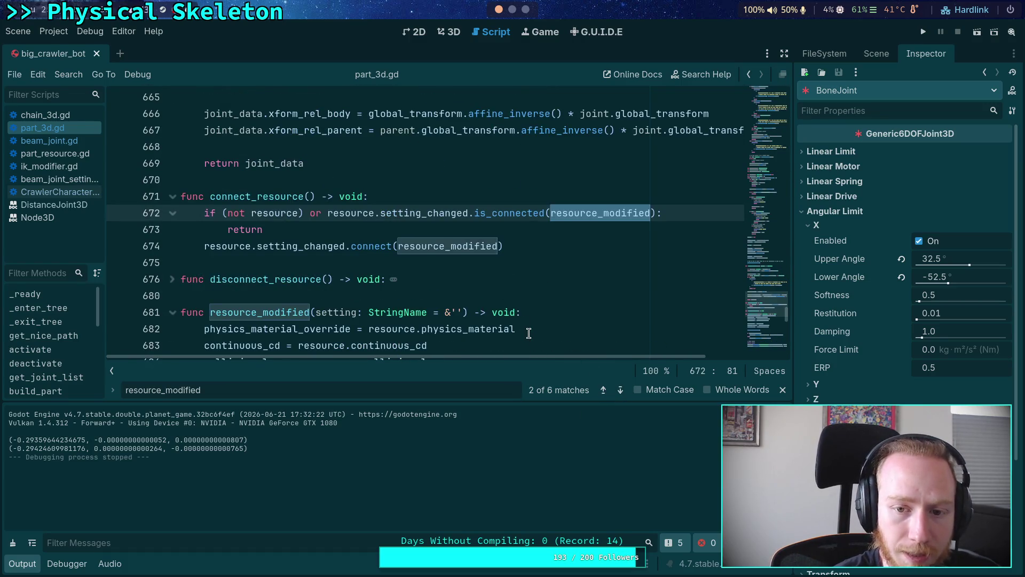
{"action": "left_click", "coordinate": [622, 389]}
{"action": "left_click", "coordinate": [622, 389]}
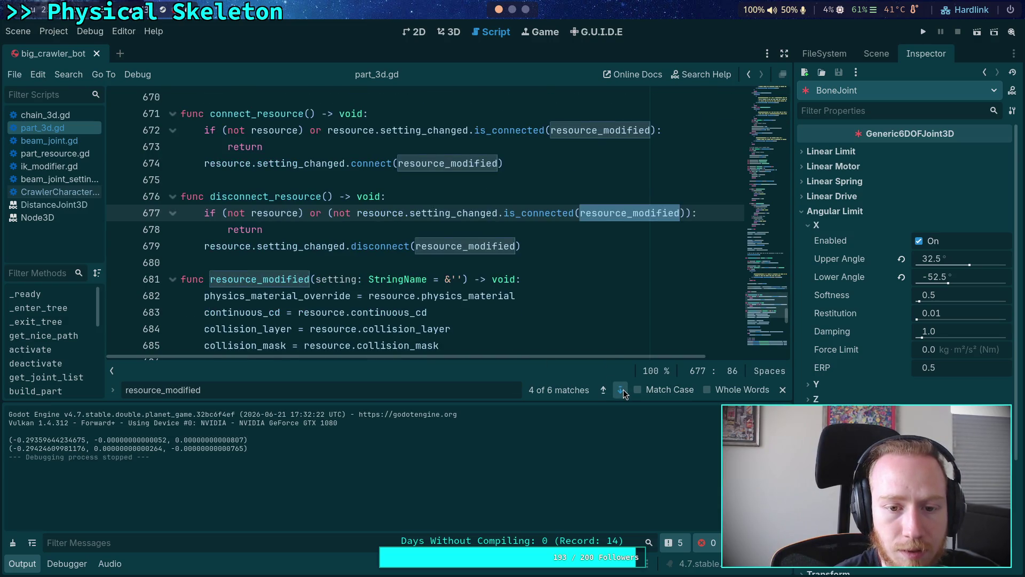
{"action": "left_click", "coordinate": [623, 389]}
{"action": "left_click", "coordinate": [623, 389]}
{"action": "left_click", "coordinate": [623, 390]}
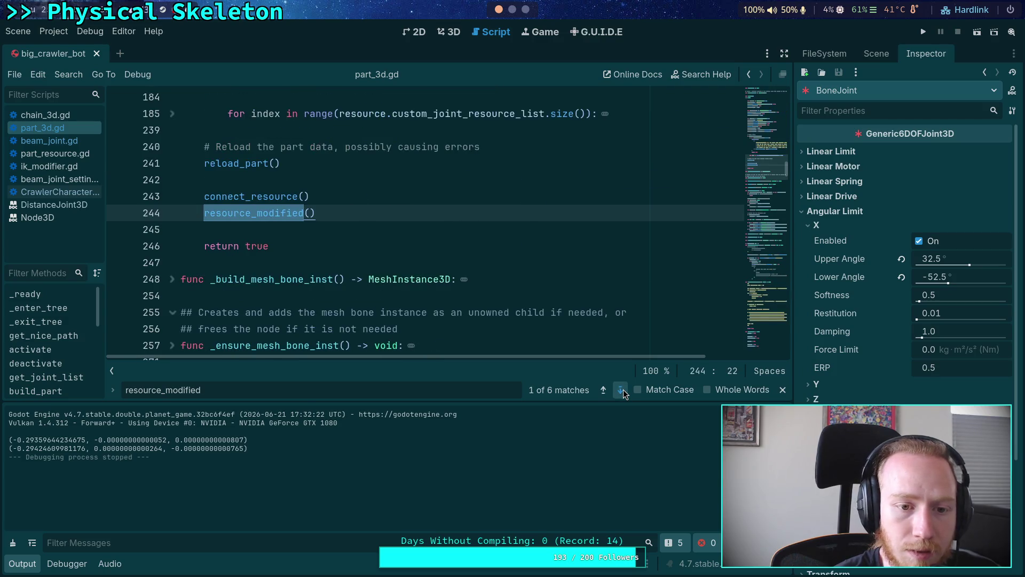
{"action": "left_click", "coordinate": [623, 389]}
{"action": "left_click", "coordinate": [610, 391]}
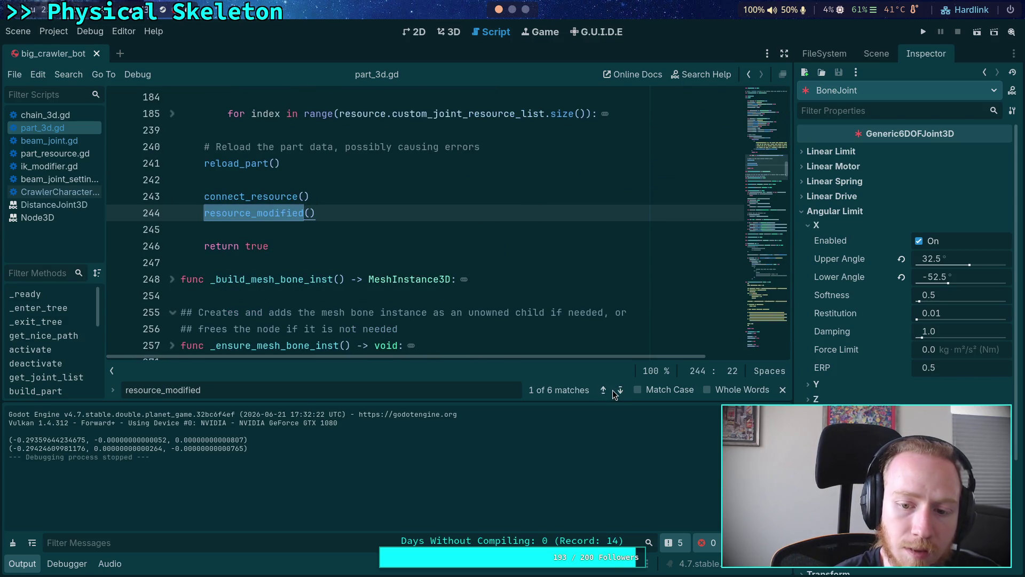
{"action": "left_click", "coordinate": [605, 389]}
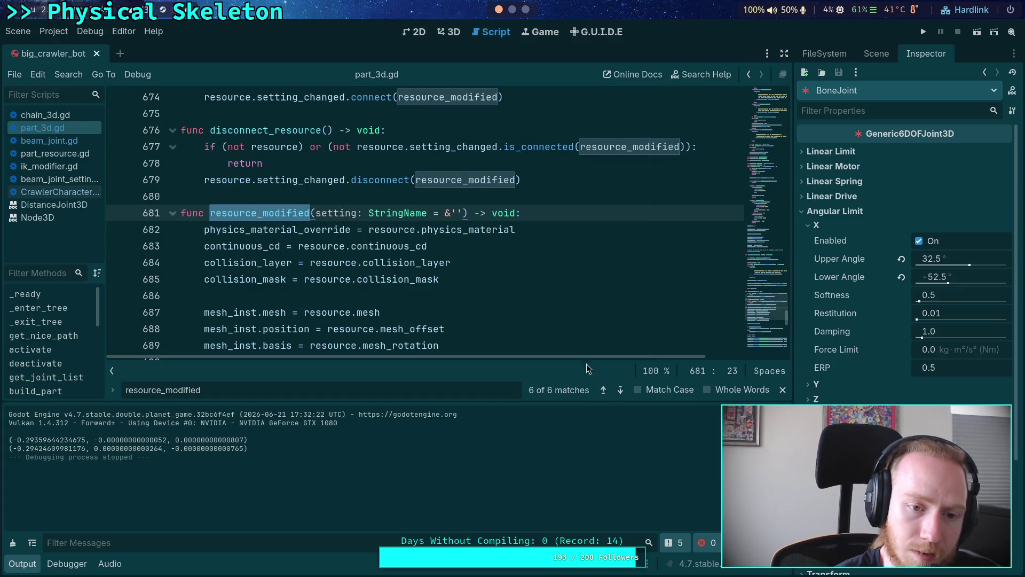
{"action": "left_click", "coordinate": [622, 390]}
{"action": "double_click", "coordinate": [236, 163]}
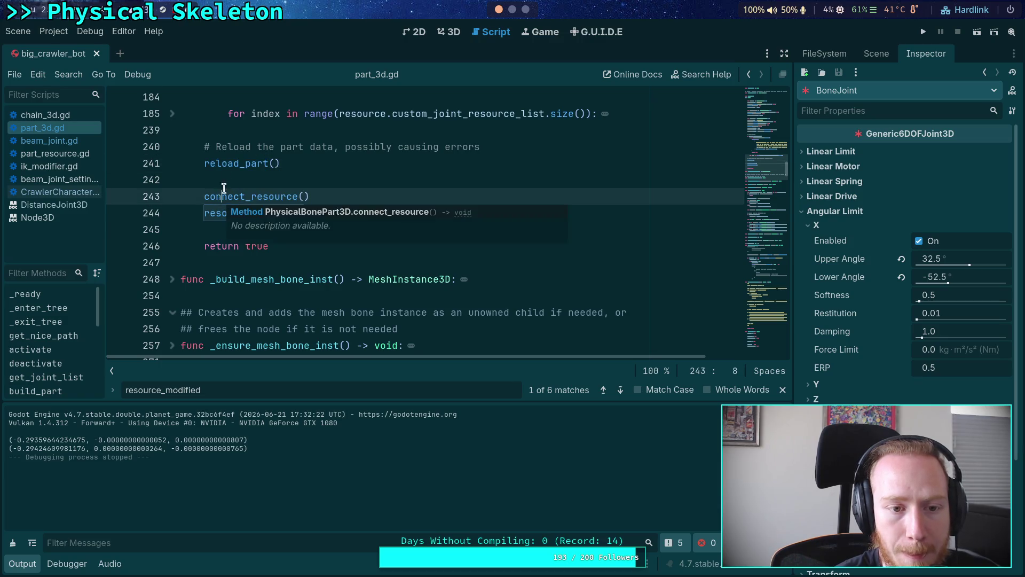
- Jump to the reload_part definition and scroll to its custom-joint code near line 578
{"action": "right_click", "coordinate": [238, 165]}
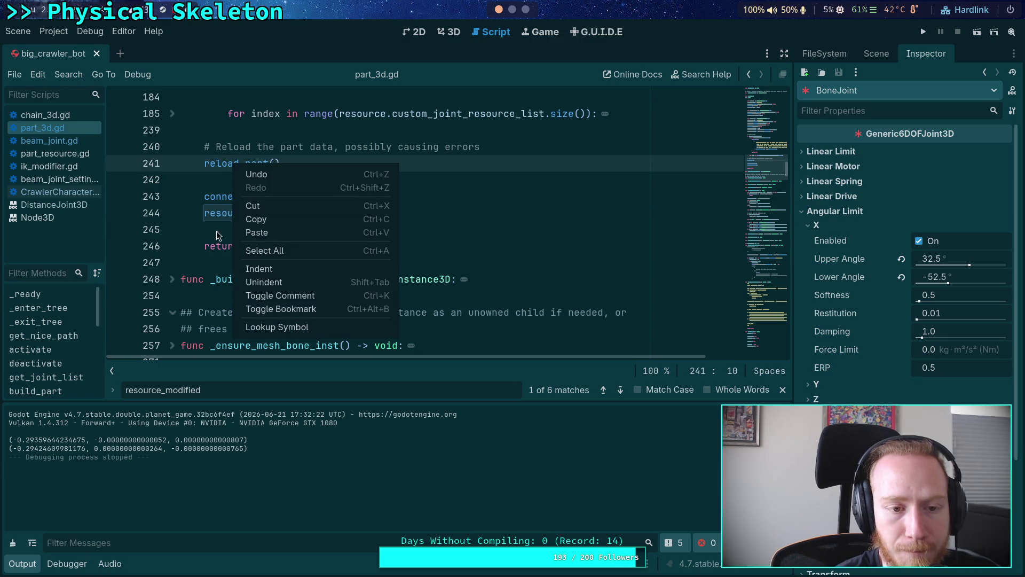
{"action": "left_click", "coordinate": [216, 197]}
{"action": "right_click", "coordinate": [233, 163]}
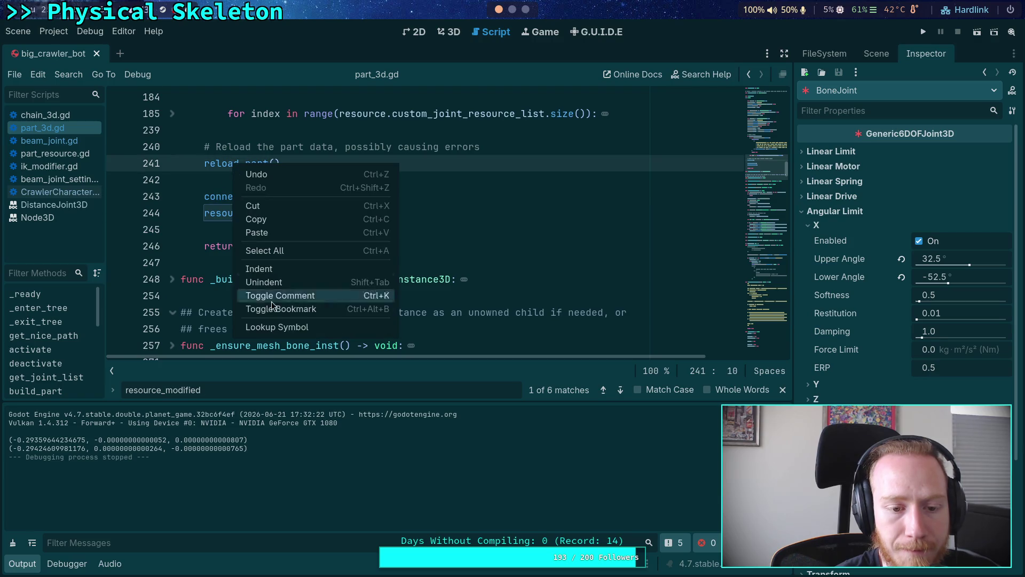
{"action": "left_click", "coordinate": [281, 329]}
{"action": "scroll", "coordinate": [398, 314], "scroll_direction": "down", "scroll_amount": 19}
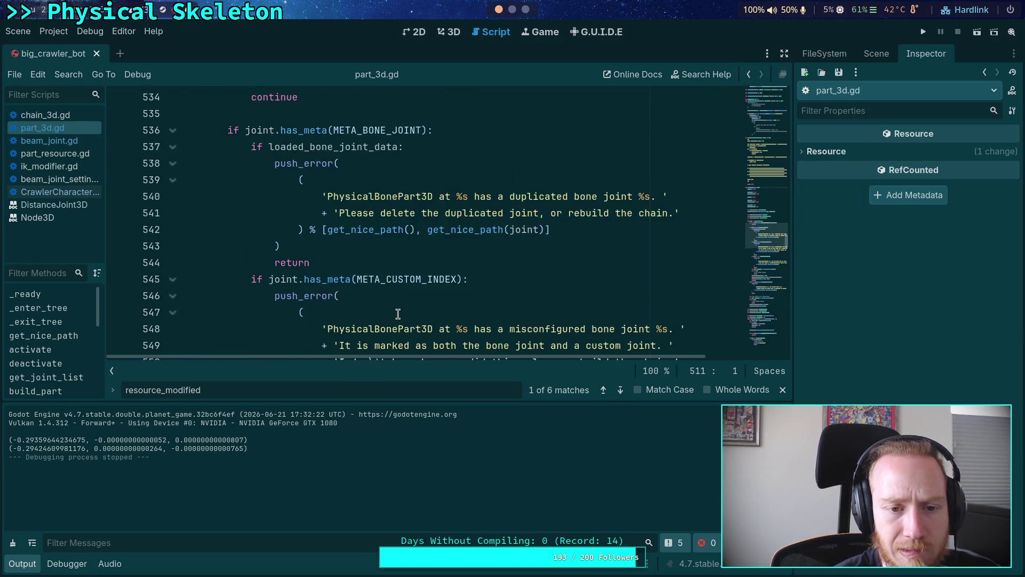
{"action": "scroll", "coordinate": [398, 314], "scroll_direction": "down", "scroll_amount": 3}
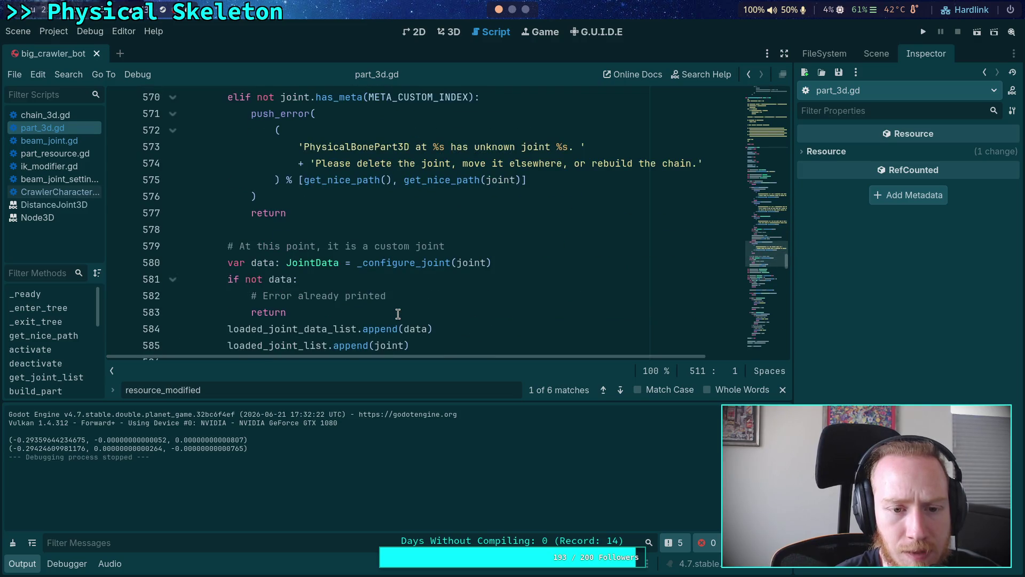
{"action": "left_click", "coordinate": [357, 223]}
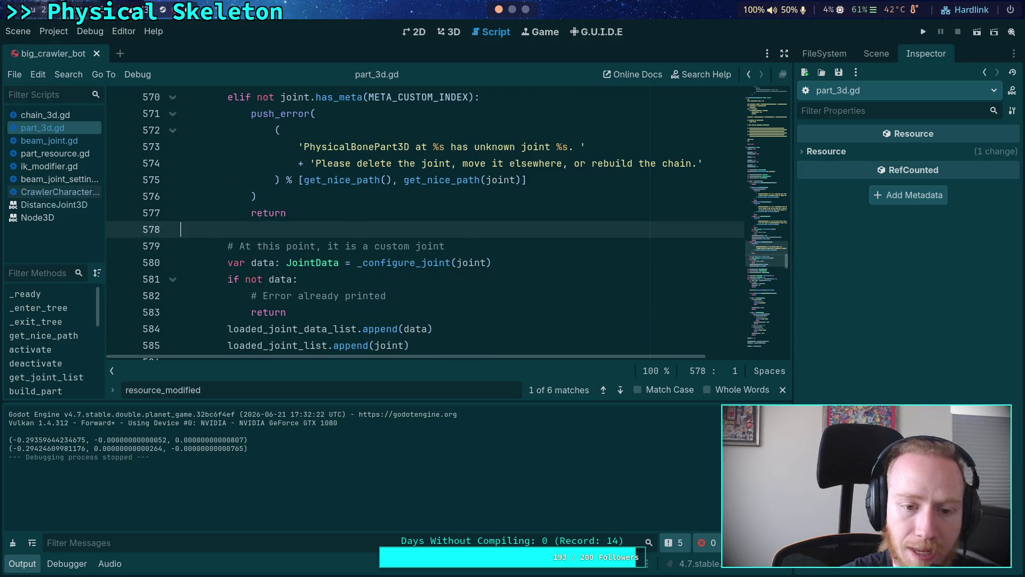
- Toggle from the Scene dock back to BoneJoint's Inspector properties and run the main scene again
{"action": "left_click", "coordinate": [877, 53]}
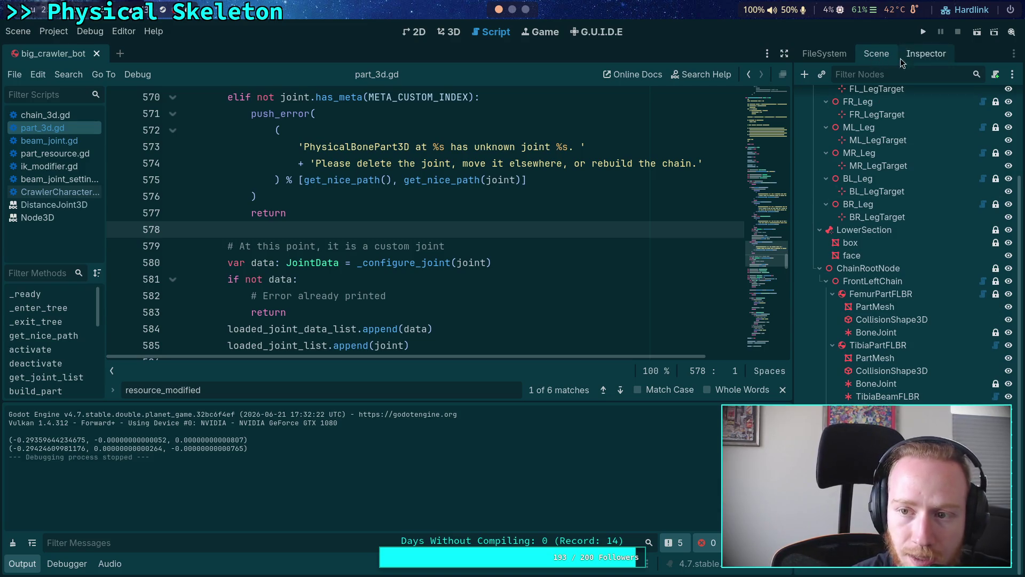
{"action": "left_click", "coordinate": [926, 55]}
{"action": "mouse_move", "coordinate": [409, 263]}
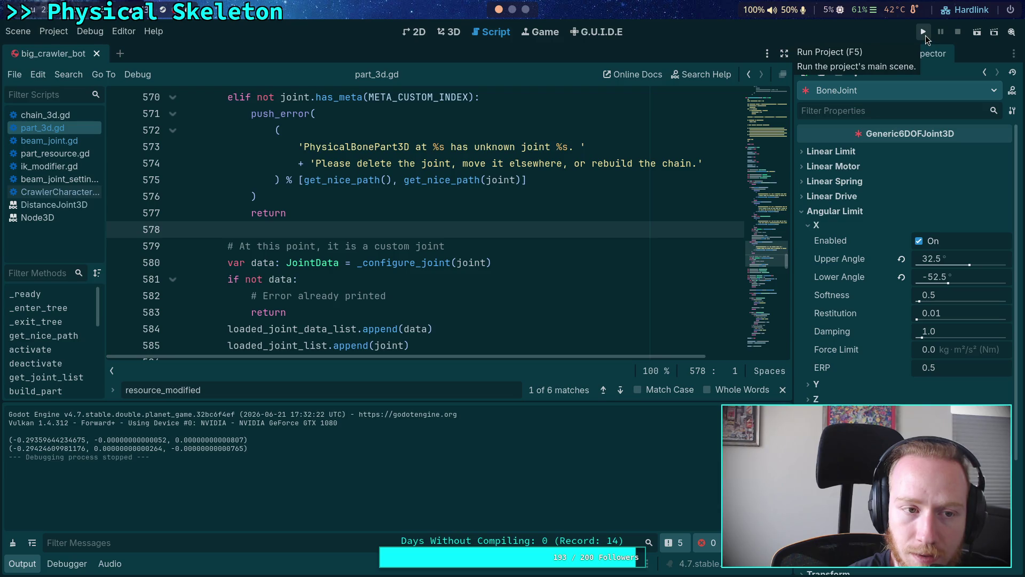
{"action": "left_click", "coordinate": [925, 35]}
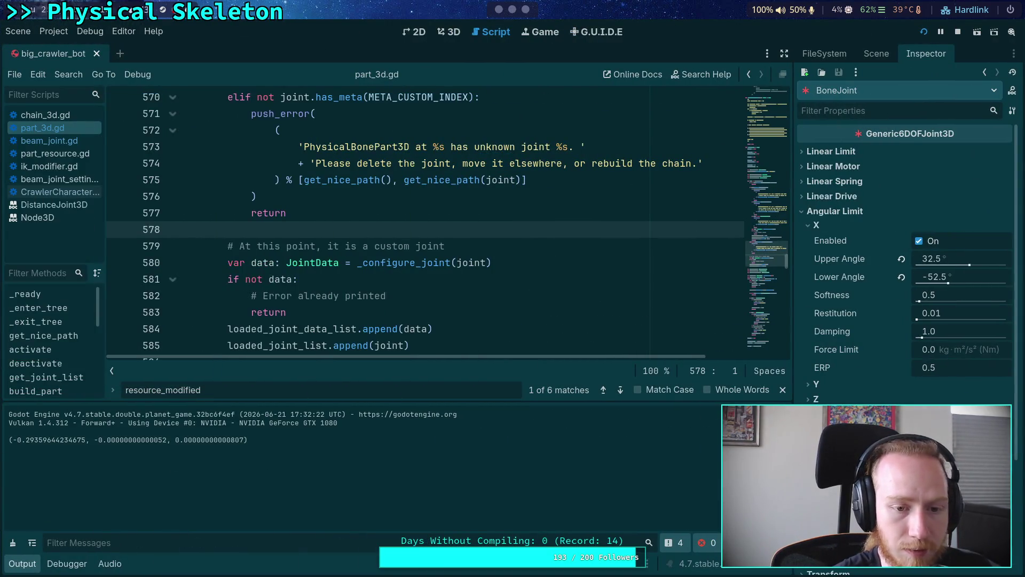
- Switch the Scene dock to Remote and inspect the running game's TarsusPart BoneJoint
{"action": "left_click", "coordinate": [890, 55]}
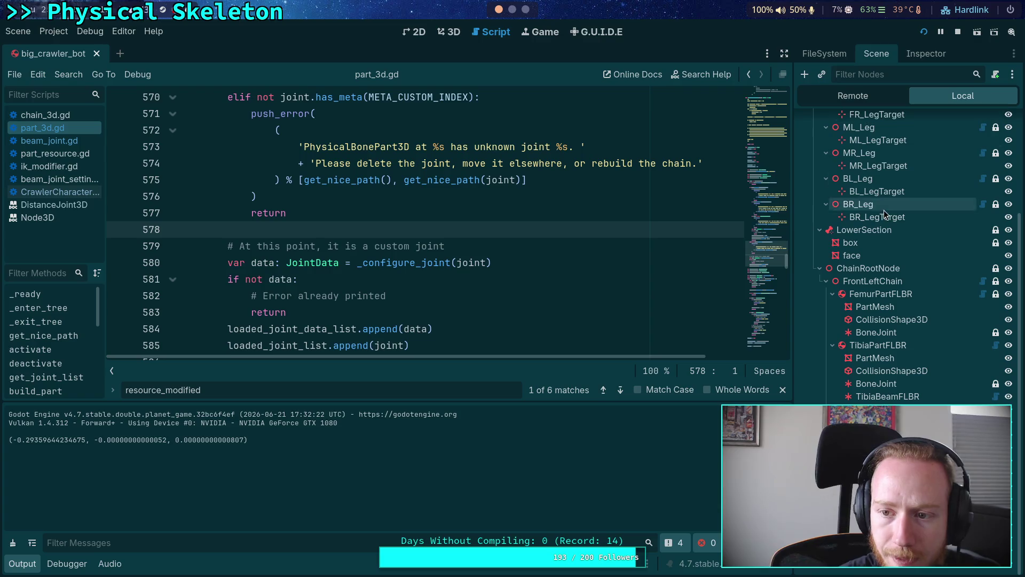
{"action": "left_click", "coordinate": [880, 100]}
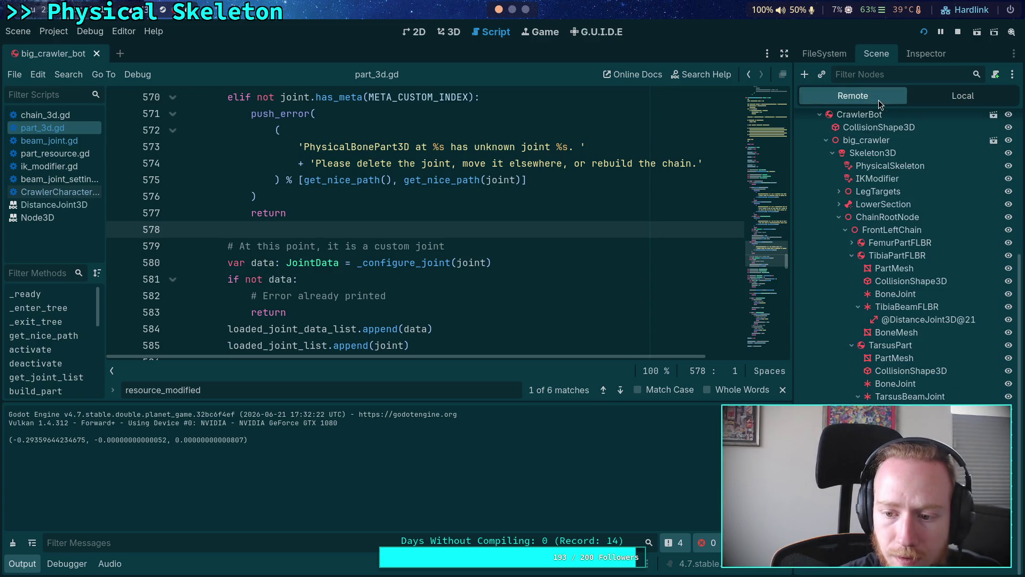
{"action": "left_click", "coordinate": [906, 382]}
{"action": "left_click", "coordinate": [924, 55]}
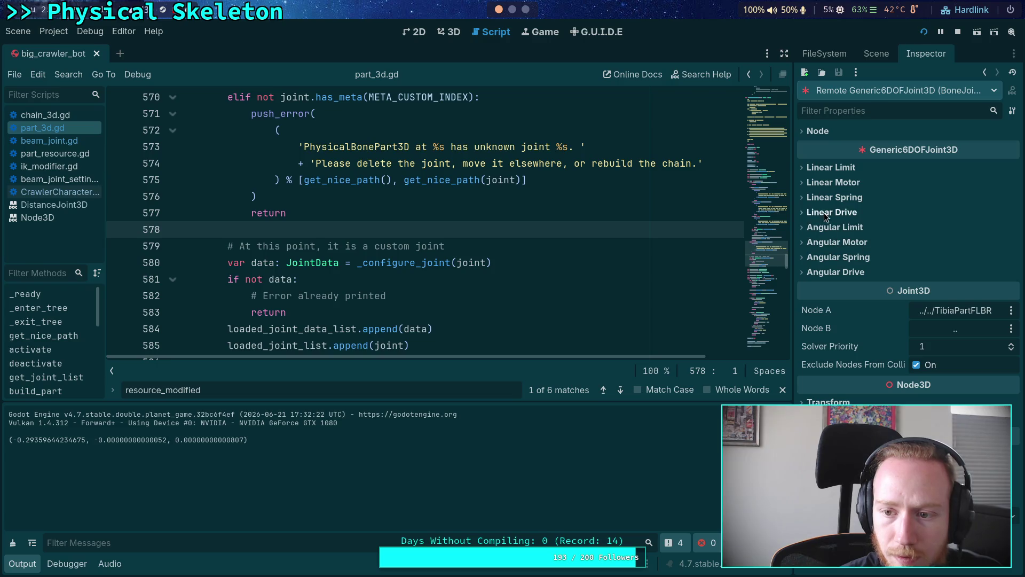
- Expand the live BoneJoint's Angular Limit X, Y and Z settings
{"action": "left_click", "coordinate": [827, 226]}
{"action": "left_click", "coordinate": [825, 240]}
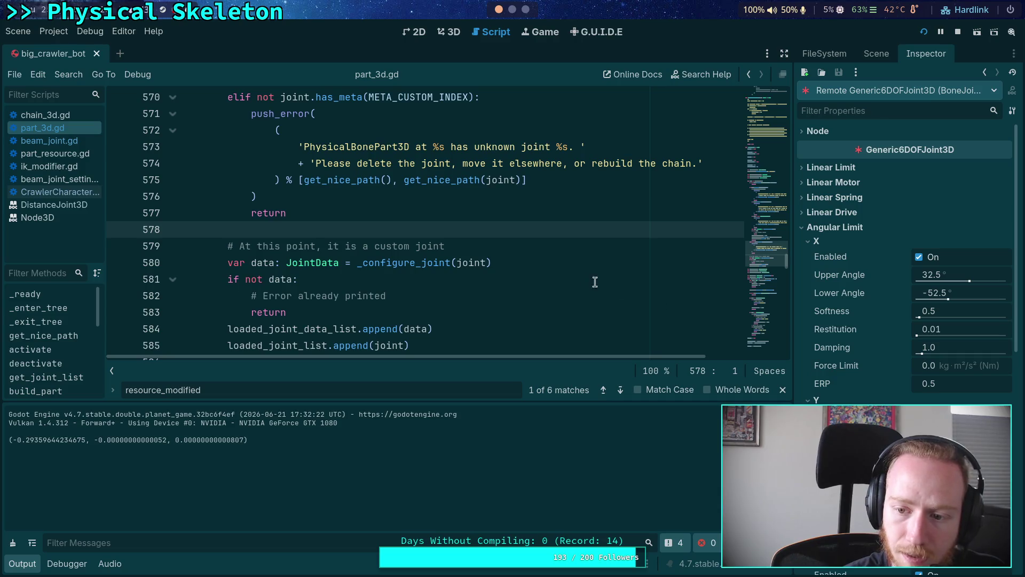
{"action": "left_click", "coordinate": [816, 400]}
{"action": "scroll", "coordinate": [840, 348], "scroll_direction": "down", "scroll_amount": 3}
{"action": "scroll", "coordinate": [841, 348], "scroll_direction": "down", "scroll_amount": 2}
{"action": "left_click", "coordinate": [847, 347]}
{"action": "scroll", "coordinate": [847, 350], "scroll_direction": "down", "scroll_amount": 3}
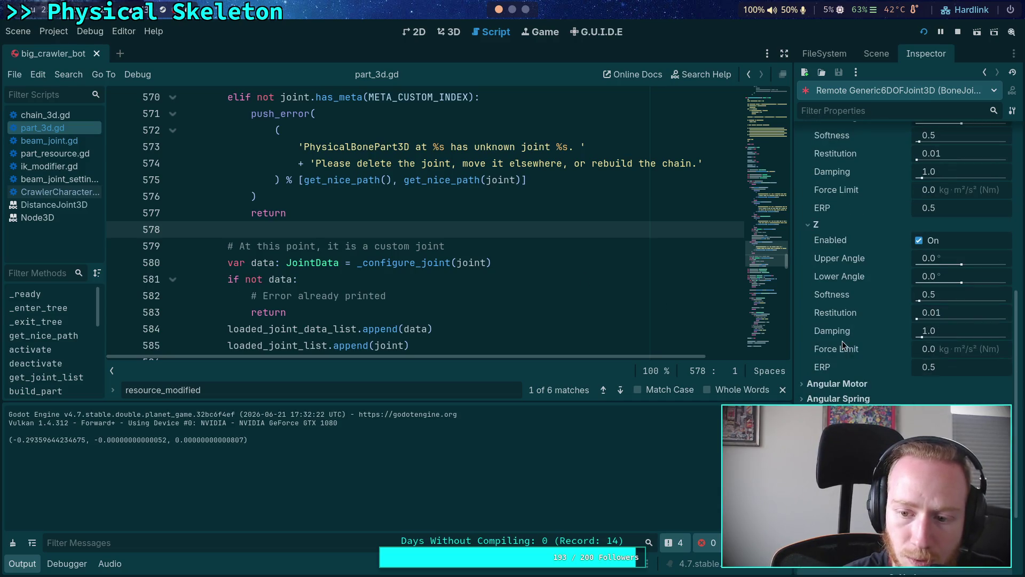
- Review the Angular Spring and Angular Drive X/Y settings, then collapse them
{"action": "left_click", "coordinate": [844, 398]}
{"action": "scroll", "coordinate": [908, 262], "scroll_direction": "down", "scroll_amount": 3}
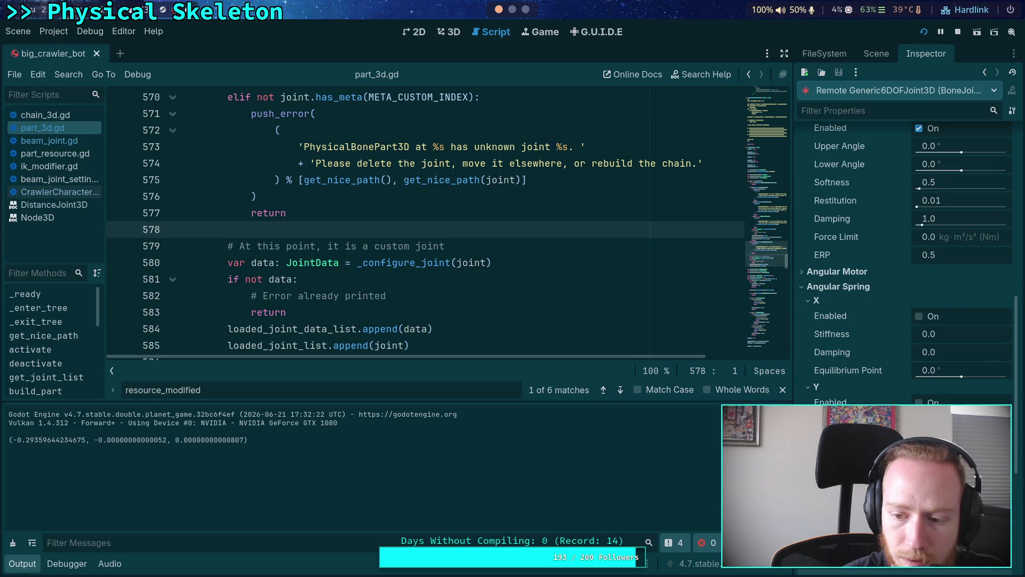
{"action": "left_click", "coordinate": [817, 286]}
{"action": "left_click", "coordinate": [820, 304]}
{"action": "left_click", "coordinate": [818, 319]}
{"action": "left_click", "coordinate": [816, 350]}
{"action": "left_click", "coordinate": [816, 351]}
{"action": "left_click", "coordinate": [816, 320]}
{"action": "left_click", "coordinate": [827, 305]}
- Check the Angular Motor X/Y/Z and Angular Spring settings, then collapse Angular Motor
{"action": "left_click", "coordinate": [825, 274]}
{"action": "left_click", "coordinate": [816, 303]}
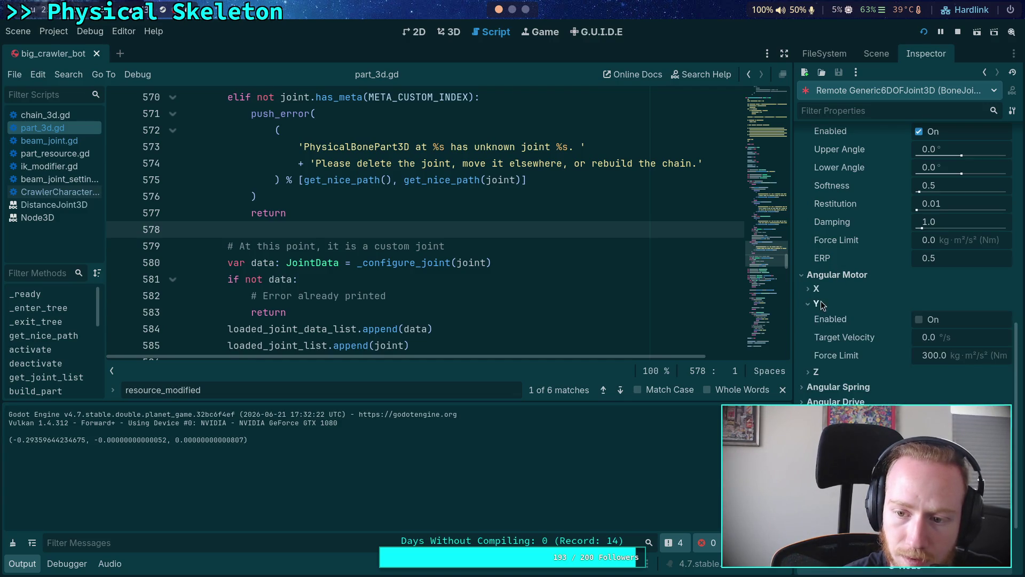
{"action": "left_click", "coordinate": [817, 371]}
{"action": "left_click", "coordinate": [818, 372]}
{"action": "left_click", "coordinate": [816, 303]}
{"action": "left_click", "coordinate": [817, 288]}
{"action": "left_click", "coordinate": [824, 387]}
{"action": "left_click", "coordinate": [824, 387]}
{"action": "left_click", "coordinate": [825, 402]}
{"action": "left_click", "coordinate": [816, 288]}
{"action": "left_click", "coordinate": [834, 275]}
{"action": "scroll", "coordinate": [871, 303], "scroll_direction": "up", "scroll_amount": 5}
{"action": "scroll", "coordinate": [870, 303], "scroll_direction": "up", "scroll_amount": 4}
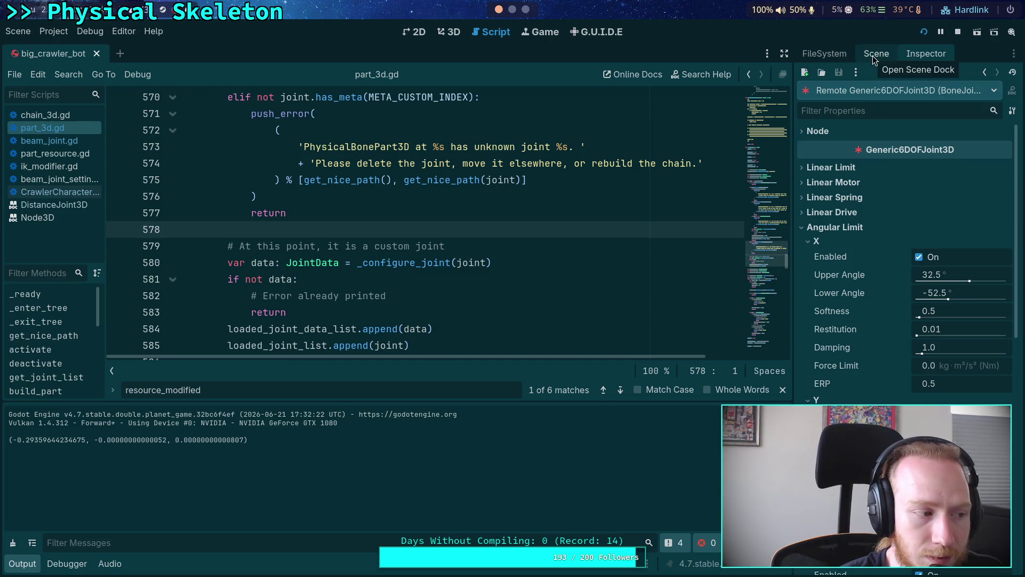
- Close the resource_modified search bar in the script editor
{"action": "left_click", "coordinate": [451, 230]}
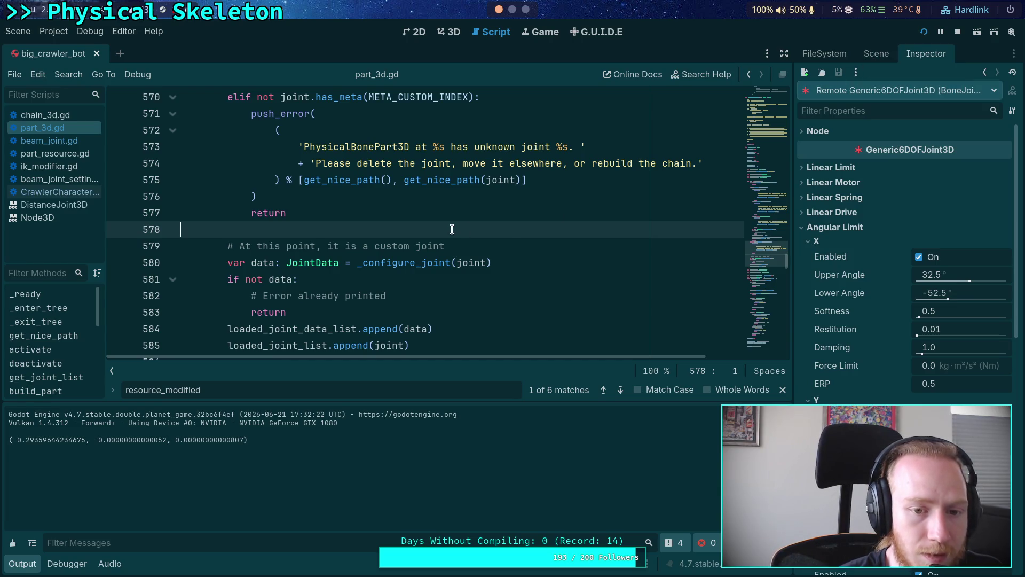
{"action": "left_click", "coordinate": [783, 390]}
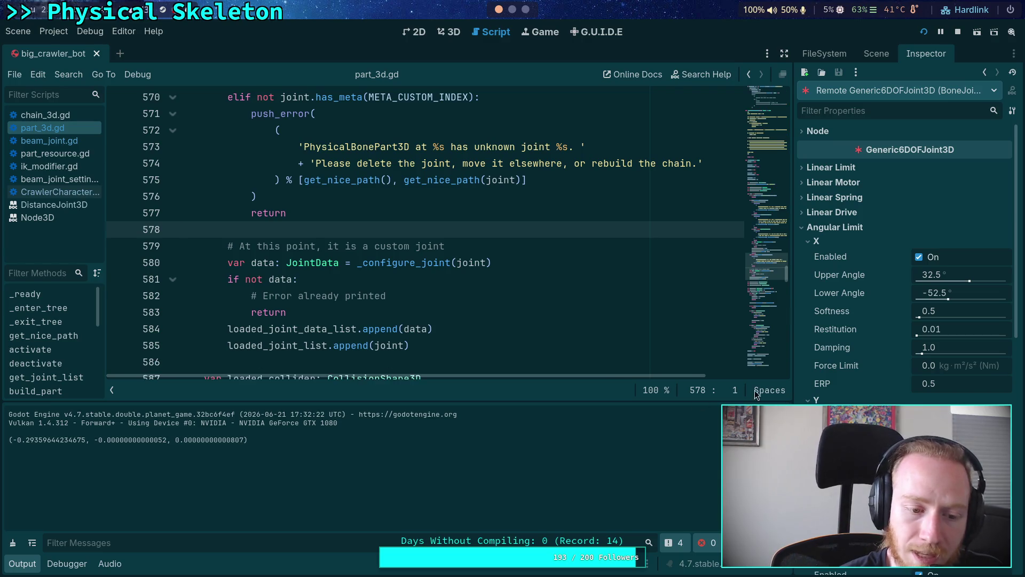
{"action": "left_click", "coordinate": [314, 316]}
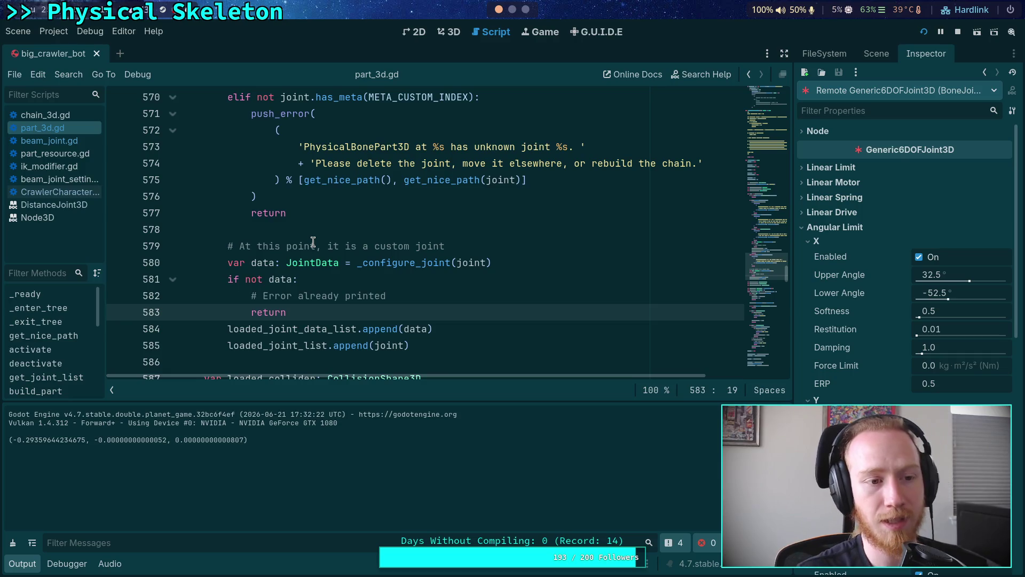
- Open beam_joint.gd and move to the DistanceJoint3D setup code near line 181
{"action": "left_click", "coordinate": [55, 142]}
{"action": "scroll", "coordinate": [725, 207], "scroll_direction": "down", "scroll_amount": 7}
{"action": "left_click_drag", "start_coordinate": [760, 328], "coordinate": [761, 350]}
{"action": "left_click", "coordinate": [465, 154]}
{"action": "scroll", "coordinate": [490, 207], "scroll_direction": "up", "scroll_amount": 2}
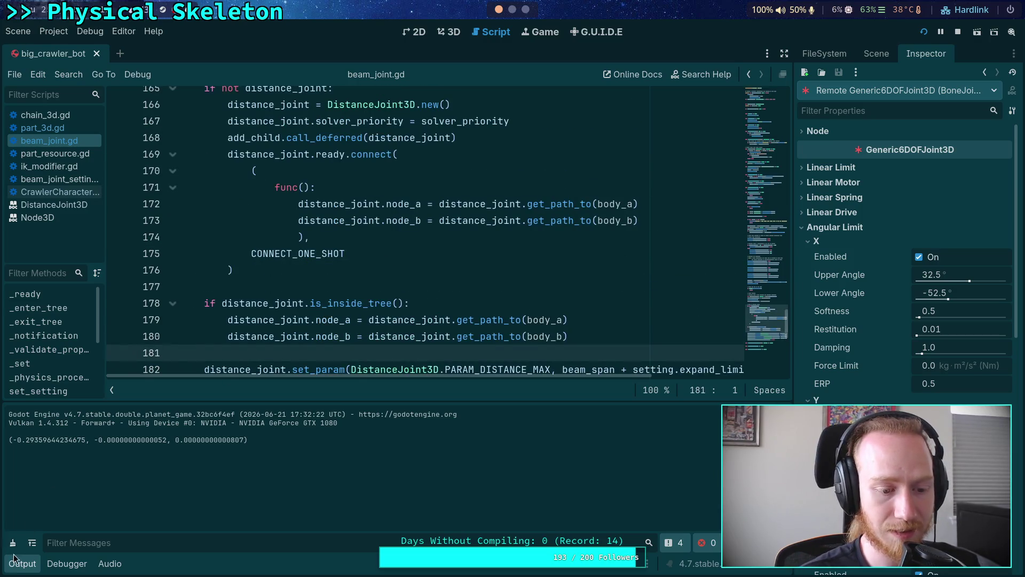
- Add a temporary return after line 162, save, and test-run the game
{"action": "left_click", "coordinate": [22, 564]}
{"action": "scroll", "coordinate": [346, 357], "scroll_direction": "up", "scroll_amount": 6}
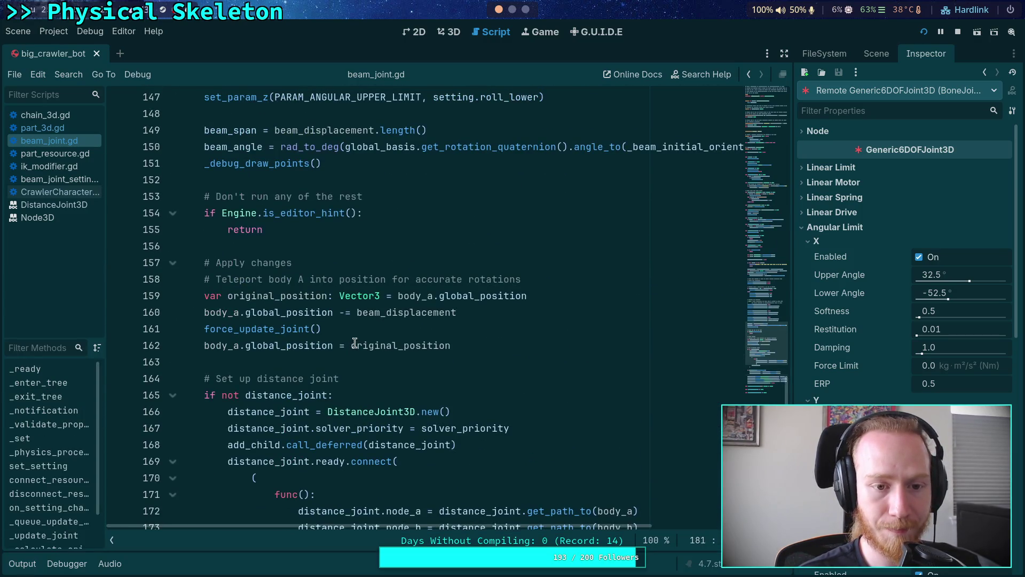
{"action": "left_click", "coordinate": [364, 225]}
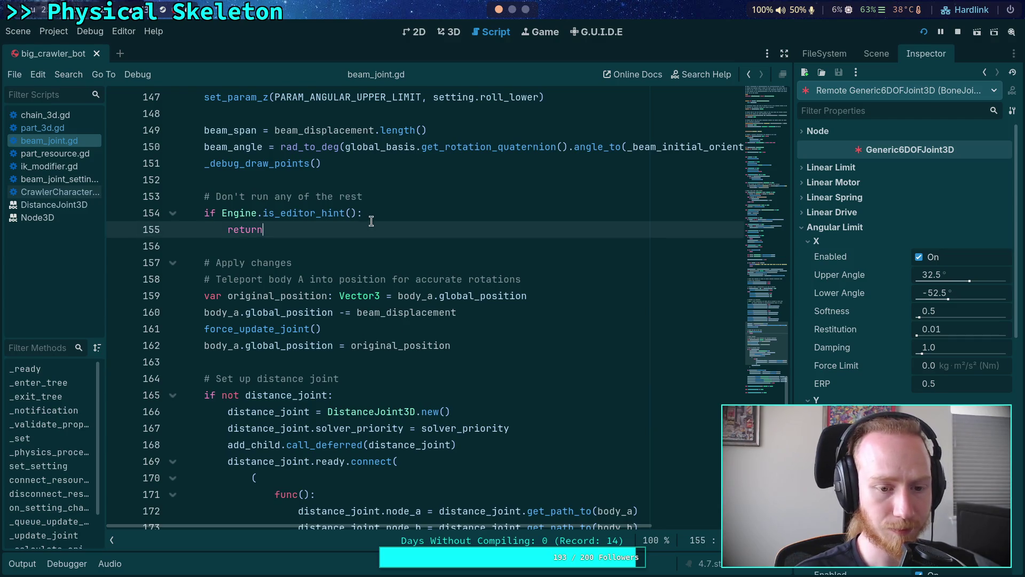
{"action": "scroll", "coordinate": [371, 221], "scroll_direction": "down", "scroll_amount": 1}
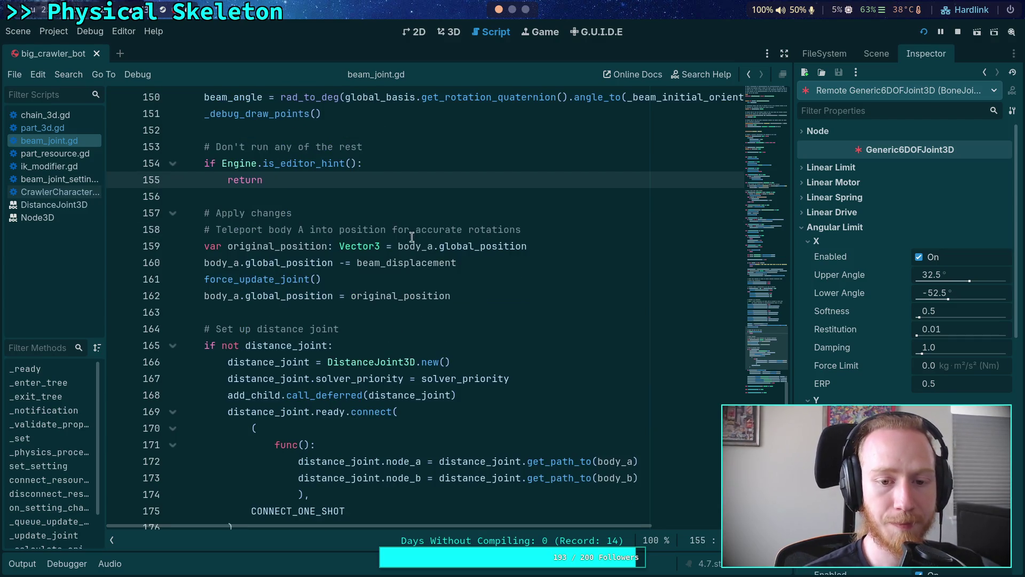
{"action": "left_click", "coordinate": [528, 305]}
{"action": "scroll", "coordinate": [519, 303], "scroll_direction": "down", "scroll_amount": 2}
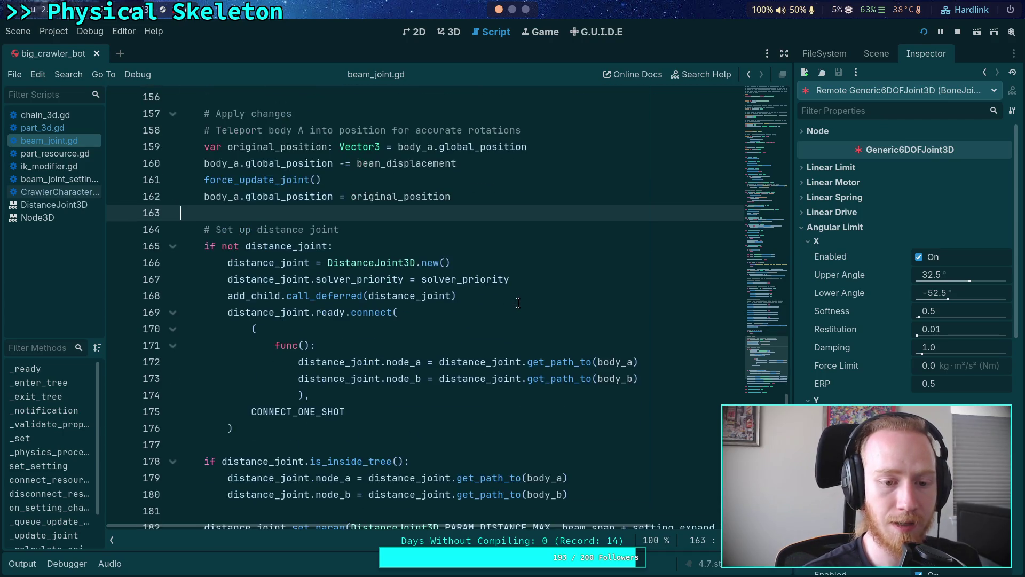
{"action": "key", "text": "Return"}
{"action": "key", "text": "Return"}
{"action": "key", "text": "Up"}
{"action": "type", "text": "return"}
{"action": "key", "text": "ctrl+s"}
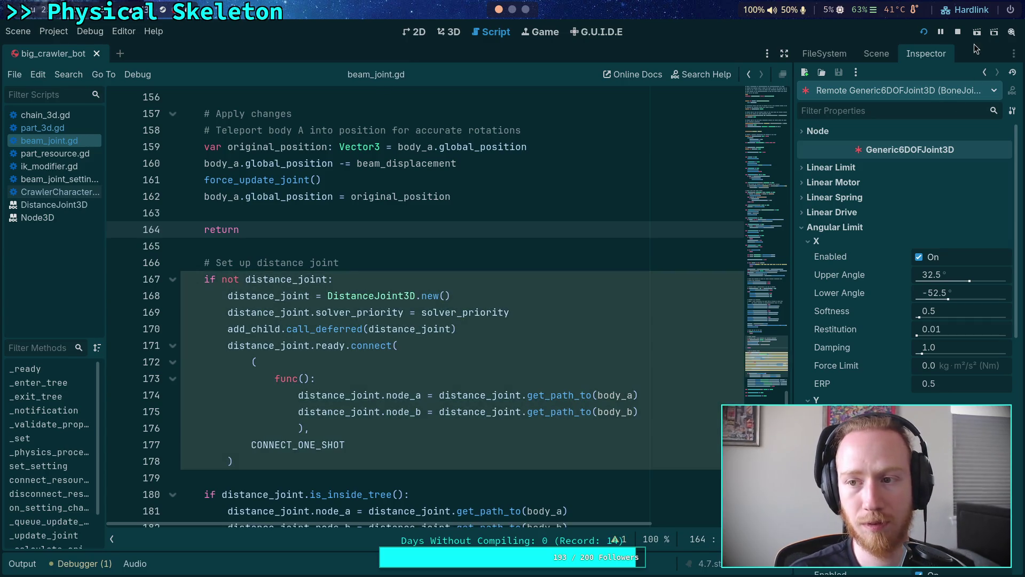
{"action": "left_click", "coordinate": [958, 35]}
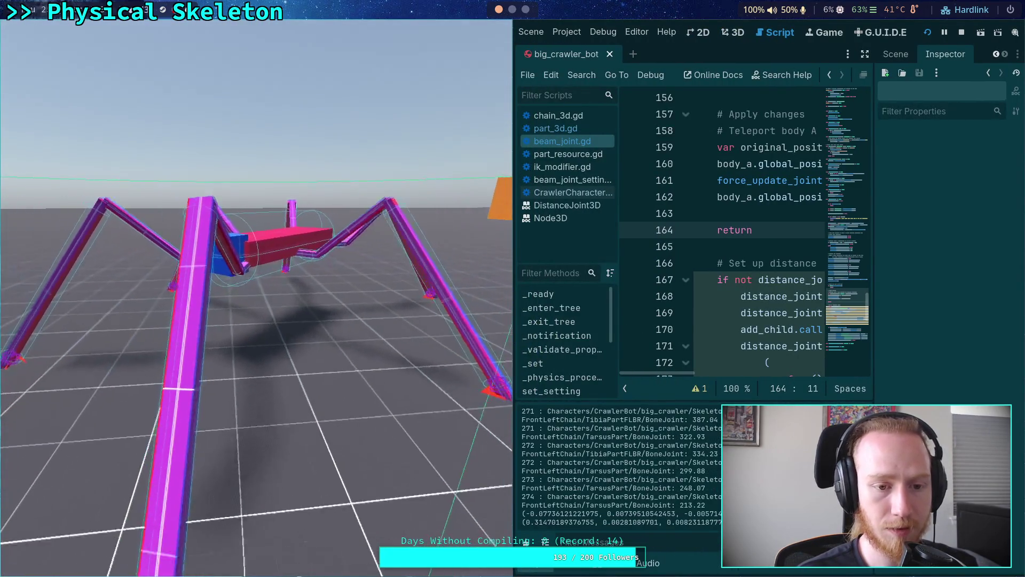
{"action": "key", "text": "F8"}
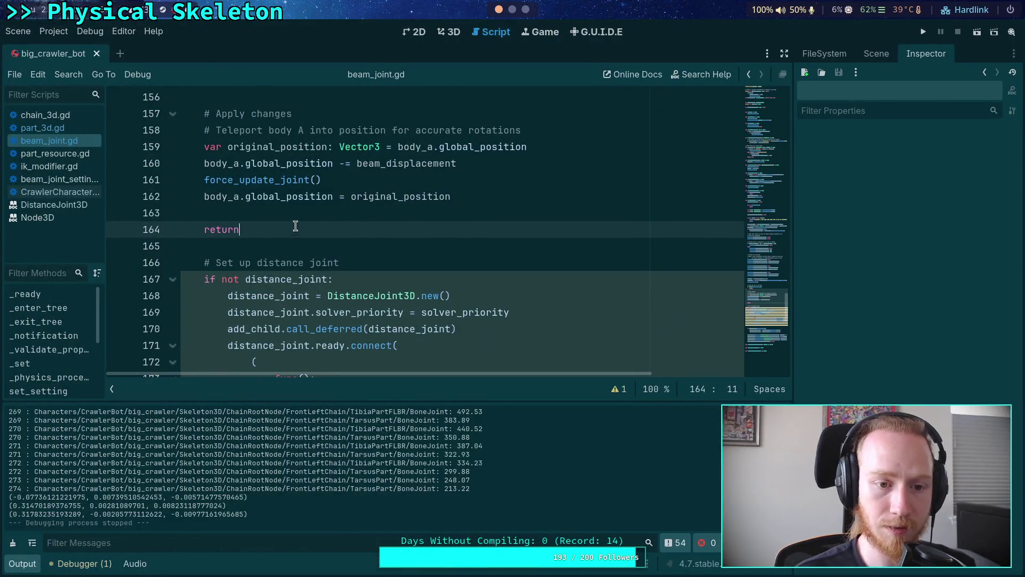
- Move the return to just after the is_inside_tree check, save, and test-run again
{"action": "left_click_drag", "start_coordinate": [293, 222], "coordinate": [299, 214]}
{"action": "key", "text": "BackSpace"}
{"action": "key", "text": "BackSpace"}
{"action": "scroll", "coordinate": [315, 218], "scroll_direction": "up", "scroll_amount": 12}
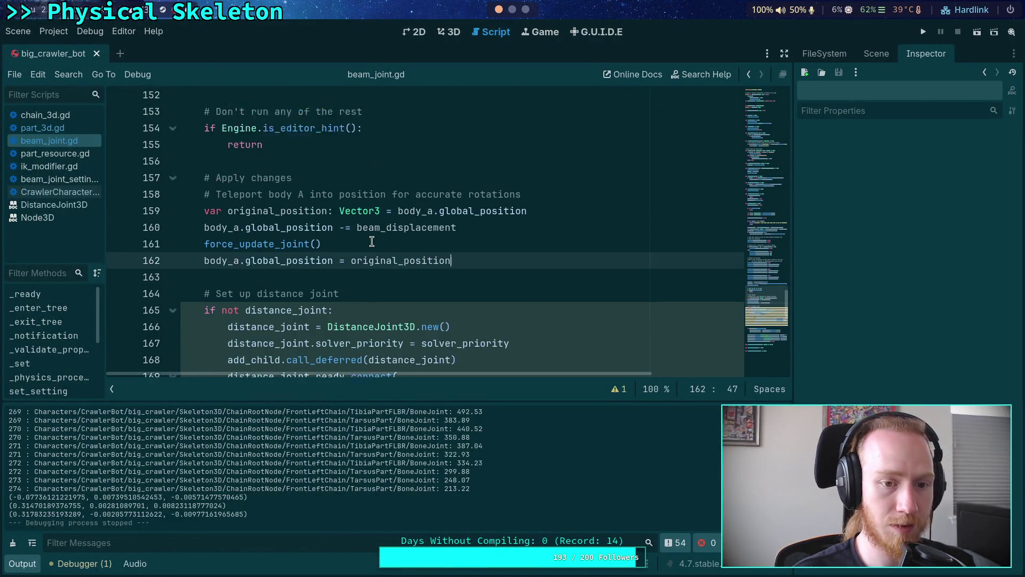
{"action": "scroll", "coordinate": [369, 247], "scroll_direction": "up", "scroll_amount": 8}
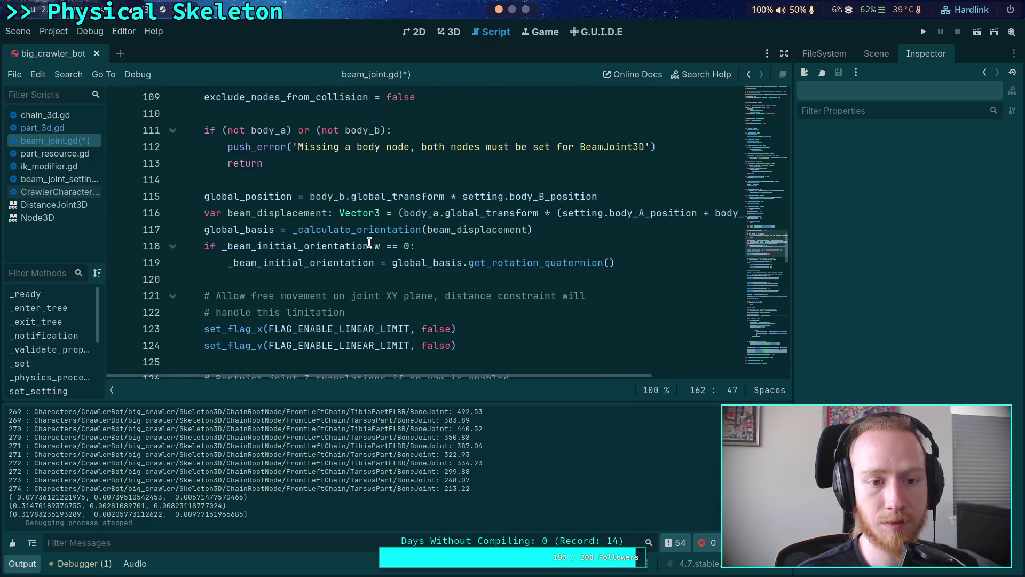
{"action": "left_click", "coordinate": [373, 276]}
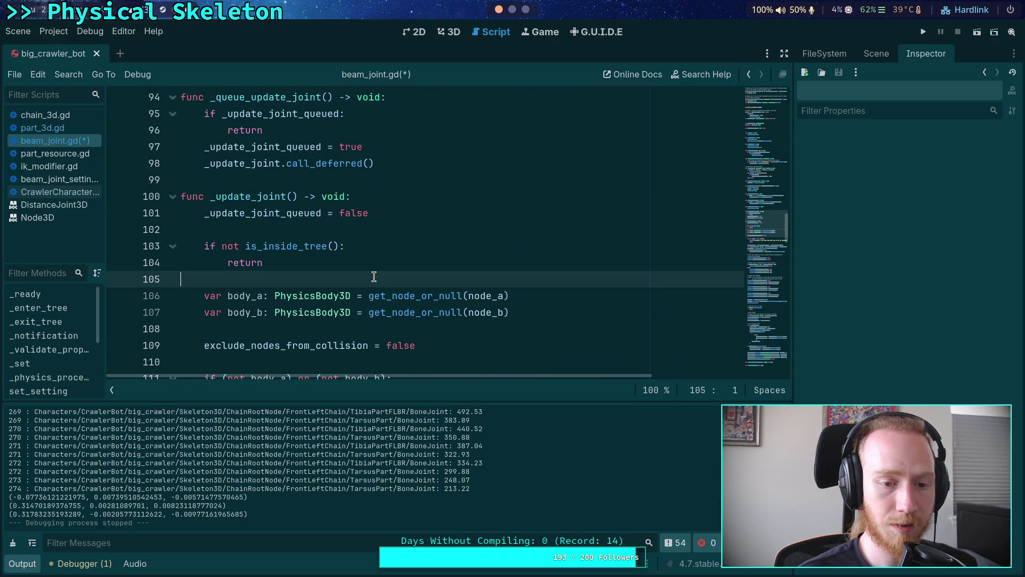
{"action": "key", "text": "Return"}
{"action": "key", "text": "Return"}
{"action": "key", "text": "Up"}
{"action": "key", "text": "Return"}
{"action": "type", "text": "return"}
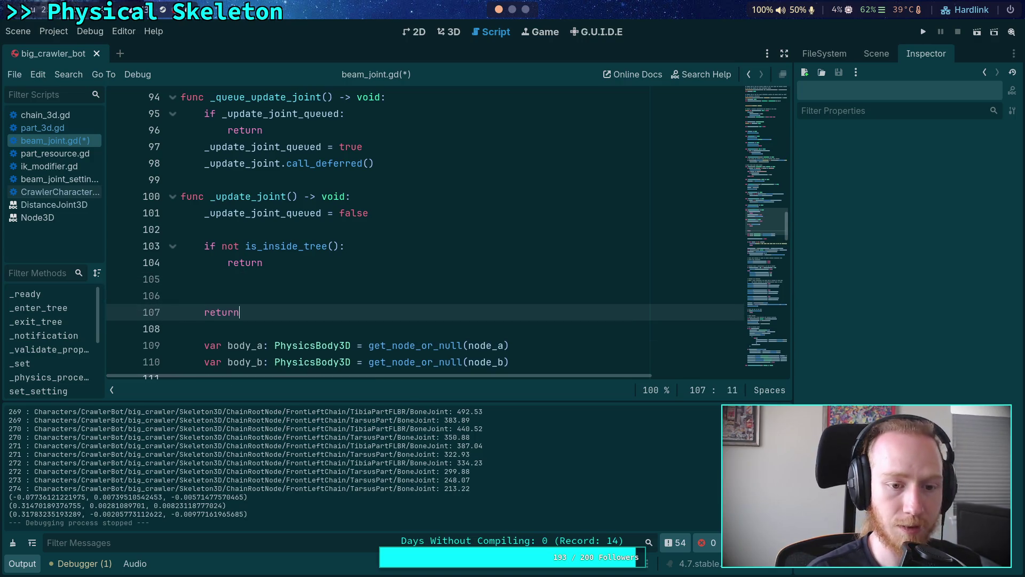
{"action": "key", "text": "ctrl+s"}
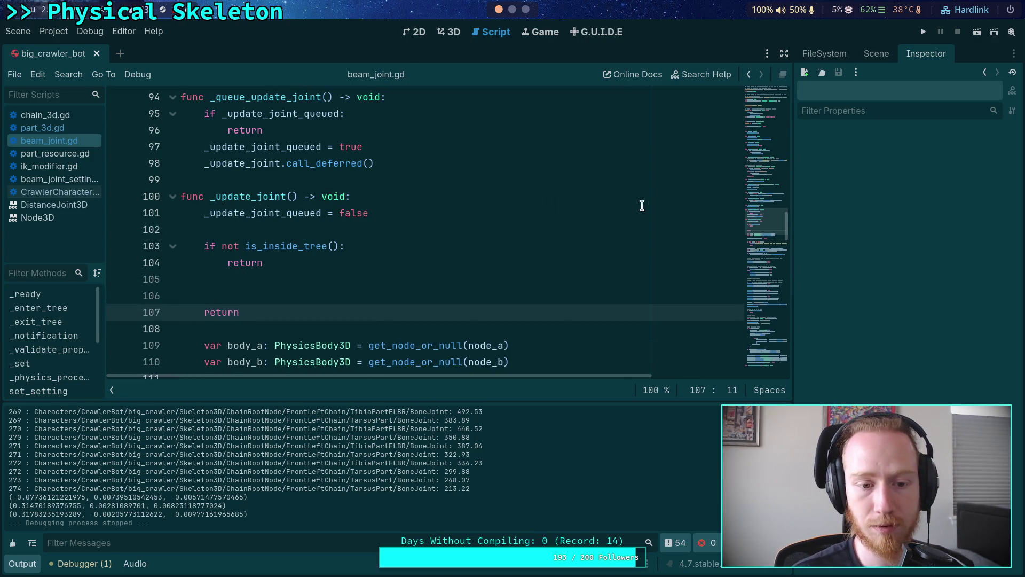
{"action": "left_click", "coordinate": [923, 32]}
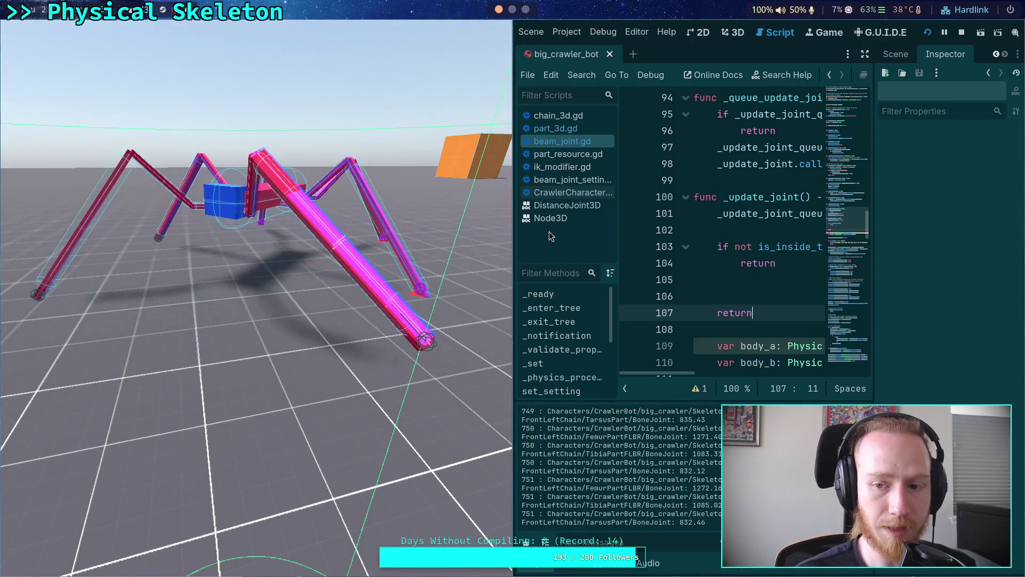
{"action": "left_click", "coordinate": [961, 33]}
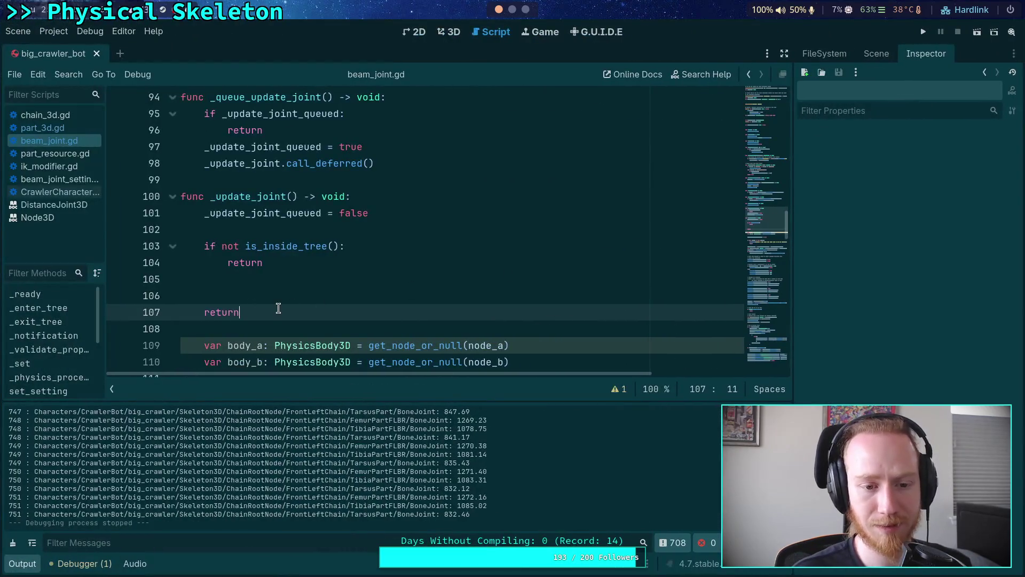
- Delete the early return line and save beam_joint.gd
{"action": "left_click_drag", "start_coordinate": [277, 306], "coordinate": [282, 294]}
{"action": "key", "text": "BackSpace"}
{"action": "key", "text": "BackSpace"}
{"action": "key", "text": "BackSpace"}
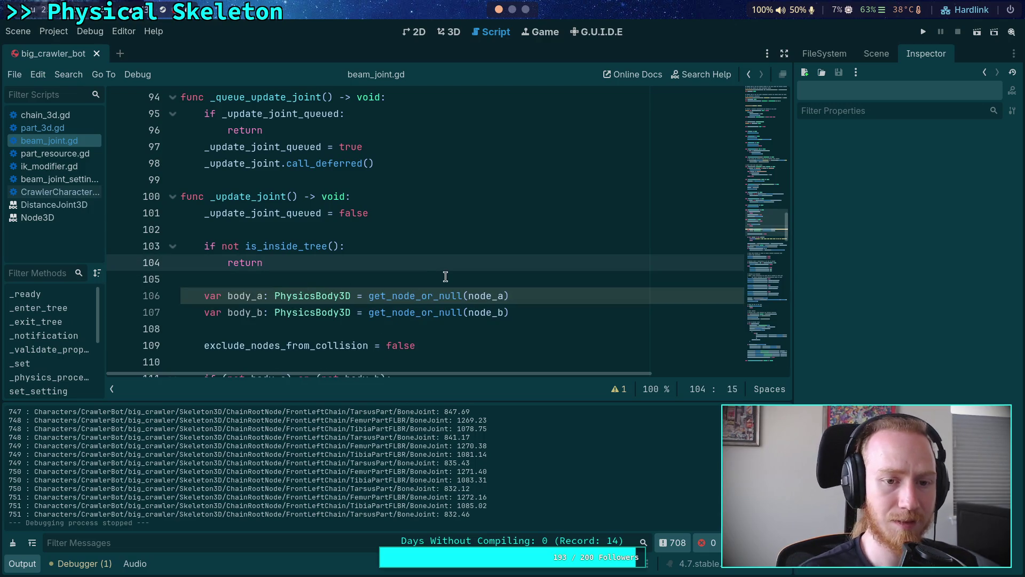
{"action": "scroll", "coordinate": [446, 276], "scroll_direction": "down", "scroll_amount": 3}
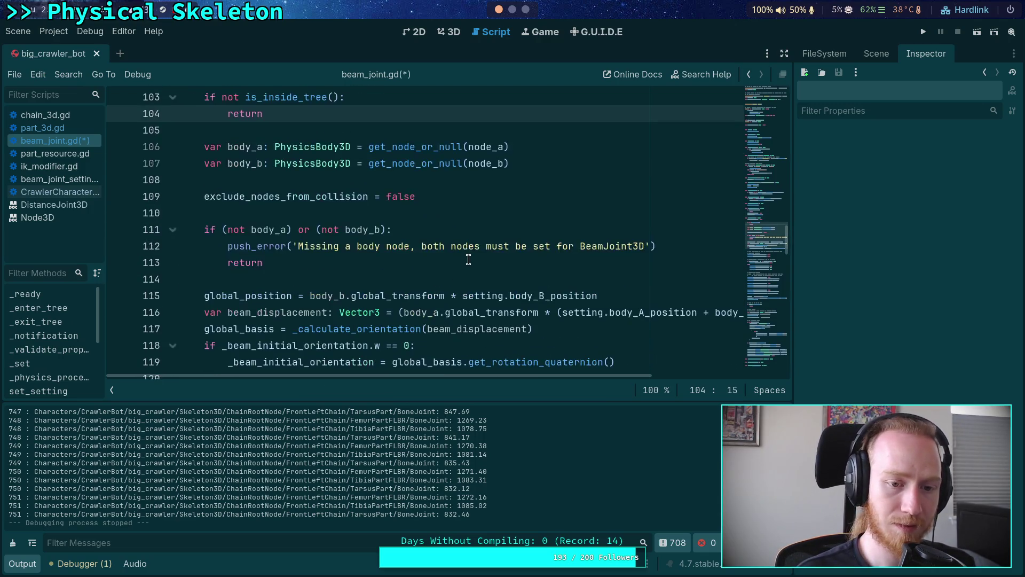
{"action": "key", "text": "ctrl+s"}
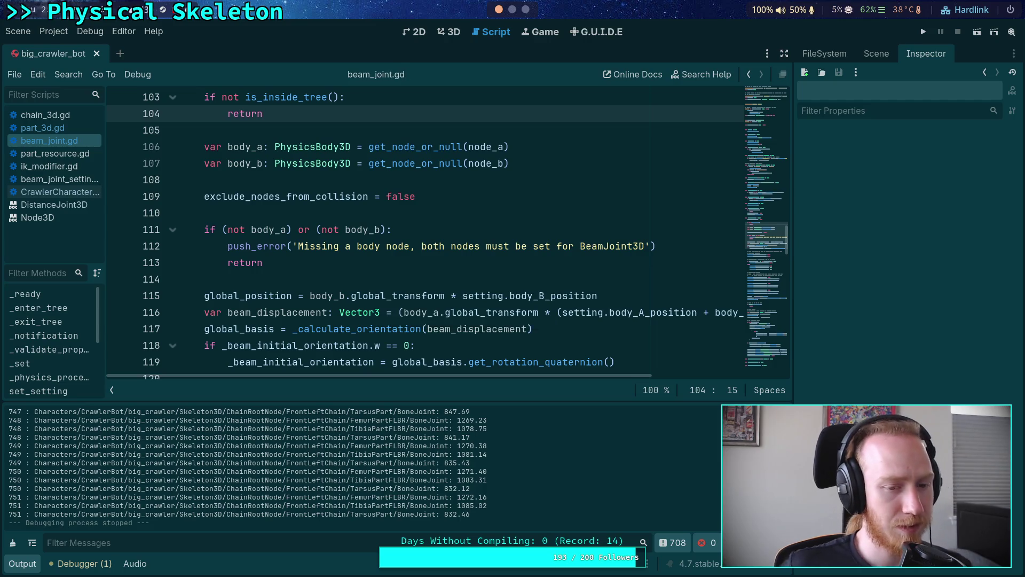
- Tidy the blank lines following the return on line 104
{"action": "scroll", "coordinate": [423, 261], "scroll_direction": "down", "scroll_amount": 4}
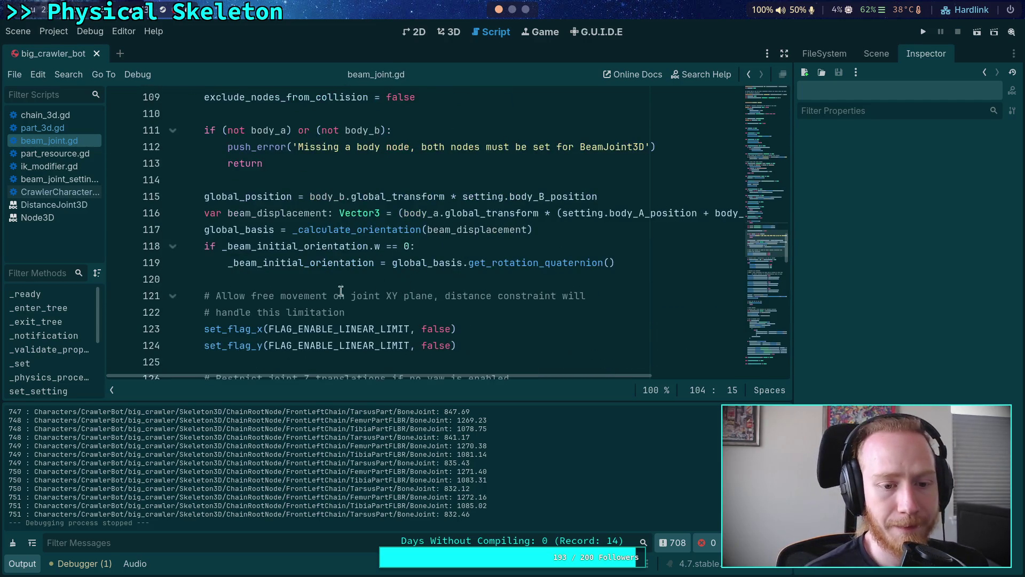
{"action": "scroll", "coordinate": [322, 280], "scroll_direction": "up", "scroll_amount": 5}
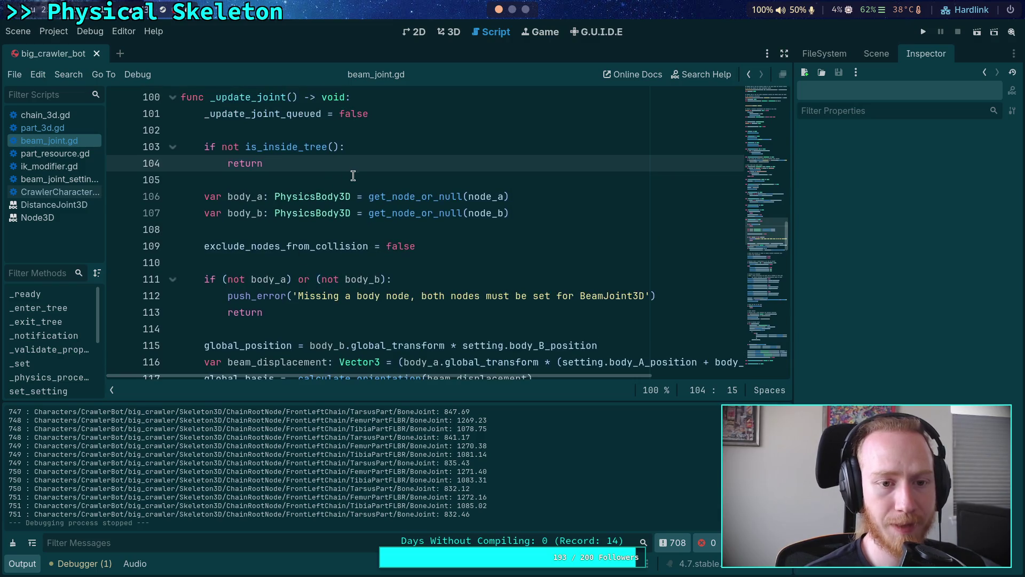
{"action": "key", "text": "Return"}
{"action": "key", "text": "Return"}
{"action": "key", "text": "Up"}
{"action": "key", "text": "ctrl+z"}
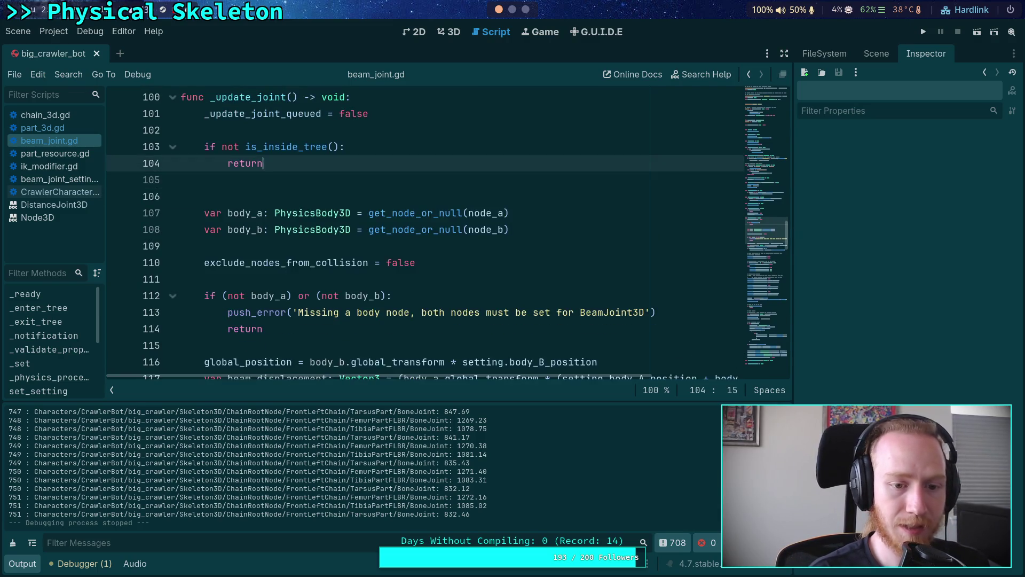
{"action": "scroll", "coordinate": [322, 240], "scroll_direction": "down", "scroll_amount": 1}
{"action": "scroll", "coordinate": [322, 241], "scroll_direction": "up", "scroll_amount": 1}
{"action": "left_click", "coordinate": [257, 180]}
{"action": "key", "text": "Tab"}
{"action": "key", "text": "Tab"}
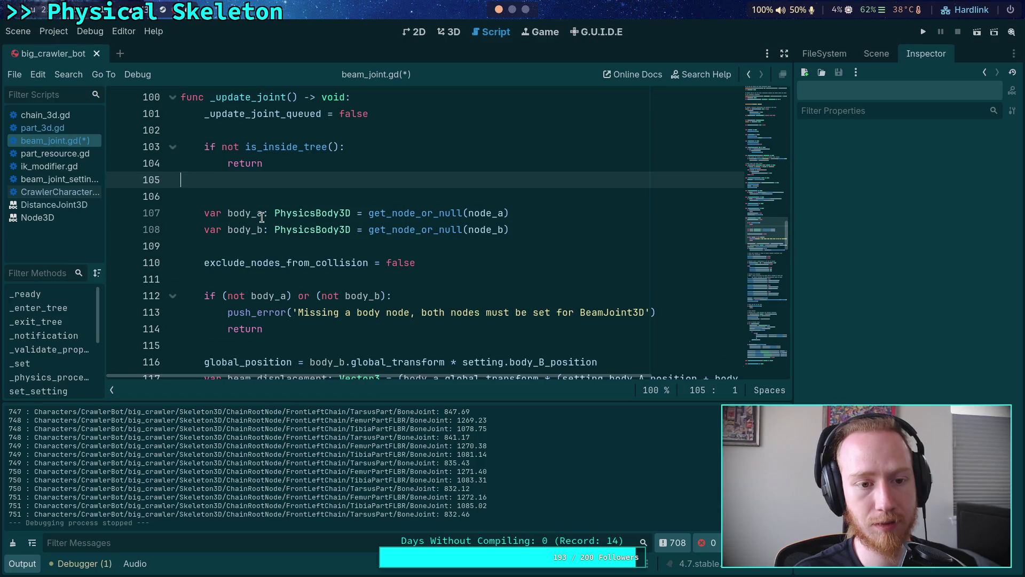
{"action": "key", "text": "BackSpace"}
{"action": "scroll", "coordinate": [283, 229], "scroll_direction": "down", "scroll_amount": 15}
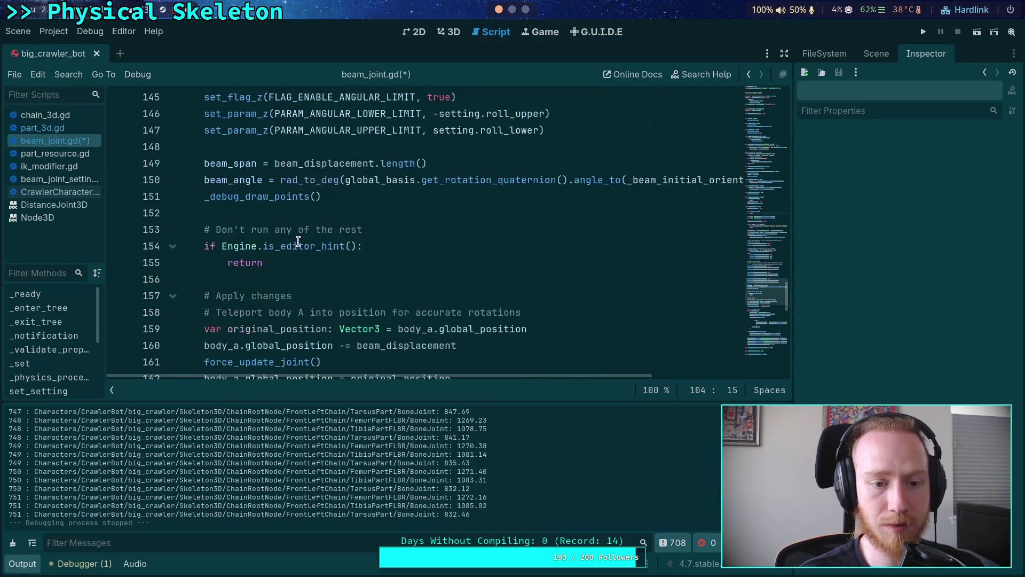
{"action": "scroll", "coordinate": [298, 241], "scroll_direction": "down", "scroll_amount": 1}
- Add queue_free() and return after the editor-hint check, save, and test-run
{"action": "left_click", "coordinate": [321, 229]}
{"action": "key", "text": "Return"}
{"action": "key", "text": "Return"}
{"action": "key", "text": "Up"}
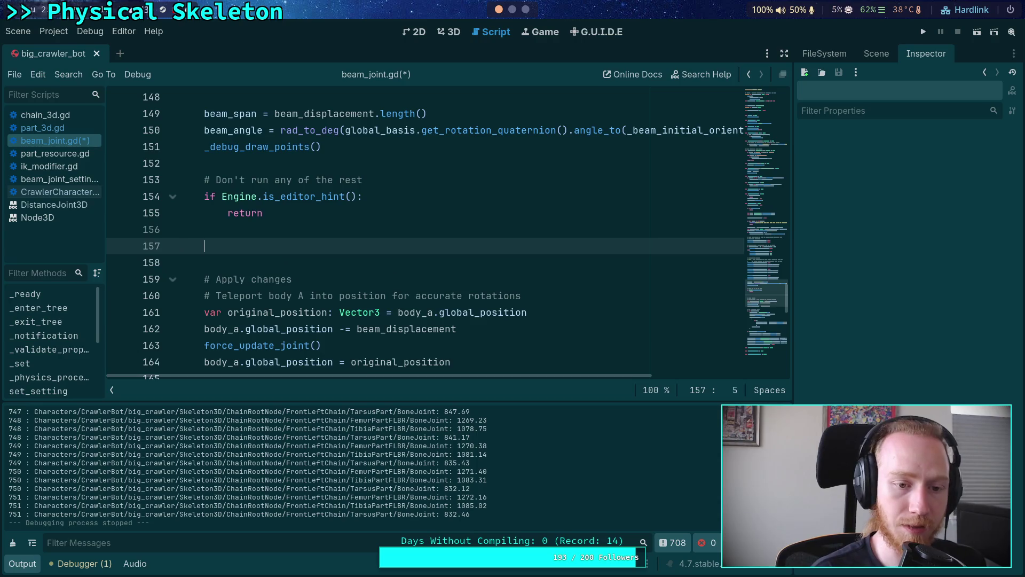
{"action": "key", "text": "BackSpace"}
{"action": "type", "text": "q"}
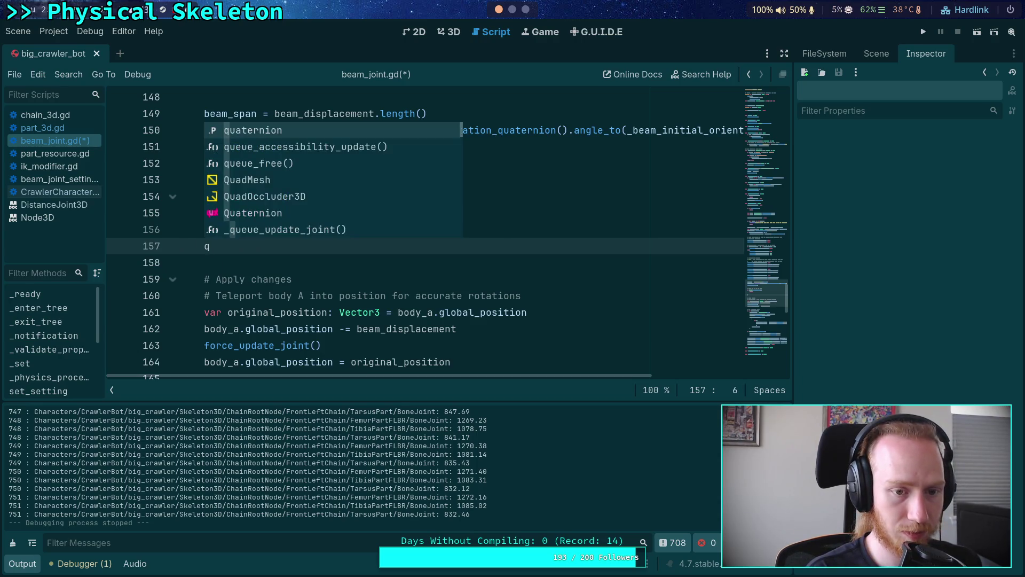
{"action": "key", "text": "Down"}
{"action": "key", "text": "Down"}
{"action": "key", "text": "Return"}
{"action": "key", "text": "Return"}
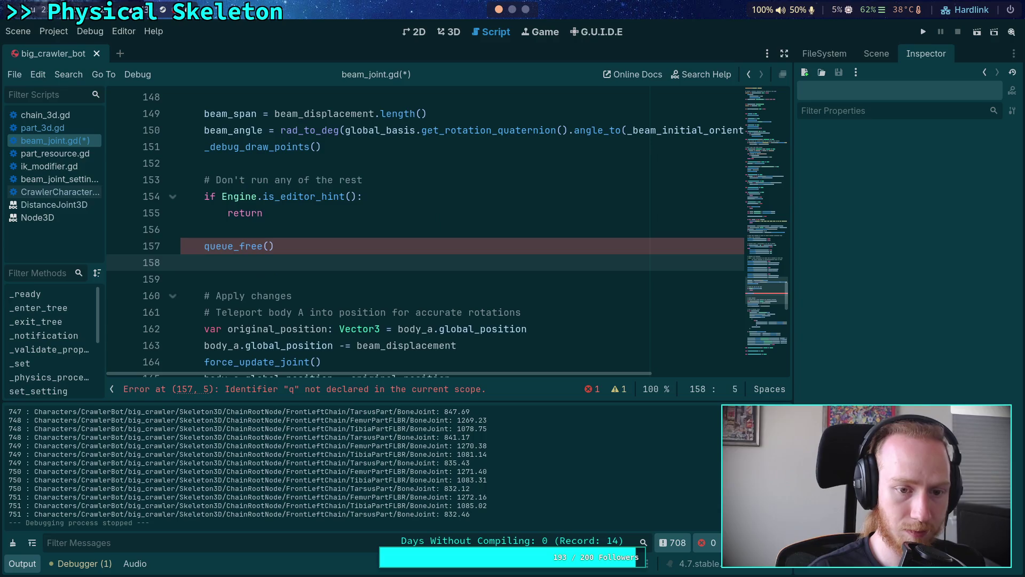
{"action": "type", "text": "return"}
{"action": "key", "text": "ctrl+s"}
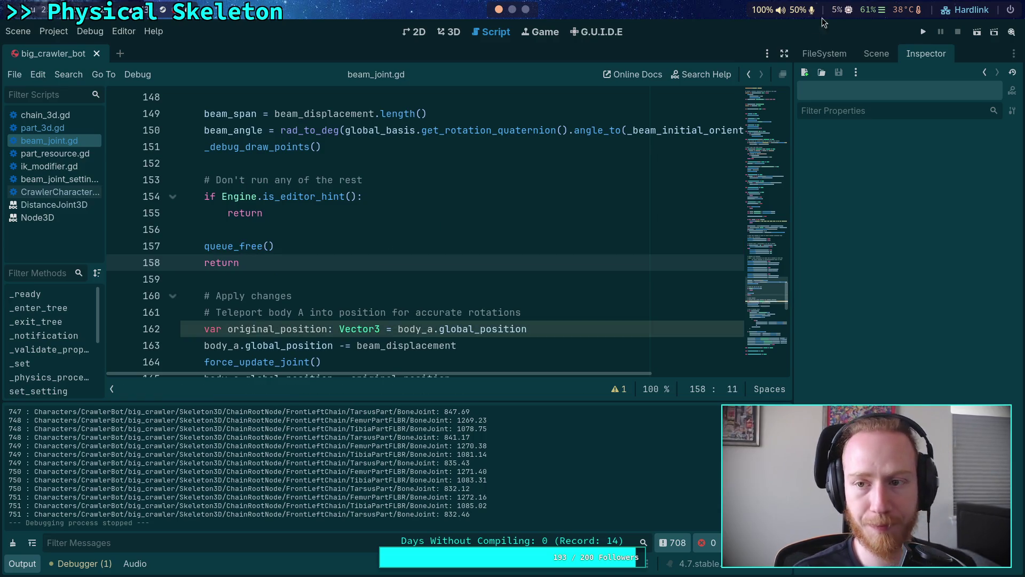
{"action": "left_click", "coordinate": [919, 31]}
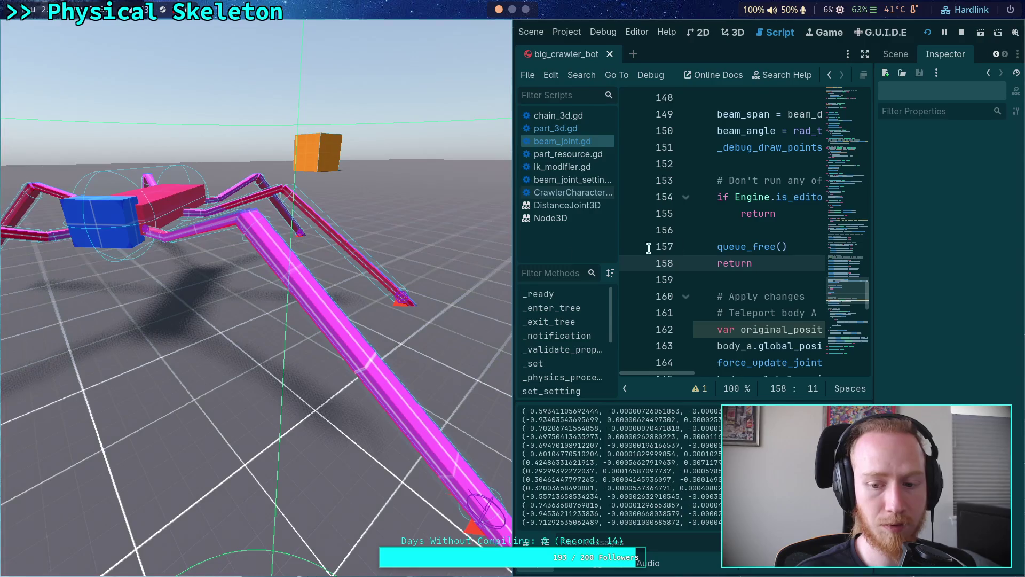
{"action": "left_click", "coordinate": [962, 32]}
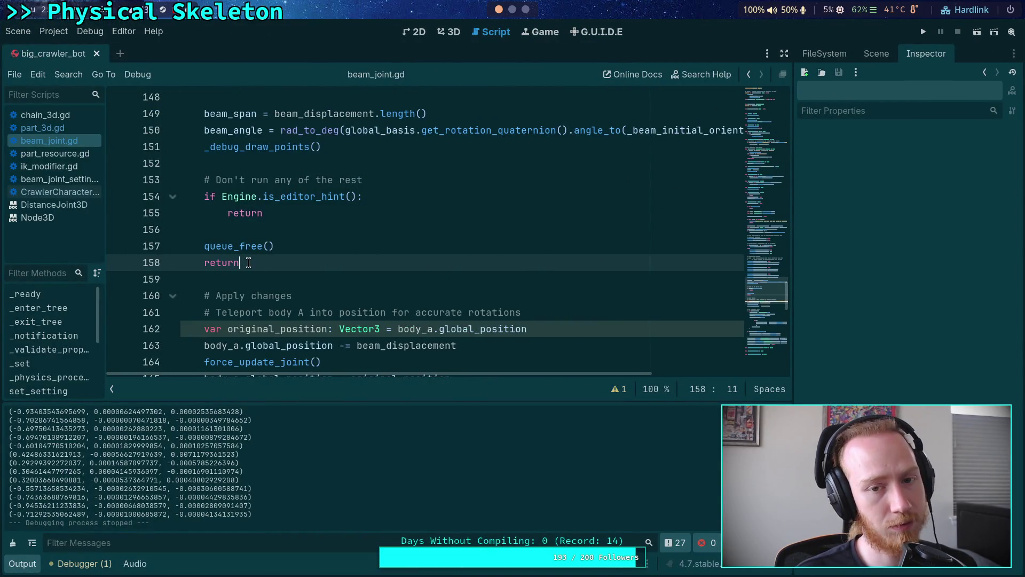
- Delete the queue_free() and return lines and scroll through beam_joint.gd
{"action": "left_click_drag", "start_coordinate": [248, 262], "coordinate": [265, 213]}
{"action": "key", "text": "BackSpace"}
{"action": "scroll", "coordinate": [347, 253], "scroll_direction": "down", "scroll_amount": 6}
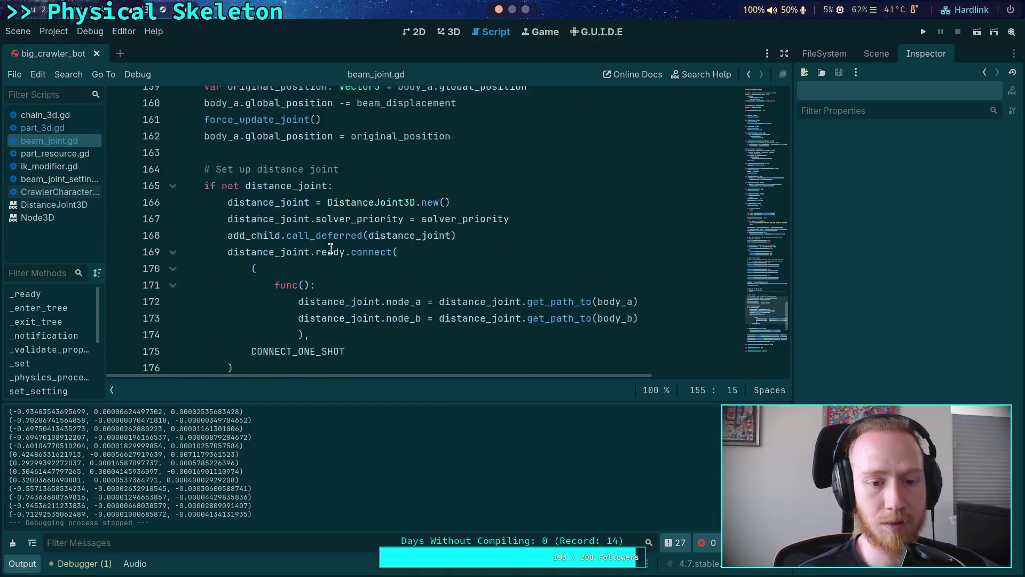
{"action": "scroll", "coordinate": [375, 263], "scroll_direction": "down", "scroll_amount": 3}
{"action": "scroll", "coordinate": [376, 264], "scroll_direction": "up", "scroll_amount": 12}
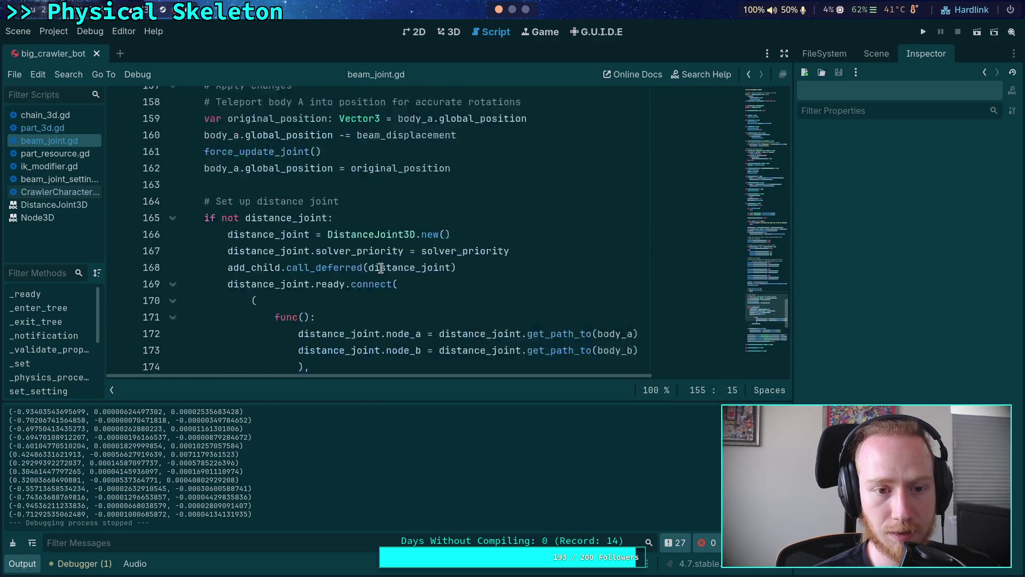
{"action": "scroll", "coordinate": [380, 267], "scroll_direction": "up", "scroll_amount": 2}
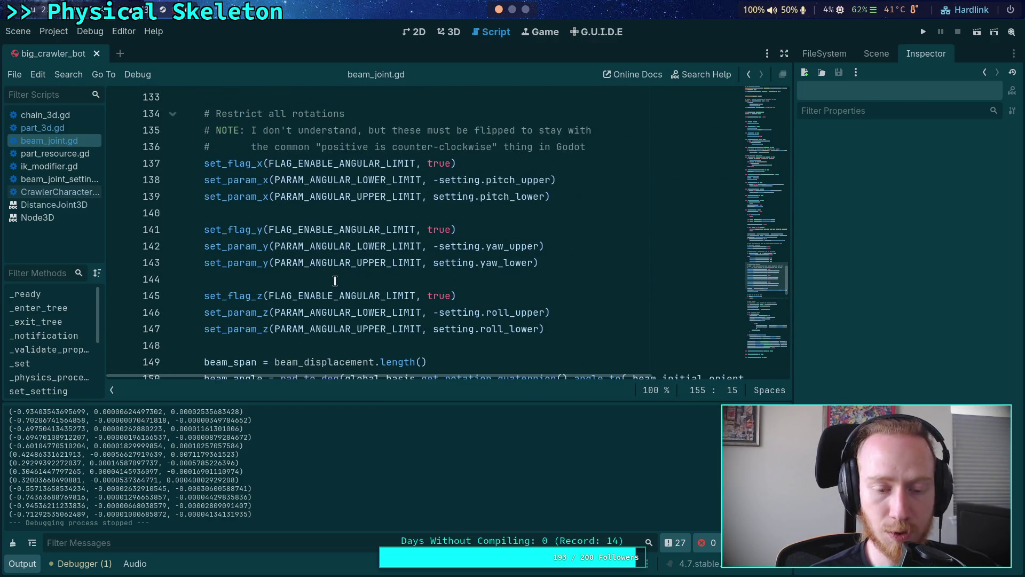
{"action": "scroll", "coordinate": [335, 281], "scroll_direction": "up", "scroll_amount": 2}
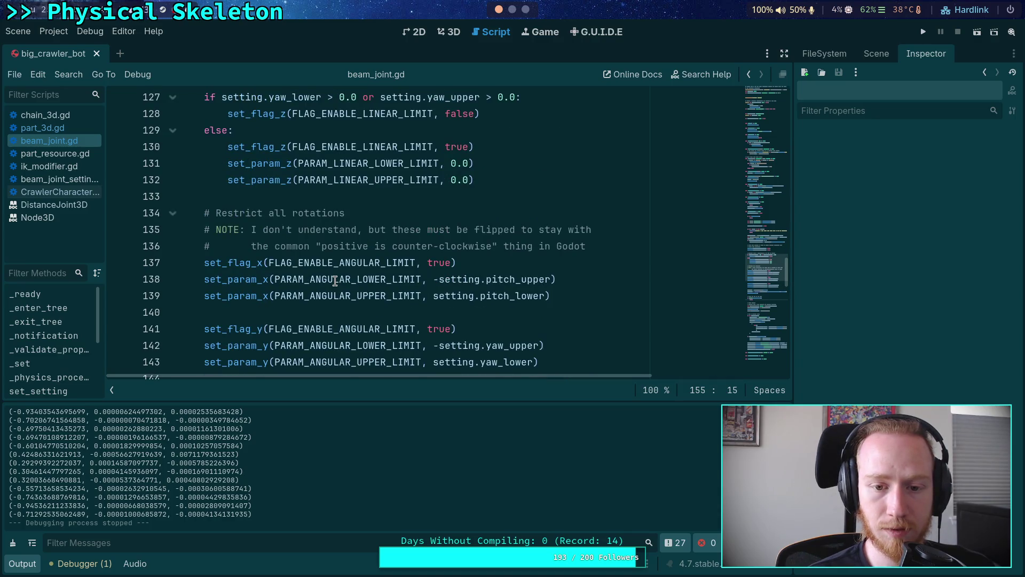
{"action": "scroll", "coordinate": [335, 281], "scroll_direction": "down", "scroll_amount": 2}
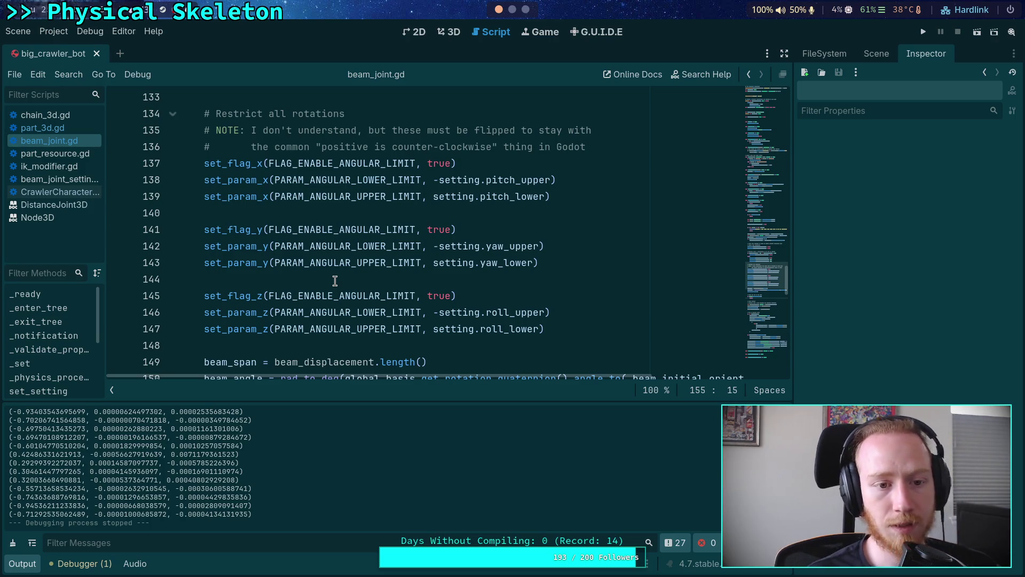
{"action": "scroll", "coordinate": [335, 281], "scroll_direction": "up", "scroll_amount": 5}
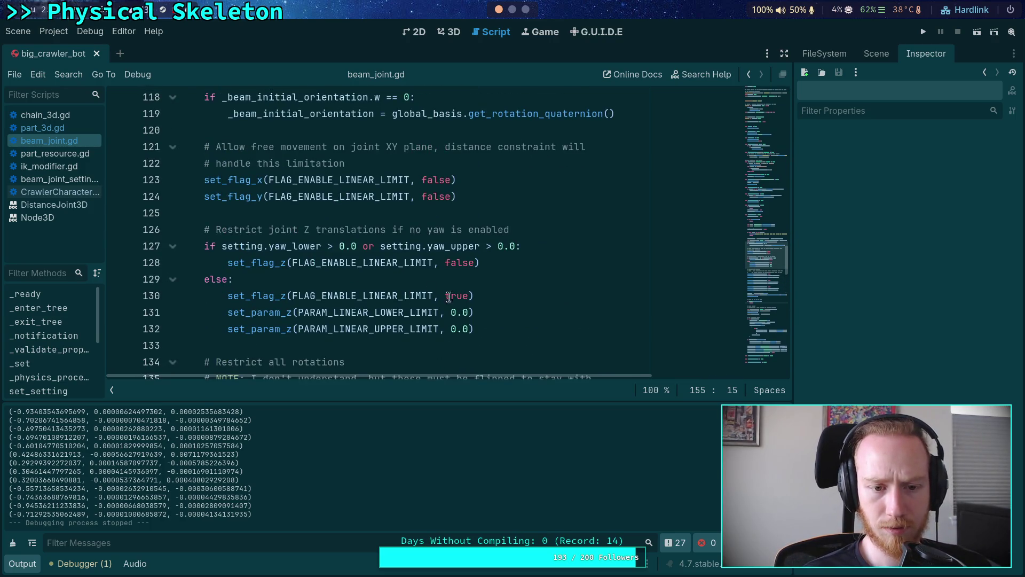
{"action": "scroll", "coordinate": [449, 297], "scroll_direction": "down", "scroll_amount": 2}
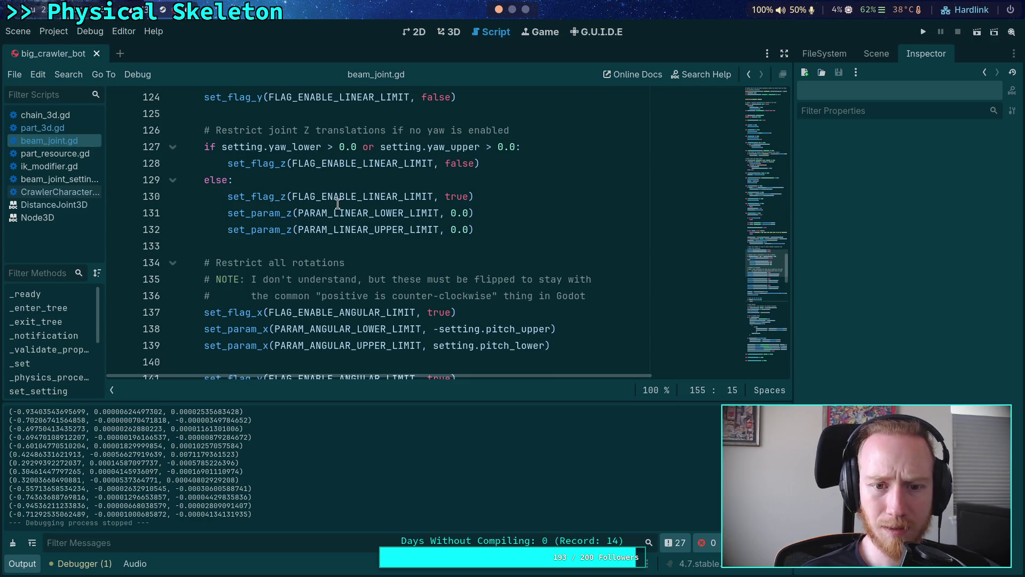
{"action": "scroll", "coordinate": [338, 204], "scroll_direction": "up", "scroll_amount": 1}
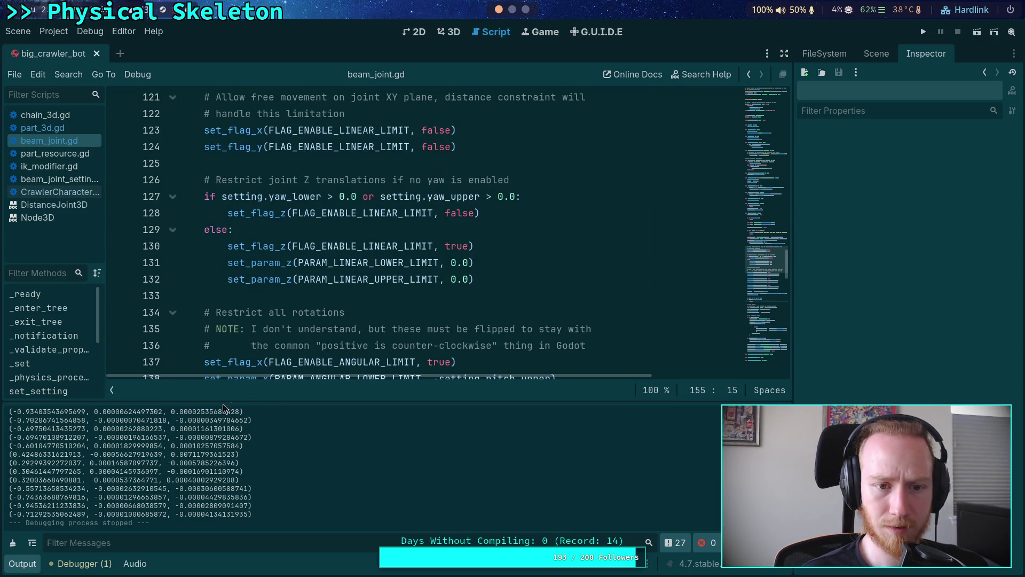
{"action": "scroll", "coordinate": [257, 310], "scroll_direction": "up", "scroll_amount": 1}
{"action": "scroll", "coordinate": [257, 310], "scroll_direction": "down", "scroll_amount": 4}
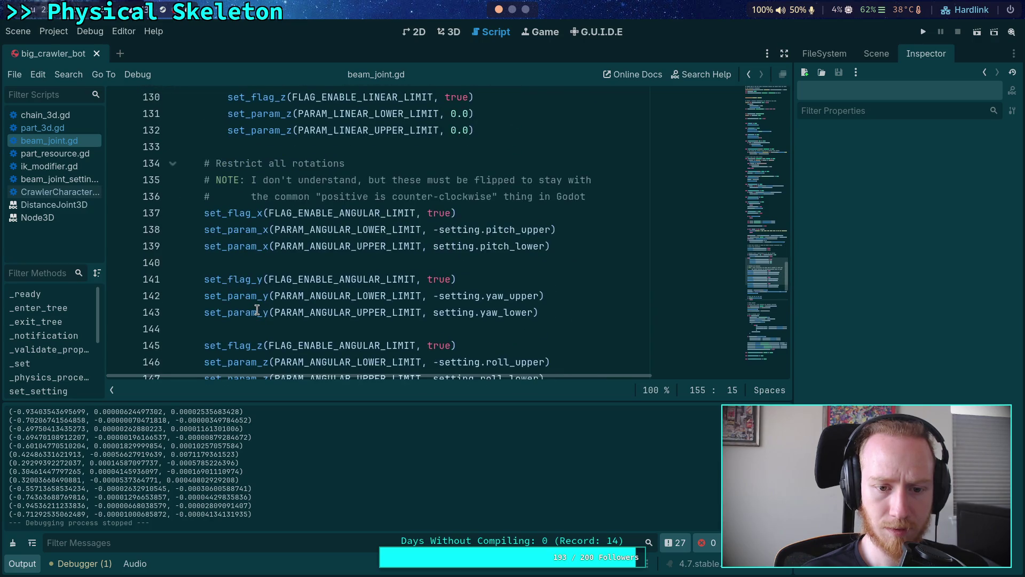
- Check the yaw_upper tooltip and FLAG_ENABLE_LINEAR_LIMIT on line 123, then view the crawler in 3D
{"action": "left_click", "coordinate": [33, 564]}
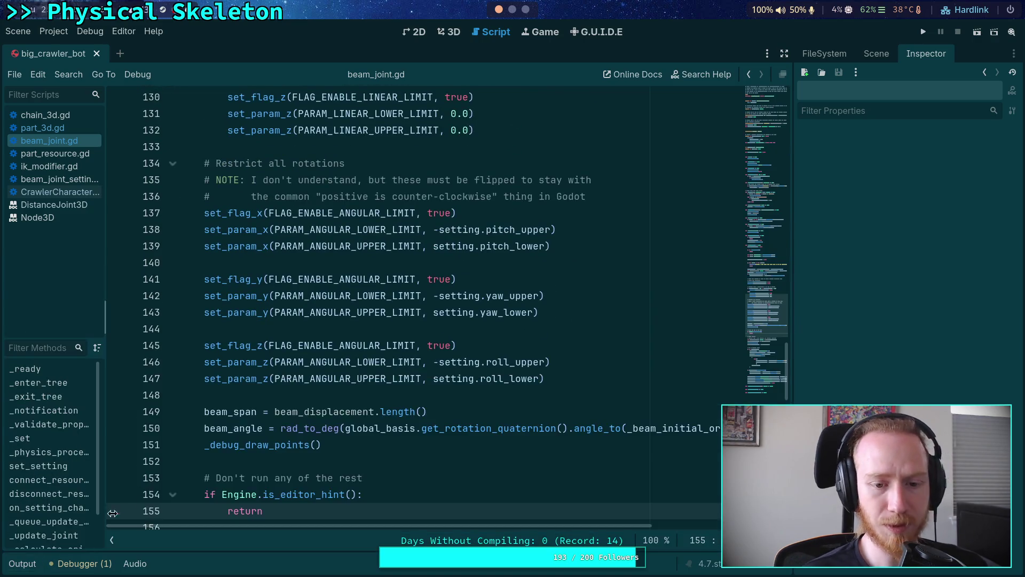
{"action": "scroll", "coordinate": [388, 296], "scroll_direction": "up", "scroll_amount": 5}
{"action": "mouse_move", "coordinate": [464, 296]}
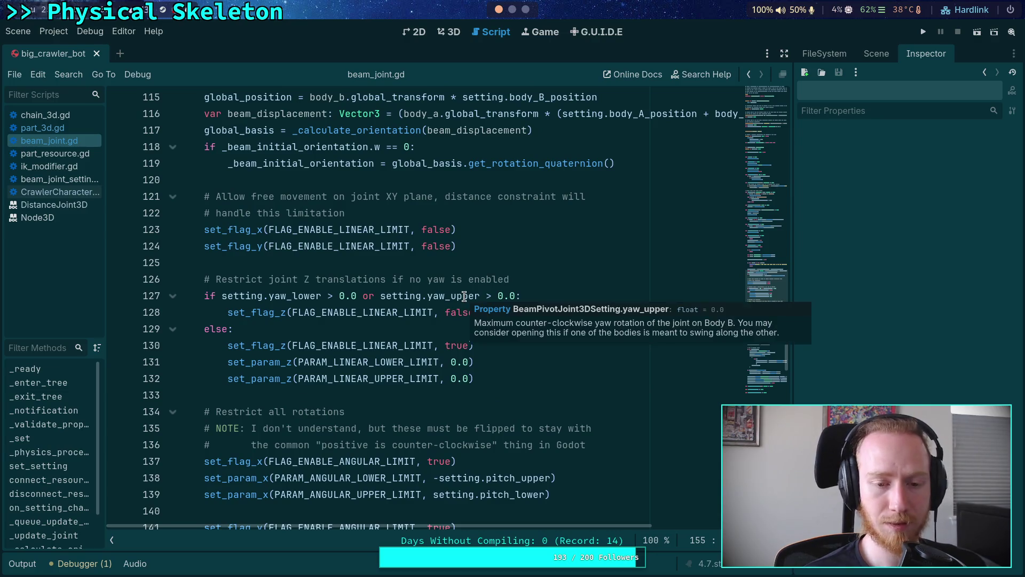
{"action": "double_click", "coordinate": [362, 229]}
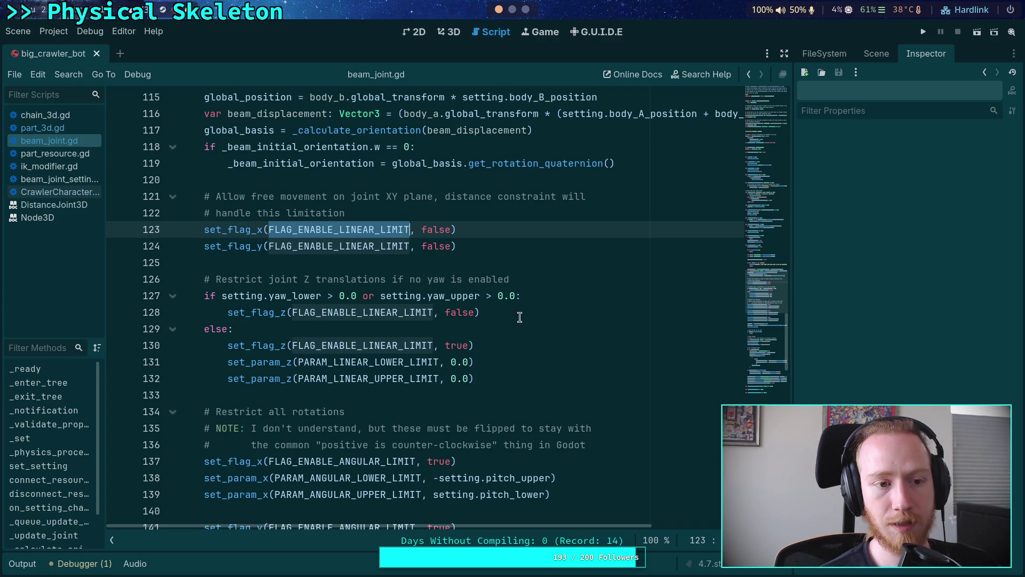
{"action": "left_click", "coordinate": [450, 31]}
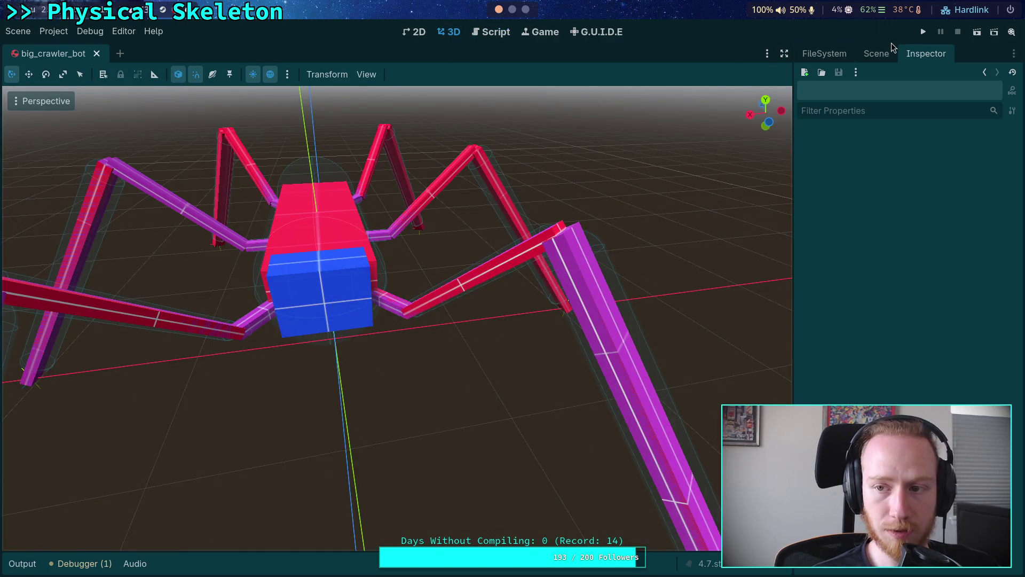
- Frame a crawler leg in the 3D view, then return to beam_joint.gd's limit code
{"action": "left_click", "coordinate": [879, 53]}
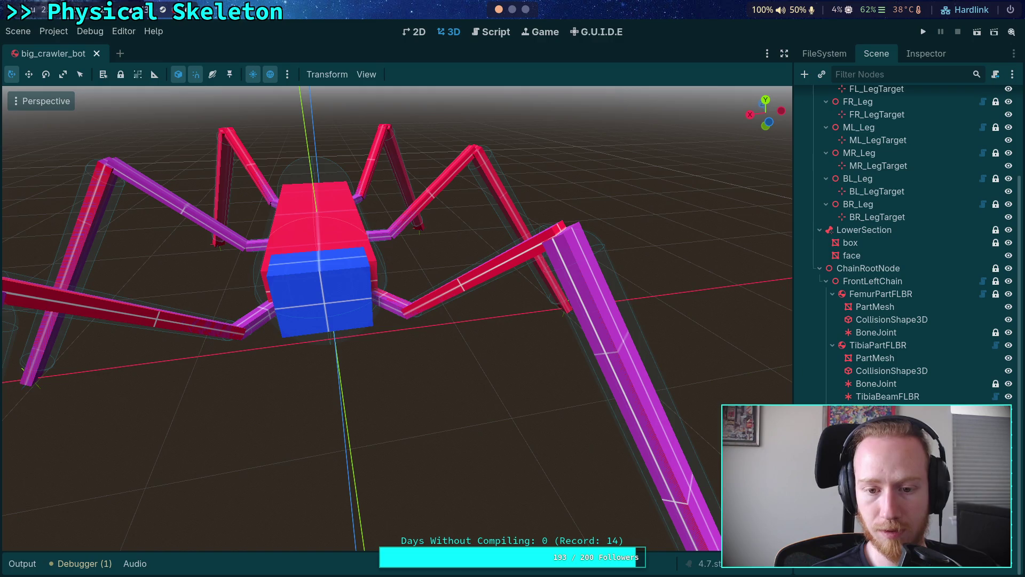
{"action": "left_click_drag", "start_coordinate": [454, 352], "coordinate": [520, 355]}
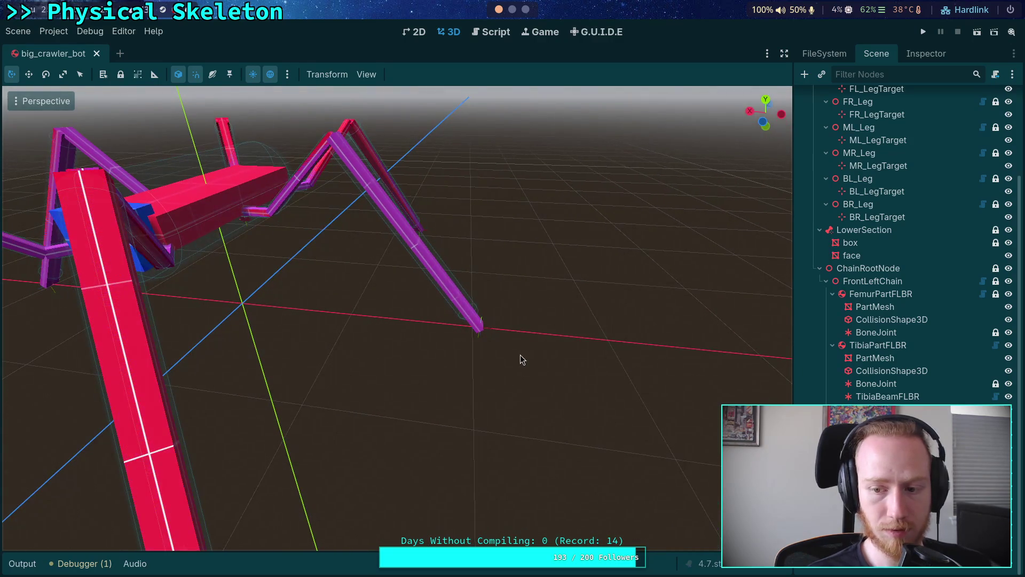
{"action": "key", "text": "f"}
{"action": "scroll", "coordinate": [528, 333], "scroll_direction": "up", "scroll_amount": 5}
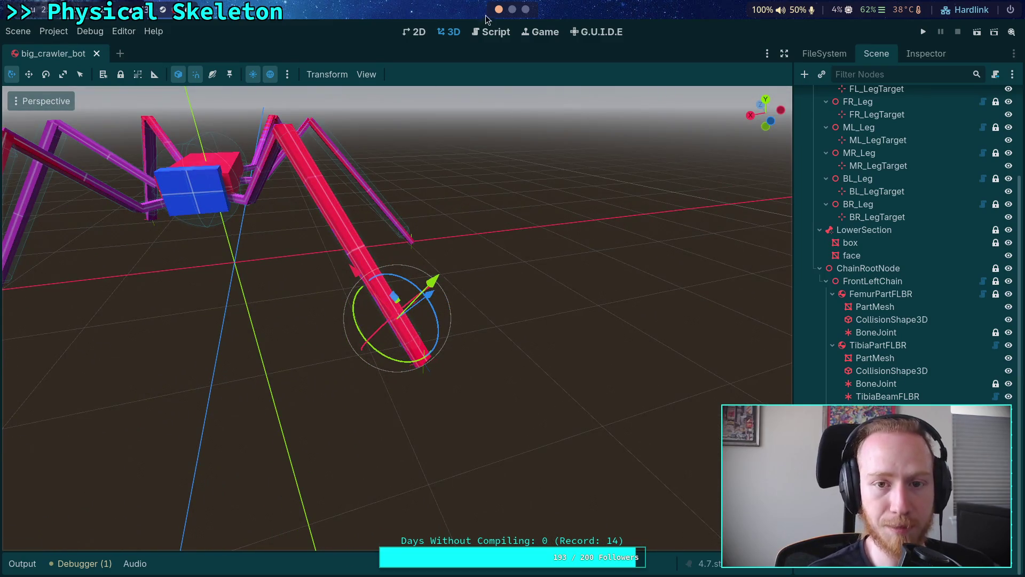
{"action": "key", "text": "ctrl+F3"}
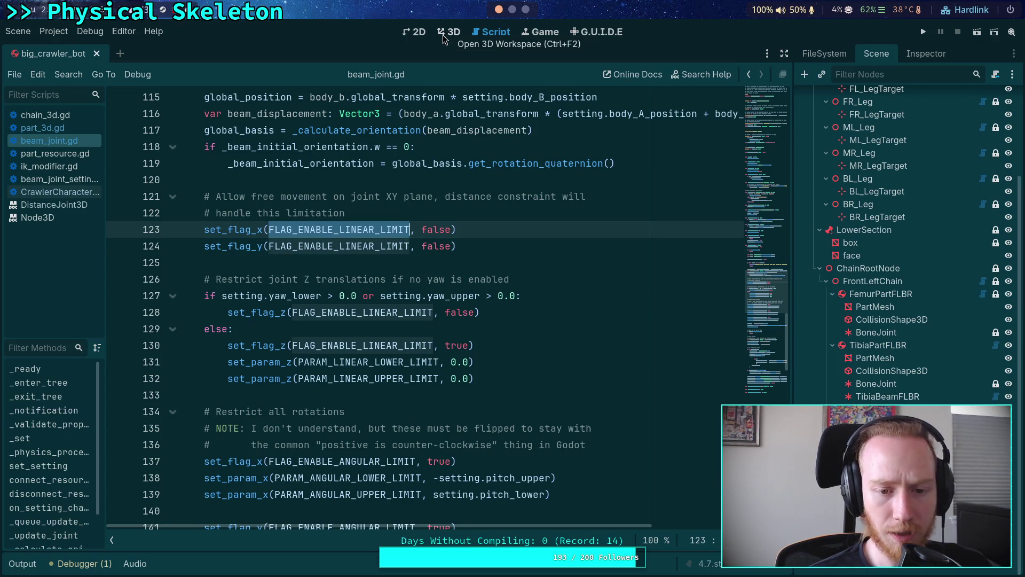
{"action": "left_click", "coordinate": [449, 32]}
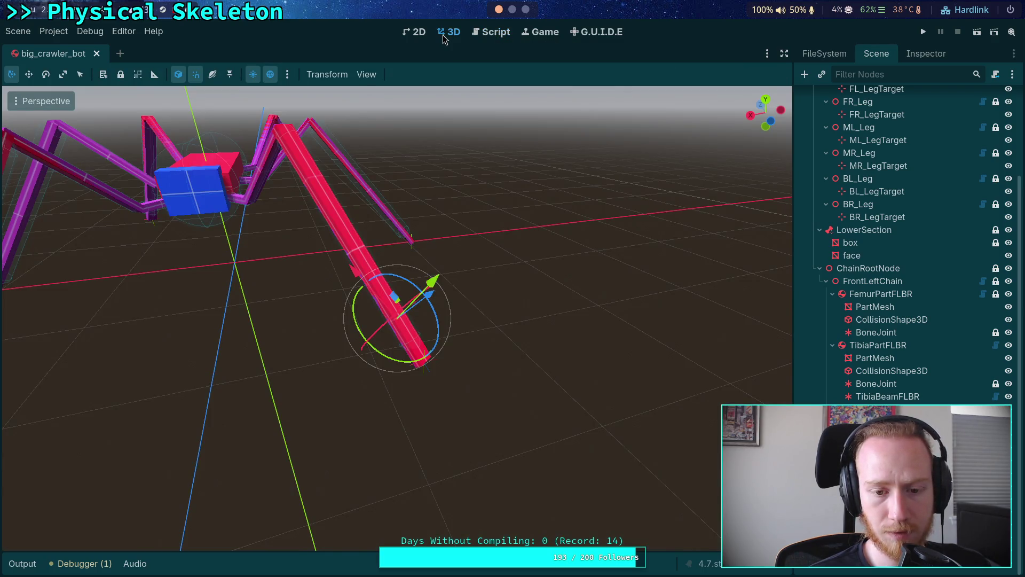
{"action": "left_click", "coordinate": [483, 33]}
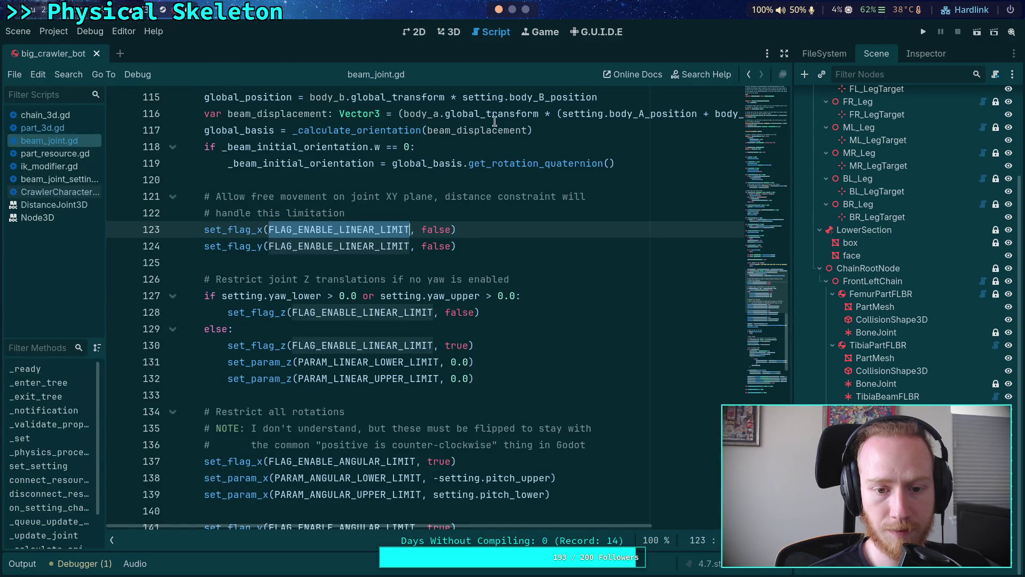
- Highlight the line 128 flag and lines 137–147 limit code, then show TarsusBeamJoint's Inspector properties
{"action": "double_click", "coordinate": [427, 314]}
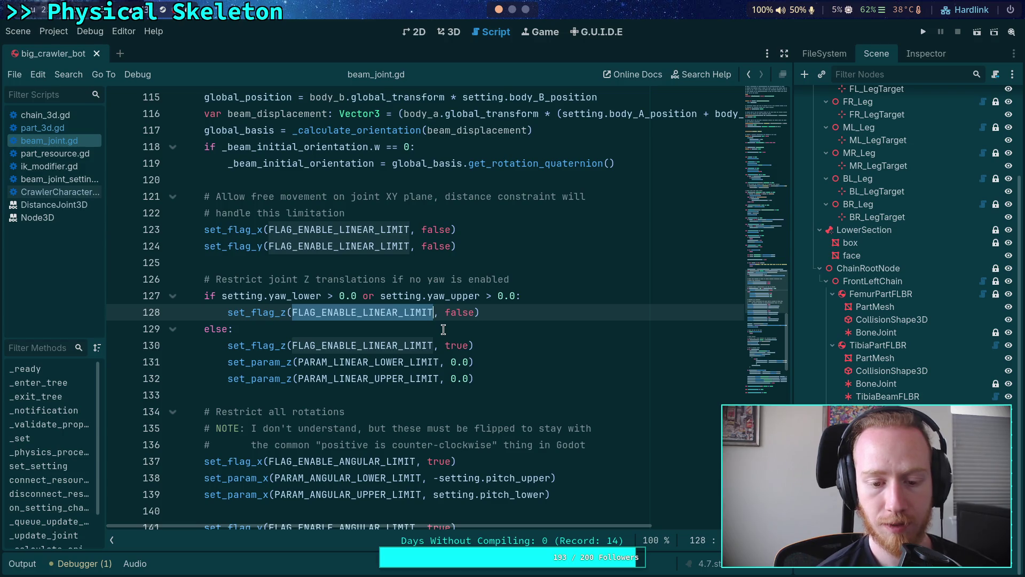
{"action": "scroll", "coordinate": [444, 329], "scroll_direction": "down", "scroll_amount": 3}
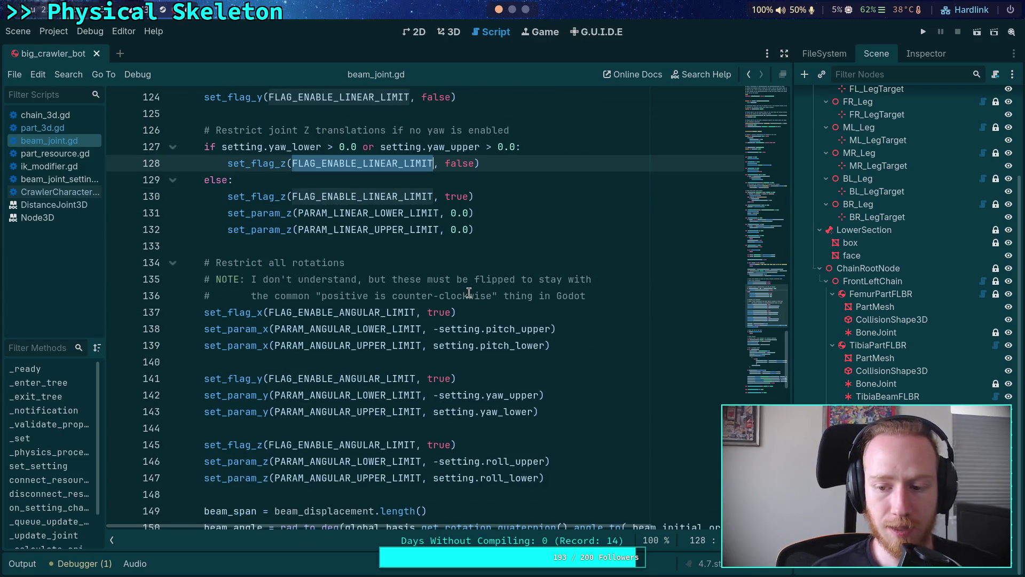
{"action": "mouse_move", "coordinate": [567, 484]}
{"action": "left_mouse_down"}
{"action": "mouse_move", "coordinate": [206, 342]}
{"action": "mouse_move", "coordinate": [203, 314]}
{"action": "left_mouse_up"}
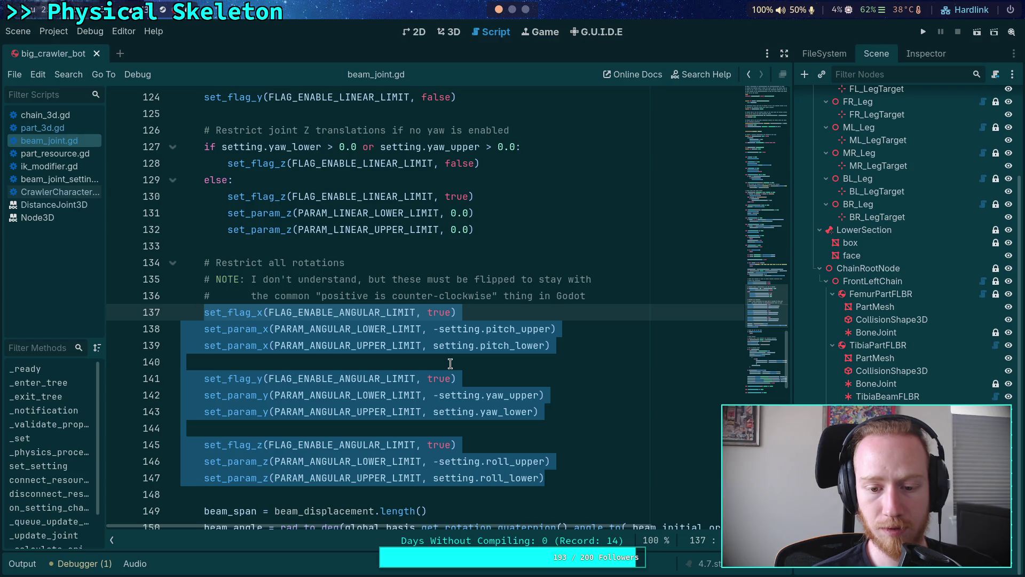
{"action": "left_click", "coordinate": [450, 364]}
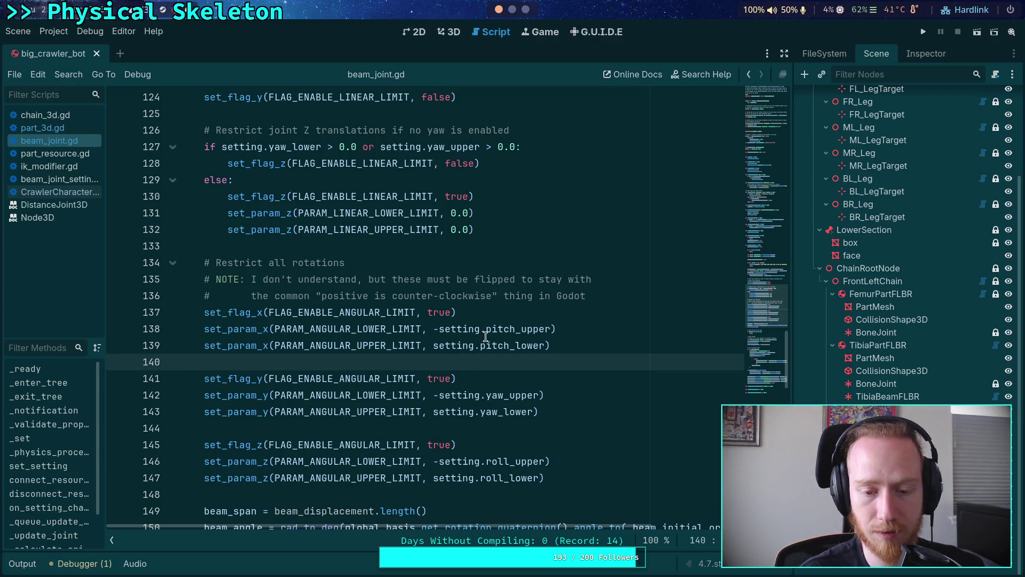
{"action": "scroll", "coordinate": [515, 350], "scroll_direction": "down", "scroll_amount": 2}
{"action": "scroll", "coordinate": [516, 341], "scroll_direction": "up", "scroll_amount": 1}
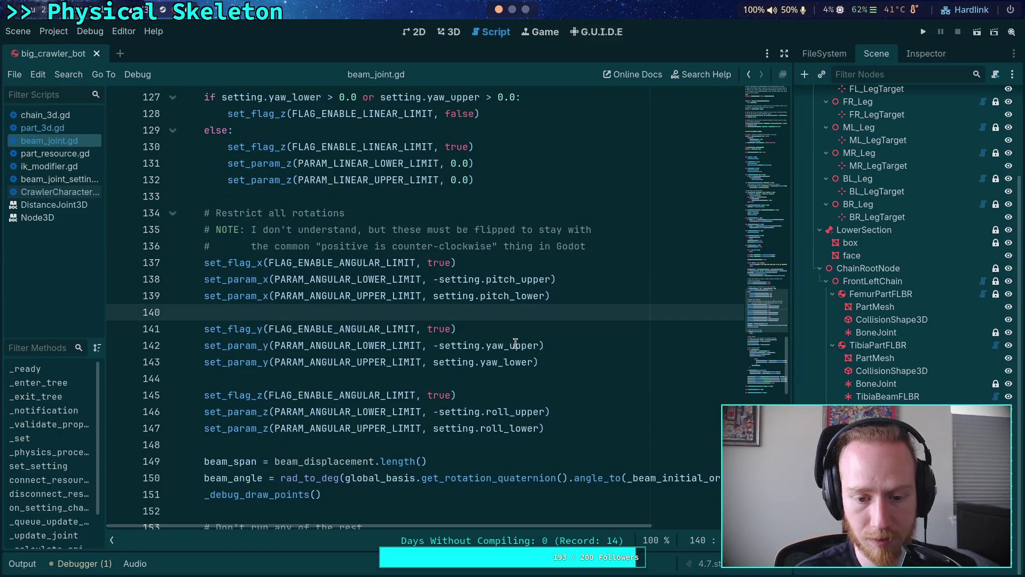
{"action": "left_click", "coordinate": [914, 54]}
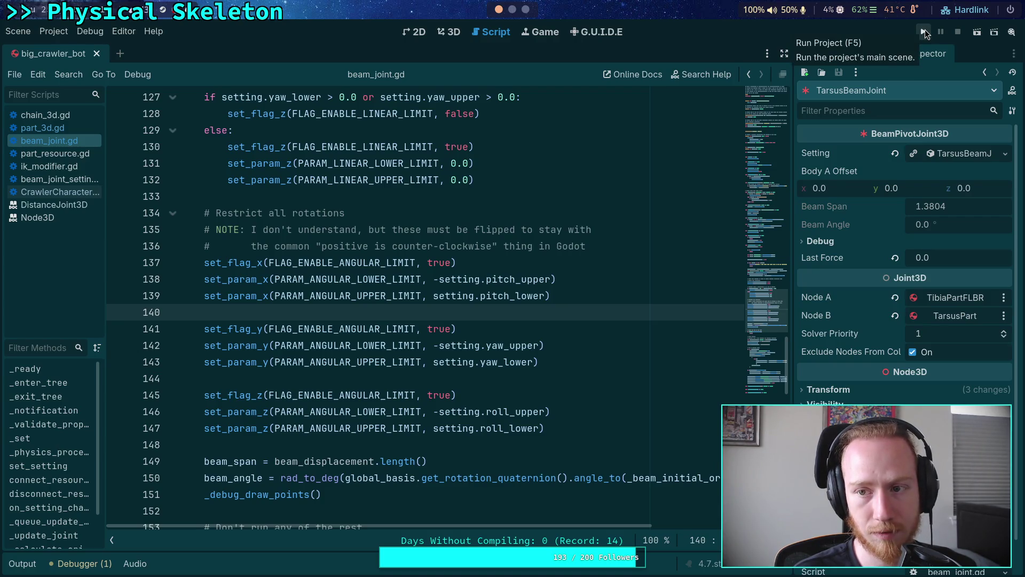
- Run the project and select the live TarsusBeamJoint in the Remote scene tree
{"action": "left_click", "coordinate": [924, 32]}
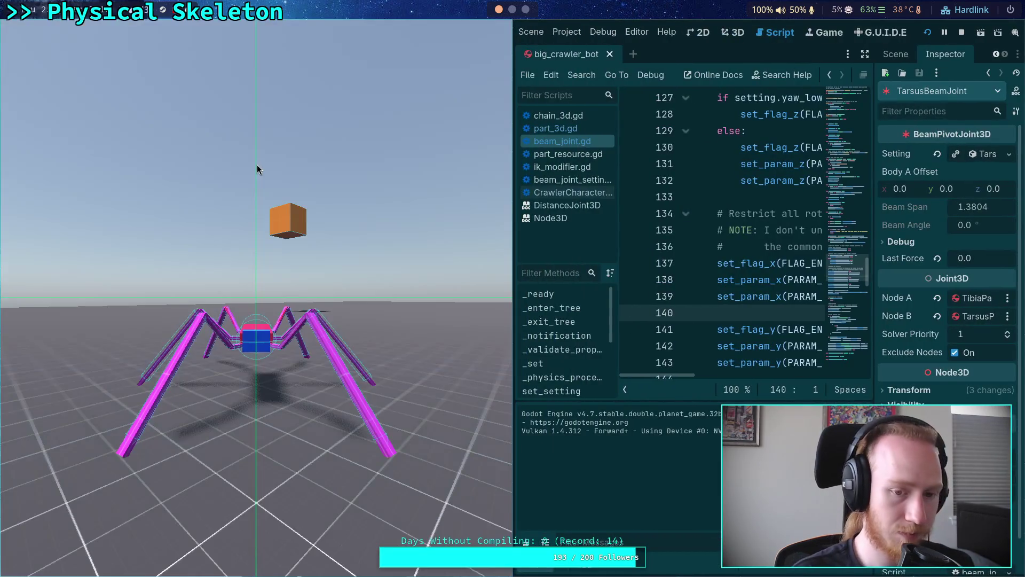
{"action": "key", "text": "super+shift+2"}
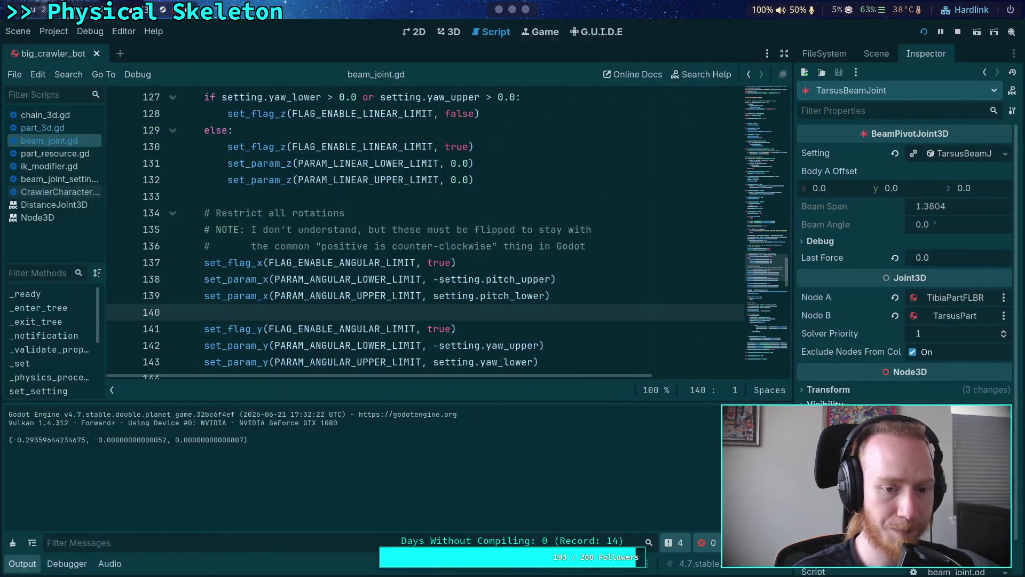
{"action": "left_click", "coordinate": [868, 54]}
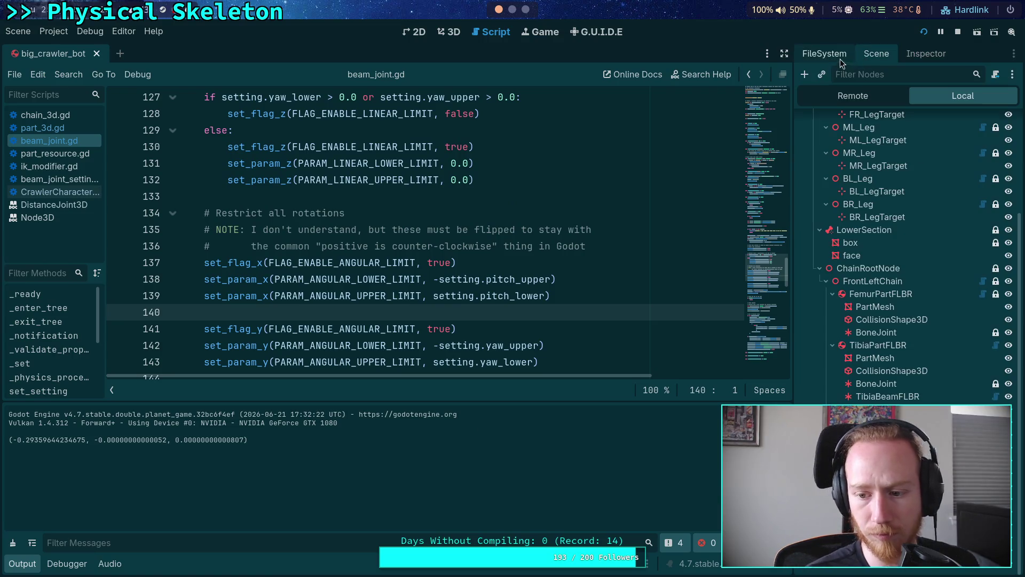
{"action": "left_click", "coordinate": [877, 91]}
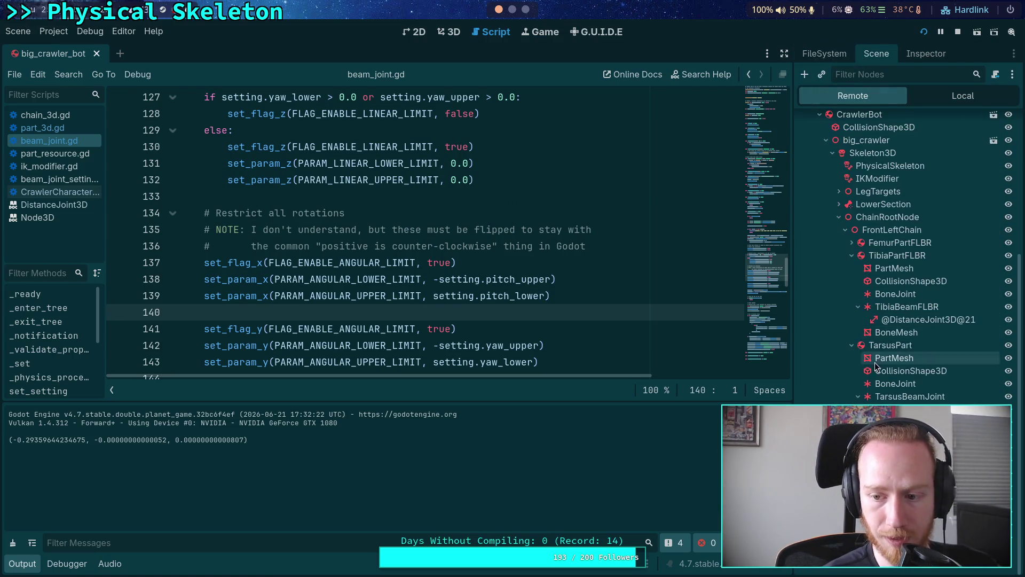
{"action": "left_click", "coordinate": [912, 58]}
- Widen the Inspector, expand Members and Node, and place the caret at line 62's end
{"action": "left_click_drag", "start_coordinate": [791, 288], "coordinate": [736, 291]}
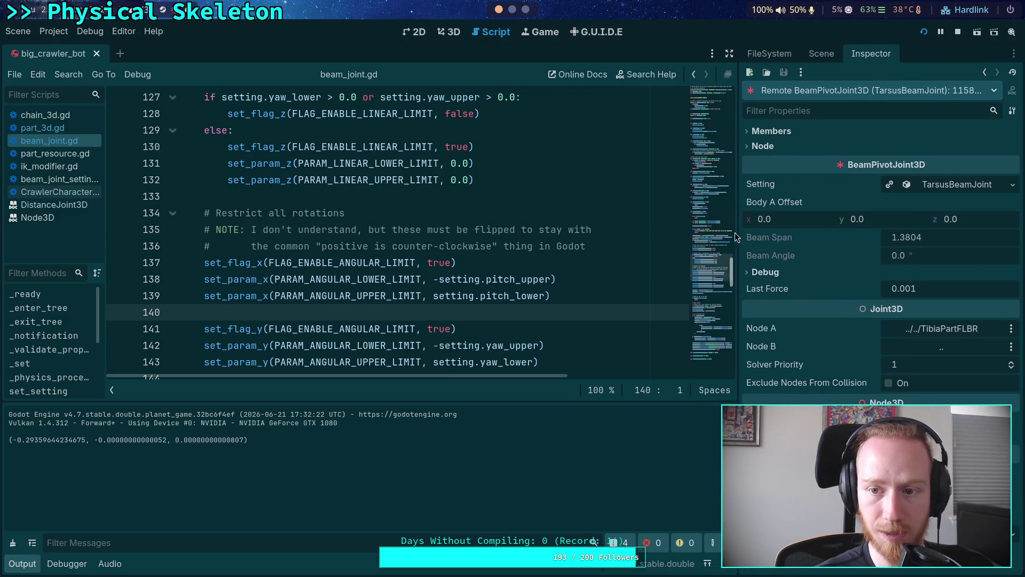
{"action": "left_click", "coordinate": [771, 131]}
{"action": "left_click", "coordinate": [763, 234]}
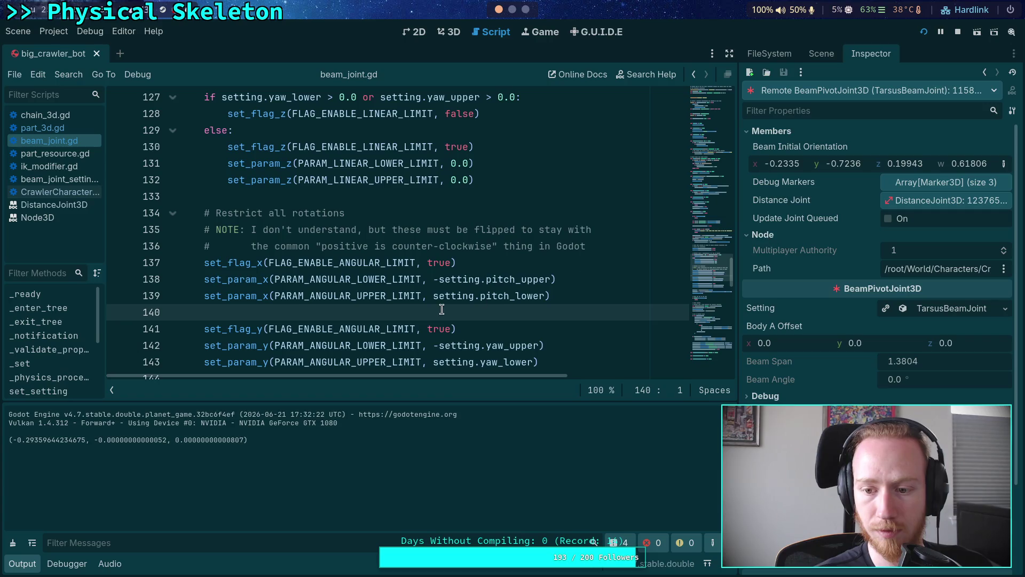
{"action": "scroll", "coordinate": [428, 289], "scroll_direction": "up", "scroll_amount": 1}
{"action": "scroll", "coordinate": [429, 264], "scroll_direction": "down", "scroll_amount": 6}
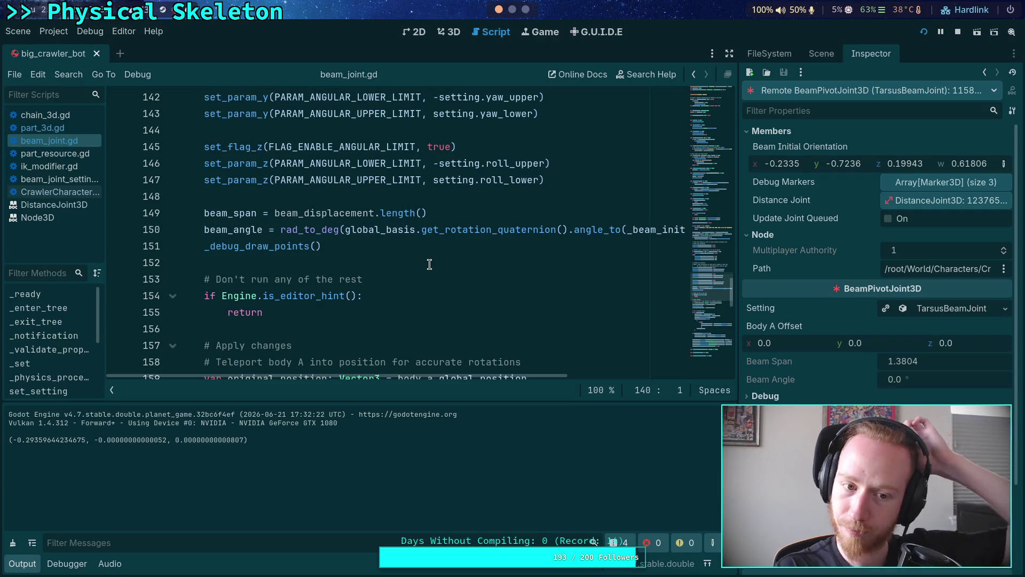
{"action": "scroll", "coordinate": [429, 264], "scroll_direction": "up", "scroll_amount": 2}
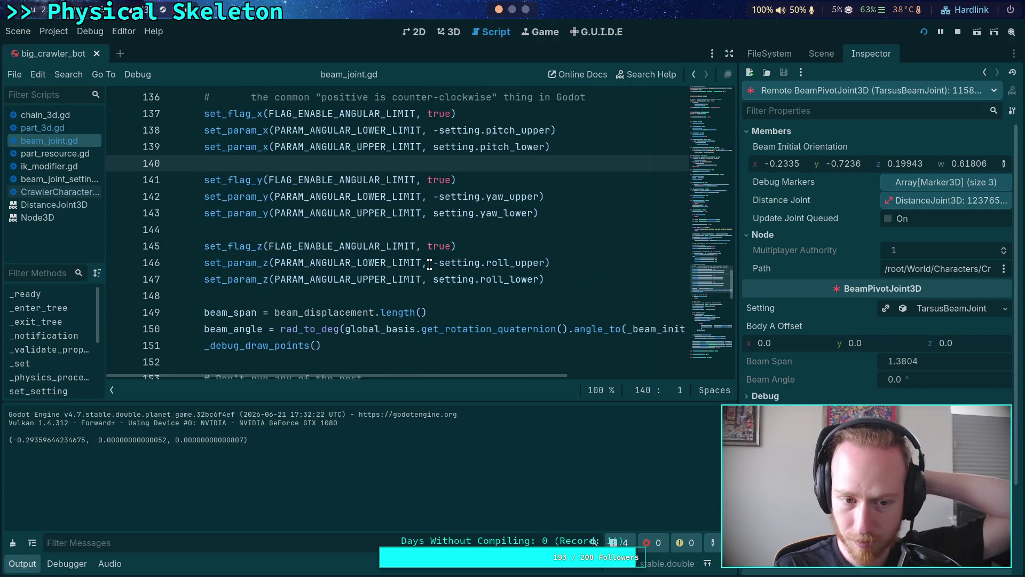
{"action": "scroll", "coordinate": [430, 264], "scroll_direction": "up", "scroll_amount": 2}
{"action": "scroll", "coordinate": [430, 265], "scroll_direction": "up", "scroll_amount": 13}
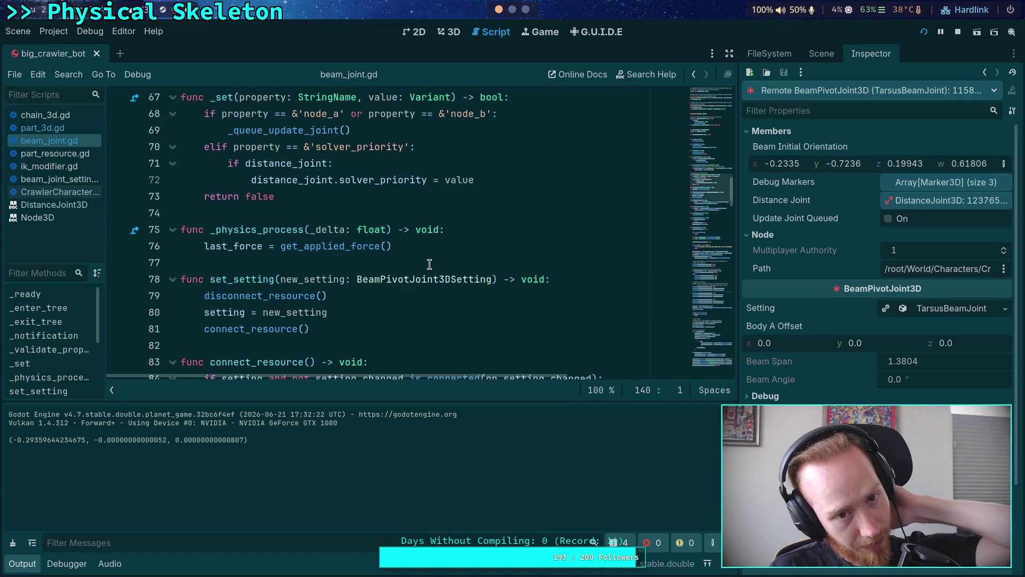
{"action": "scroll", "coordinate": [430, 264], "scroll_direction": "up", "scroll_amount": 3}
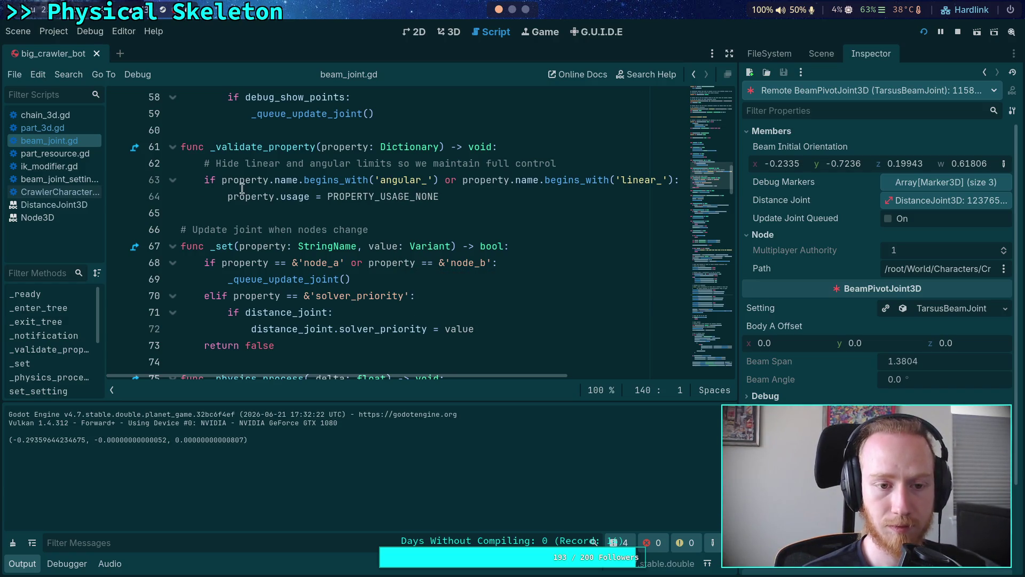
{"action": "left_click", "coordinate": [560, 163]}
- Add a new line after line 62's comment and inspect the live TarsusBeamJoint's Linear Limit X and Y settings
{"action": "key", "text": "Return"}
{"action": "type", "text": "return"}
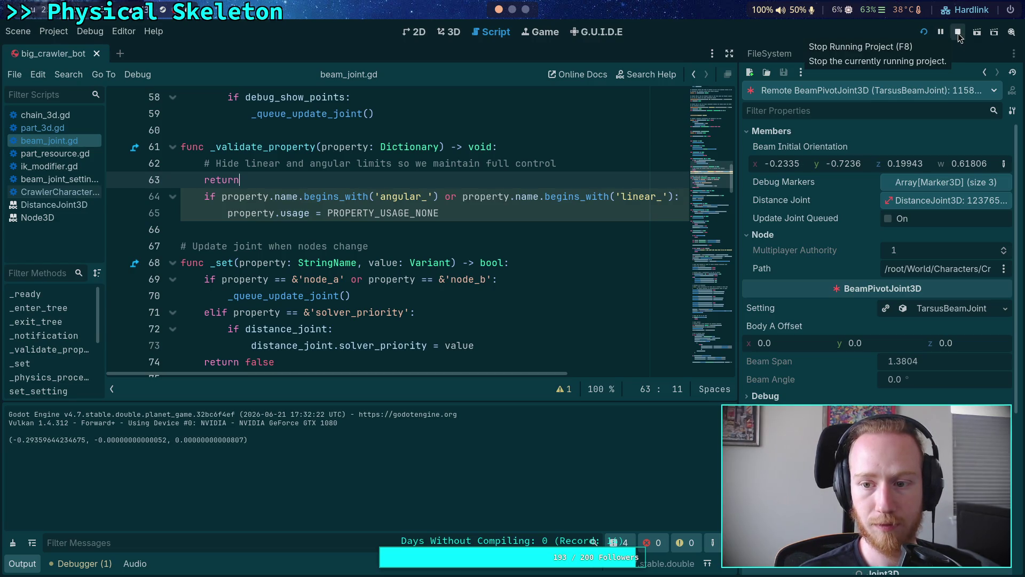
{"action": "left_click", "coordinate": [824, 54]}
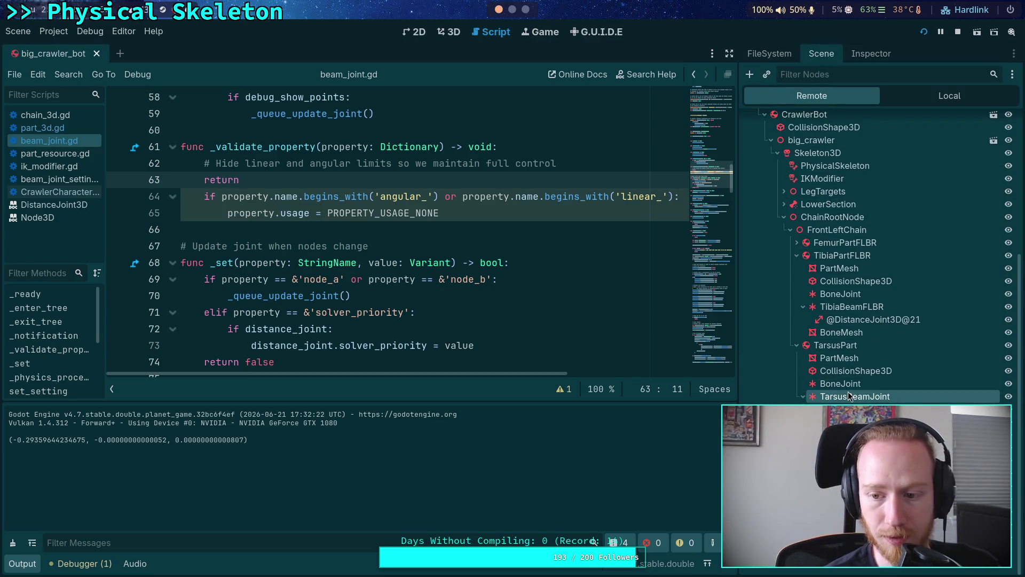
{"action": "left_click", "coordinate": [871, 54]}
{"action": "scroll", "coordinate": [841, 348], "scroll_direction": "down", "scroll_amount": 10}
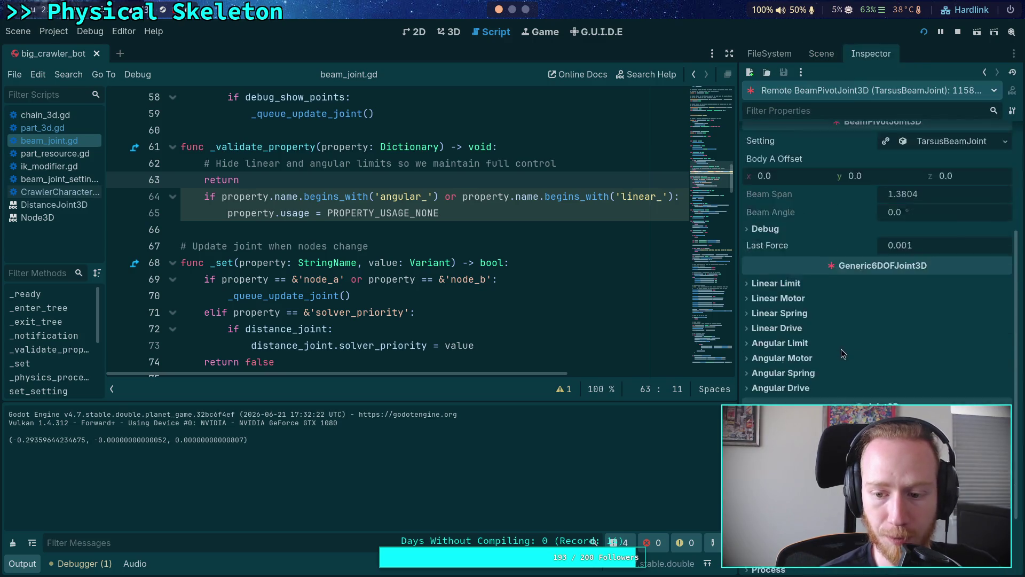
{"action": "left_click", "coordinate": [783, 203]}
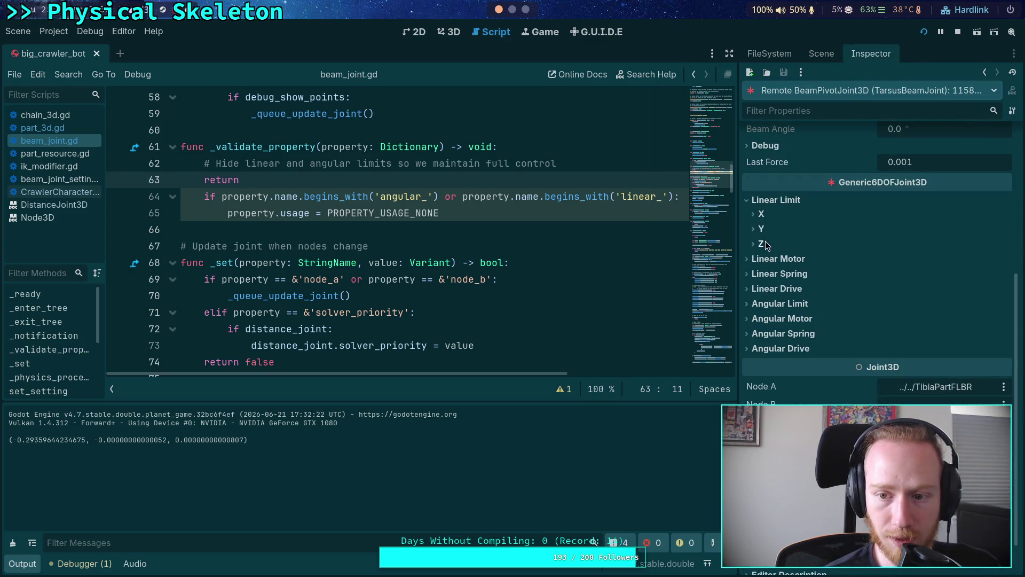
{"action": "left_click", "coordinate": [764, 228]}
{"action": "left_click", "coordinate": [763, 215]}
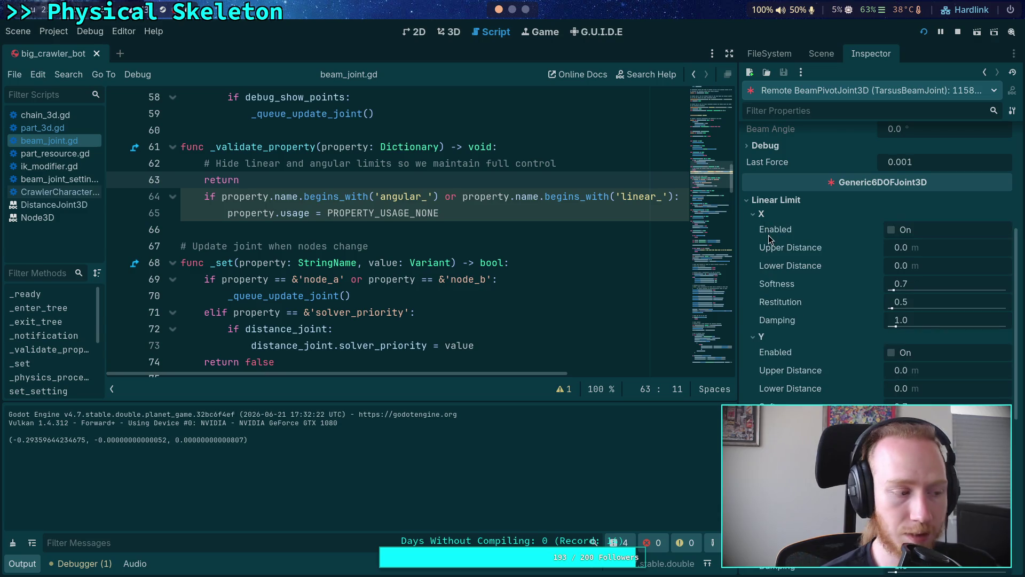
{"action": "scroll", "coordinate": [798, 380], "scroll_direction": "down", "scroll_amount": 2}
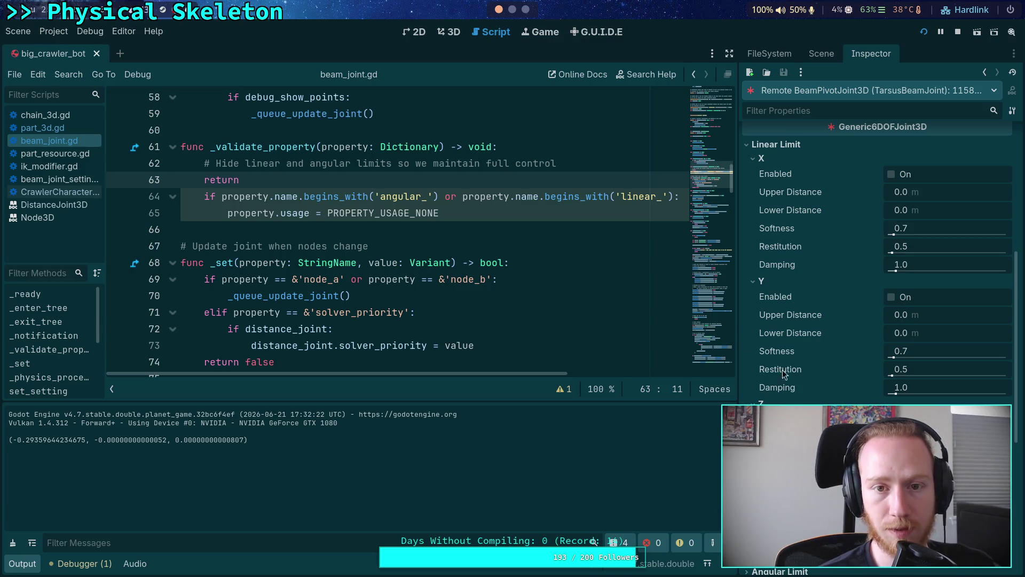
- Open beam_joint.gd in the script editor and run the game to test the joint
{"action": "key", "text": "ctrl+F2"}
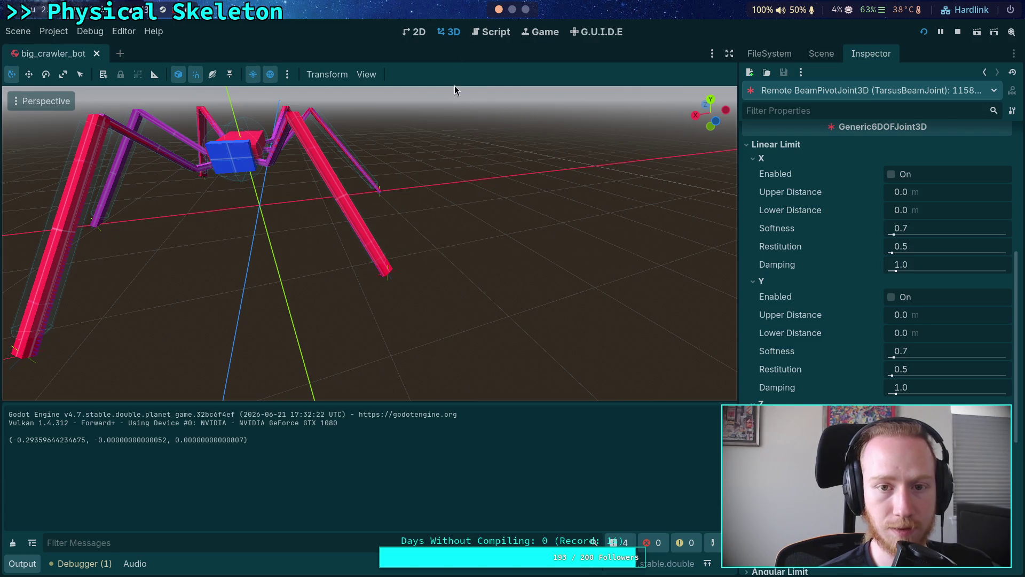
{"action": "left_click", "coordinate": [413, 32]}
{"action": "left_click", "coordinate": [482, 31]}
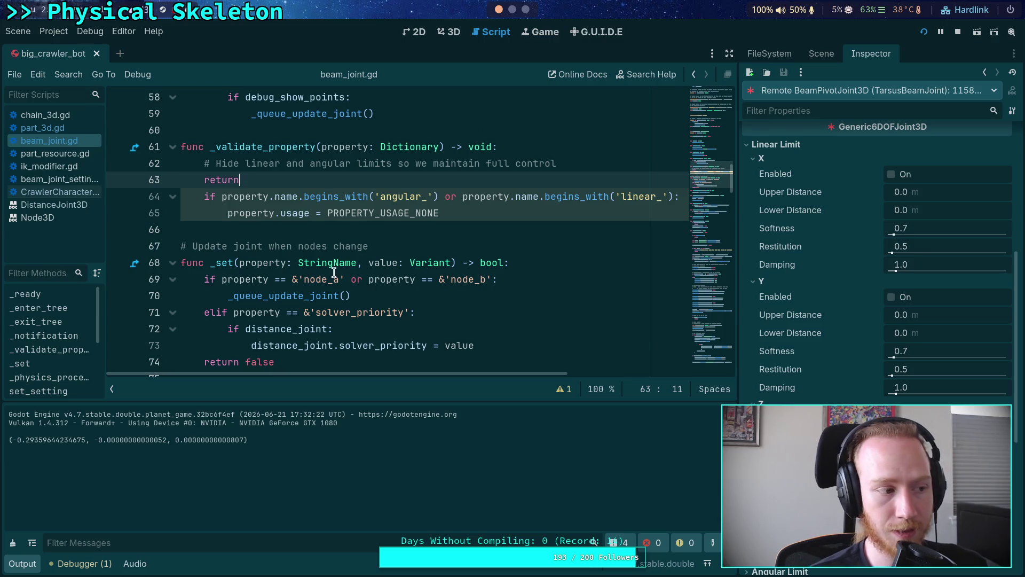
{"action": "key", "text": "alt+Tab"}
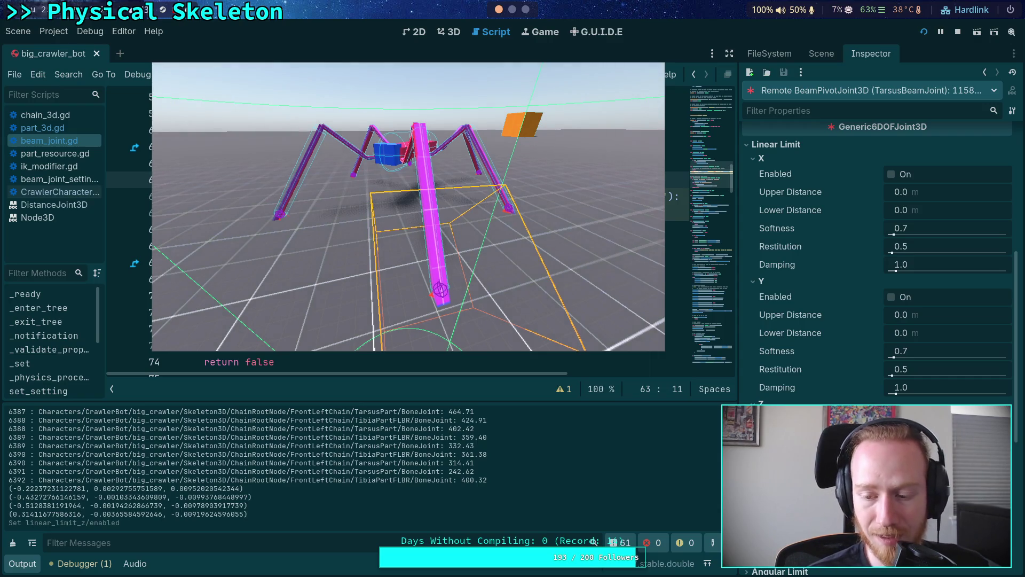
- Browse the live joint's Linear Limit, Linear Motor and Linear Spring groups in the Inspector
{"action": "scroll", "coordinate": [828, 307], "scroll_direction": "down", "scroll_amount": 3}
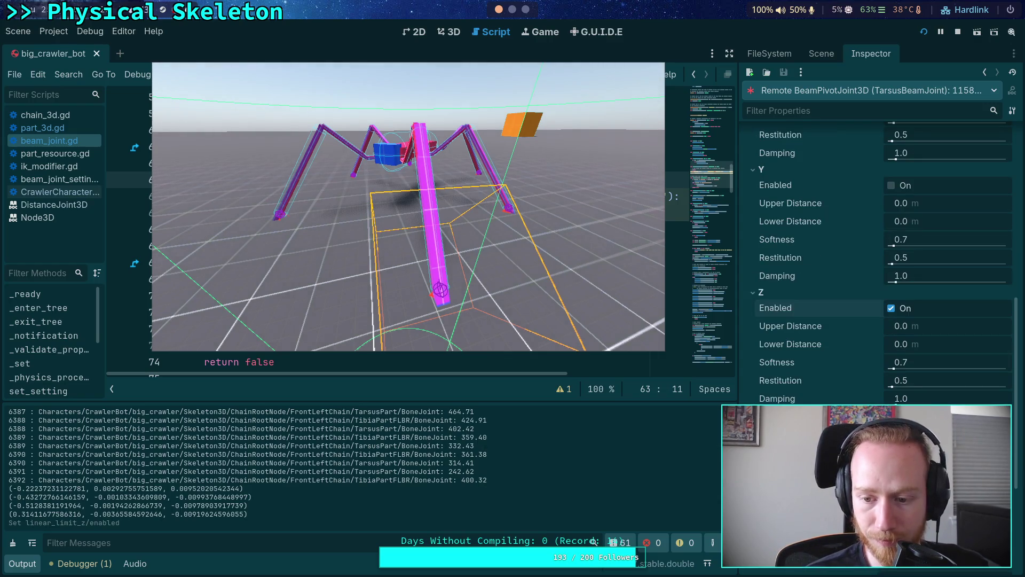
{"action": "scroll", "coordinate": [801, 374], "scroll_direction": "up", "scroll_amount": 5}
{"action": "left_click", "coordinate": [769, 258]}
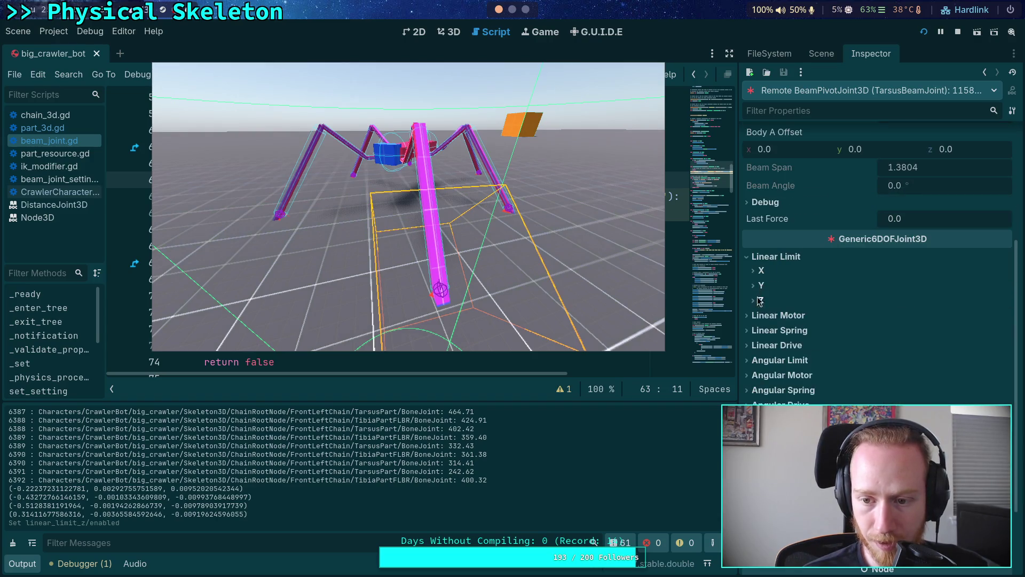
{"action": "left_click", "coordinate": [772, 271]}
{"action": "left_click", "coordinate": [761, 315]}
{"action": "left_click", "coordinate": [760, 300]}
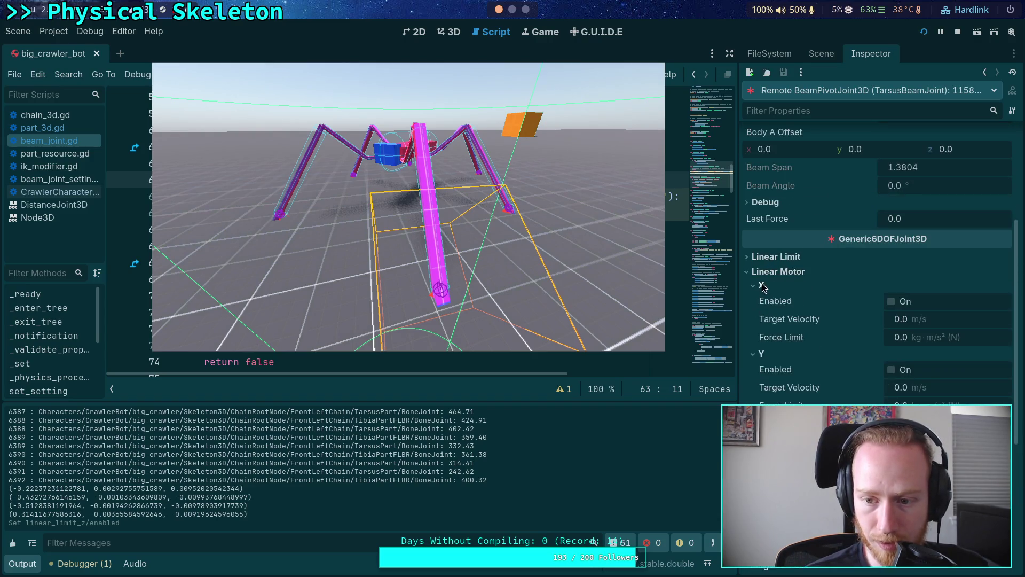
{"action": "left_click", "coordinate": [761, 300]}
{"action": "left_click", "coordinate": [761, 315]}
{"action": "left_click", "coordinate": [772, 271]}
{"action": "left_click", "coordinate": [768, 287]}
{"action": "left_click", "coordinate": [761, 315]}
{"action": "left_click", "coordinate": [760, 316]}
{"action": "left_click", "coordinate": [761, 331]}
{"action": "left_click", "coordinate": [773, 286]}
- Browse the live joint's Linear Drive and Angular Limit X settings
{"action": "left_click", "coordinate": [774, 302]}
{"action": "left_click", "coordinate": [762, 331]}
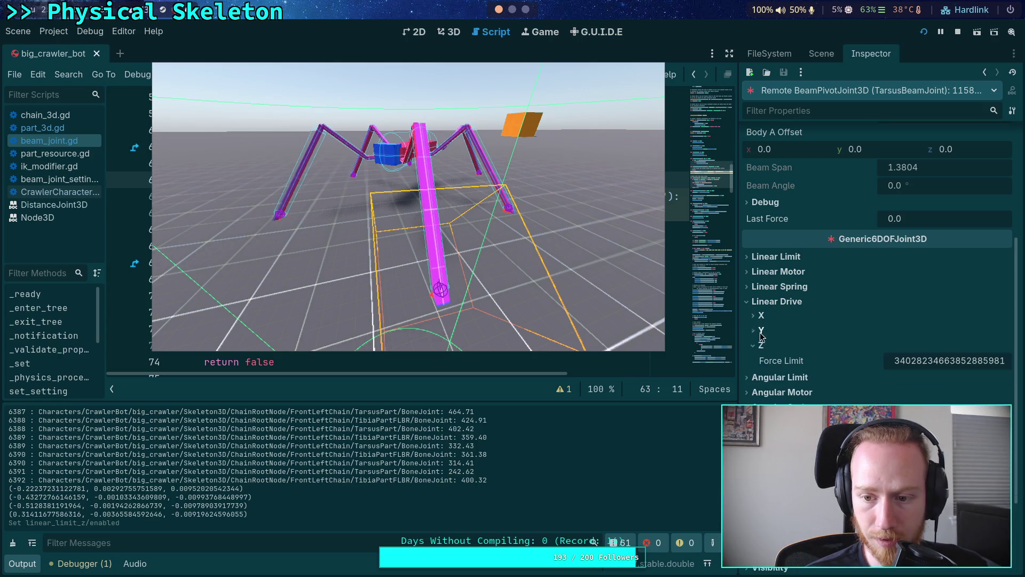
{"action": "left_click", "coordinate": [760, 331]}
{"action": "left_click", "coordinate": [769, 302]}
{"action": "left_click", "coordinate": [777, 317]}
{"action": "left_click", "coordinate": [762, 331]}
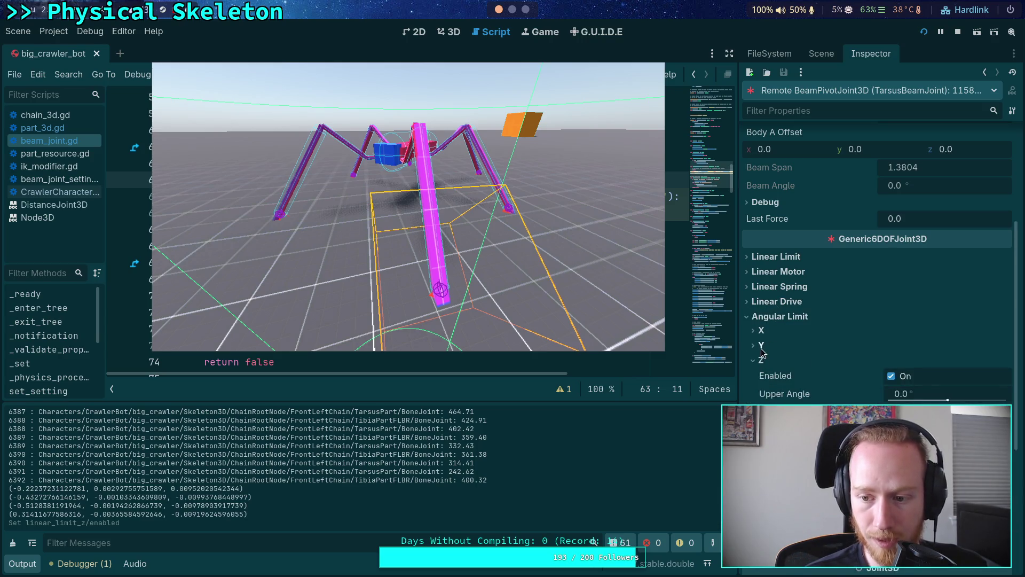
{"action": "scroll", "coordinate": [774, 351], "scroll_direction": "down", "scroll_amount": 3}
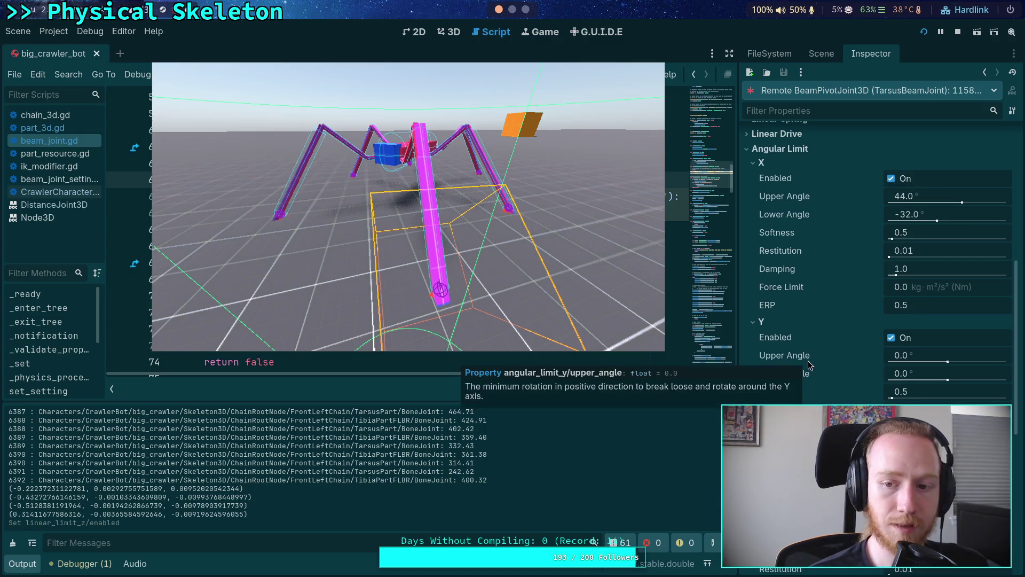
{"action": "scroll", "coordinate": [818, 329], "scroll_direction": "down", "scroll_amount": 1}
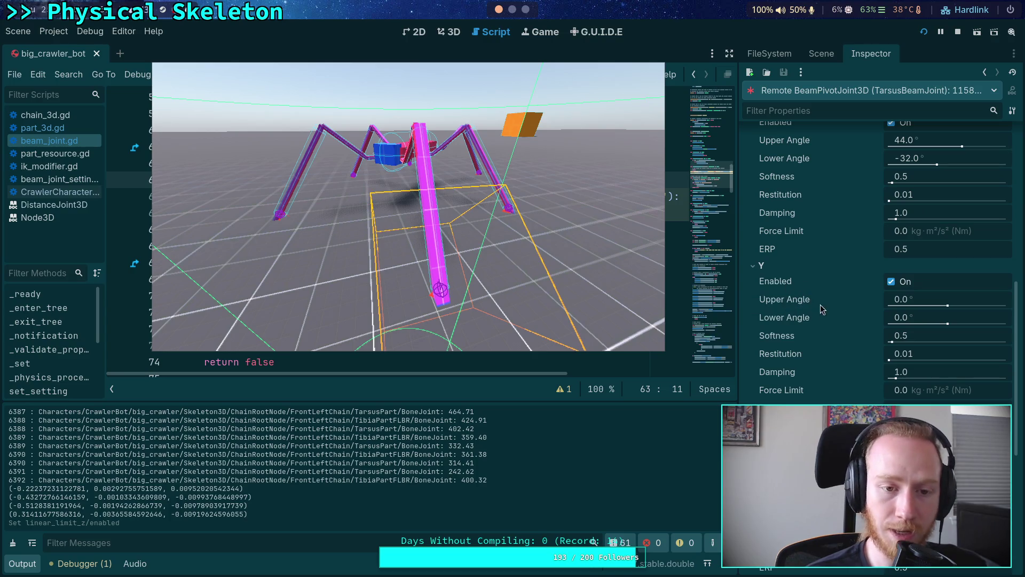
- Return to the 3D view, move the game window to the lower left, and show the live node tree
{"action": "left_click", "coordinate": [450, 32]}
{"action": "mouse_move", "coordinate": [482, 259]}
{"action": "left_mouse_down"}
{"action": "mouse_move", "coordinate": [442, 326]}
{"action": "mouse_move", "coordinate": [431, 431]}
{"action": "left_mouse_up"}
{"action": "left_click", "coordinate": [825, 55]}
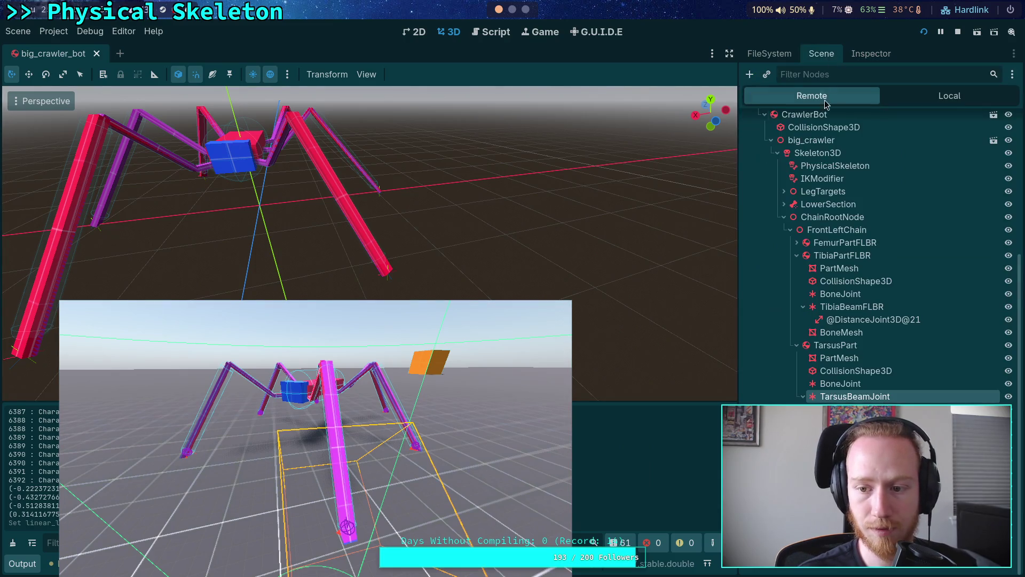
- In the editor's own tree, check TarsusBeamJoint's Angular Limit Z settings
{"action": "left_click", "coordinate": [931, 97]}
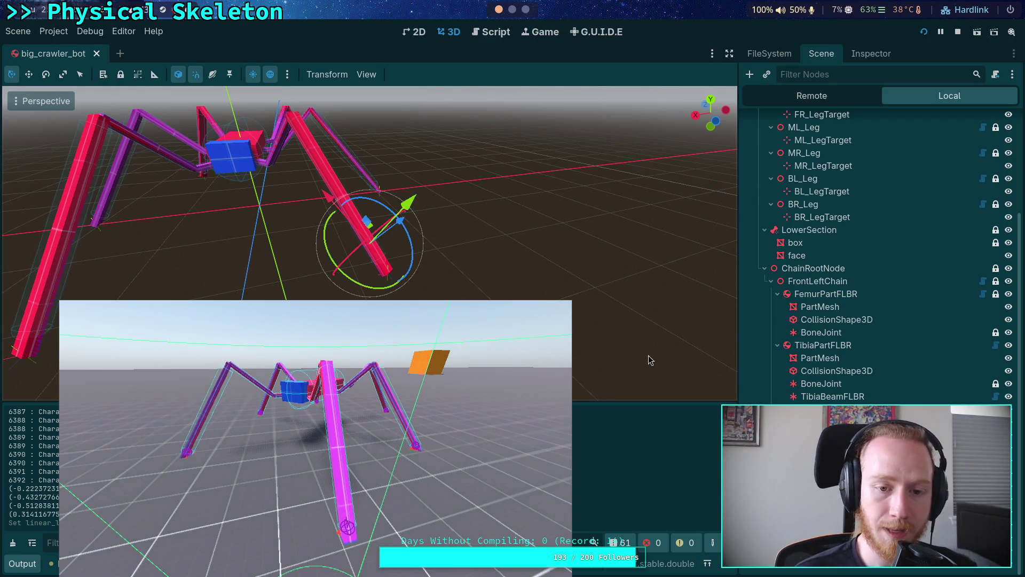
{"action": "left_click", "coordinate": [865, 60]}
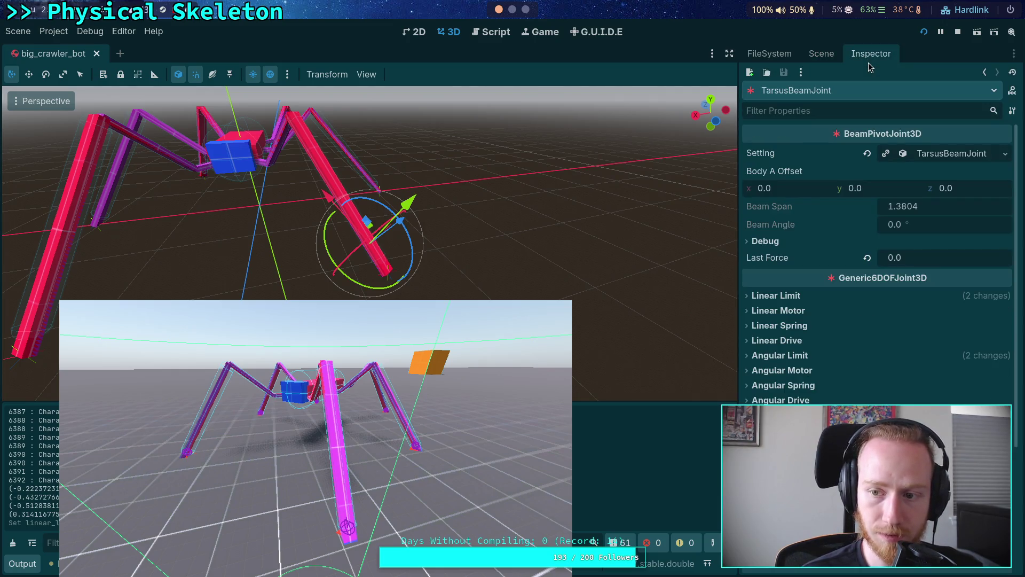
{"action": "left_click", "coordinate": [798, 357]}
{"action": "left_click", "coordinate": [764, 399]}
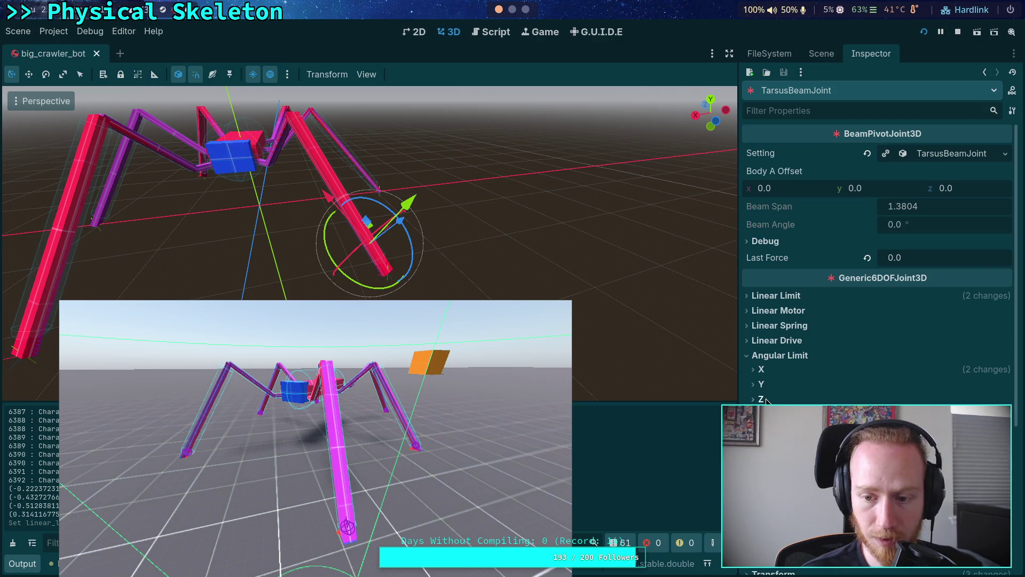
- Stop the running game and select TarsusBeamJoint to show its editor properties
{"action": "left_click", "coordinate": [826, 57]}
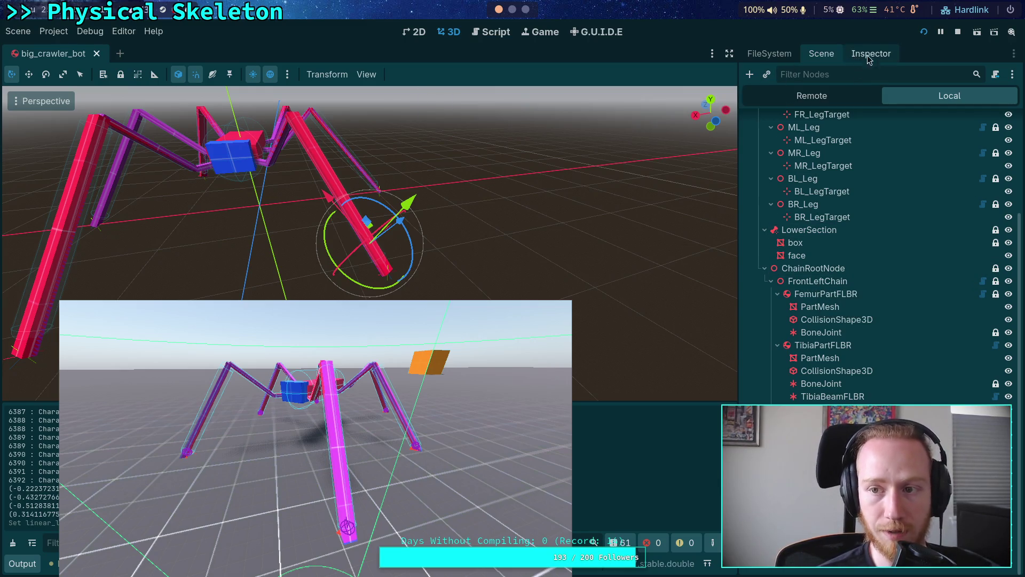
{"action": "key", "text": "F8"}
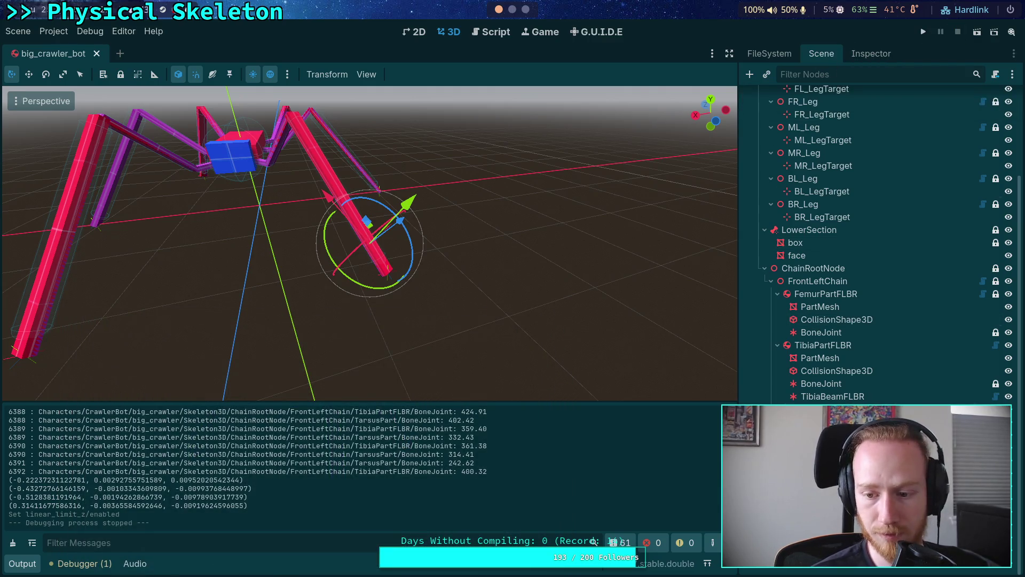
{"action": "left_click", "coordinate": [922, 446]}
{"action": "left_click", "coordinate": [921, 449]}
{"action": "left_click", "coordinate": [871, 54]}
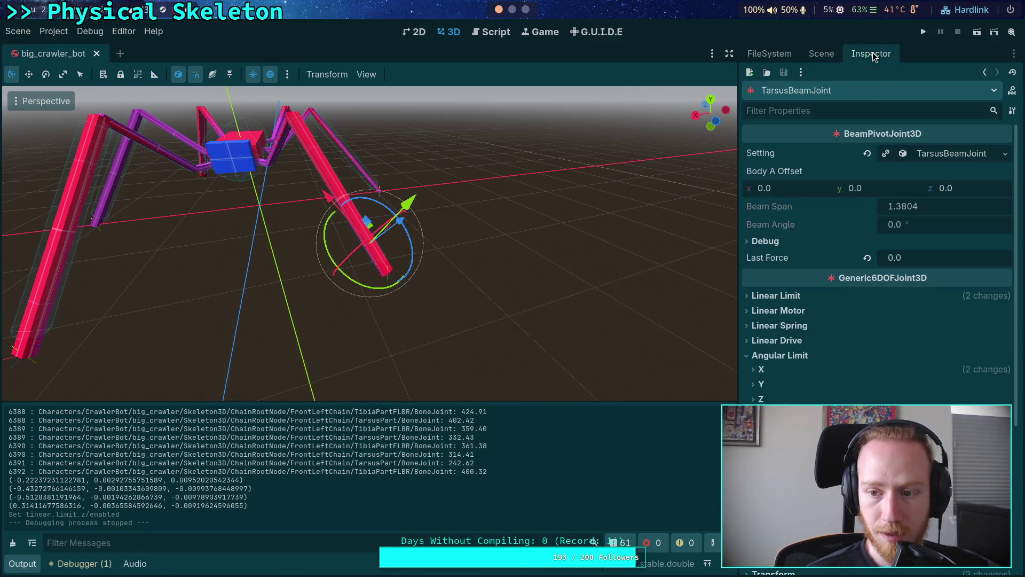
- Set TarsusBeamJoint's Roll limits to 32 upper and 44 lower
{"action": "left_click", "coordinate": [923, 154]}
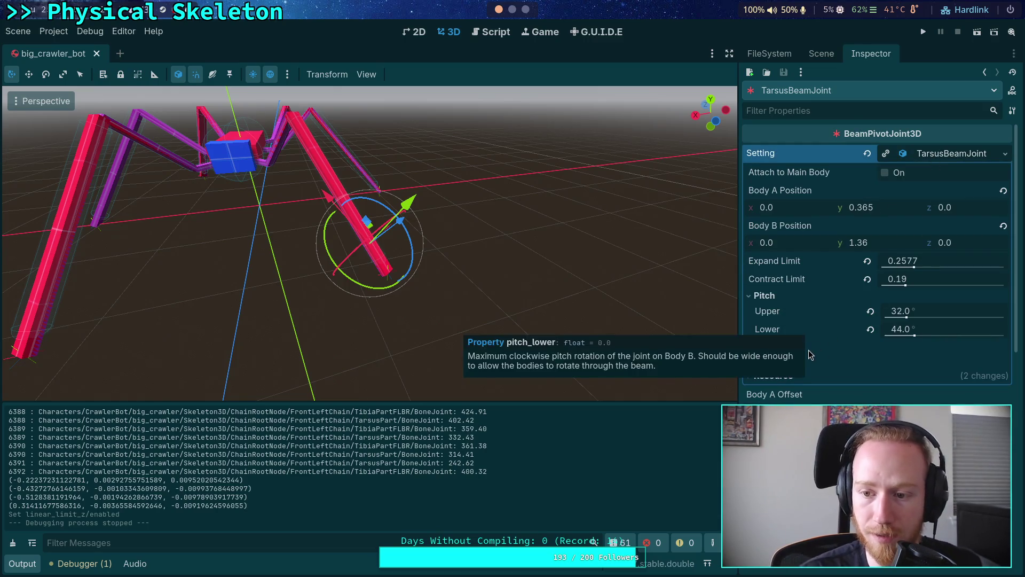
{"action": "left_click", "coordinate": [784, 362]}
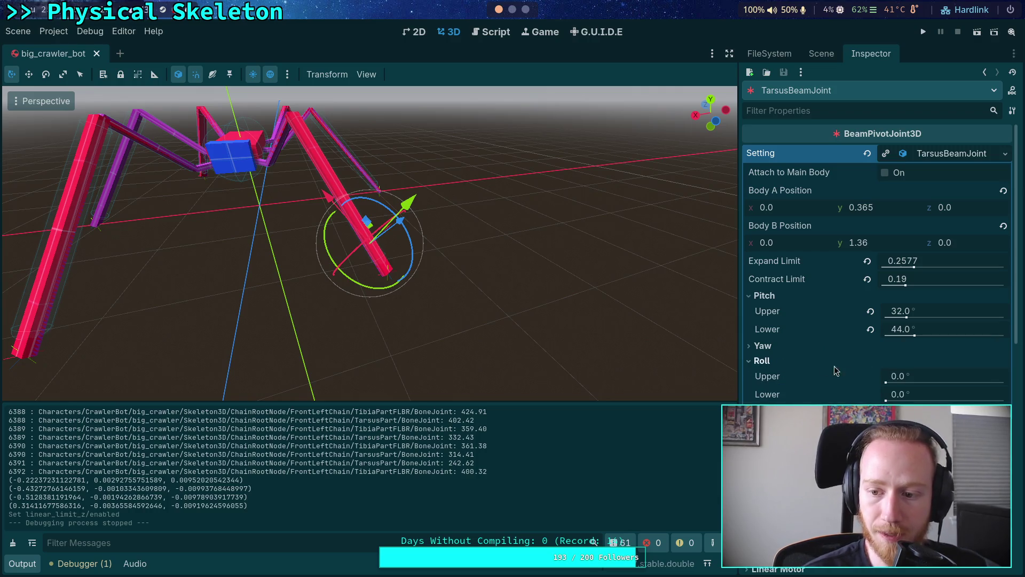
{"action": "left_click", "coordinate": [784, 346]}
{"action": "left_click", "coordinate": [783, 345]}
{"action": "left_click", "coordinate": [928, 376]}
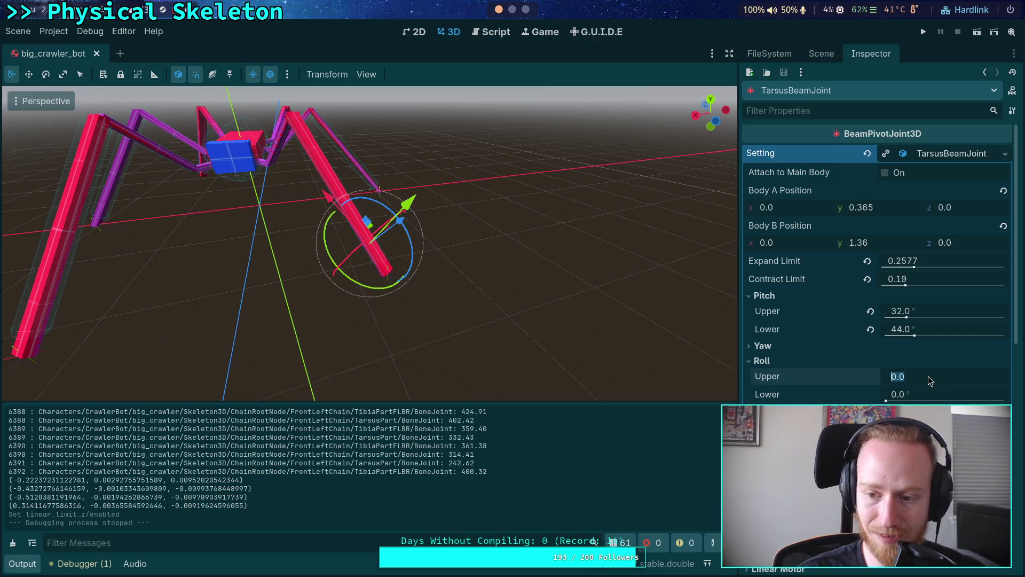
{"action": "type", "text": "32"}
{"action": "left_click", "coordinate": [934, 395]}
{"action": "type", "text": "44"}
{"action": "key", "text": "Return"}
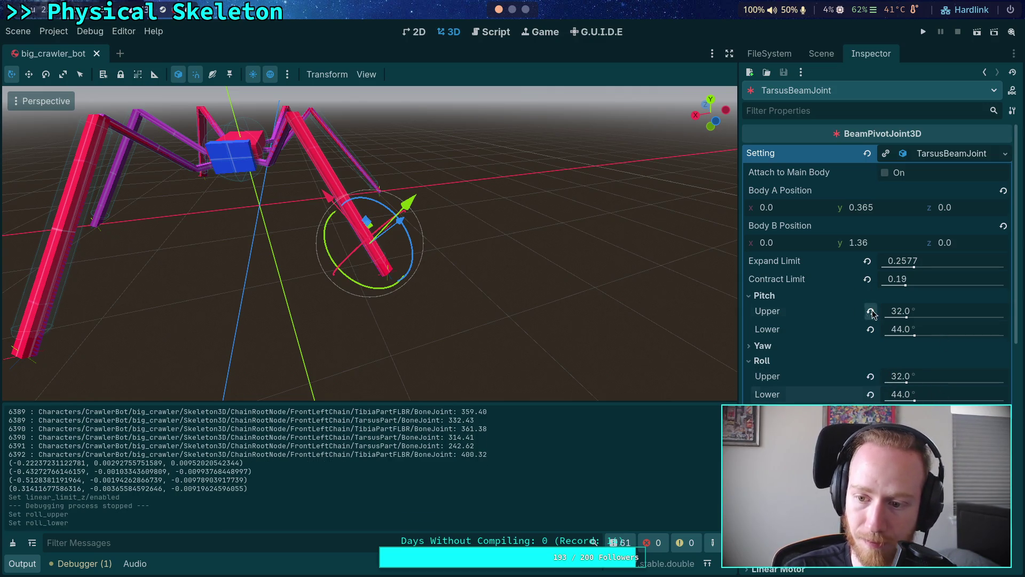
- Revert the Pitch upper and lower limits to their defaults
{"action": "left_click", "coordinate": [871, 311]}
{"action": "left_click", "coordinate": [871, 329]}
{"action": "left_click", "coordinate": [796, 297]}
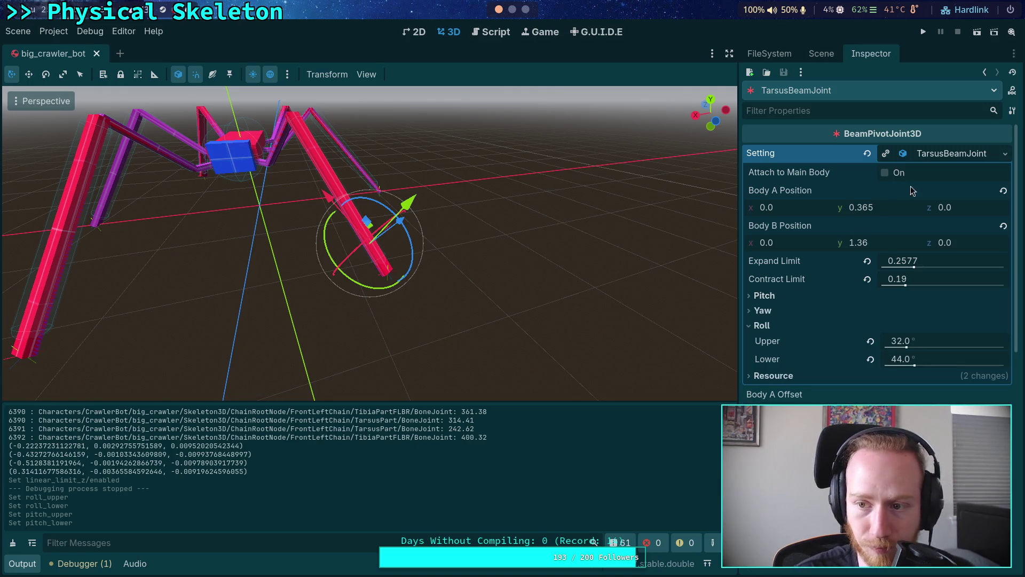
{"action": "left_click", "coordinate": [1005, 153]}
{"action": "key", "text": "Escape"}
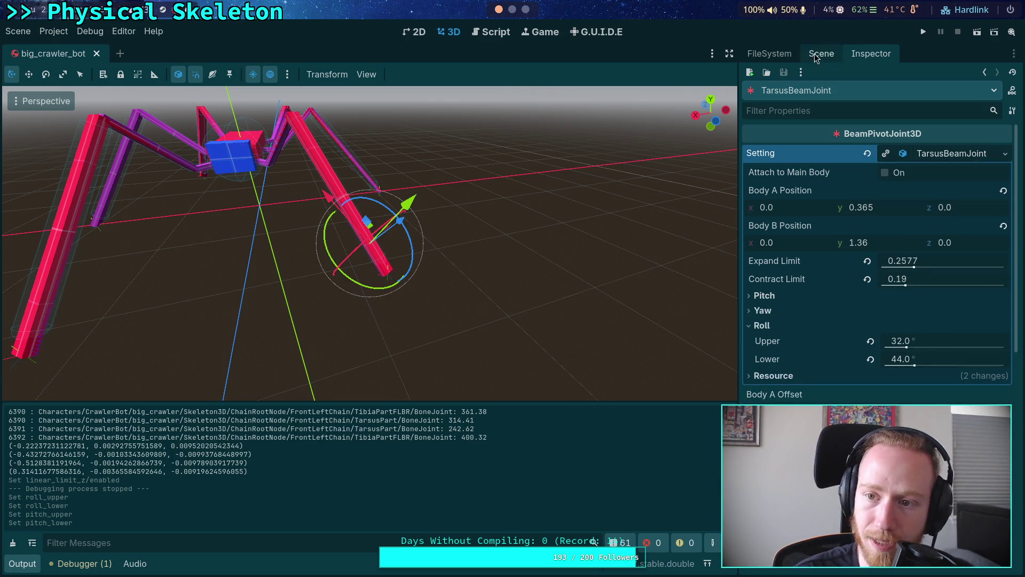
- Return to TarsusBeamJoint's properties and check its Angular Limit Z settings
{"action": "left_click", "coordinate": [831, 52]}
{"action": "left_click", "coordinate": [871, 54]}
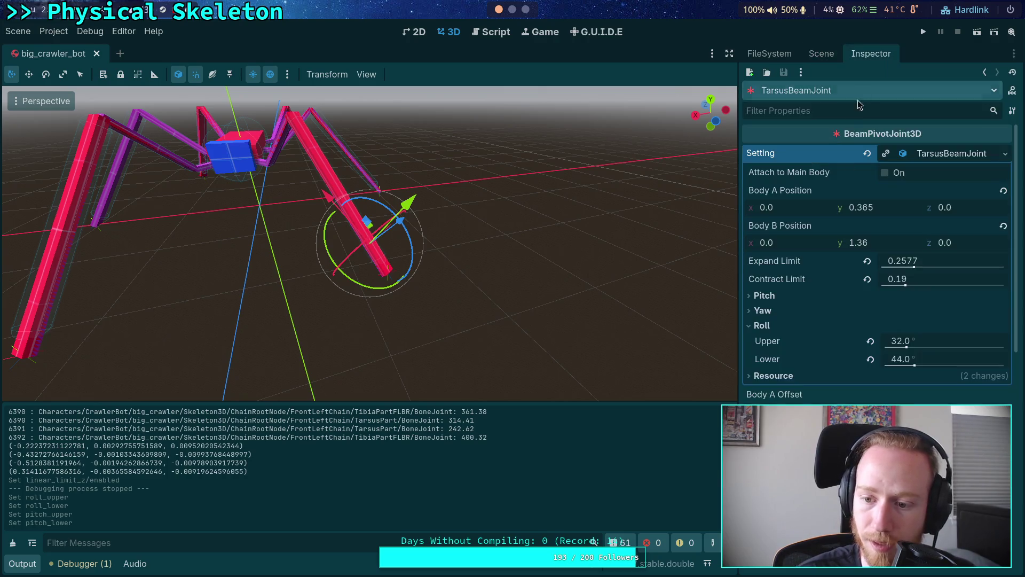
{"action": "scroll", "coordinate": [819, 325], "scroll_direction": "down", "scroll_amount": 5}
{"action": "left_click", "coordinate": [765, 344]}
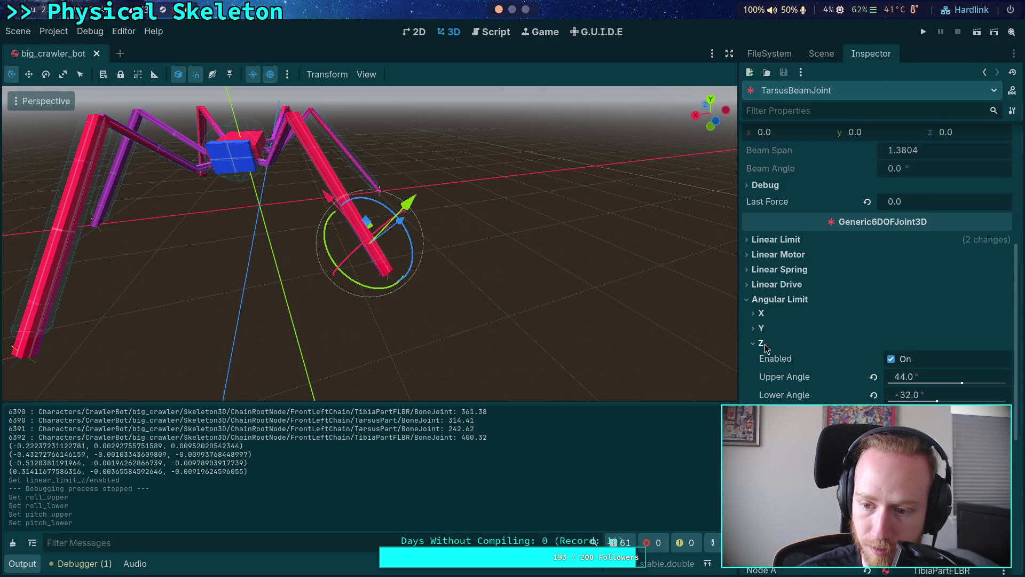
{"action": "left_click", "coordinate": [764, 343]}
- Review the joint's Linear Limit X and Y values
{"action": "left_click", "coordinate": [785, 241]}
{"action": "left_click", "coordinate": [769, 267]}
{"action": "left_click", "coordinate": [766, 267]}
{"action": "left_click", "coordinate": [767, 254]}
{"action": "left_click", "coordinate": [767, 254]}
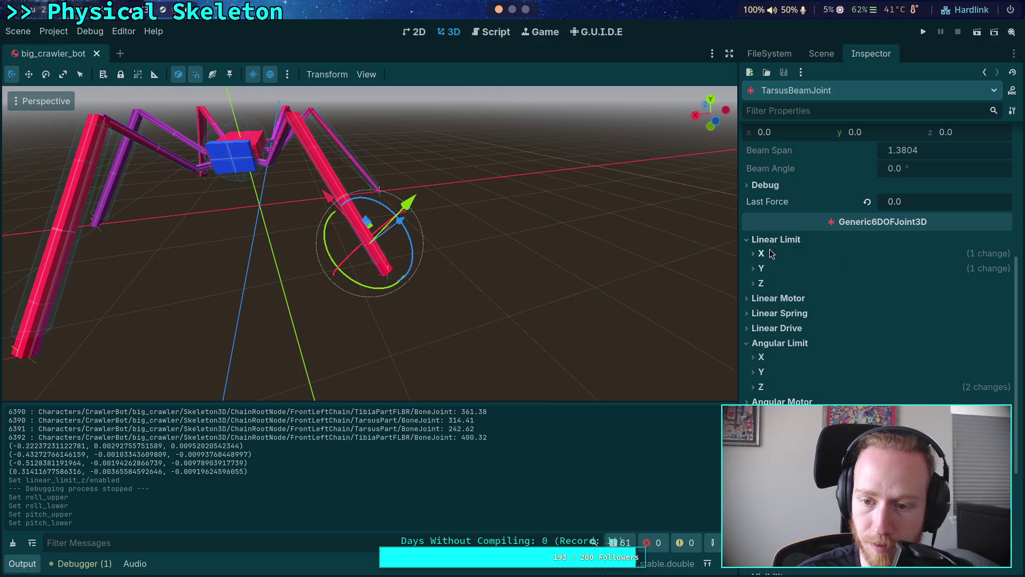
{"action": "left_click", "coordinate": [769, 254]}
{"action": "left_click", "coordinate": [762, 376]}
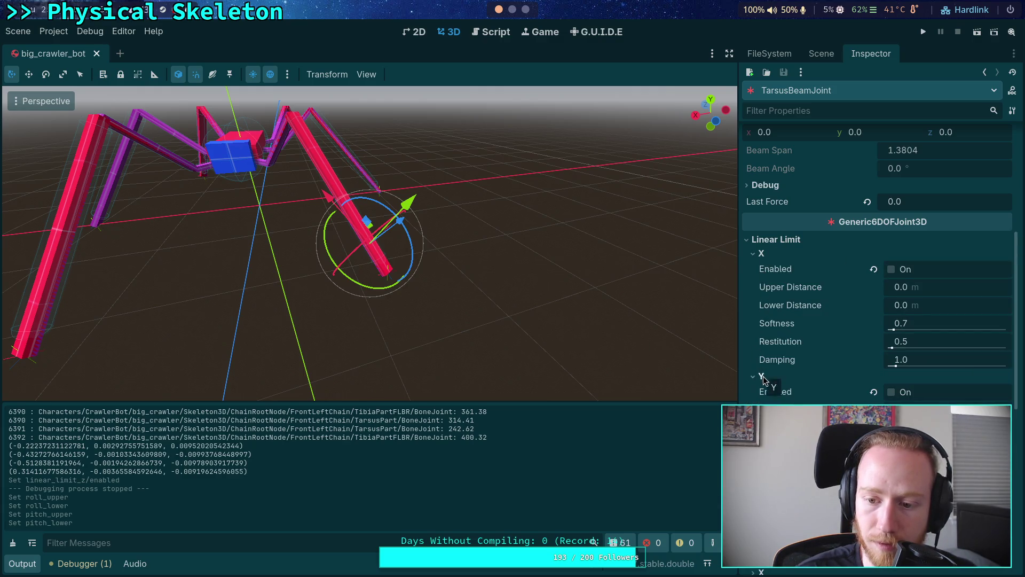
{"action": "left_click", "coordinate": [762, 377]}
{"action": "left_click", "coordinate": [762, 253]}
{"action": "left_click", "coordinate": [769, 239]}
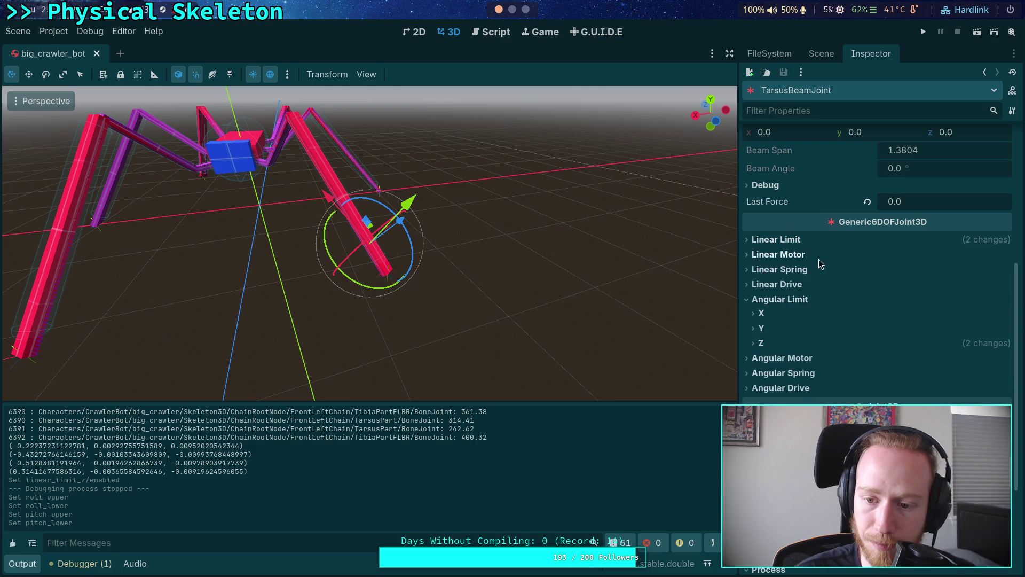
- Switch to the scene tree and expand TibiaPartFLBR's child nodes
{"action": "scroll", "coordinate": [833, 248], "scroll_direction": "up", "scroll_amount": 5}
{"action": "left_click", "coordinate": [822, 54]}
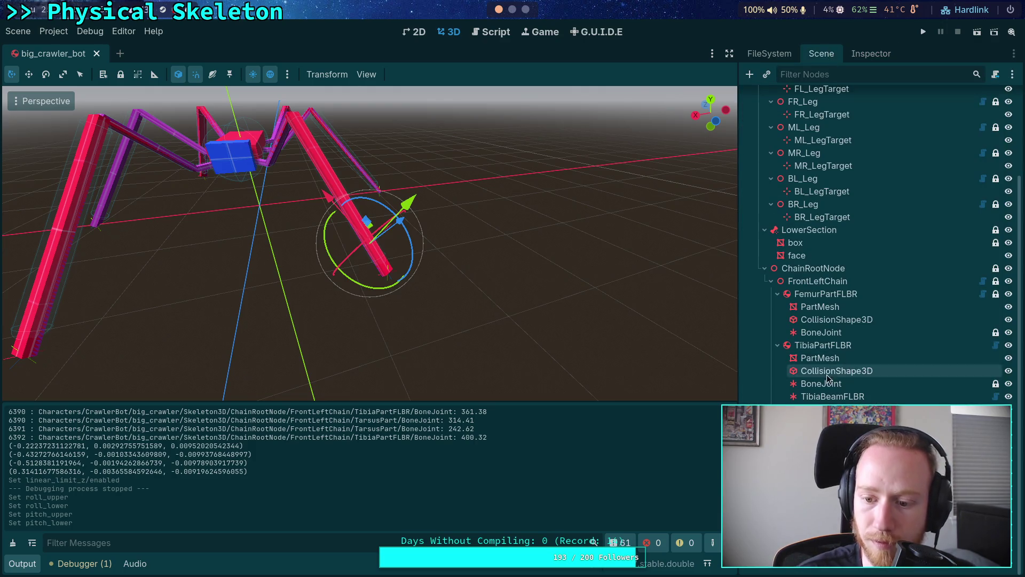
{"action": "left_click", "coordinate": [777, 396]}
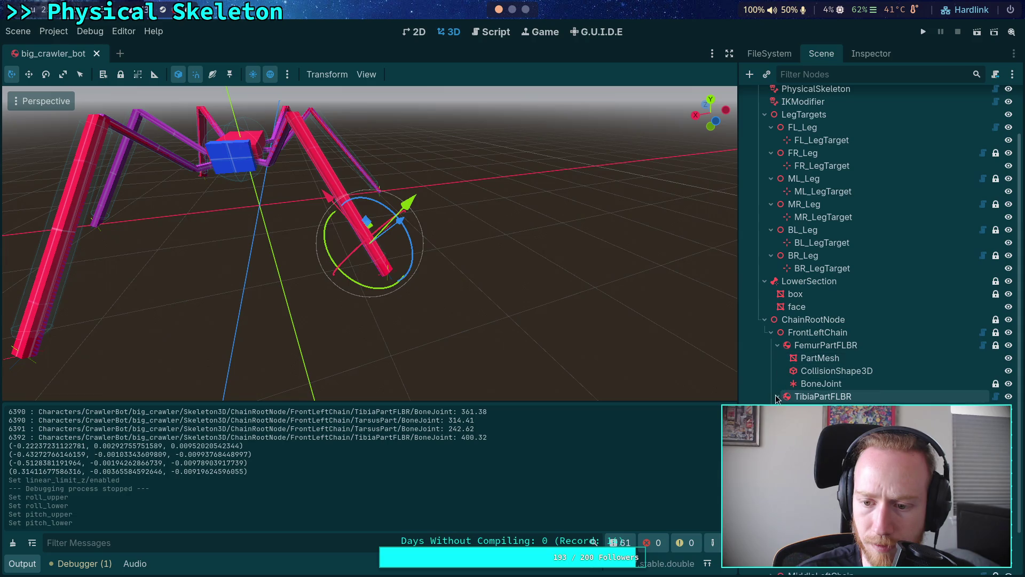
- Select TibiaBeamFLBR, view its Setting resource with Roll limits 15.5° and 16.5°, then run the project
{"action": "left_click", "coordinate": [833, 409]}
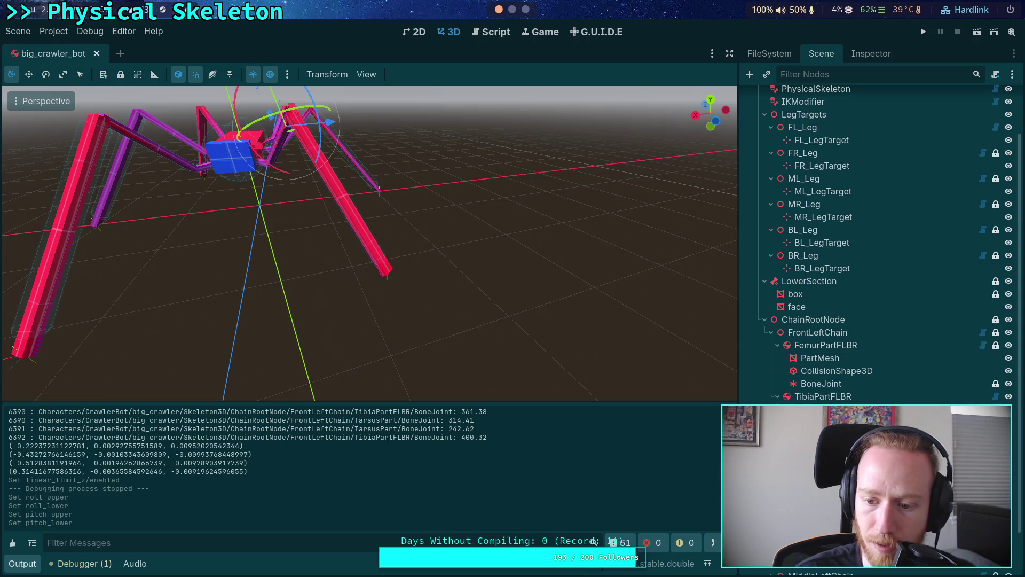
{"action": "left_click", "coordinate": [870, 53]}
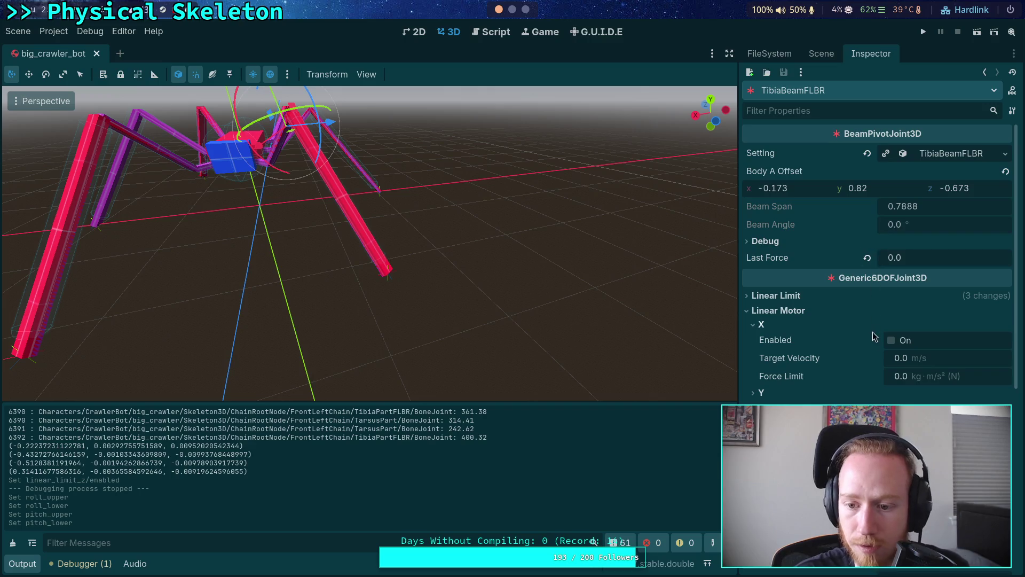
{"action": "left_click", "coordinate": [940, 153]}
{"action": "scroll", "coordinate": [835, 262], "scroll_direction": "down", "scroll_amount": 2}
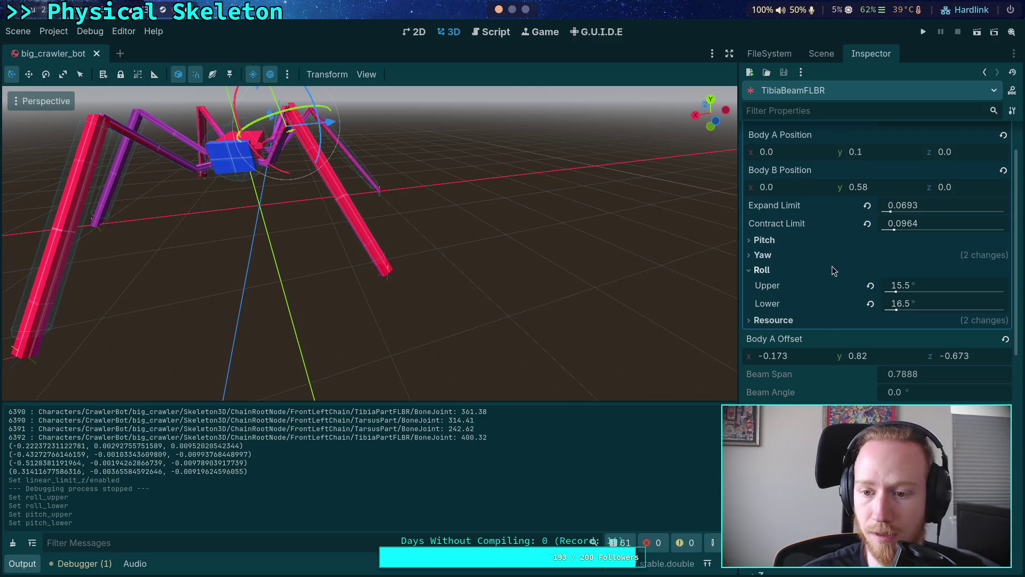
{"action": "scroll", "coordinate": [832, 266], "scroll_direction": "down", "scroll_amount": 3}
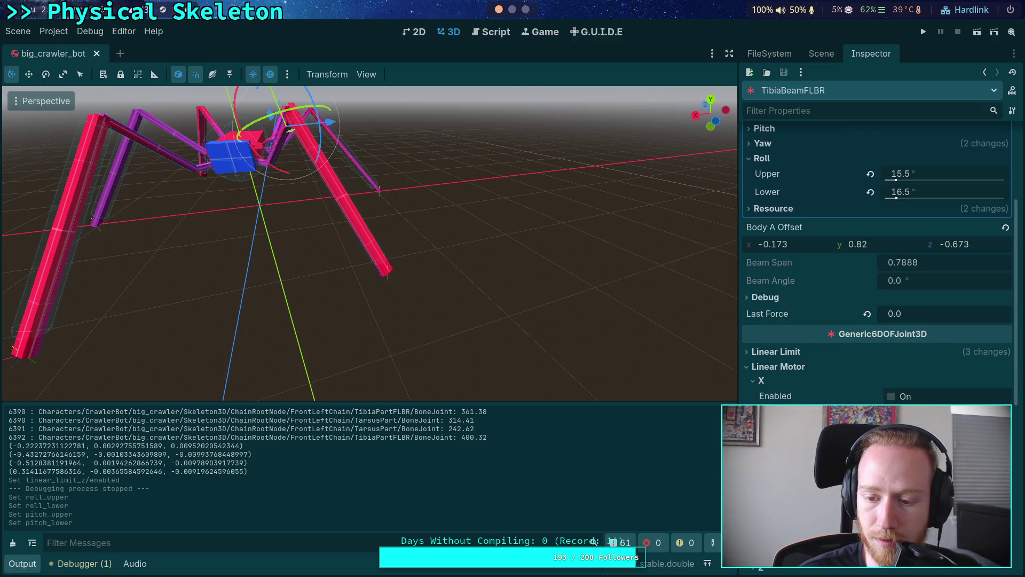
{"action": "scroll", "coordinate": [875, 262], "scroll_direction": "down", "scroll_amount": 3}
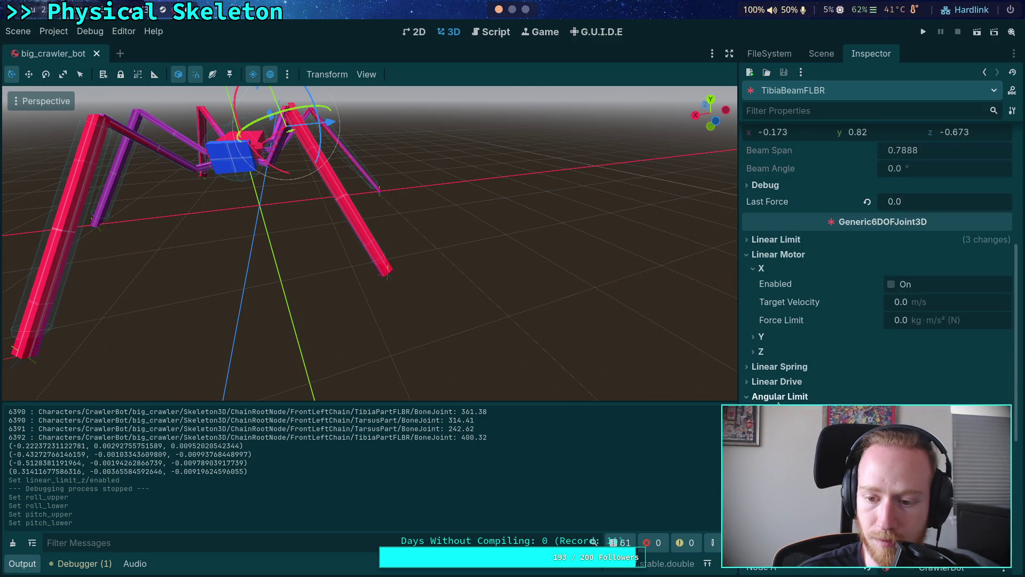
{"action": "scroll", "coordinate": [797, 326], "scroll_direction": "up", "scroll_amount": 6}
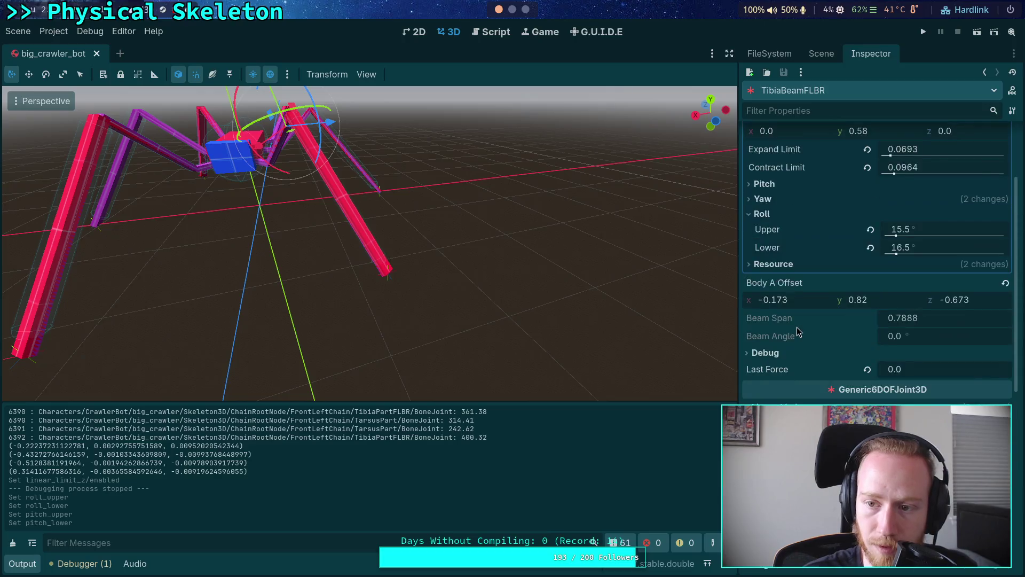
{"action": "left_click", "coordinate": [926, 31]}
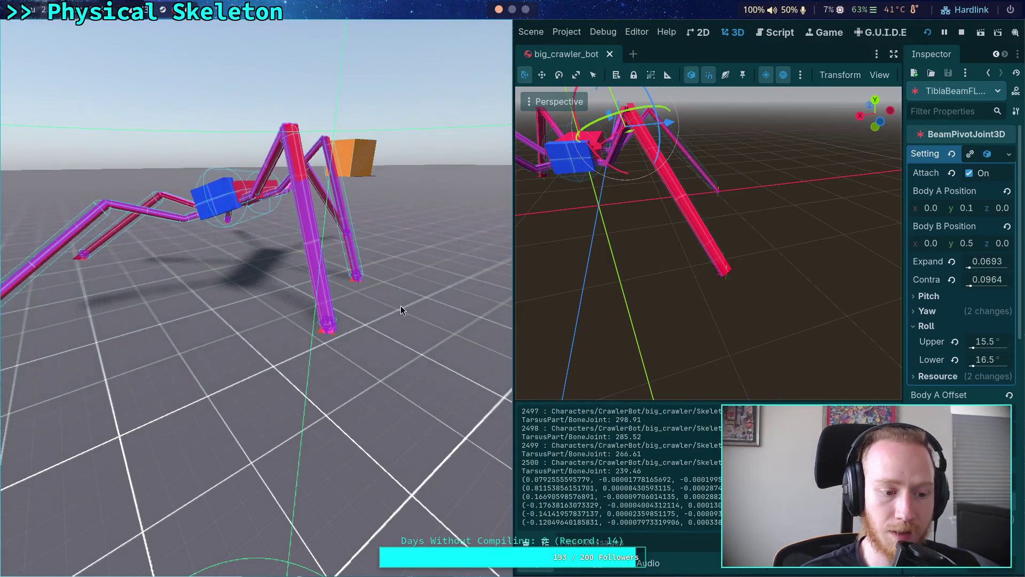
{"action": "left_click", "coordinate": [963, 32]}
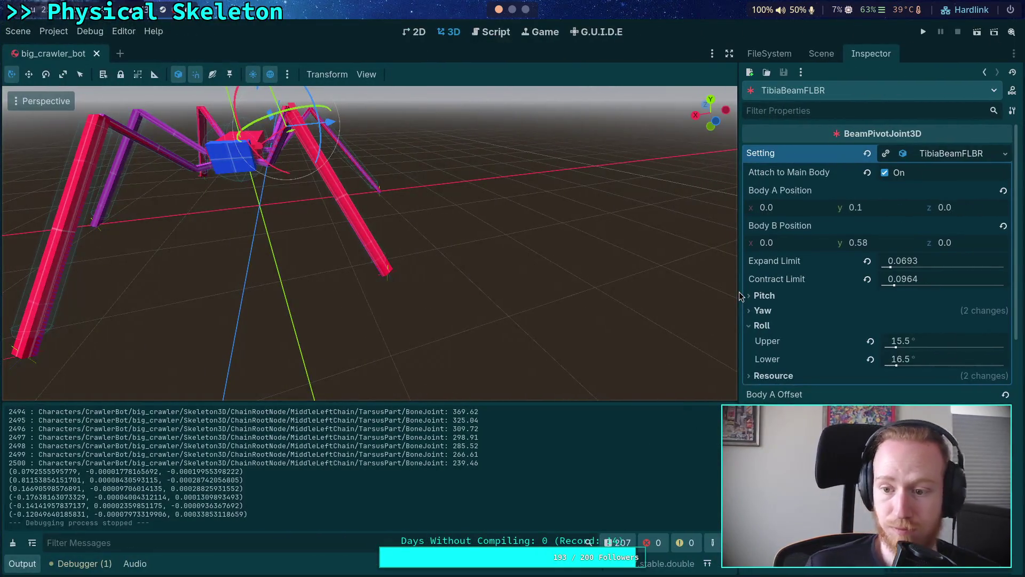
- Delete the early return on line 63 of beam_joint.gd and save the script
{"action": "left_click", "coordinate": [769, 325]}
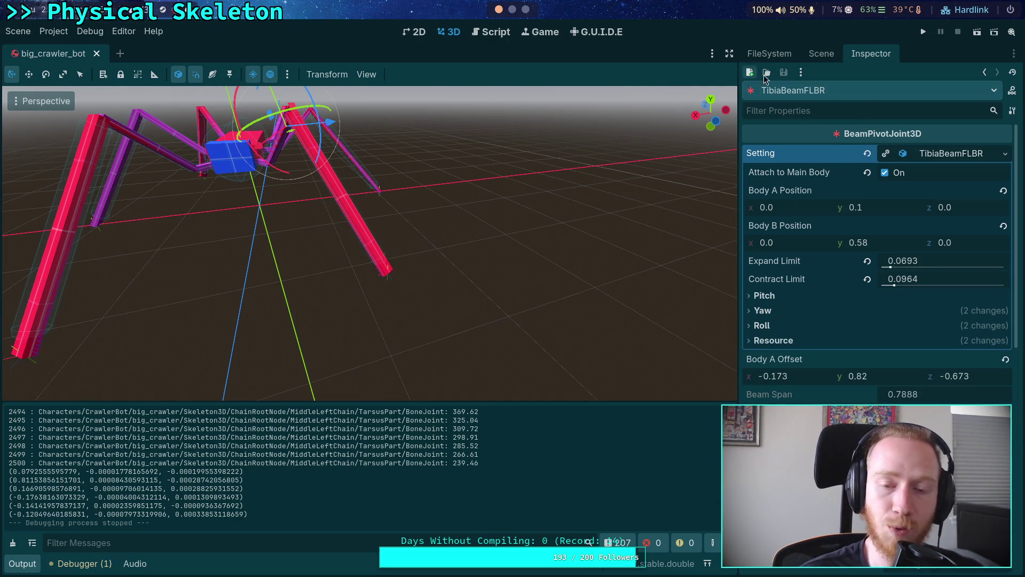
{"action": "left_click", "coordinate": [512, 10]}
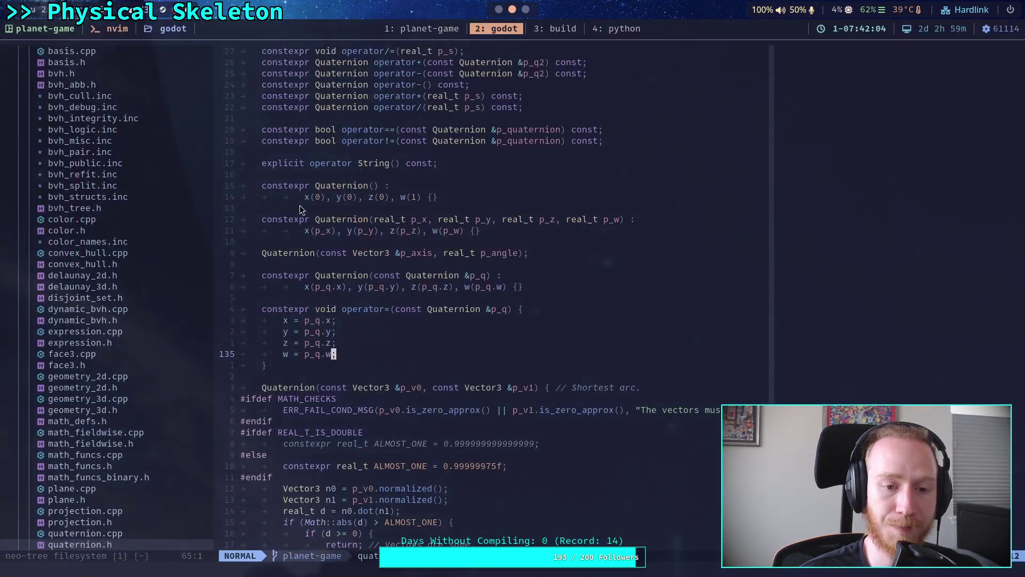
{"action": "left_click", "coordinate": [499, 10]}
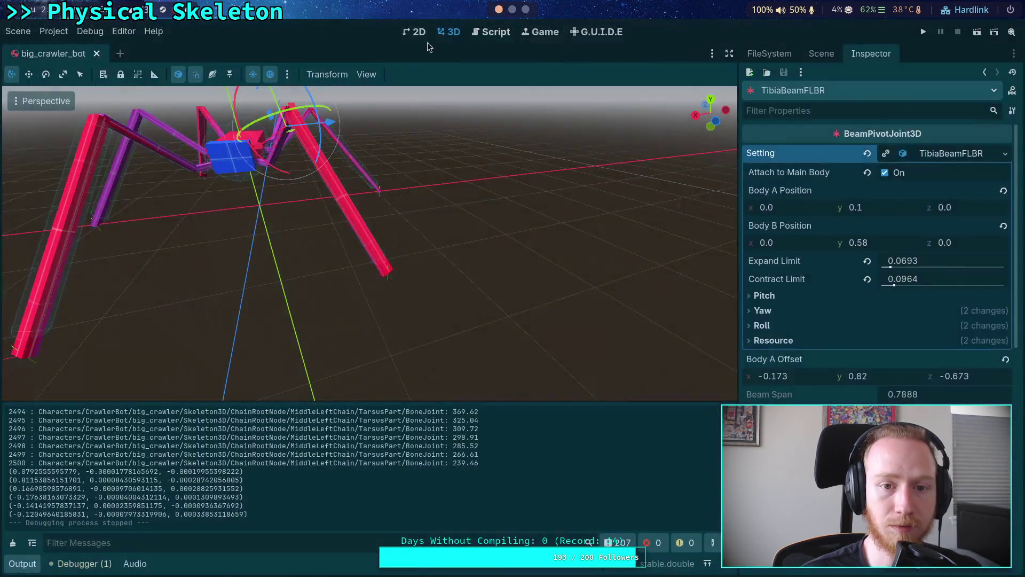
{"action": "left_click", "coordinate": [484, 37]}
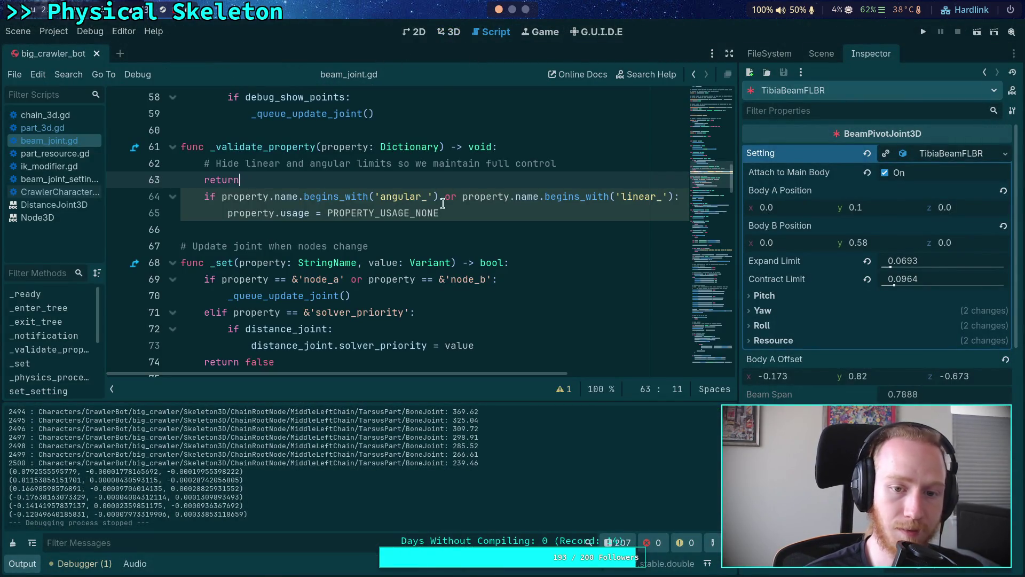
{"action": "left_click_drag", "start_coordinate": [594, 181], "coordinate": [611, 163]}
{"action": "key", "text": "BackSpace"}
{"action": "key", "text": "ctrl+s"}
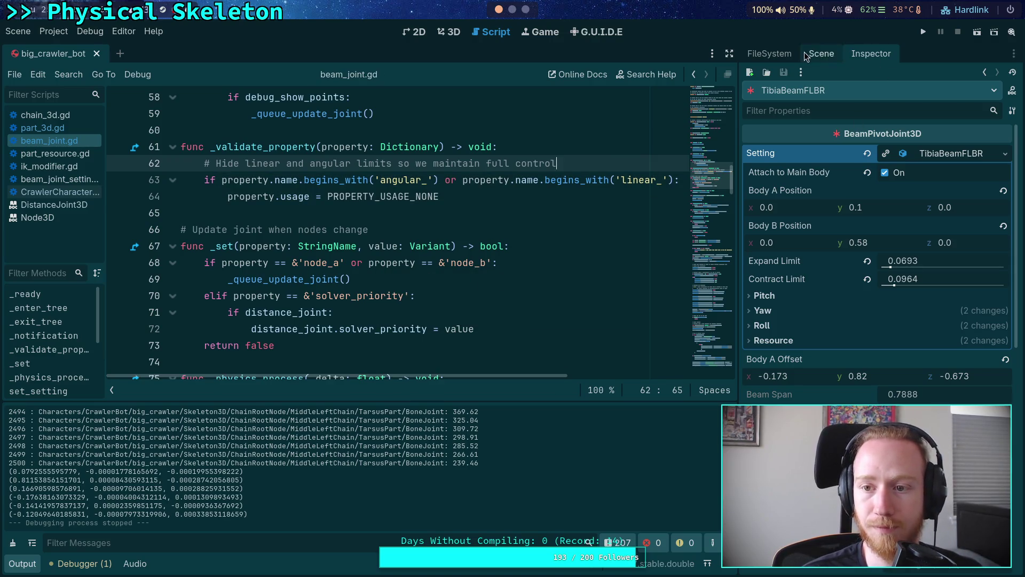
- Recheck TibiaBeamFLBR's joint properties, then go back to CrawlerCharacter.gd
{"action": "left_click", "coordinate": [819, 54]}
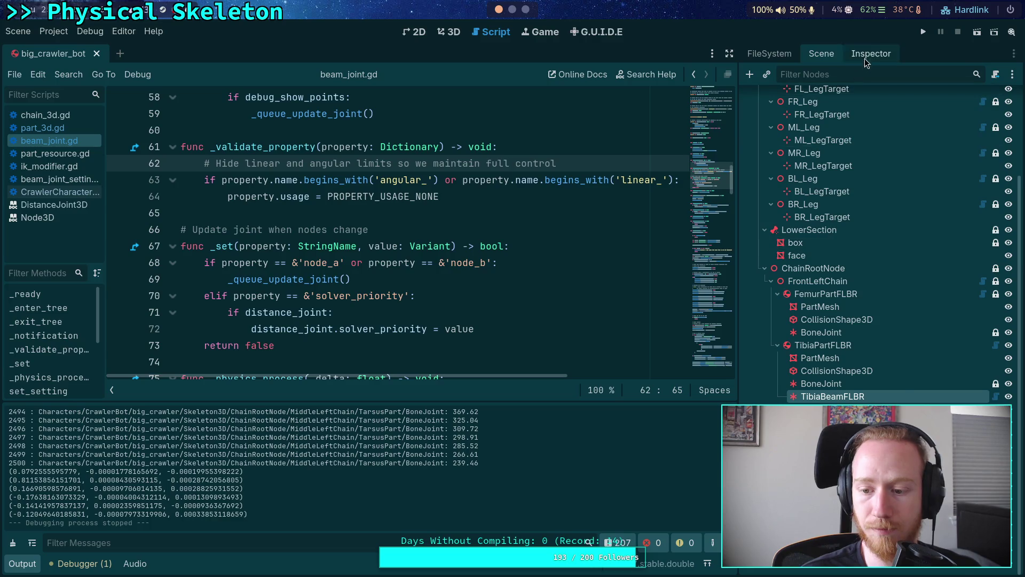
{"action": "left_click", "coordinate": [871, 54]}
{"action": "scroll", "coordinate": [804, 331], "scroll_direction": "down", "scroll_amount": 5}
{"action": "scroll", "coordinate": [801, 333], "scroll_direction": "up", "scroll_amount": 5}
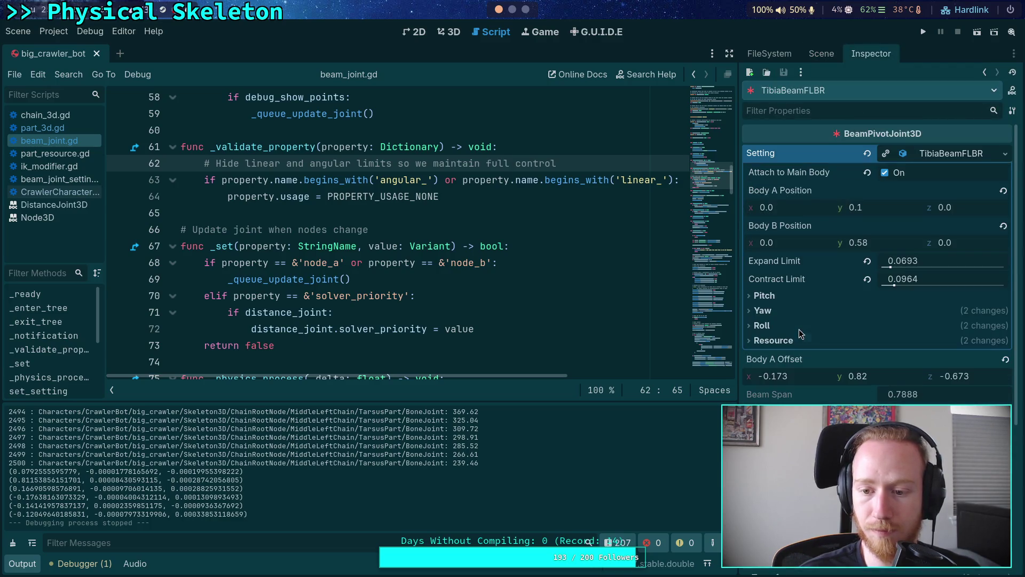
{"action": "key", "text": "alt+Left"}
{"action": "key", "text": "alt+Left"}
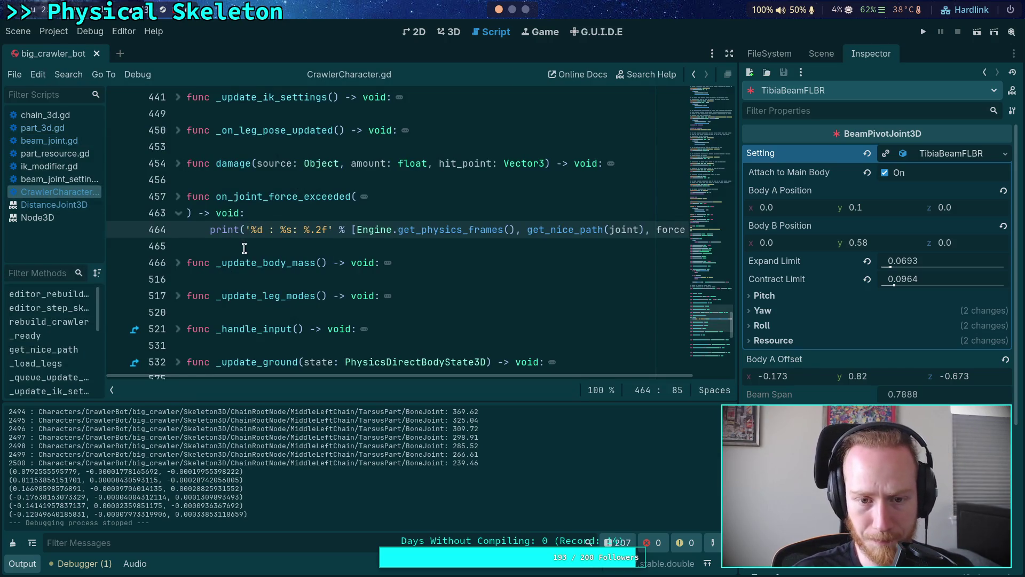
- Jump to the get_nice_path definition from CrawlerCharacter.gd using Lookup Symbol
{"action": "scroll", "coordinate": [368, 351], "scroll_direction": "right", "scroll_amount": 1}
{"action": "scroll", "coordinate": [347, 352], "scroll_direction": "left", "scroll_amount": 1}
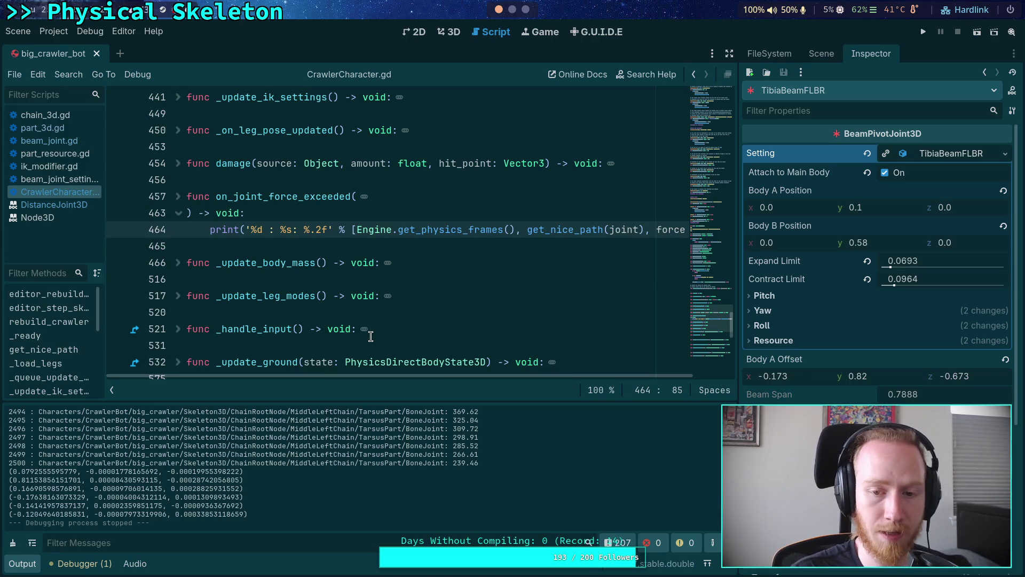
{"action": "mouse_move", "coordinate": [580, 229]}
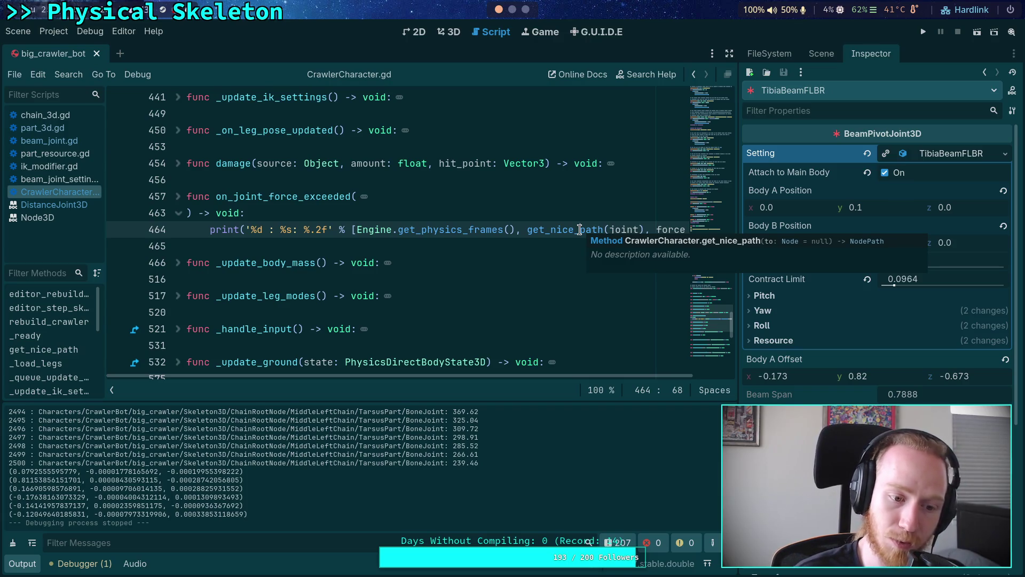
{"action": "right_click", "coordinate": [569, 231]}
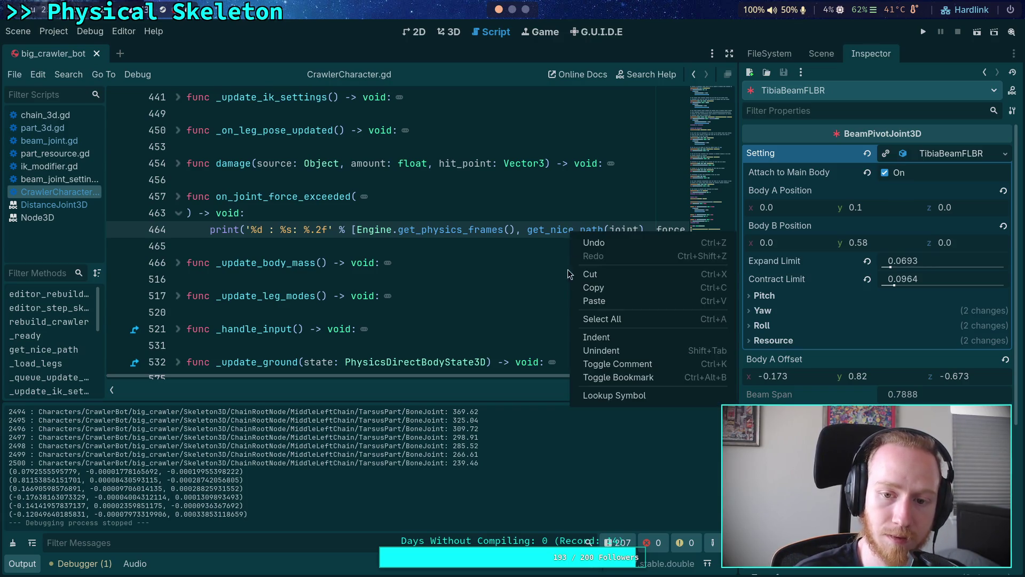
{"action": "left_click", "coordinate": [590, 395]}
{"action": "scroll", "coordinate": [336, 294], "scroll_direction": "down", "scroll_amount": 2}
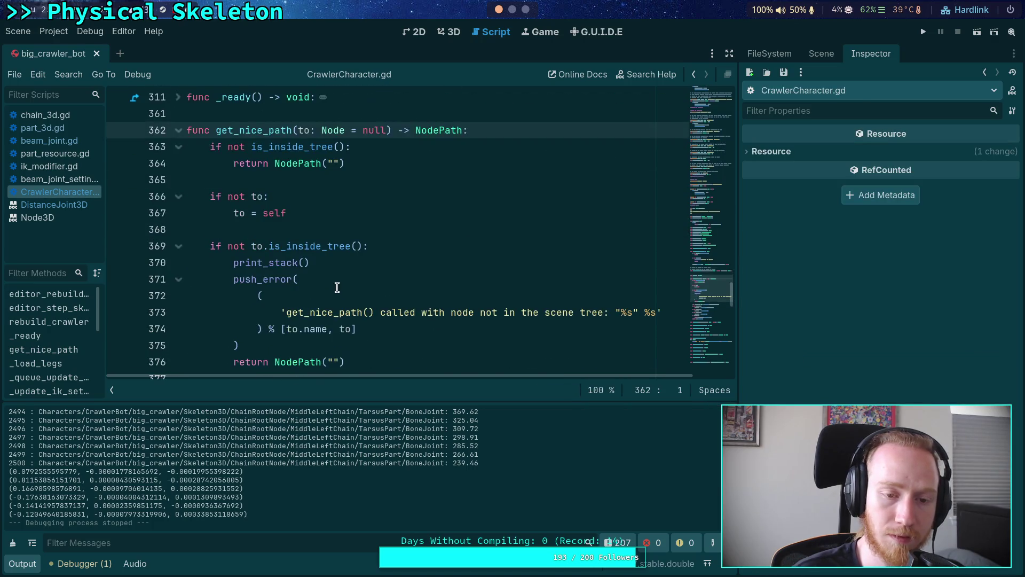
{"action": "left_click", "coordinate": [244, 213]}
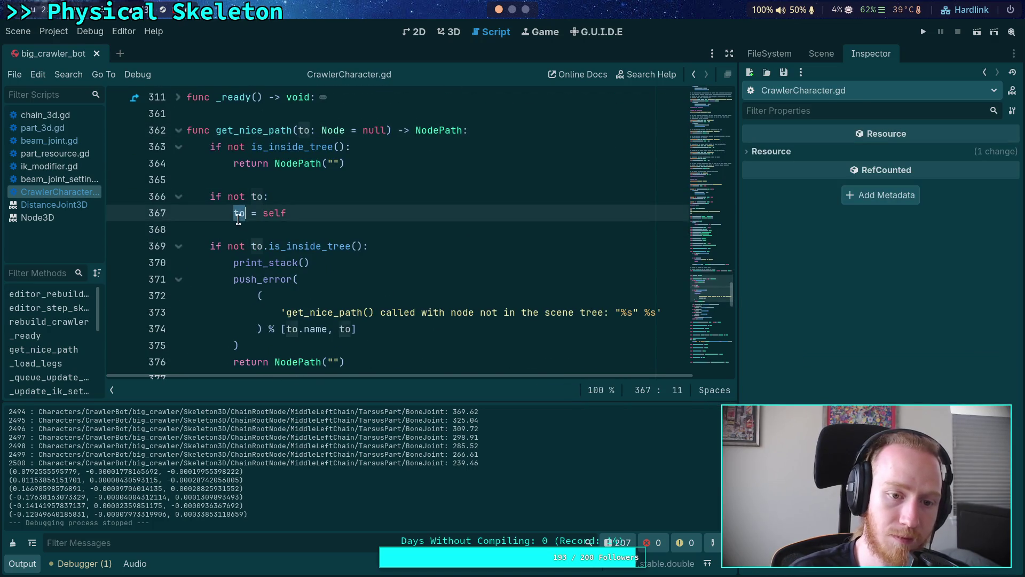
{"action": "scroll", "coordinate": [296, 232], "scroll_direction": "down", "scroll_amount": 4}
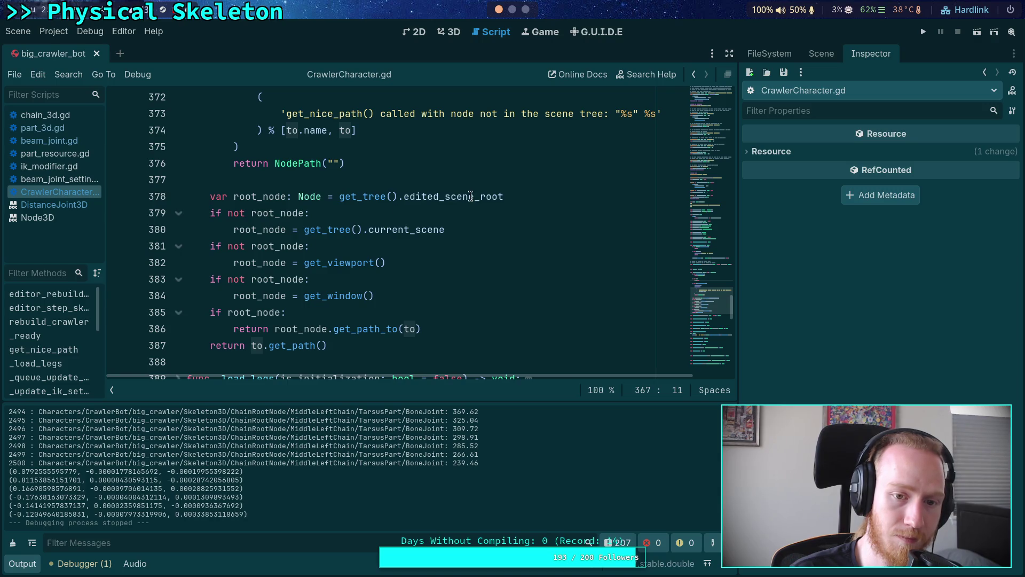
- Select edited_scene_root on line 378 and show the project file tree
{"action": "double_click", "coordinate": [464, 197]}
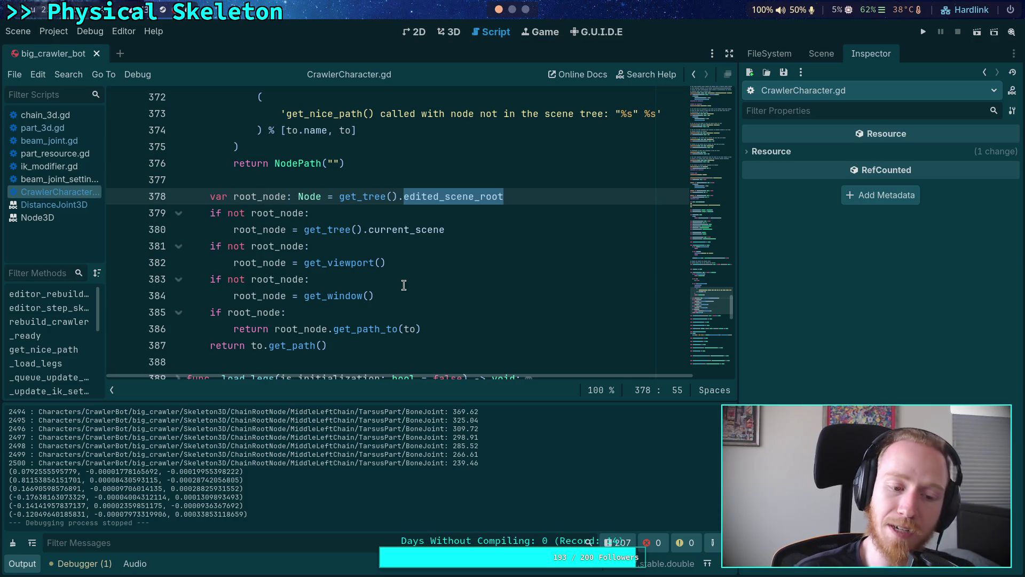
{"action": "left_click", "coordinate": [815, 56]}
{"action": "left_click", "coordinate": [781, 57]}
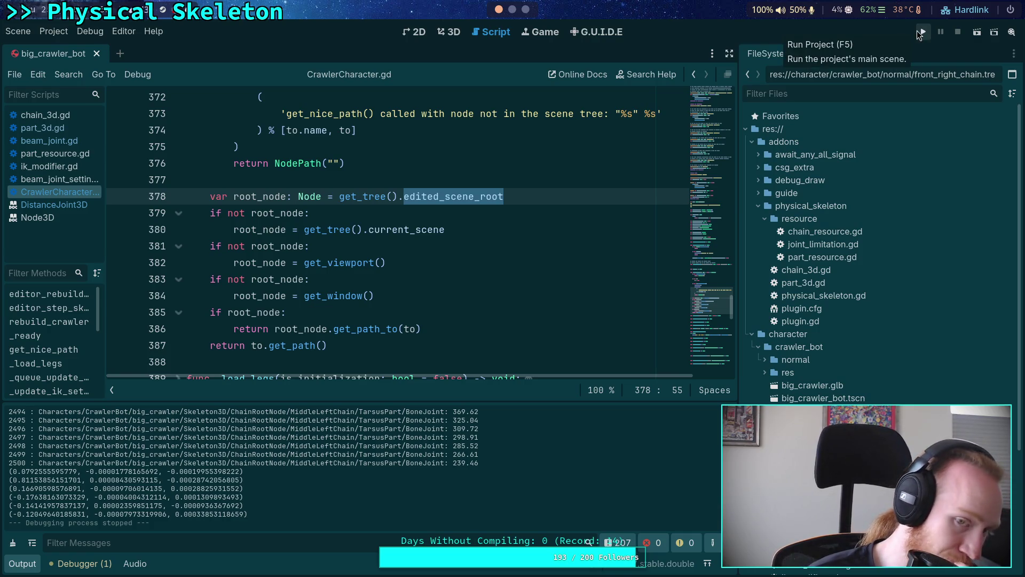
- Select the current_scene fallback on lines 379–380 and scroll through the code
{"action": "mouse_move", "coordinate": [479, 231]}
{"action": "left_mouse_down"}
{"action": "mouse_move", "coordinate": [271, 229]}
{"action": "mouse_move", "coordinate": [210, 215]}
{"action": "left_mouse_up"}
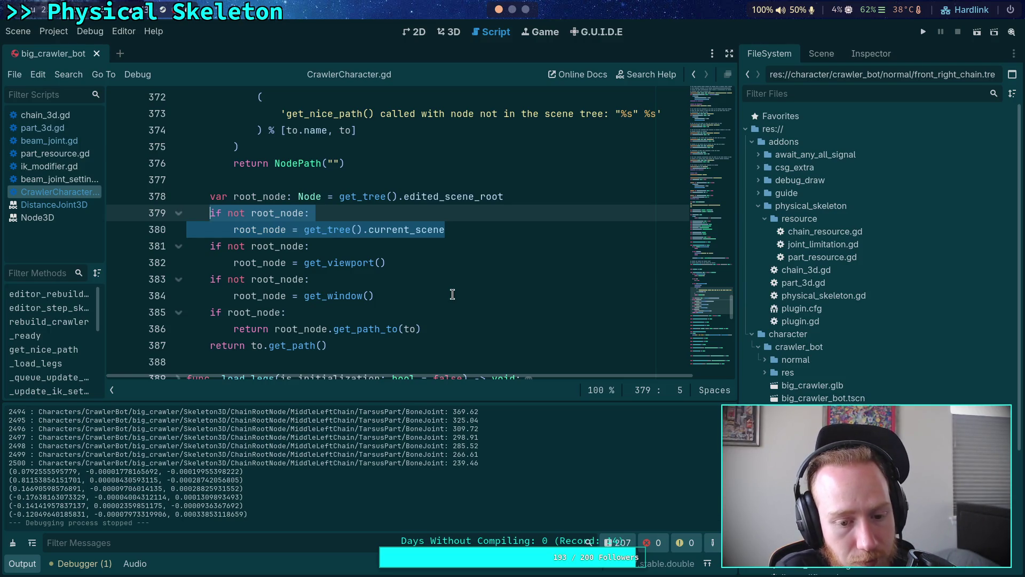
{"action": "scroll", "coordinate": [417, 475], "scroll_direction": "up", "scroll_amount": 3}
{"action": "scroll", "coordinate": [510, 466], "scroll_direction": "up", "scroll_amount": 6}
{"action": "scroll", "coordinate": [510, 466], "scroll_direction": "down", "scroll_amount": 9}
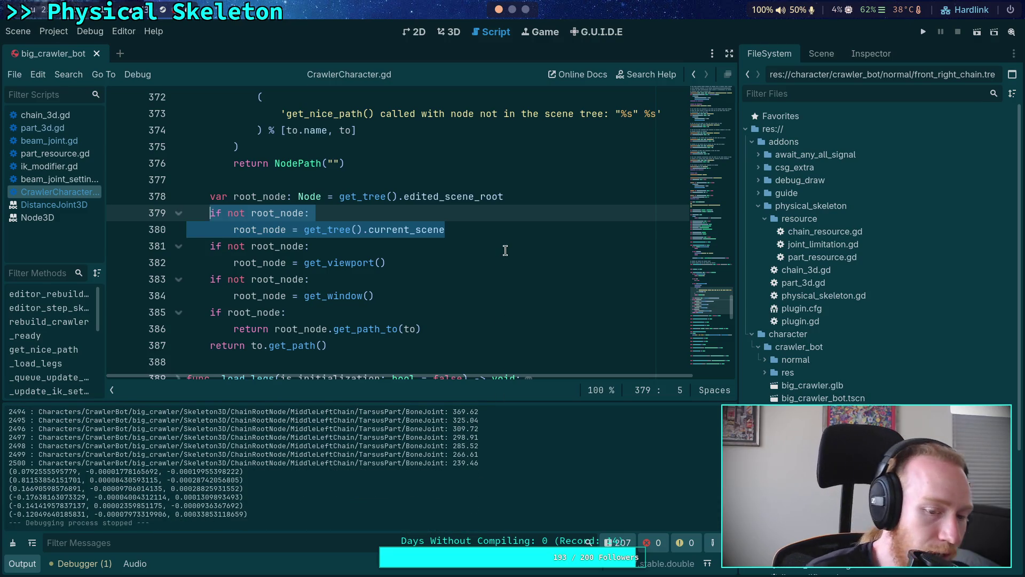
{"action": "scroll", "coordinate": [506, 239], "scroll_direction": "down", "scroll_amount": 15}
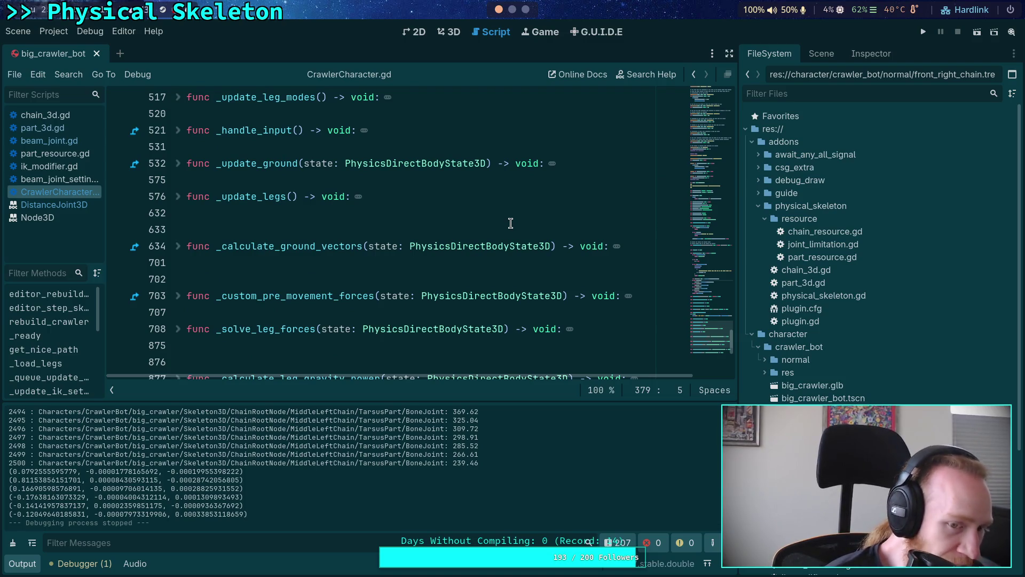
{"action": "scroll", "coordinate": [510, 224], "scroll_direction": "down", "scroll_amount": 5}
{"action": "scroll", "coordinate": [294, 211], "scroll_direction": "up", "scroll_amount": 3}
- Open part_3d.gd and hide the output log to show more code lines
{"action": "left_click", "coordinate": [46, 114]}
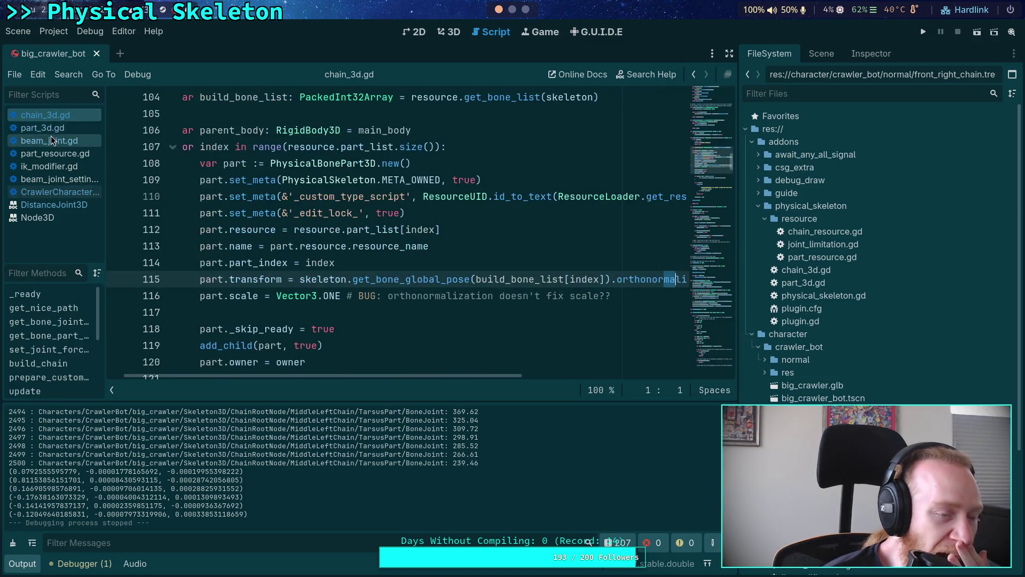
{"action": "left_click", "coordinate": [55, 129]}
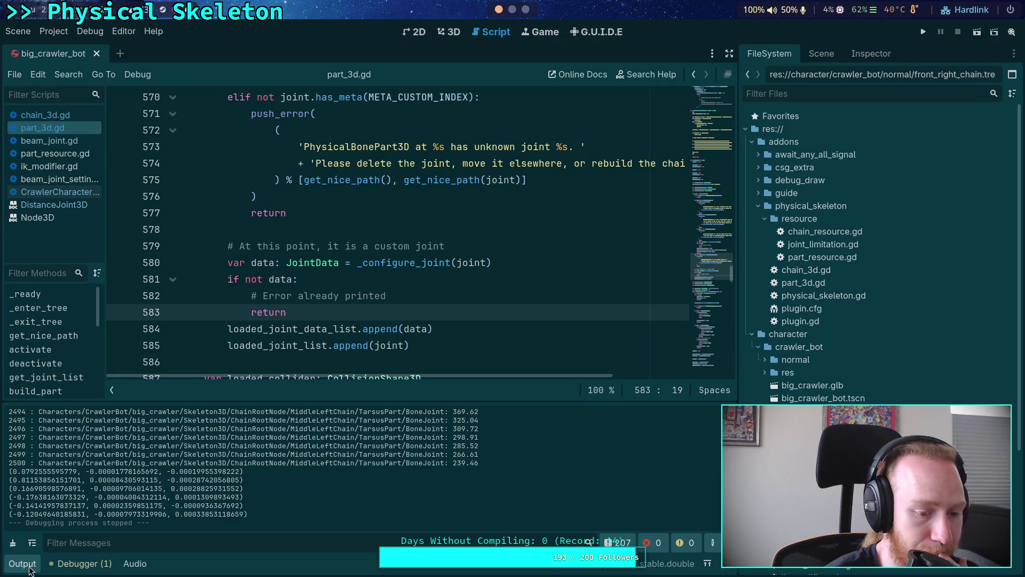
{"action": "left_click", "coordinate": [30, 568]}
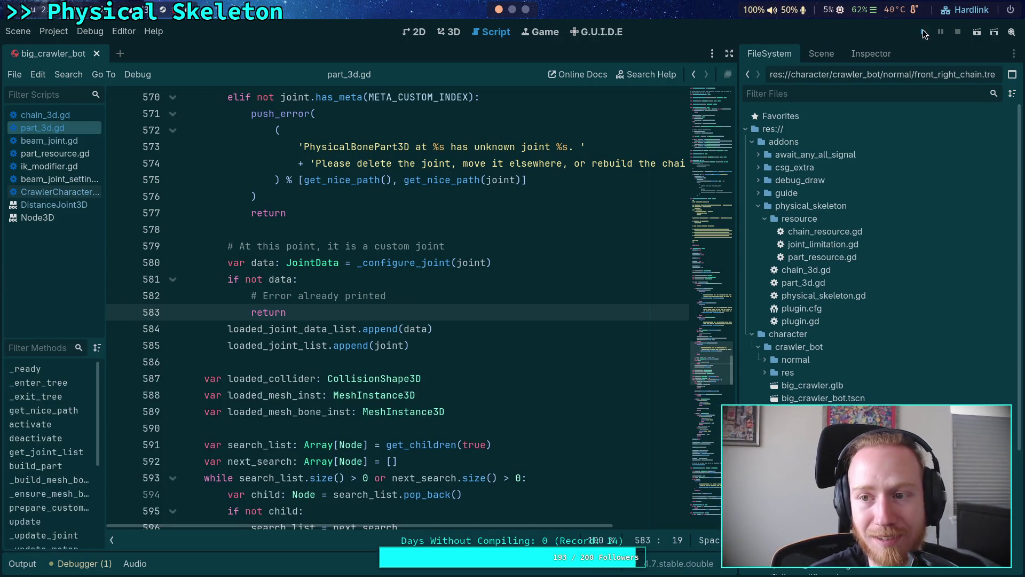
- Launch and stop the crawler test run three times in a row
{"action": "left_click", "coordinate": [923, 32]}
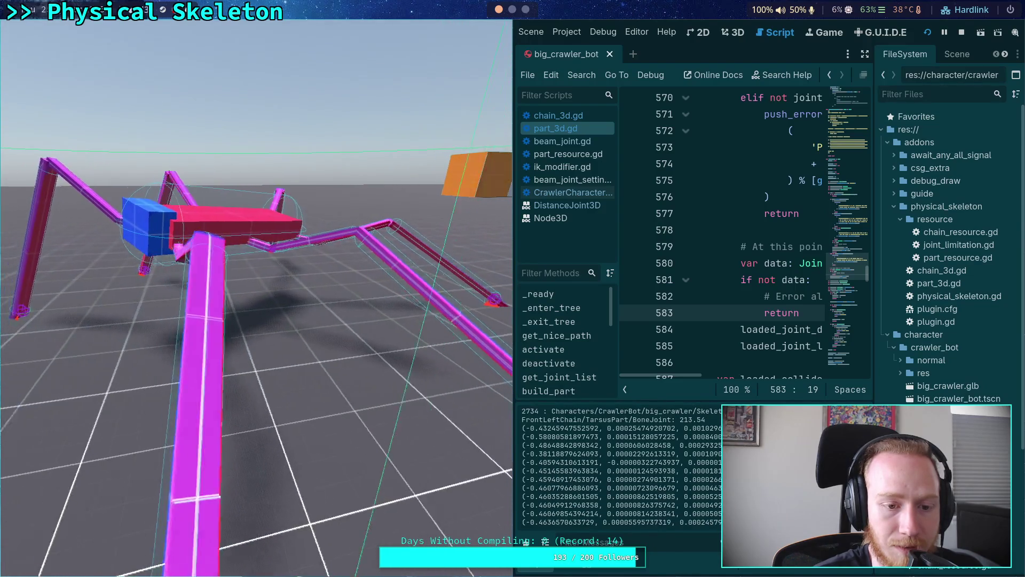
{"action": "left_click", "coordinate": [962, 33]}
{"action": "left_click", "coordinate": [923, 32]}
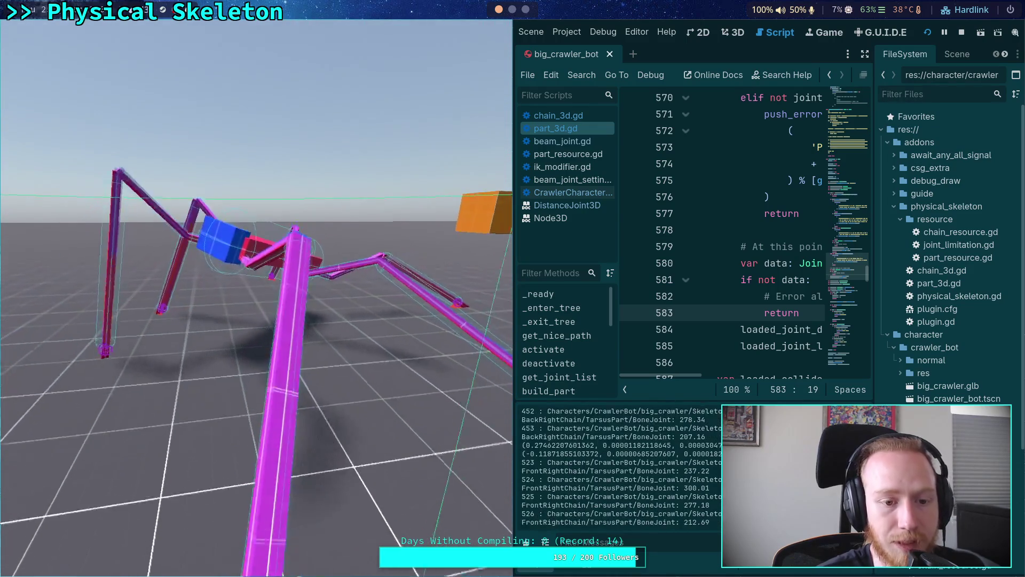
{"action": "left_click", "coordinate": [960, 32]}
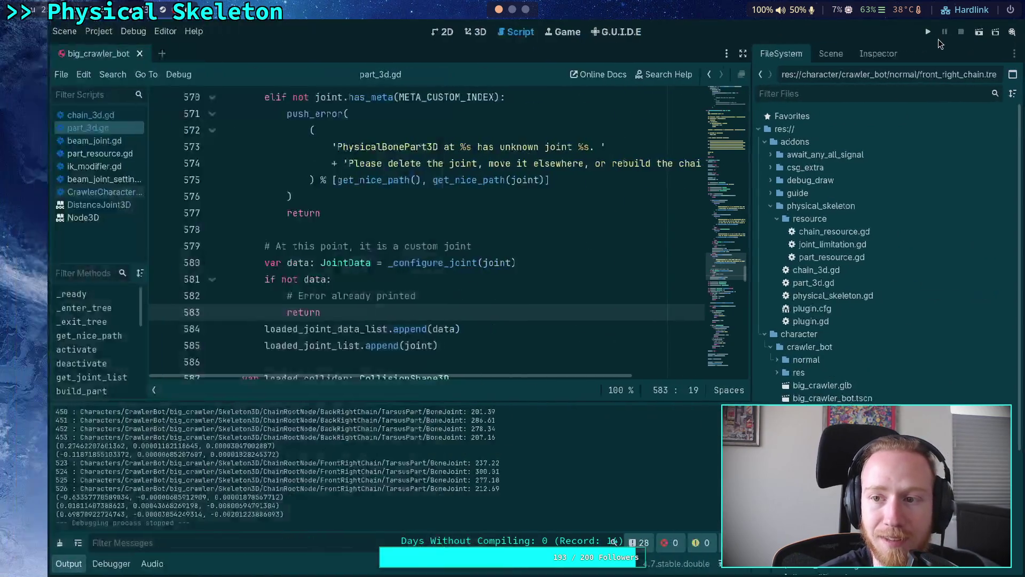
{"action": "key", "text": "F5"}
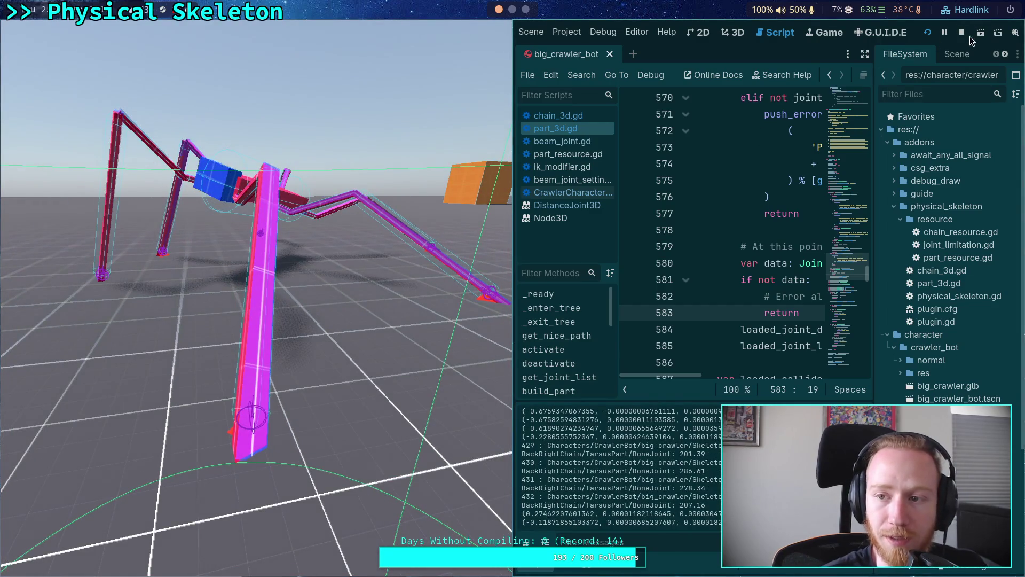
{"action": "left_click", "coordinate": [962, 33]}
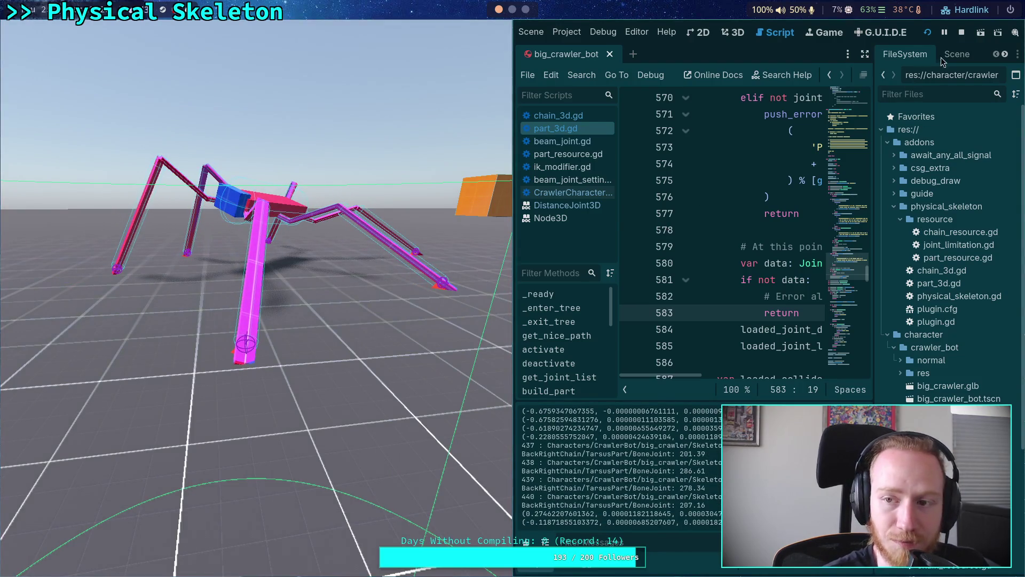
{"action": "left_click", "coordinate": [961, 32]}
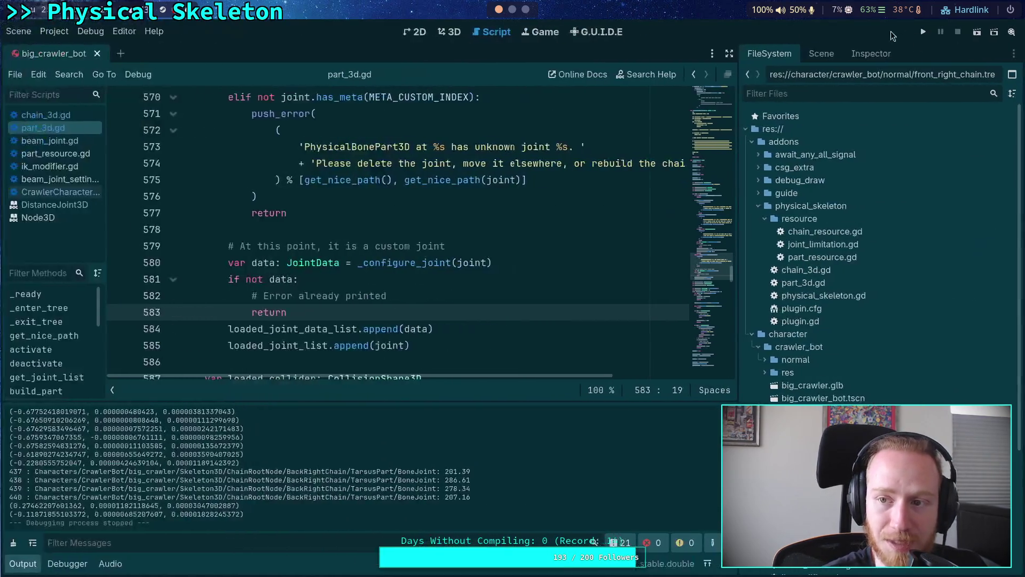
- Play another crawler test run, stop it, and hide the output panel
{"action": "left_click", "coordinate": [921, 33]}
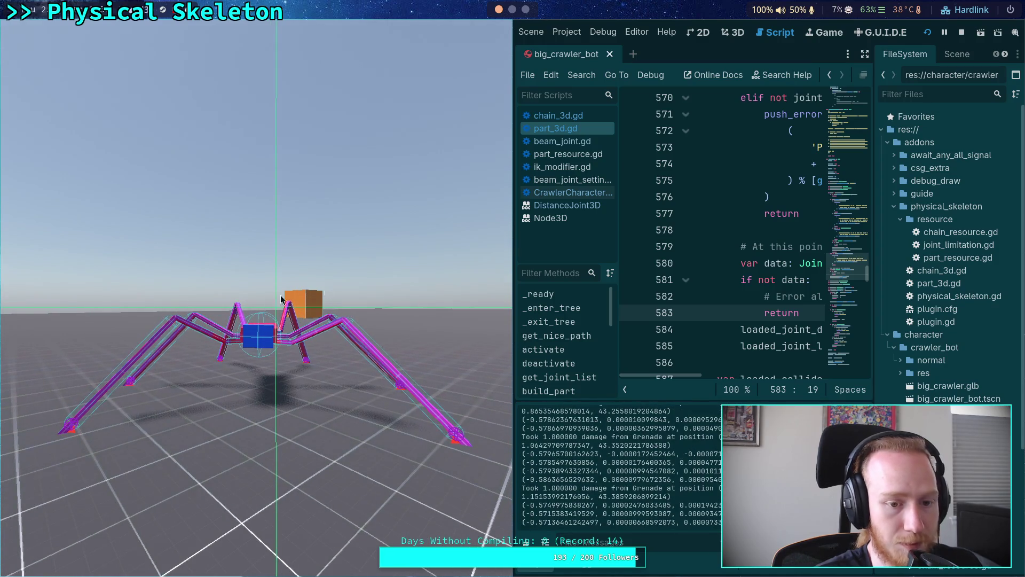
{"action": "left_click", "coordinate": [962, 32]}
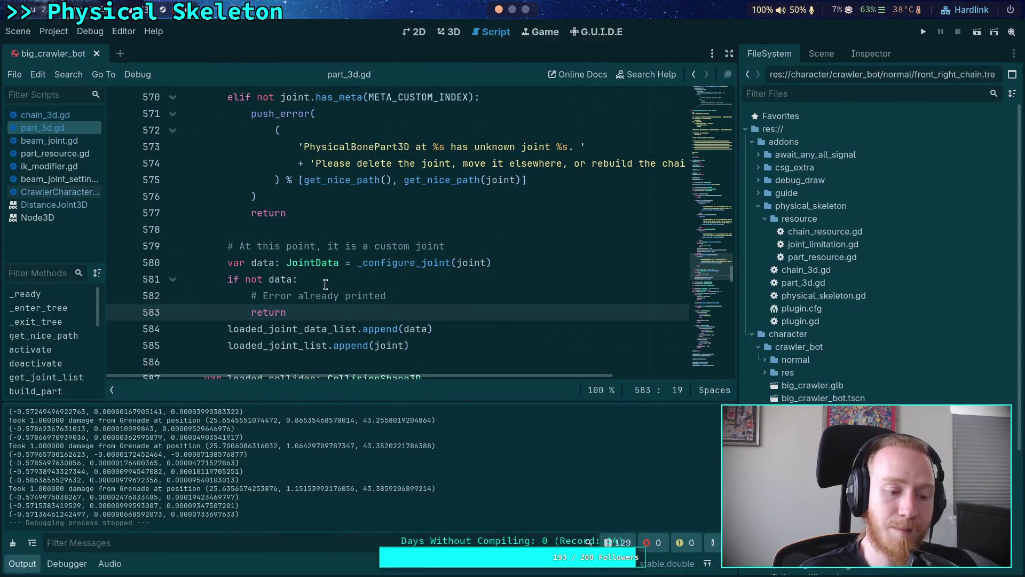
{"action": "left_click", "coordinate": [22, 564]}
{"action": "left_click", "coordinate": [30, 564]}
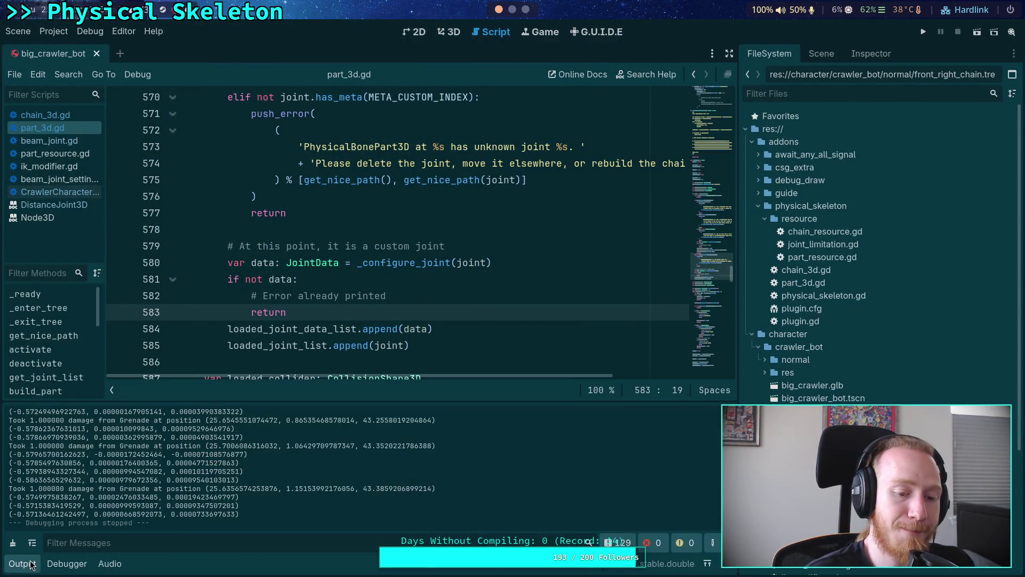
{"action": "left_click", "coordinate": [30, 564]}
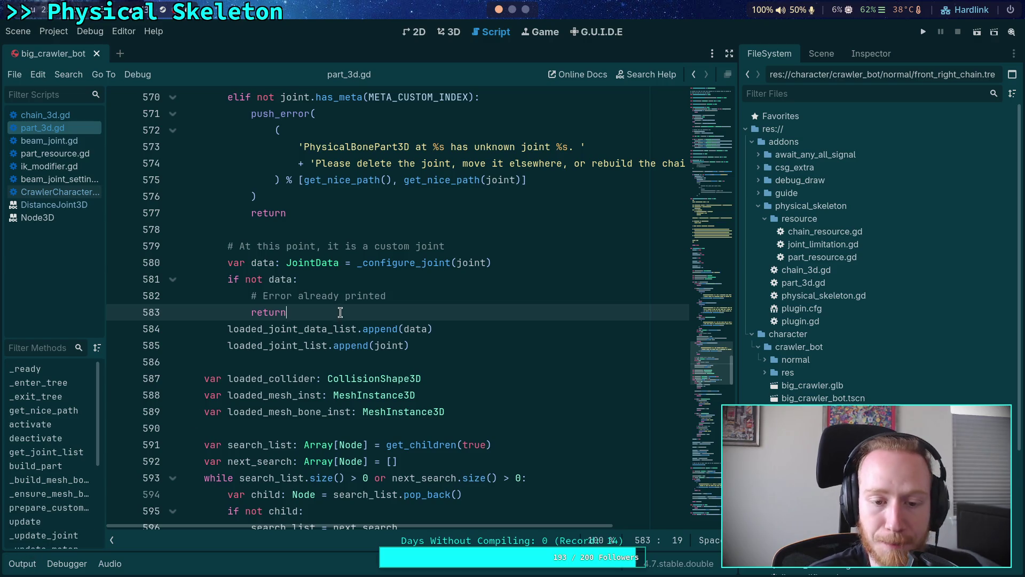
- Place the cursor after continue on line 534 and switch to the terminal workspace
{"action": "scroll", "coordinate": [340, 312], "scroll_direction": "up", "scroll_amount": 4}
{"action": "scroll", "coordinate": [340, 313], "scroll_direction": "up", "scroll_amount": 12}
{"action": "left_click", "coordinate": [342, 296]}
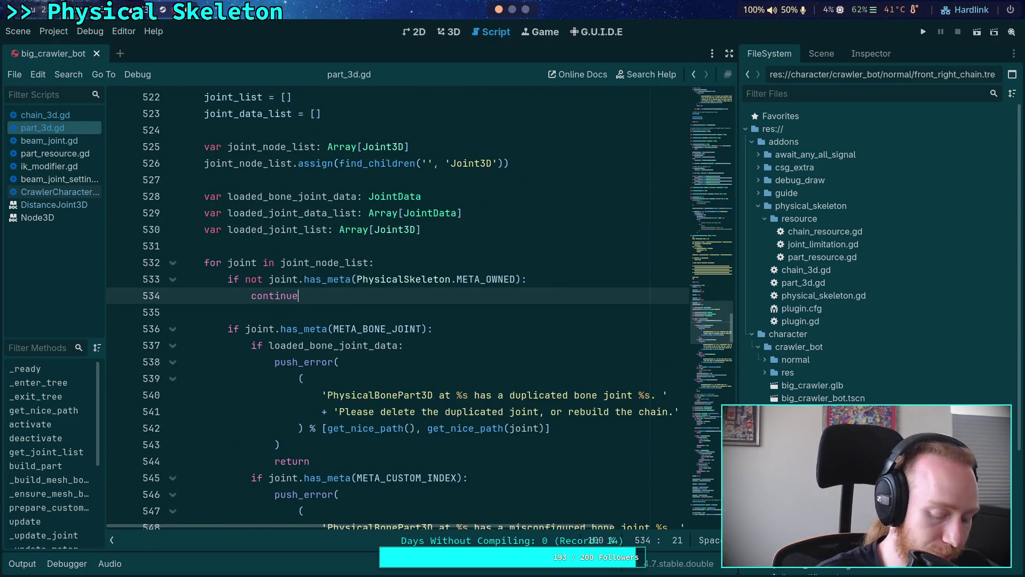
{"action": "key", "text": "super+2"}
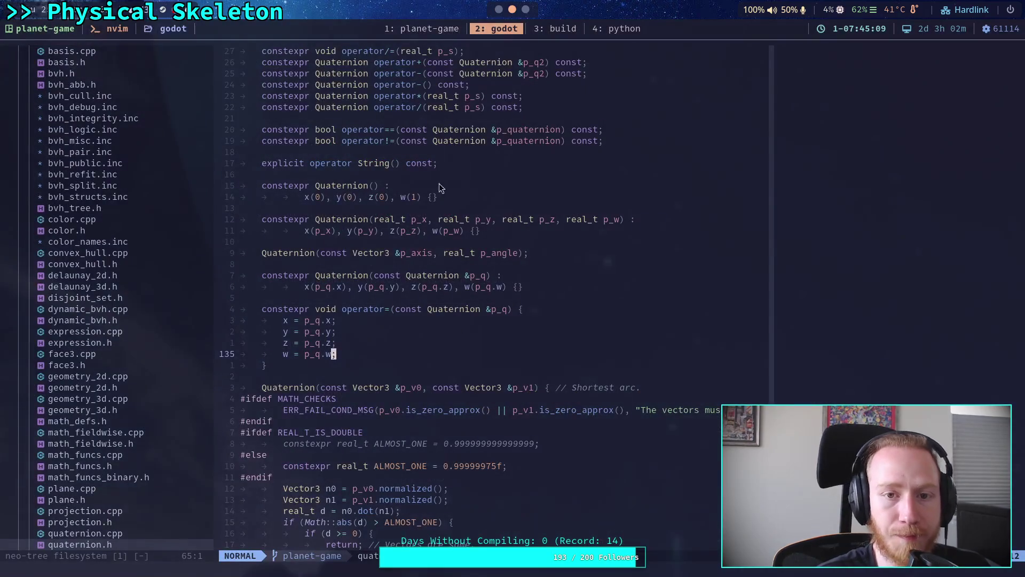
- Quit the pager, list changed files with git status, then show the full git diff
{"action": "type", "text": "qgit status"}
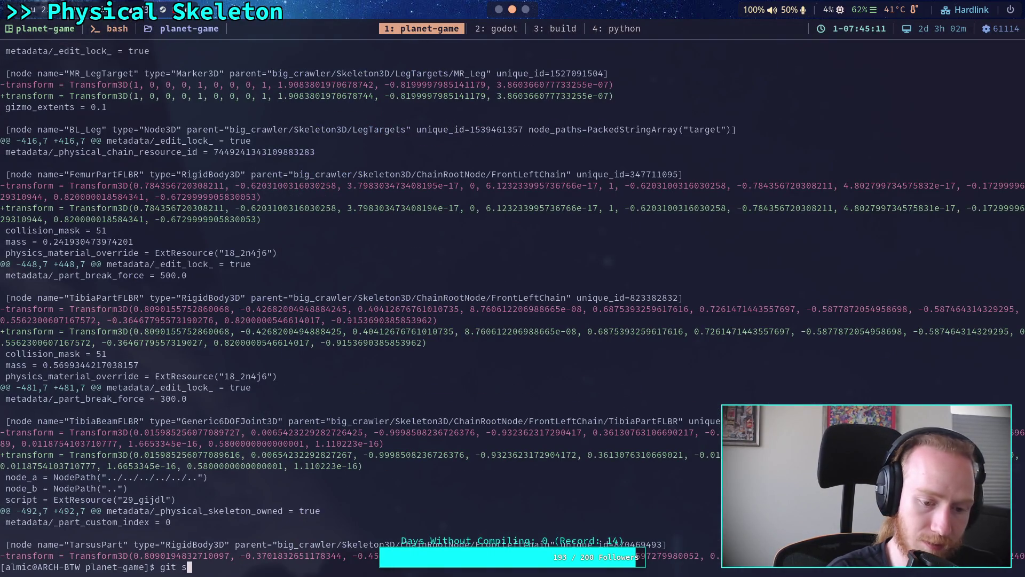
{"action": "key", "text": "Return"}
{"action": "type", "text": "git diff"}
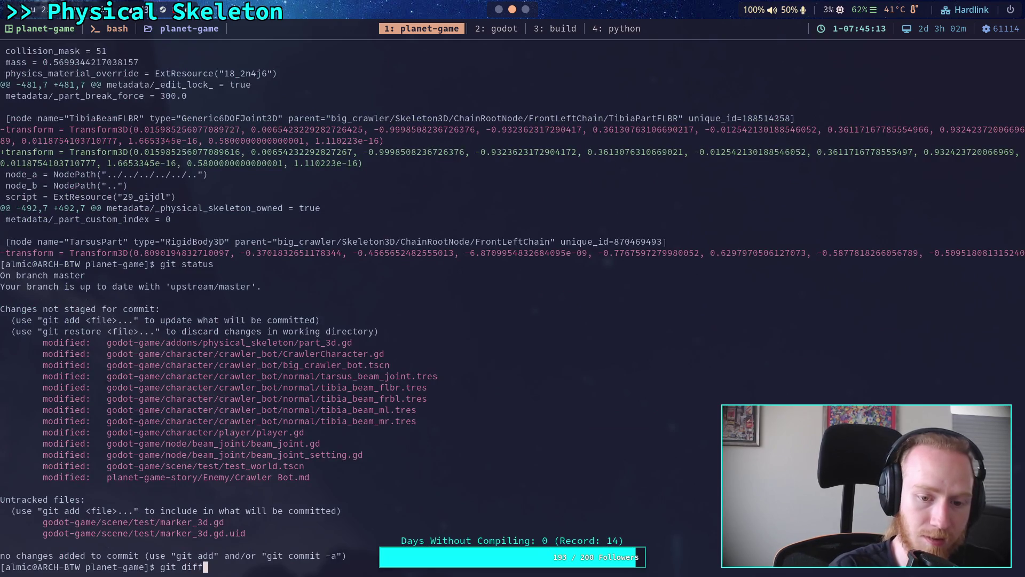
{"action": "key", "text": "Return"}
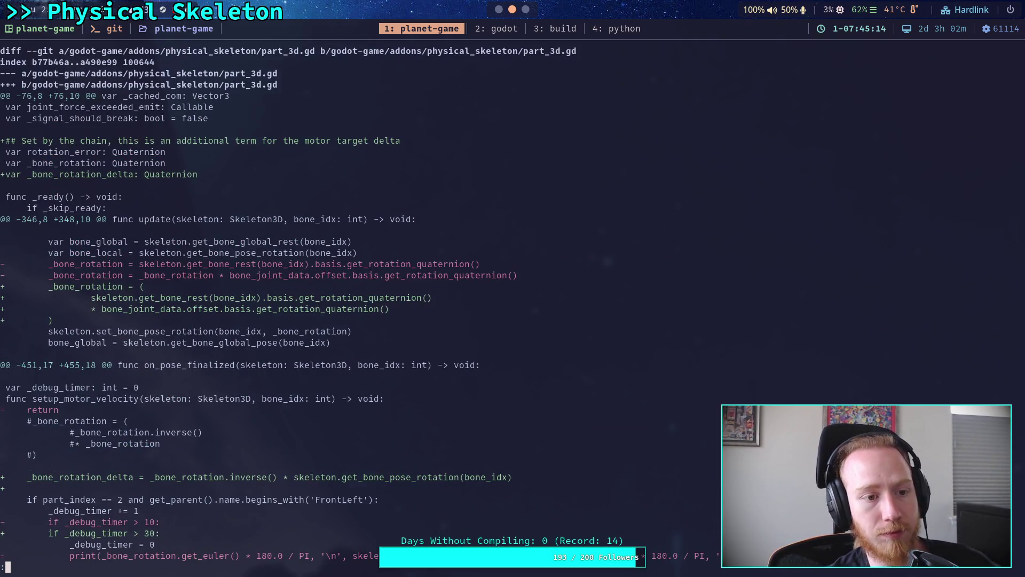
- Page through the diff past part_3d.gd and CrawlerCharacter.gd to big_crawler_bot.tscn's leg-target transform changes
{"action": "key", "text": "j"}
{"action": "key", "text": "j"}
{"action": "key", "text": "j"}
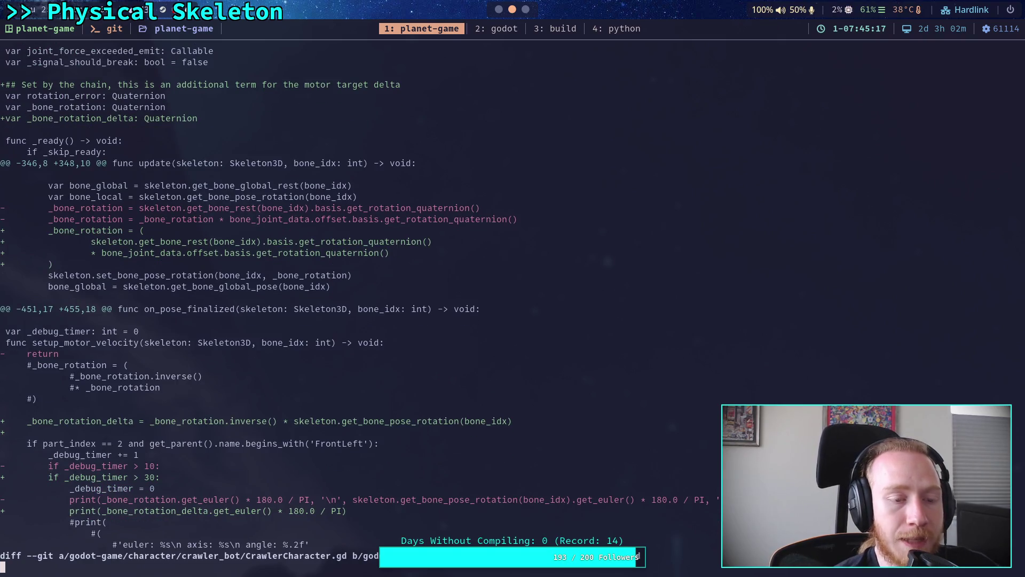
{"action": "key", "text": "j"}
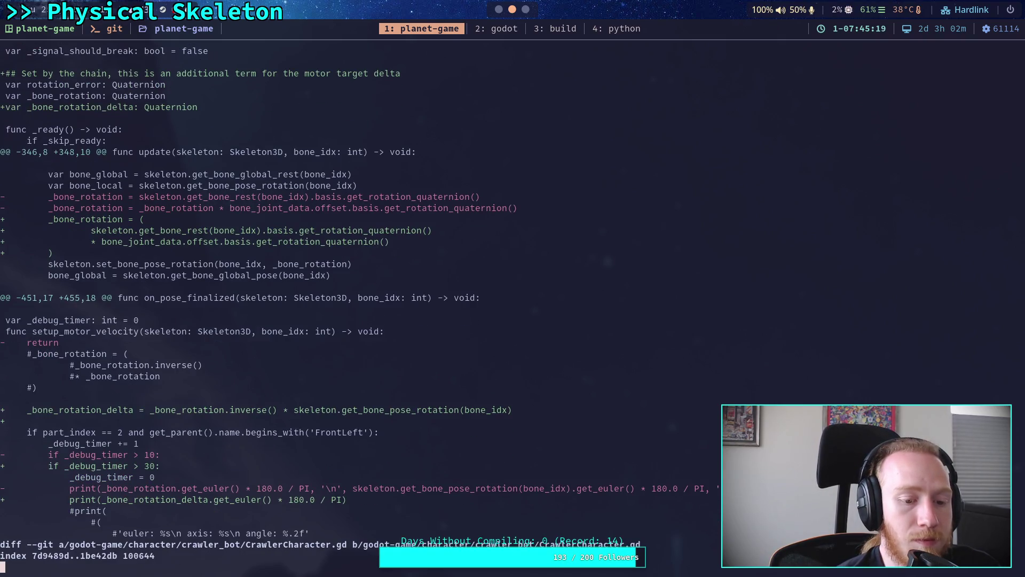
{"action": "key", "text": "j"}
{"action": "key", "text": "j"}
{"action": "key", "text": "j"}
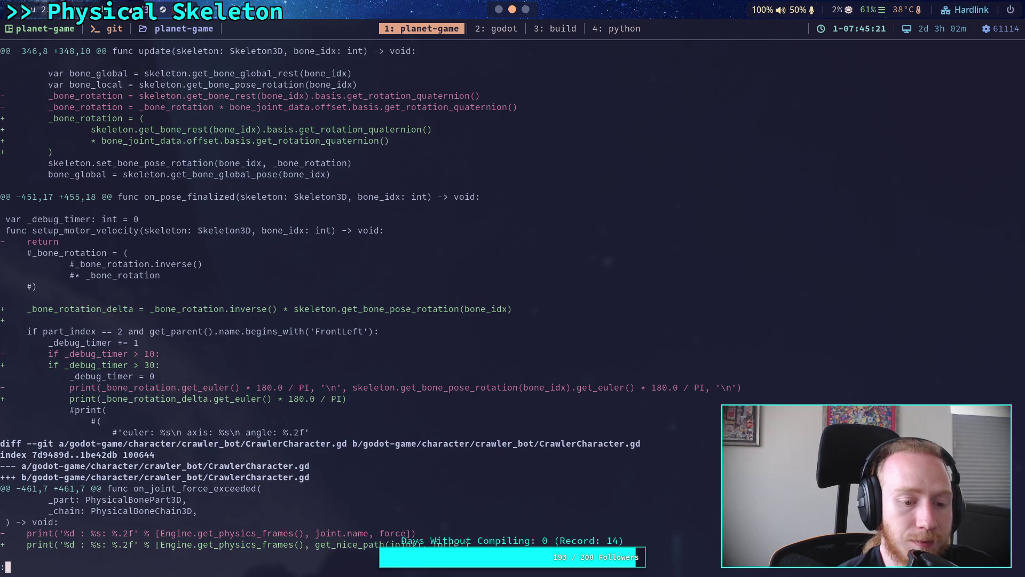
{"action": "key", "text": "j"}
{"action": "key", "text": "j"}
{"action": "key", "text": "j"}
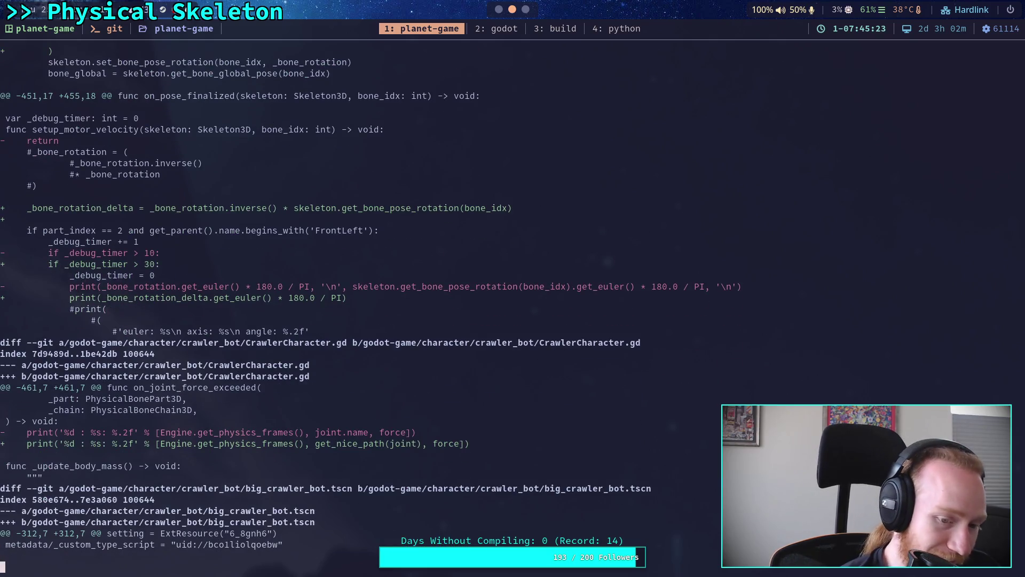
{"action": "key", "text": "j"}
{"action": "key", "text": "j"}
{"action": "key", "text": "j"}
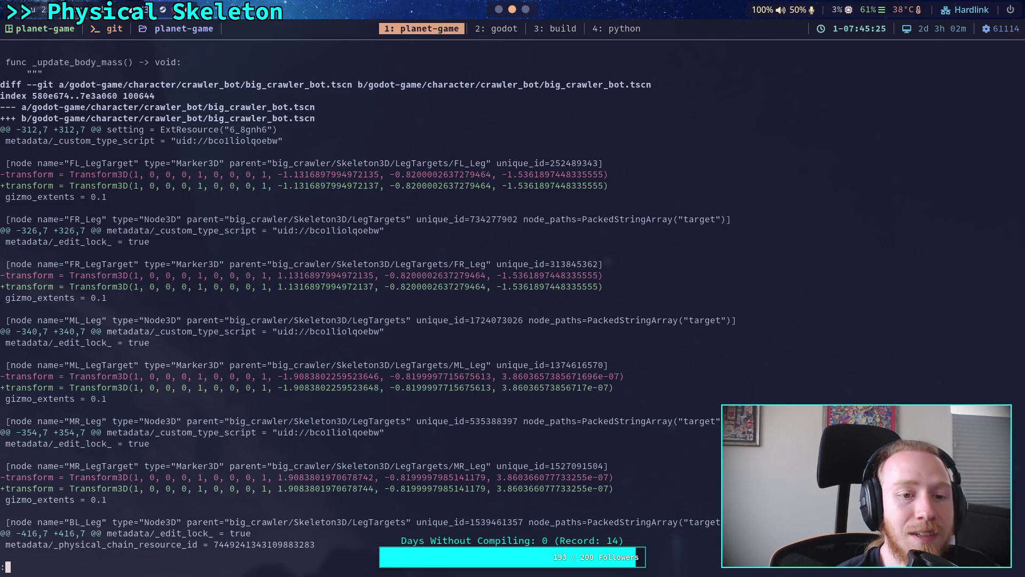
{"action": "key", "text": "j"}
{"action": "key", "text": "j"}
{"action": "key", "text": "j"}
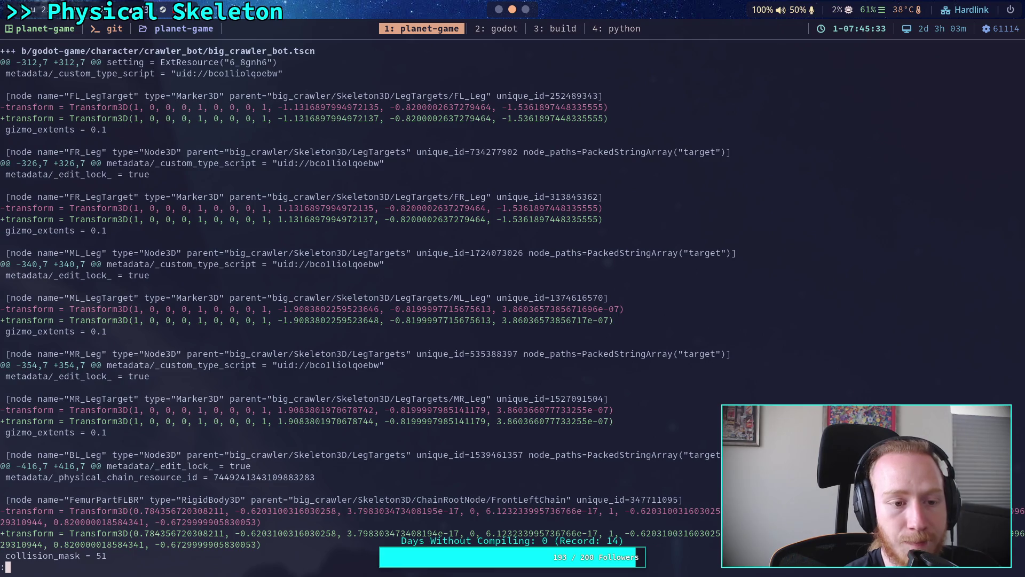
{"action": "key", "text": "j"}
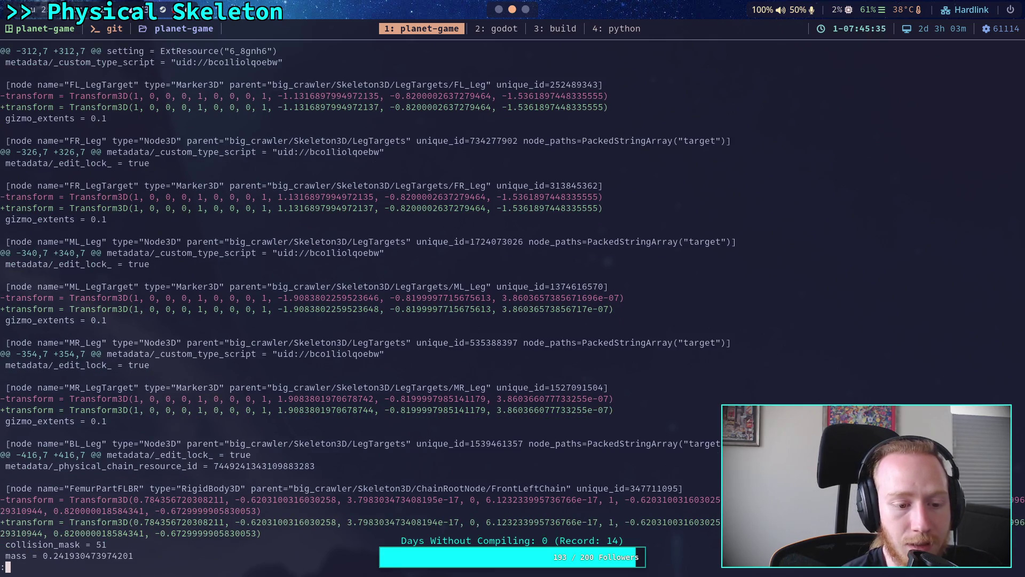
{"action": "scroll", "coordinate": [512, 300], "scroll_direction": "down", "scroll_amount": 2}
- Save the scene in Godot with Ctrl+S, then rerun git diff in the terminal
{"action": "left_click", "coordinate": [488, 24]}
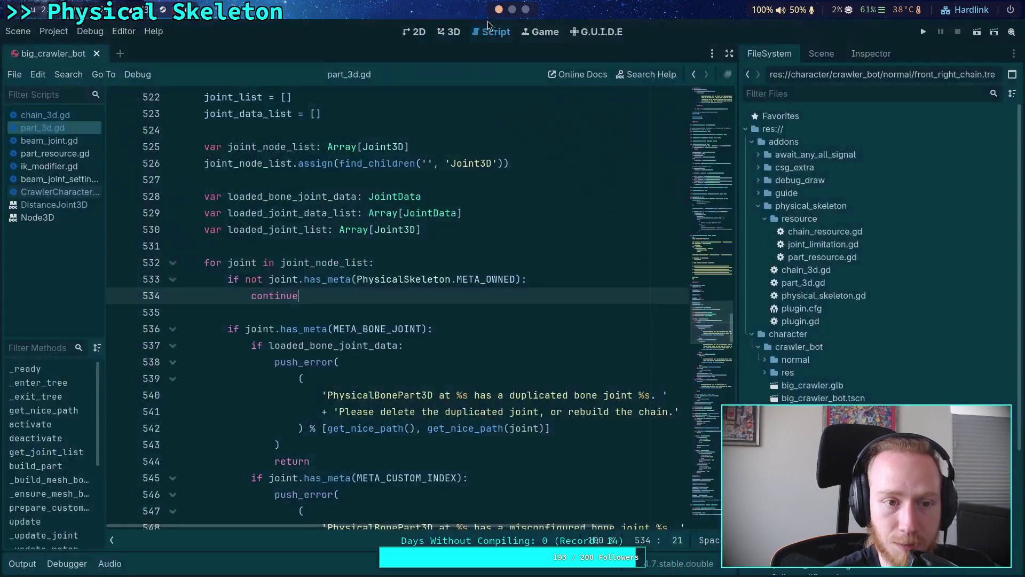
{"action": "key", "text": "ctrl+s"}
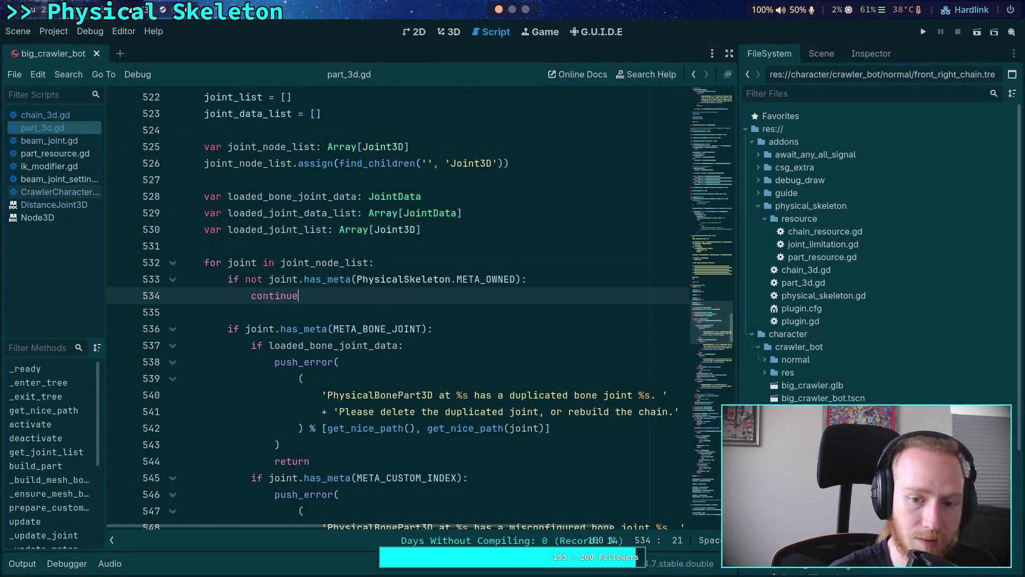
{"action": "key", "text": "super+1"}
{"action": "key", "text": "q"}
{"action": "key", "text": "Up"}
{"action": "key", "text": "Return"}
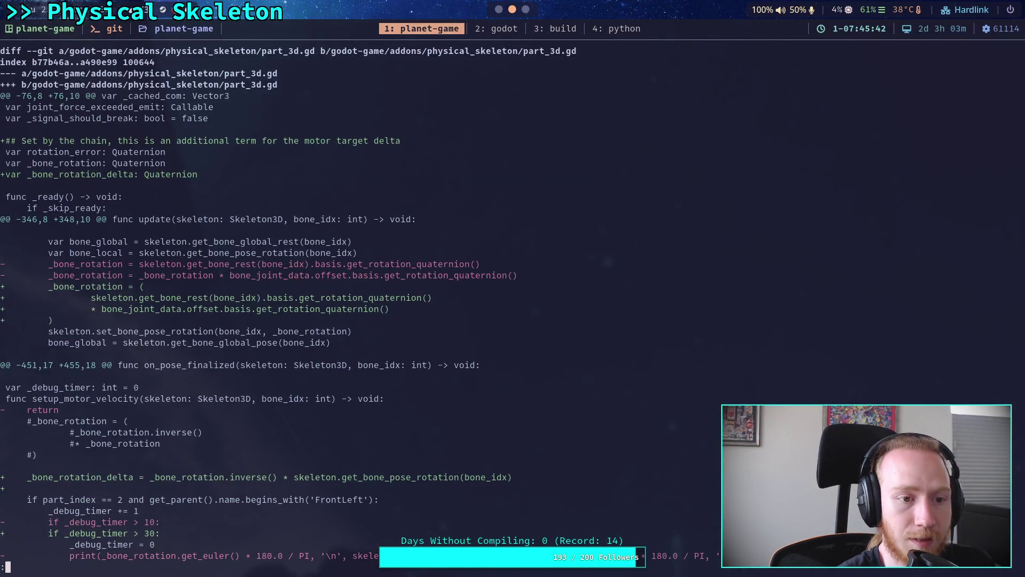
- Scroll through the refreshed diff, then return to Godot
{"action": "key", "text": "space"}
{"action": "scroll", "coordinate": [362, 303], "scroll_direction": "down", "scroll_amount": 5}
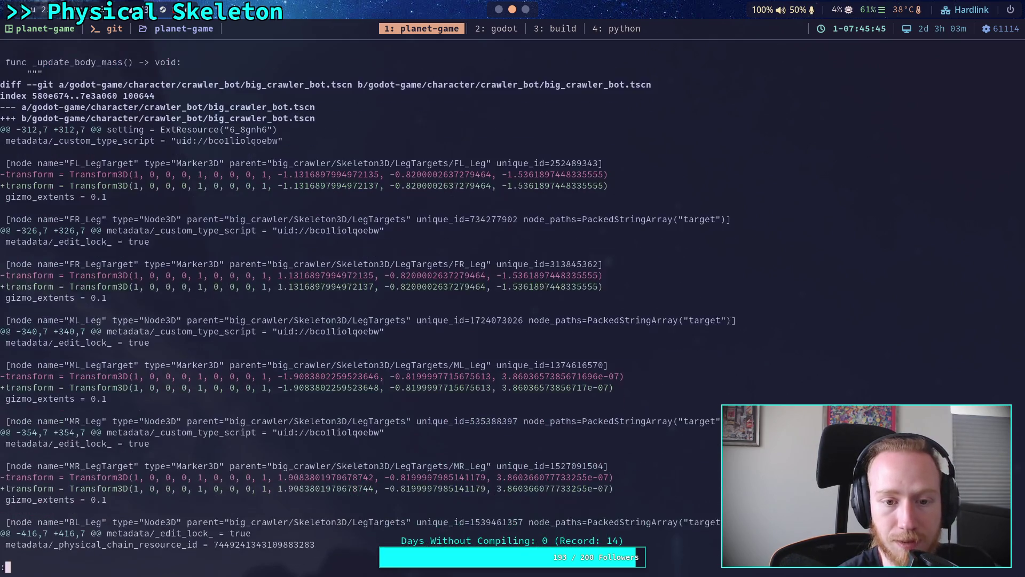
{"action": "scroll", "coordinate": [362, 304], "scroll_direction": "down", "scroll_amount": 2}
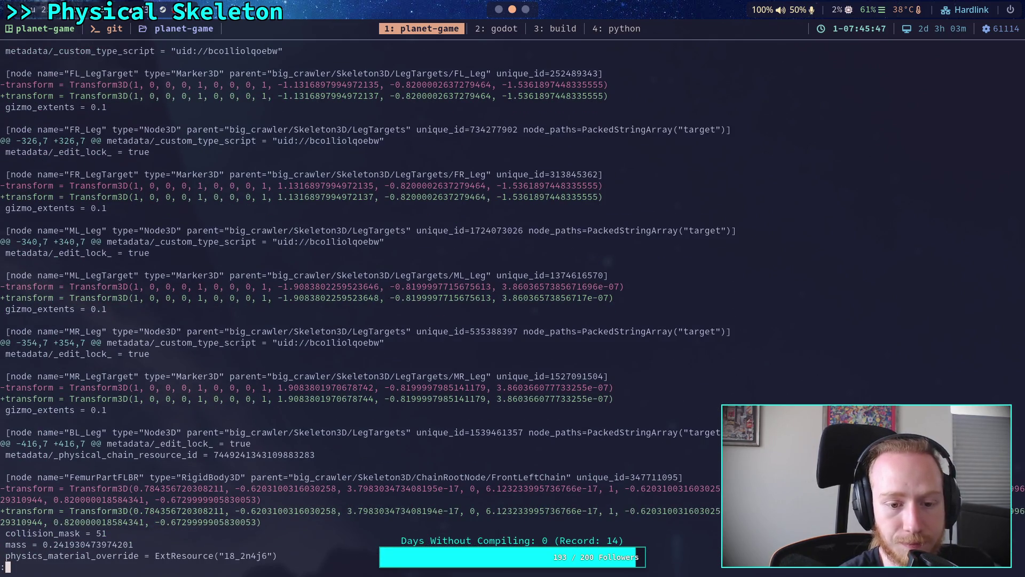
{"action": "scroll", "coordinate": [362, 304], "scroll_direction": "down", "scroll_amount": 5}
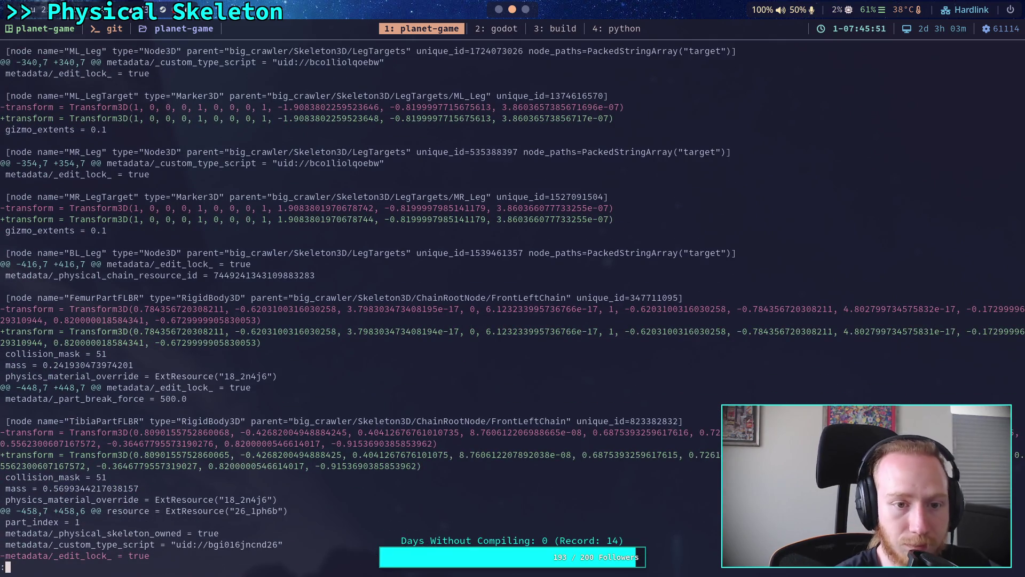
{"action": "scroll", "coordinate": [362, 304], "scroll_direction": "down", "scroll_amount": 2}
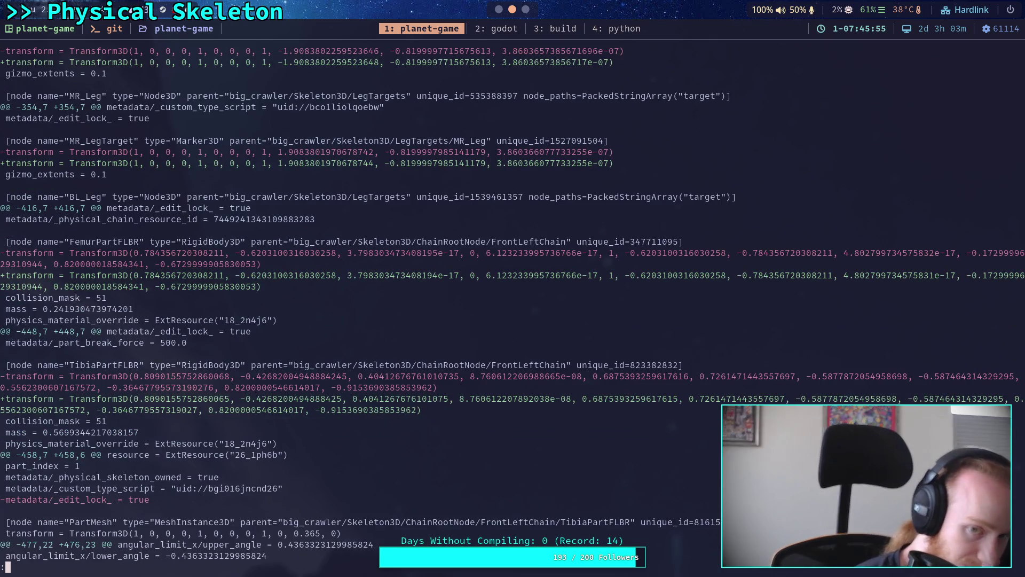
{"action": "scroll", "coordinate": [362, 304], "scroll_direction": "up", "scroll_amount": 4}
{"action": "scroll", "coordinate": [363, 303], "scroll_direction": "up", "scroll_amount": 5}
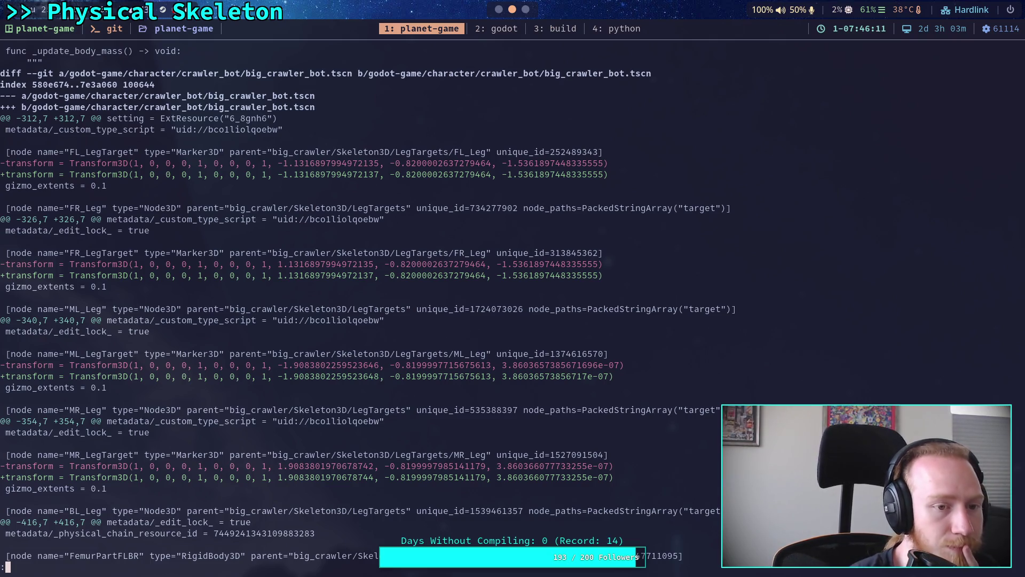
{"action": "key", "text": "super+2"}
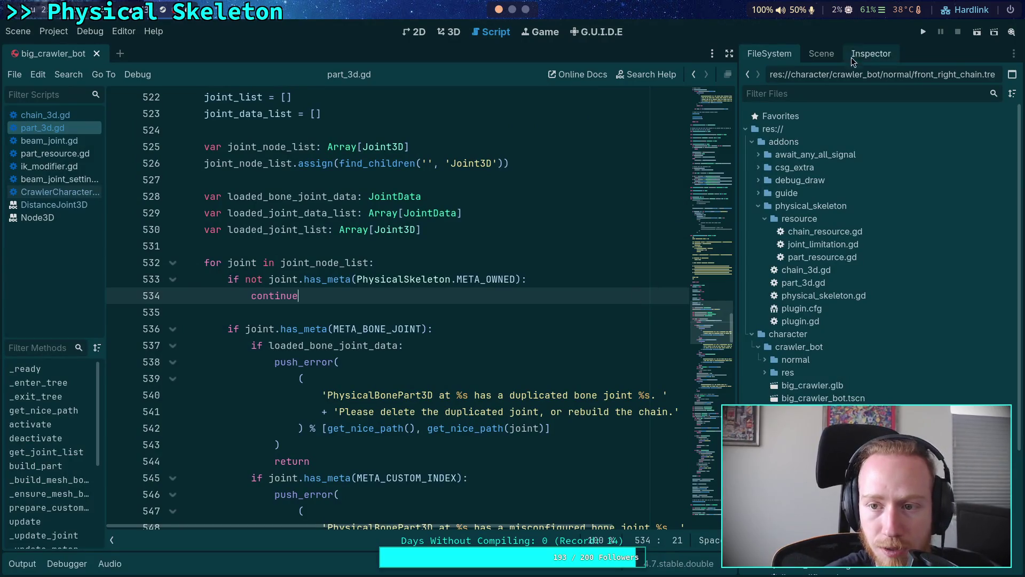
- Collapse ChainRootNode and place the Inspector beside the scene tree to show BR_Leg's properties
{"action": "left_click", "coordinate": [855, 55]}
{"action": "left_click", "coordinate": [823, 54]}
{"action": "scroll", "coordinate": [815, 190], "scroll_direction": "up", "scroll_amount": 5}
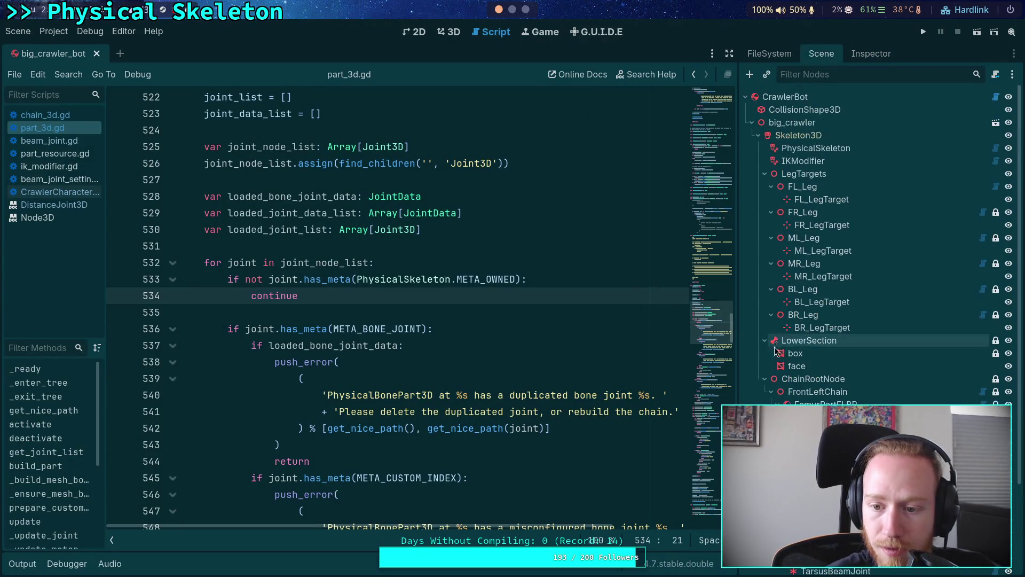
{"action": "left_click", "coordinate": [765, 379]}
{"action": "left_click", "coordinate": [805, 317]}
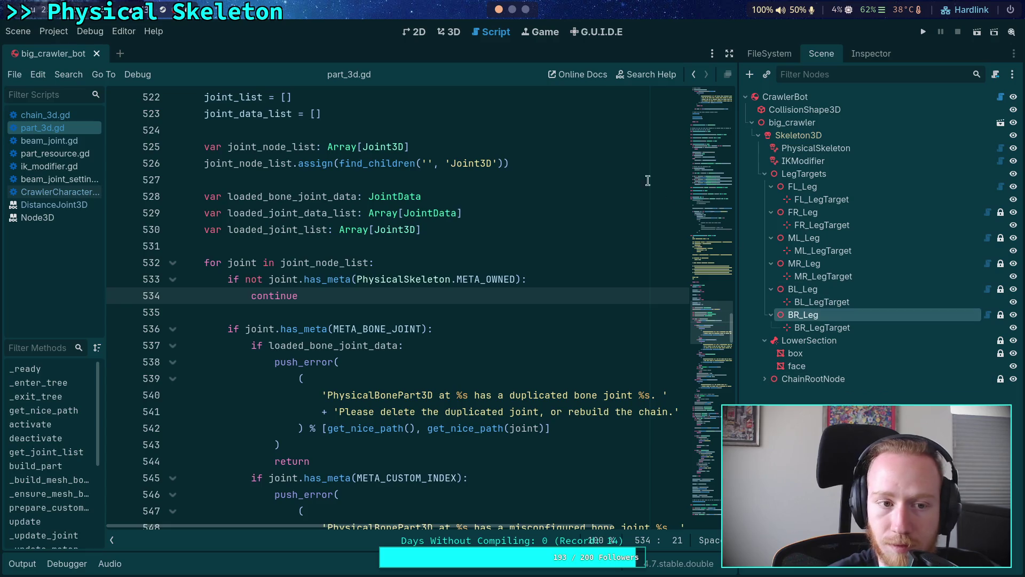
{"action": "left_click", "coordinate": [876, 55]}
{"action": "left_click", "coordinate": [1015, 56]}
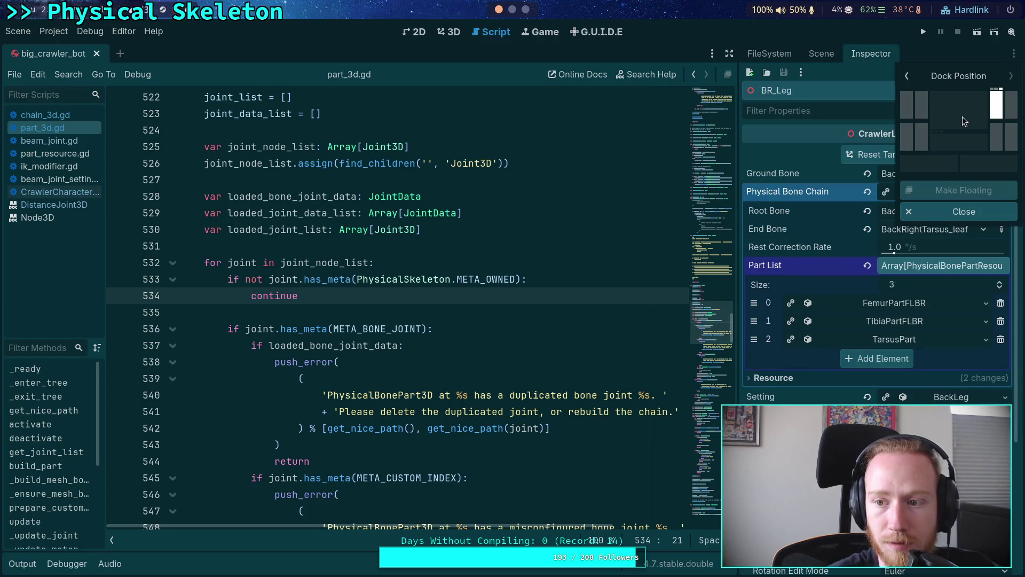
{"action": "left_click", "coordinate": [925, 99]}
- Inspect FL_Leg and FR_Leg and collapse the physical bone chain details
{"action": "left_click", "coordinate": [804, 291]}
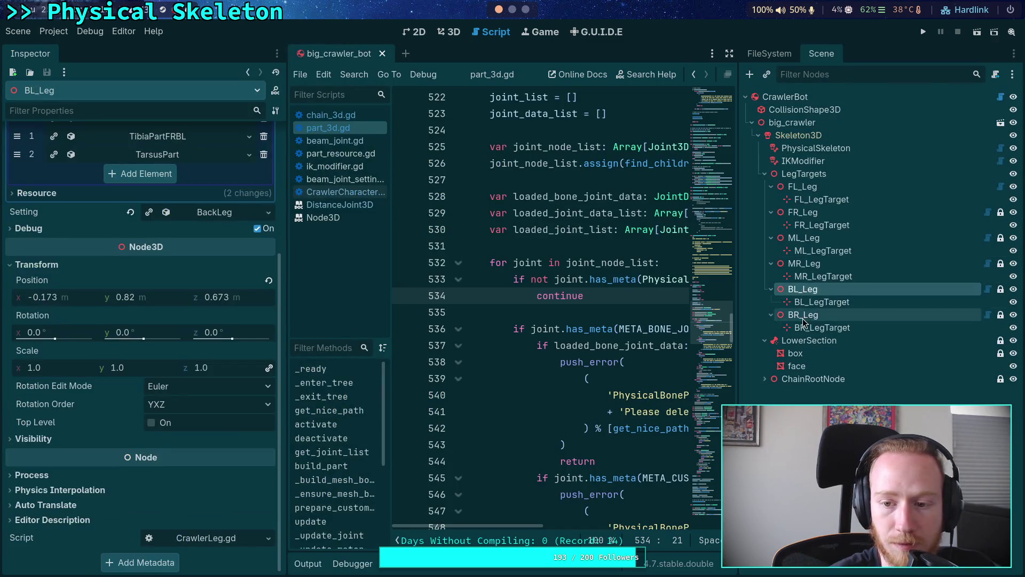
{"action": "left_click", "coordinate": [804, 187]}
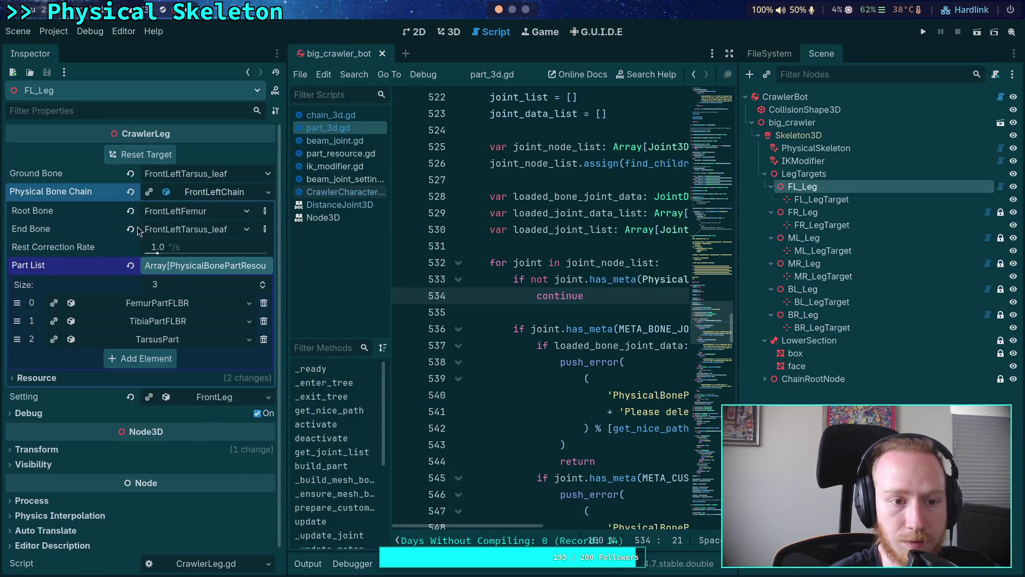
{"action": "left_click", "coordinate": [786, 213]}
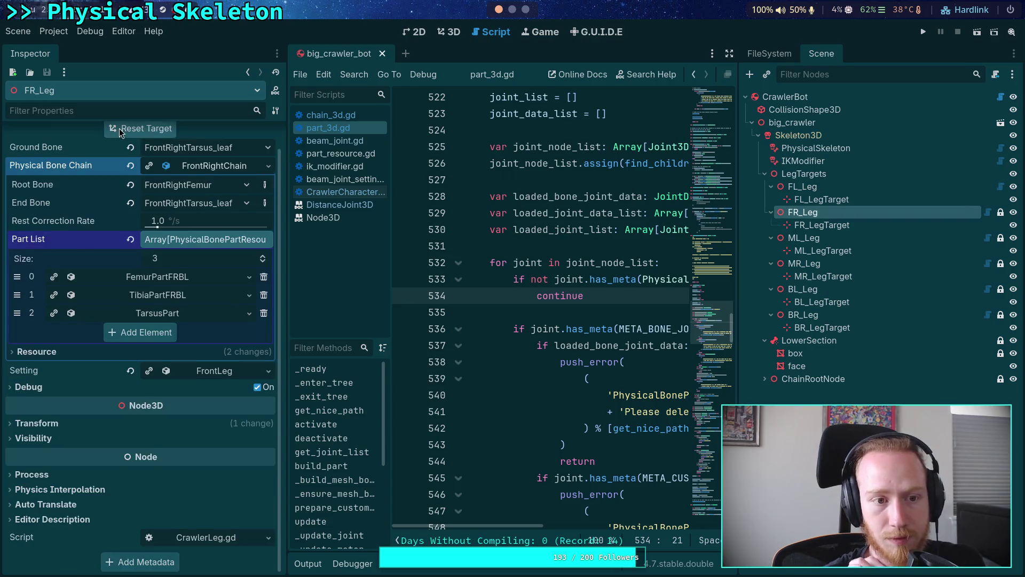
{"action": "key", "text": "Down"}
{"action": "key", "text": "Down"}
{"action": "key", "text": "Down"}
{"action": "key", "text": "Down"}
{"action": "left_click", "coordinate": [216, 265]}
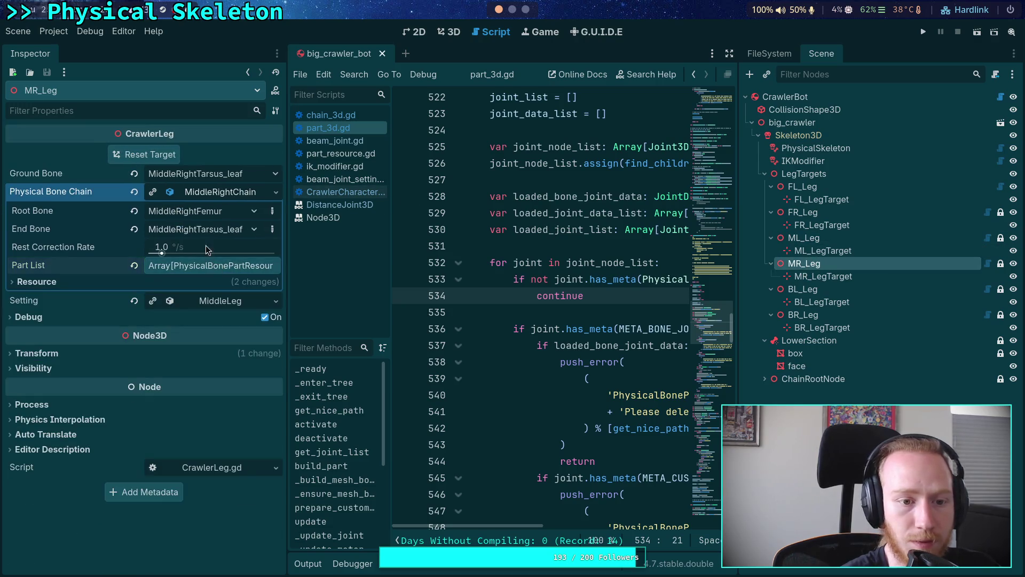
{"action": "left_click", "coordinate": [219, 192]}
- Reset the leg targets of BL_Leg, BR_Leg, ML_Leg and FR_Leg
{"action": "left_click", "coordinate": [801, 289]}
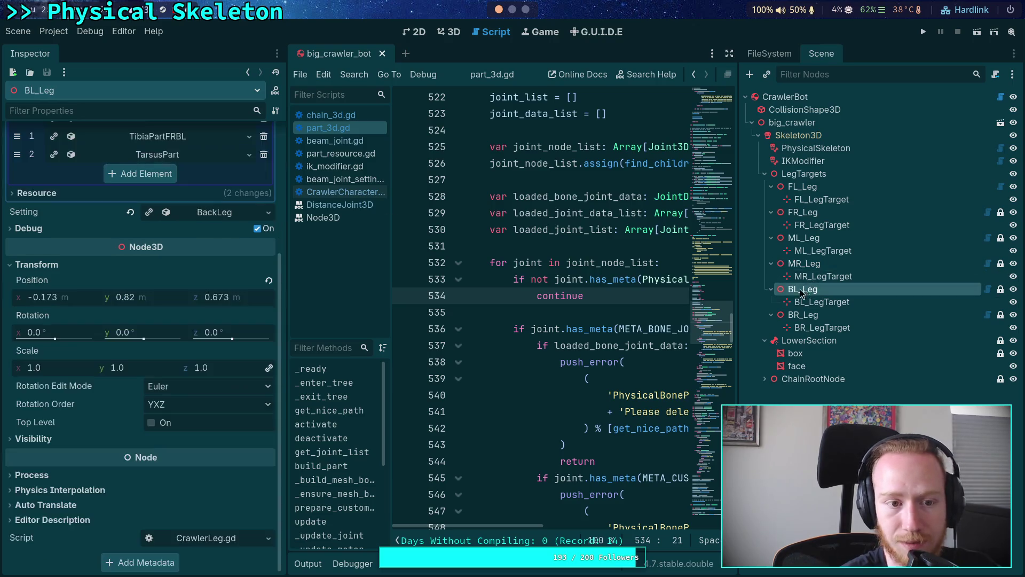
{"action": "left_click", "coordinate": [209, 191]}
{"action": "left_click", "coordinate": [190, 192]}
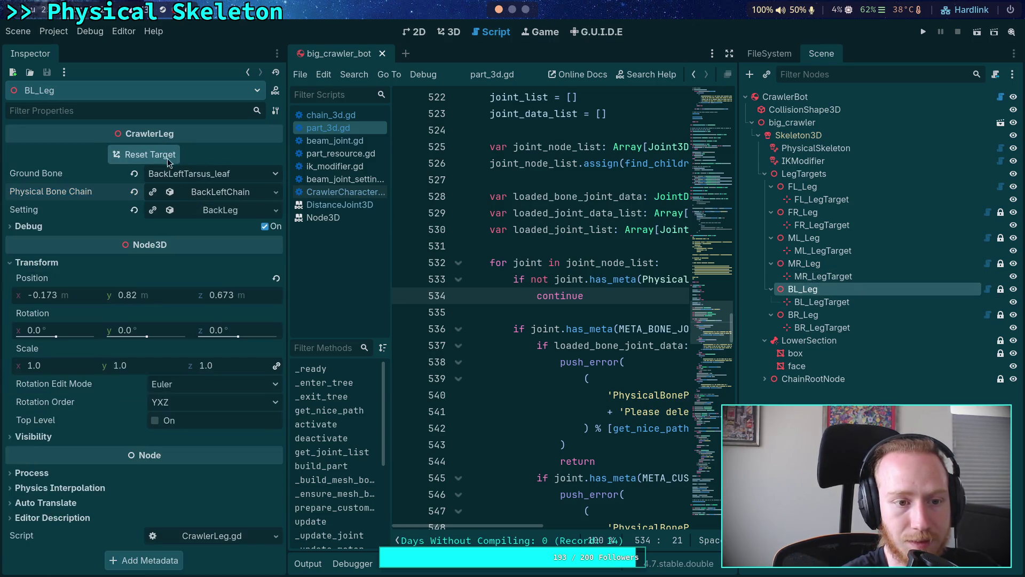
{"action": "left_click", "coordinate": [806, 316]}
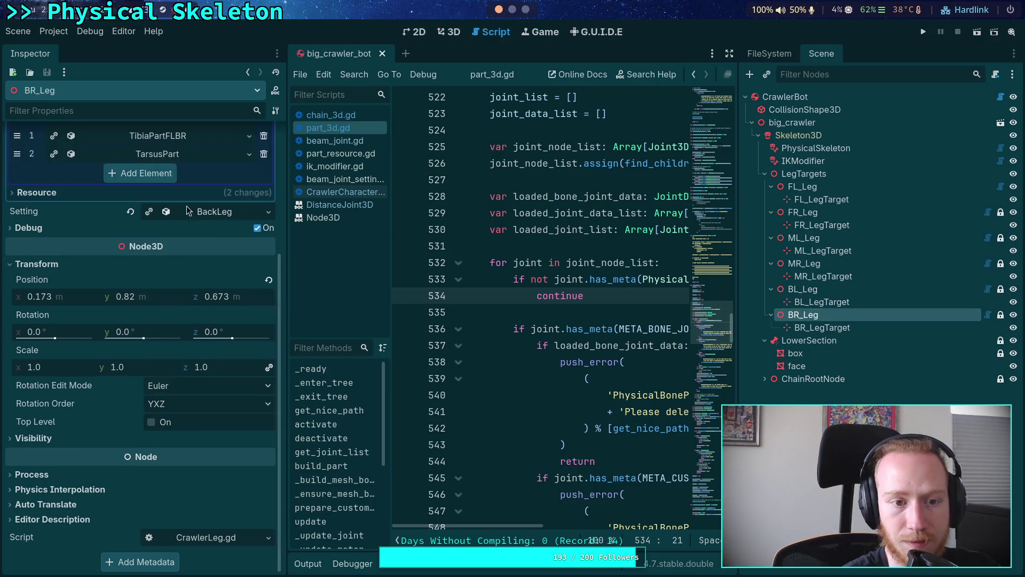
{"action": "left_click", "coordinate": [187, 193]}
{"action": "left_click", "coordinate": [184, 193]}
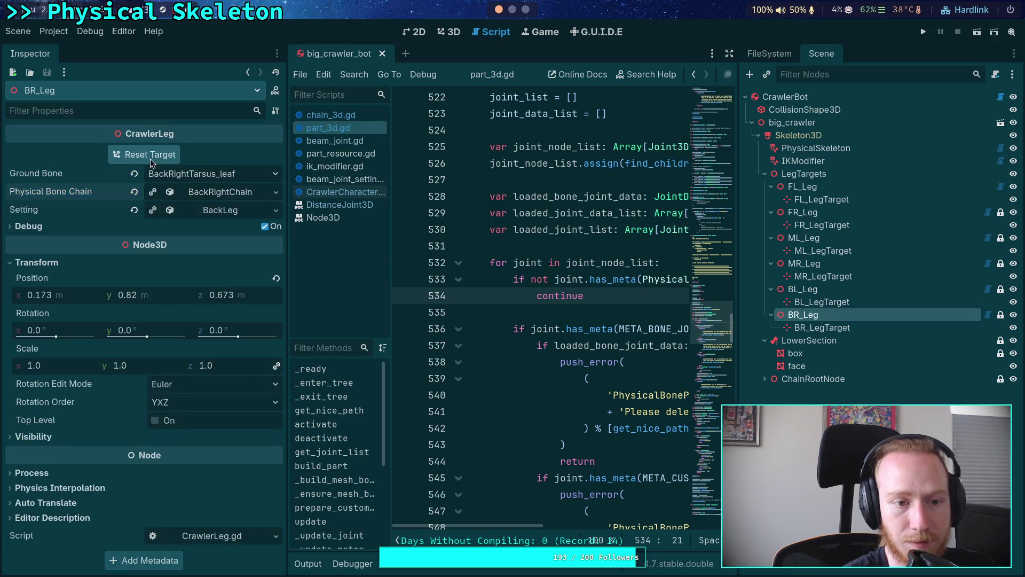
{"action": "left_click", "coordinate": [804, 263]}
{"action": "left_click", "coordinate": [803, 238]}
{"action": "left_click", "coordinate": [189, 197]}
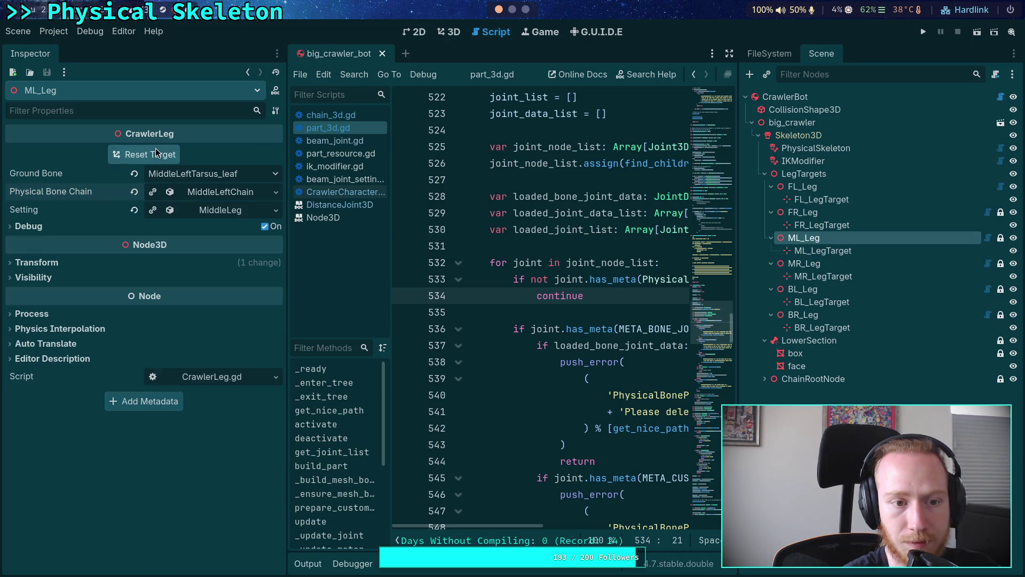
{"action": "left_click", "coordinate": [802, 212]}
{"action": "left_click", "coordinate": [213, 193]}
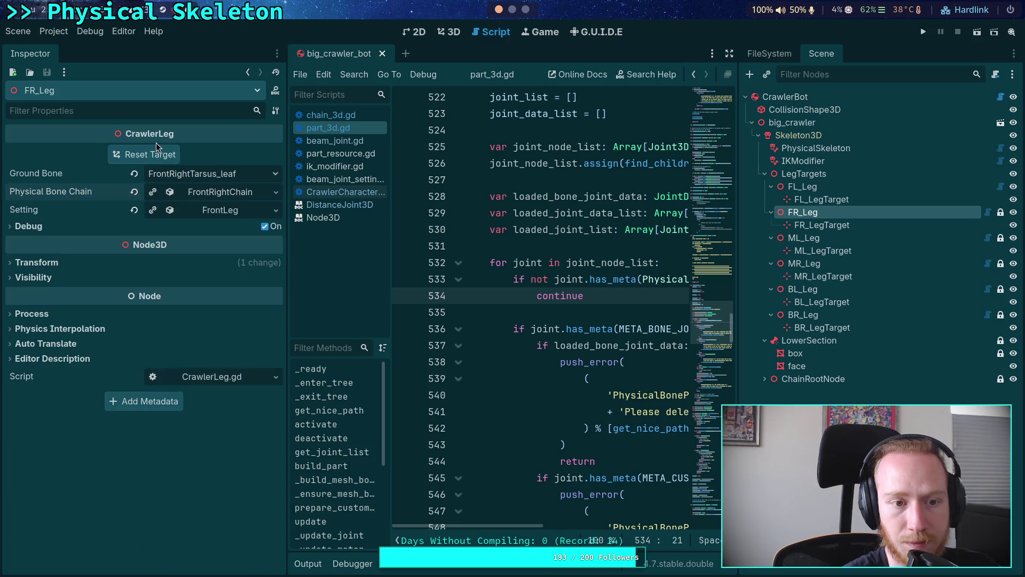
- Select FL_Leg and collapse its physical bone chain details
{"action": "left_click", "coordinate": [822, 199]}
{"action": "left_click", "coordinate": [830, 191]}
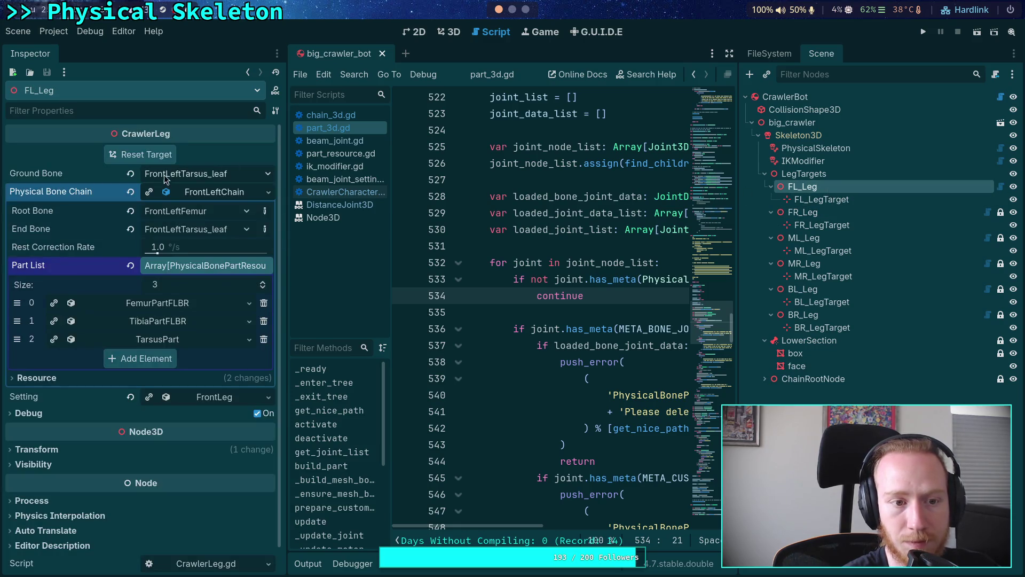
{"action": "left_click", "coordinate": [220, 192]}
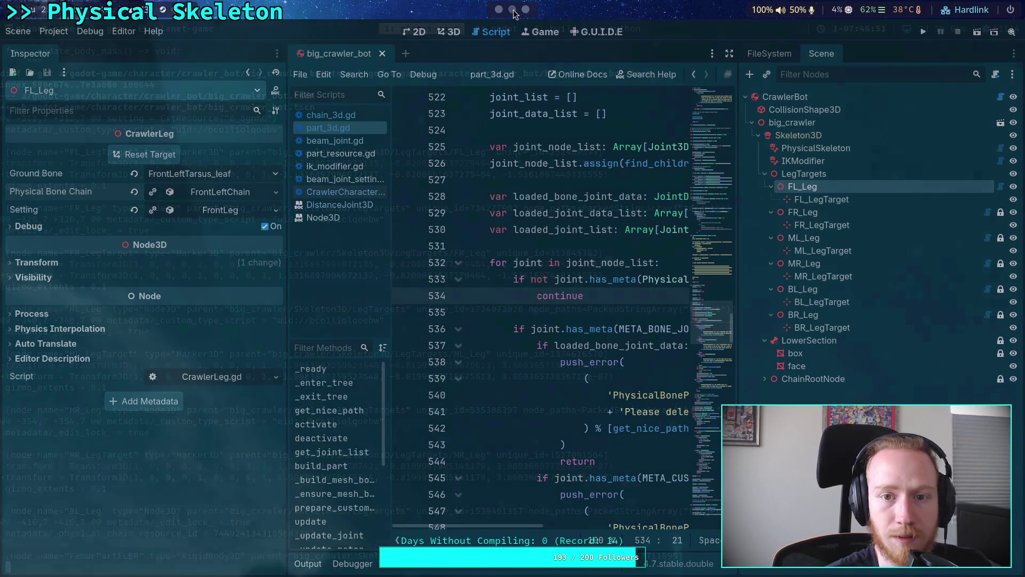
- Run git diff in the terminal and scroll through the changes
{"action": "key", "text": "super+2"}
{"action": "type", "text": "git diff"}
{"action": "key", "text": "Return"}
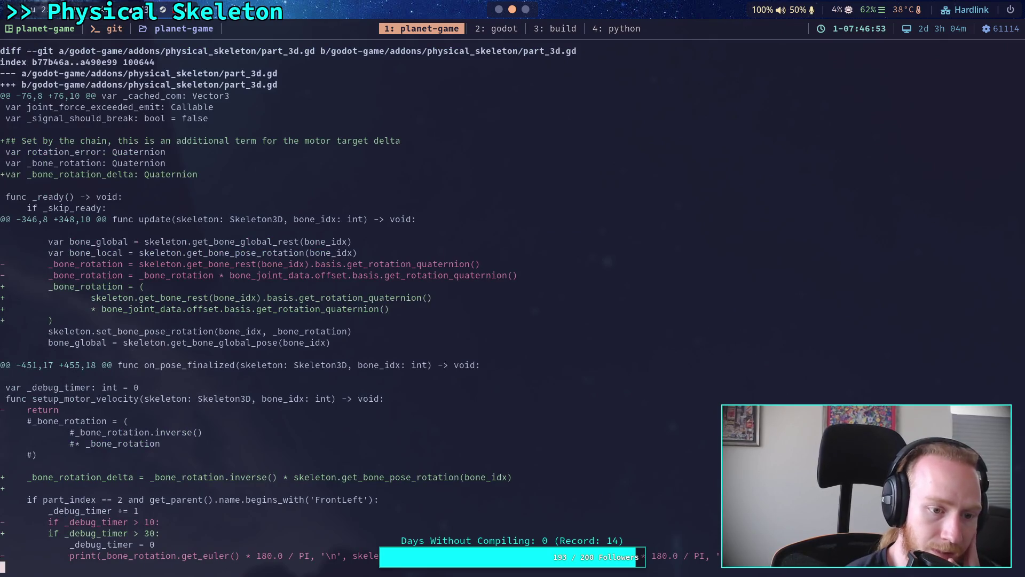
{"action": "scroll", "coordinate": [358, 299], "scroll_direction": "down", "scroll_amount": 15}
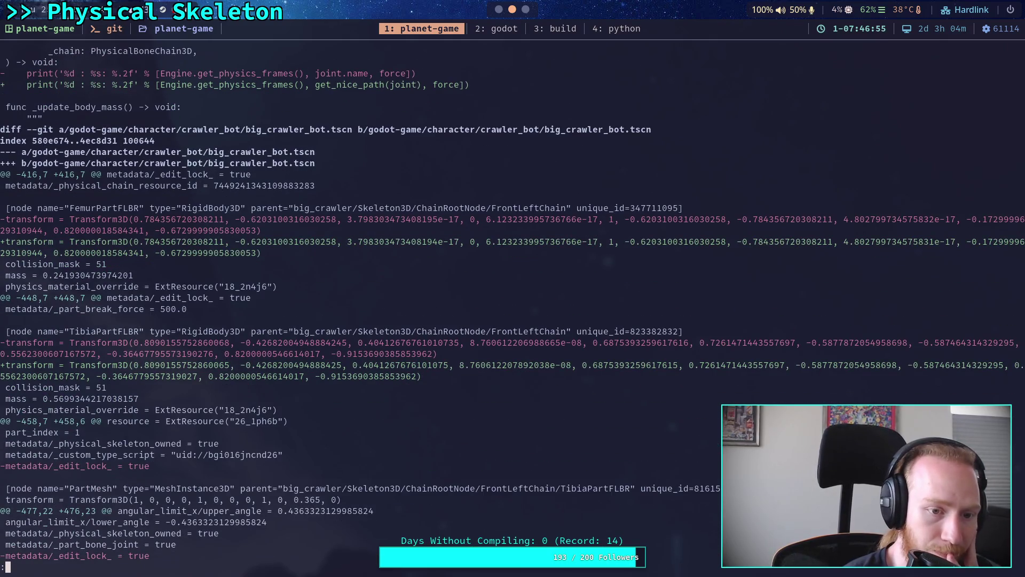
{"action": "scroll", "coordinate": [513, 303], "scroll_direction": "down", "scroll_amount": 3}
{"action": "scroll", "coordinate": [513, 304], "scroll_direction": "up", "scroll_amount": 3}
{"action": "scroll", "coordinate": [512, 304], "scroll_direction": "down", "scroll_amount": 8}
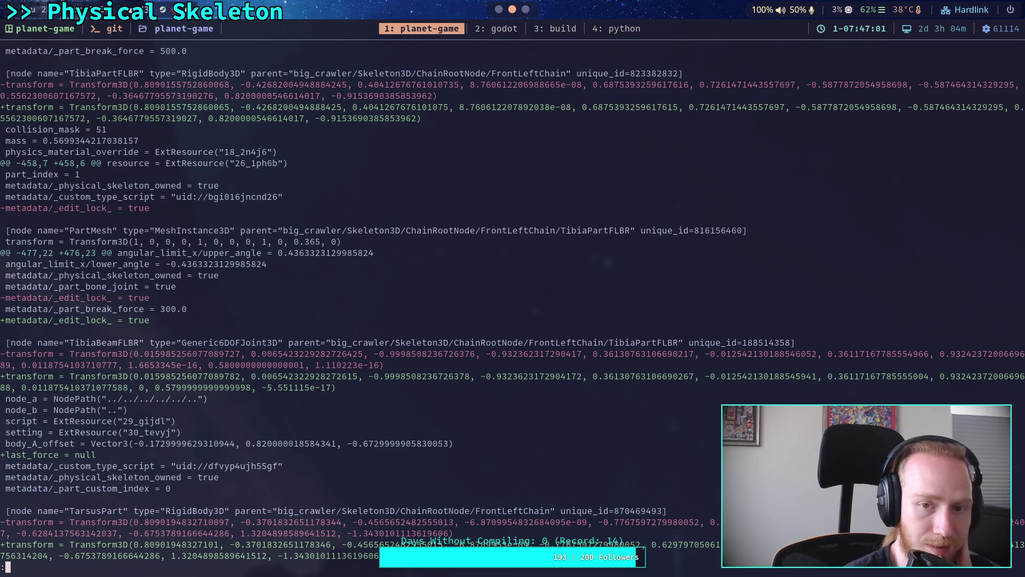
- Back in Godot, save the big_crawler_bot scene with Ctrl+S
{"action": "left_click", "coordinate": [525, 9]}
{"action": "left_click", "coordinate": [498, 10]}
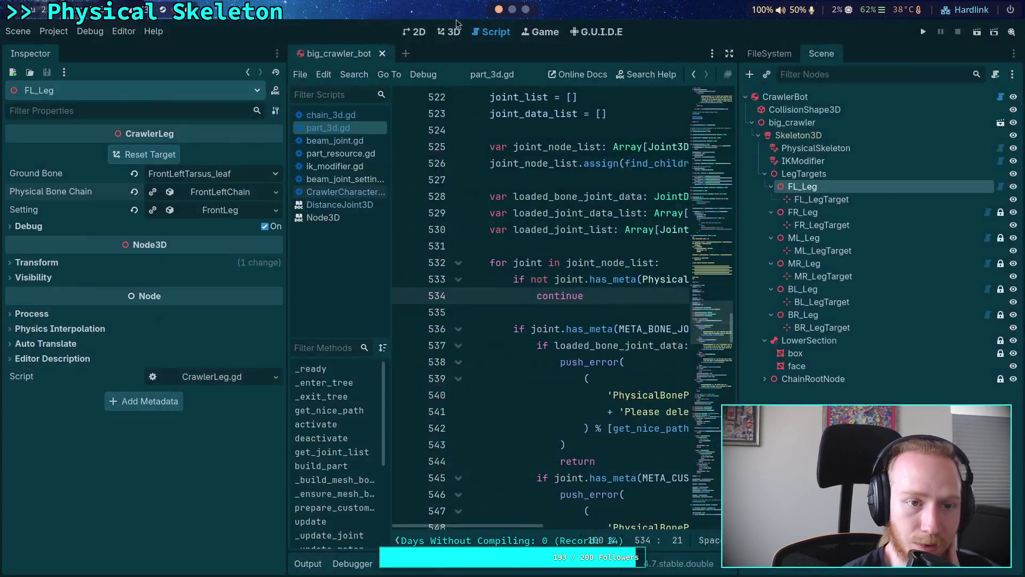
{"action": "left_click", "coordinate": [17, 31]}
{"action": "left_click", "coordinate": [61, 265]}
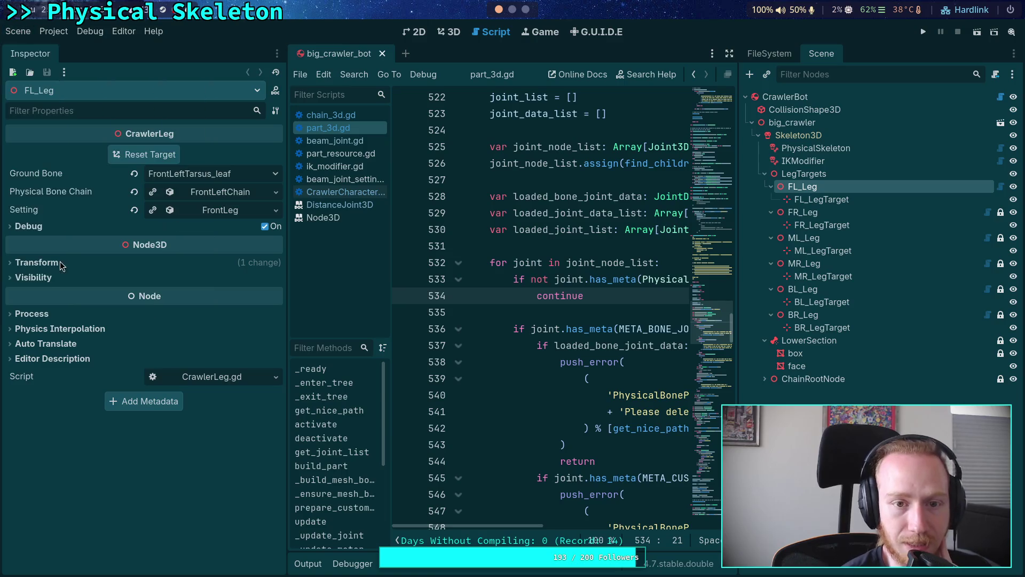
{"action": "key", "text": "ctrl+s"}
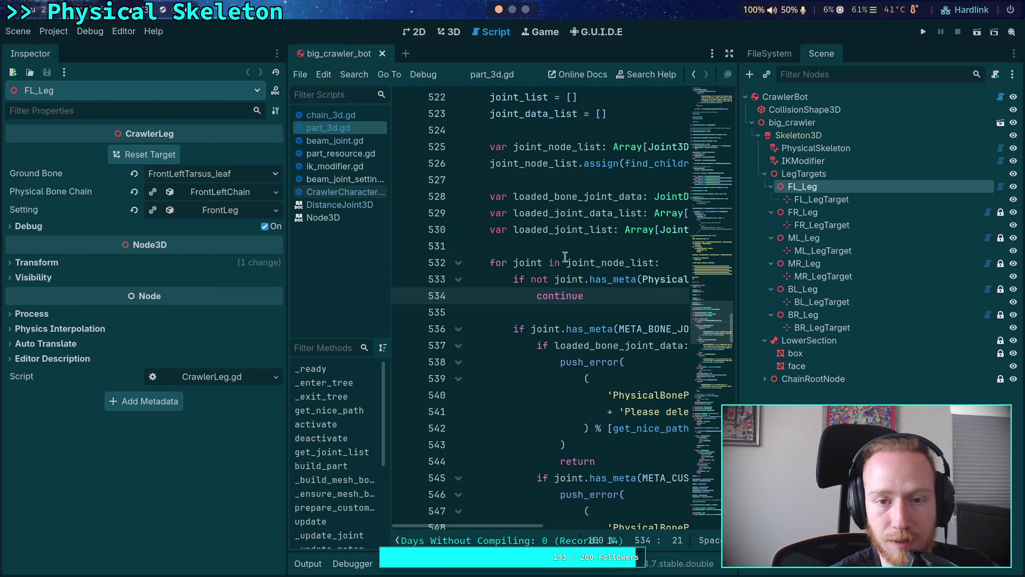
- Rerun git diff and page to the MR_Leg, BL_Leg, FemurPartFLBR and TibiaPartFLBR hunks
{"action": "left_click", "coordinate": [512, 9]}
{"action": "key", "text": "q"}
{"action": "key", "text": "Up"}
{"action": "key", "text": "Return"}
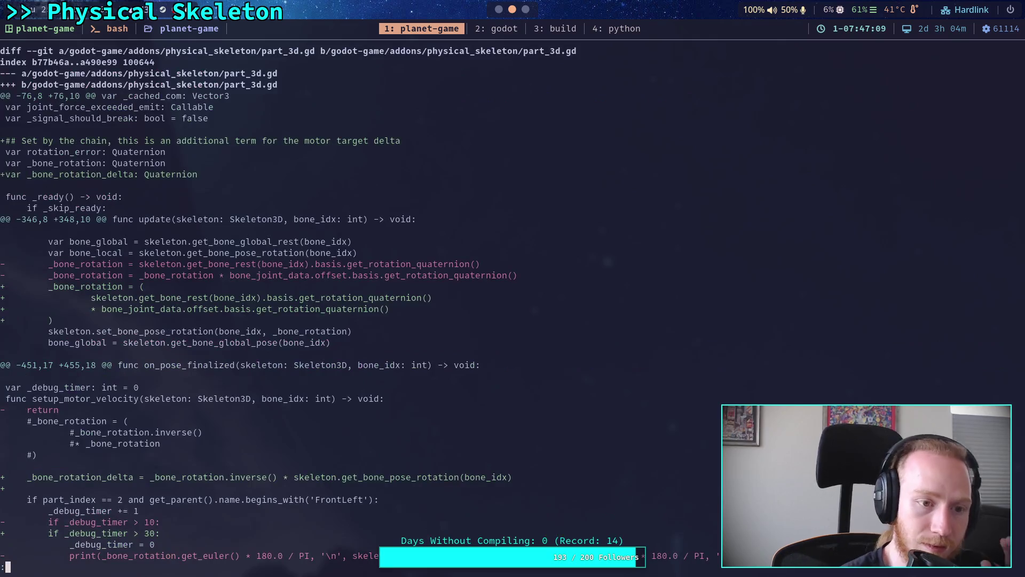
{"action": "key", "text": "space"}
{"action": "key", "text": "Down"}
{"action": "key", "text": "Down"}
{"action": "key", "text": "Down"}
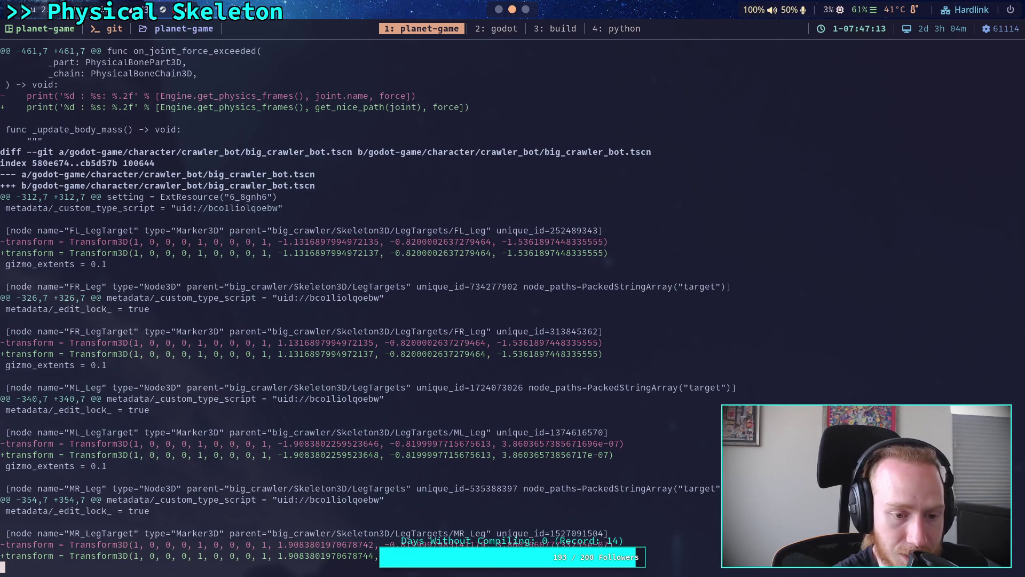
{"action": "key", "text": "Down"}
{"action": "key", "text": "Down"}
{"action": "key", "text": "Down"}
{"action": "key", "text": "Down"}
{"action": "key", "text": "Down"}
{"action": "key", "text": "Down"}
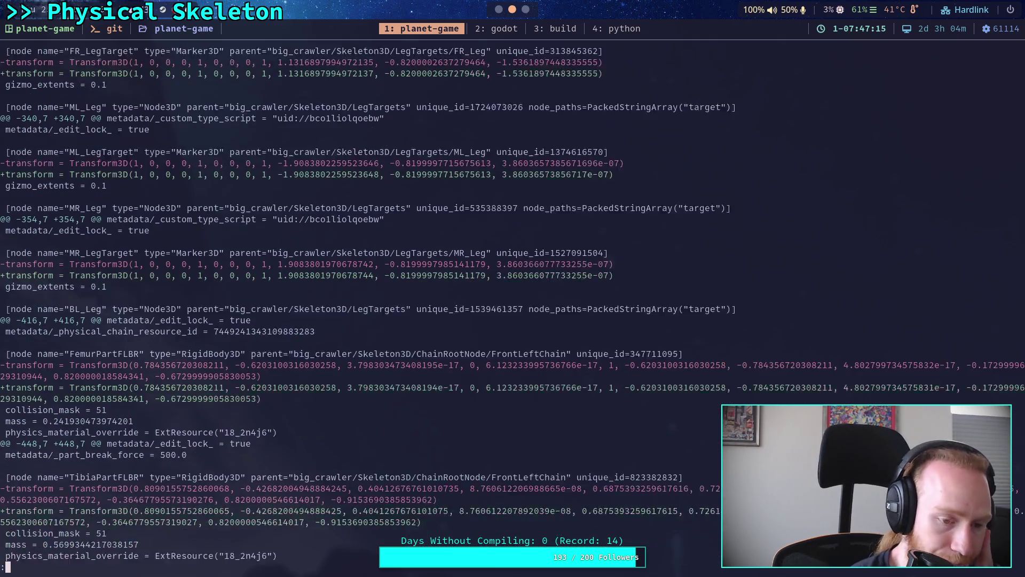
{"action": "key", "text": "Down"}
{"action": "key", "text": "Down"}
{"action": "key", "text": "Down"}
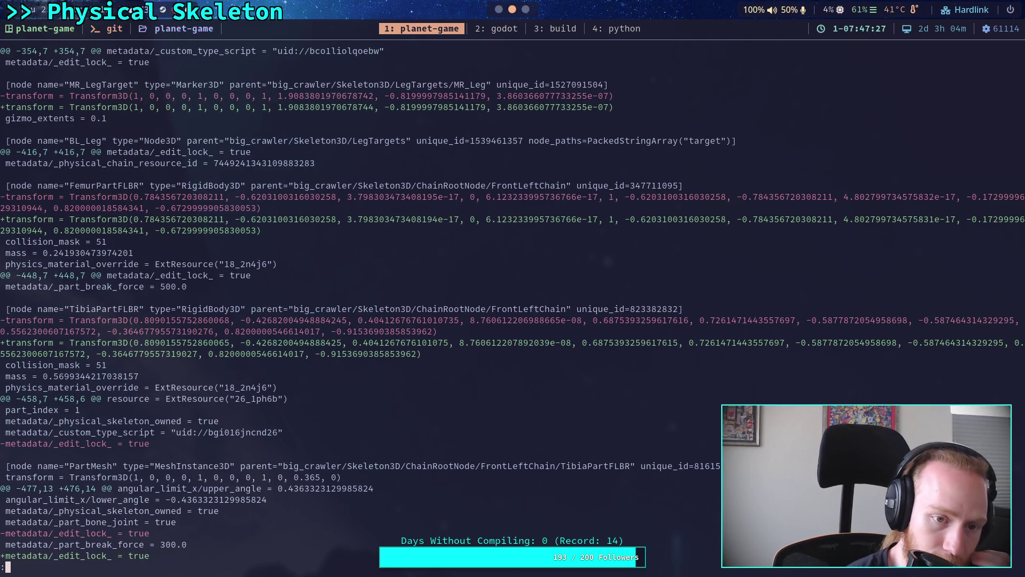
{"action": "scroll", "coordinate": [512, 303], "scroll_direction": "down", "scroll_amount": 3}
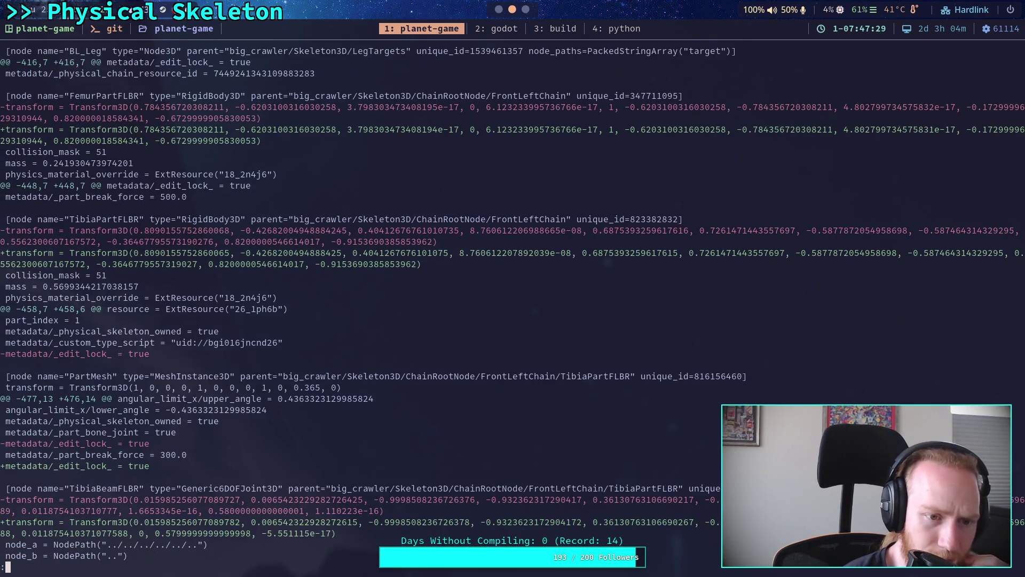
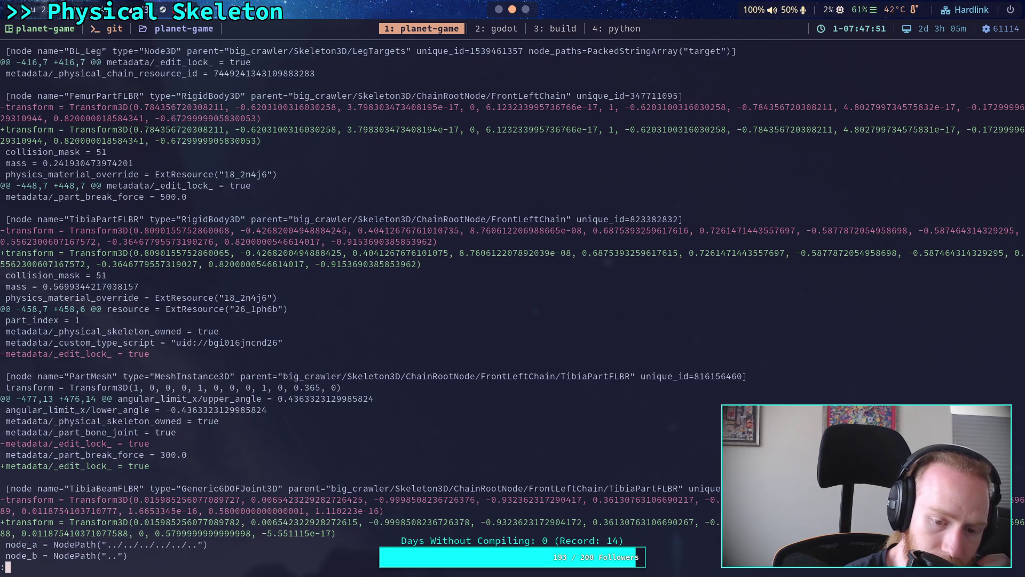
- Bring the Godot editor forward and move the Inspector dock to the right side
{"action": "scroll", "coordinate": [513, 304], "scroll_direction": "down", "scroll_amount": 4}
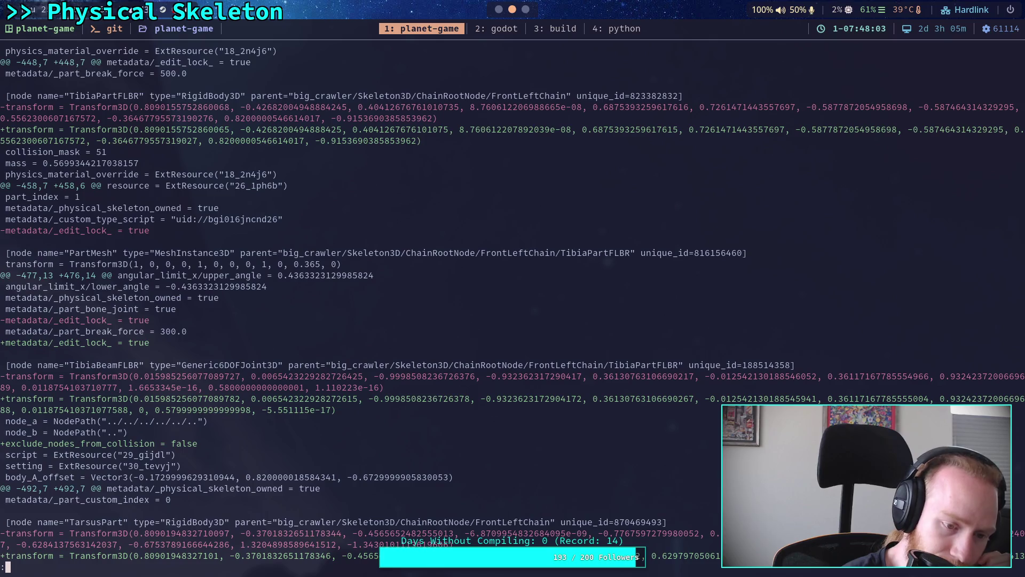
{"action": "scroll", "coordinate": [513, 299], "scroll_direction": "down", "scroll_amount": 3}
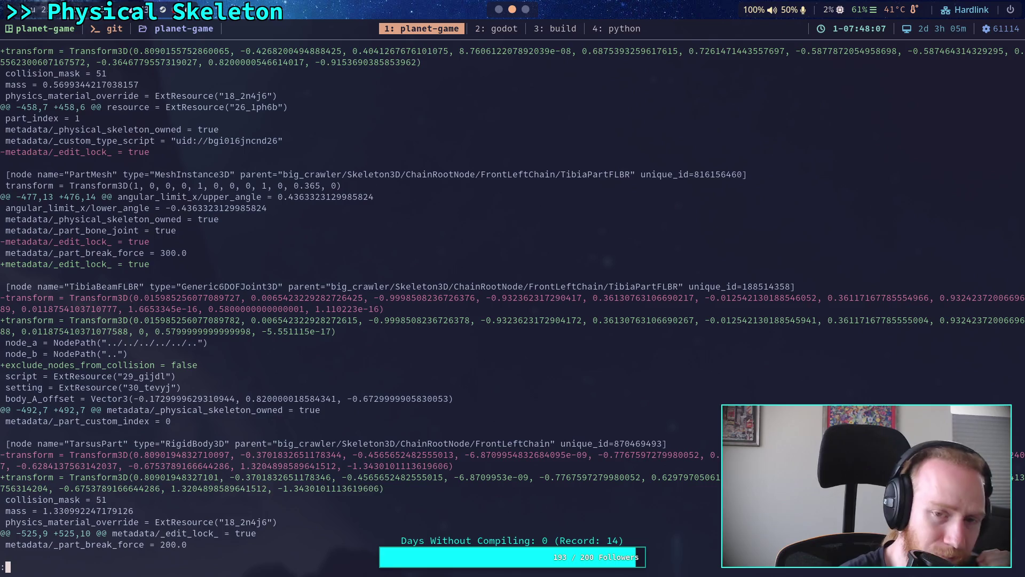
{"action": "left_click", "coordinate": [500, 10]}
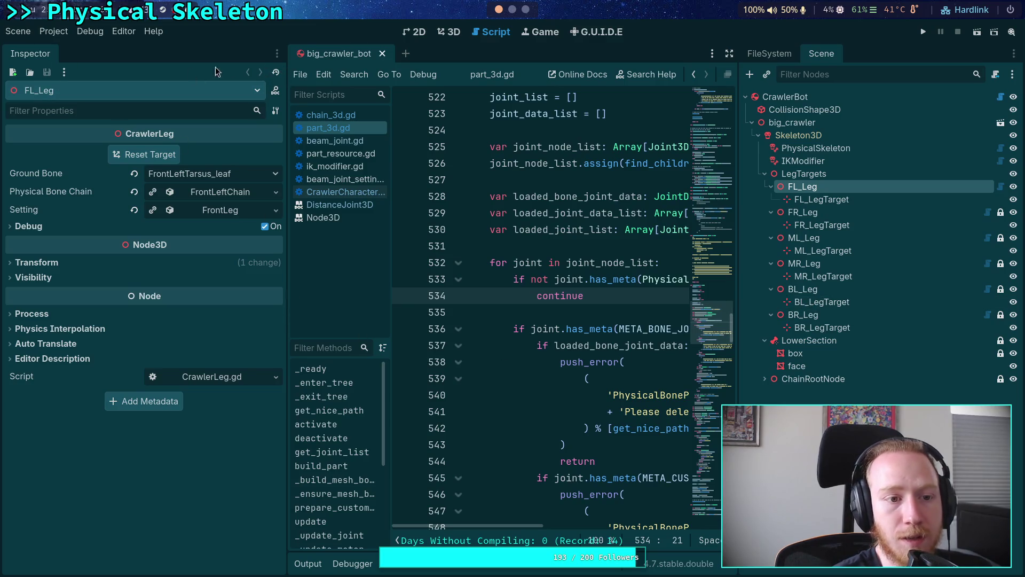
{"action": "left_click", "coordinate": [276, 54]}
{"action": "left_click", "coordinate": [245, 90]}
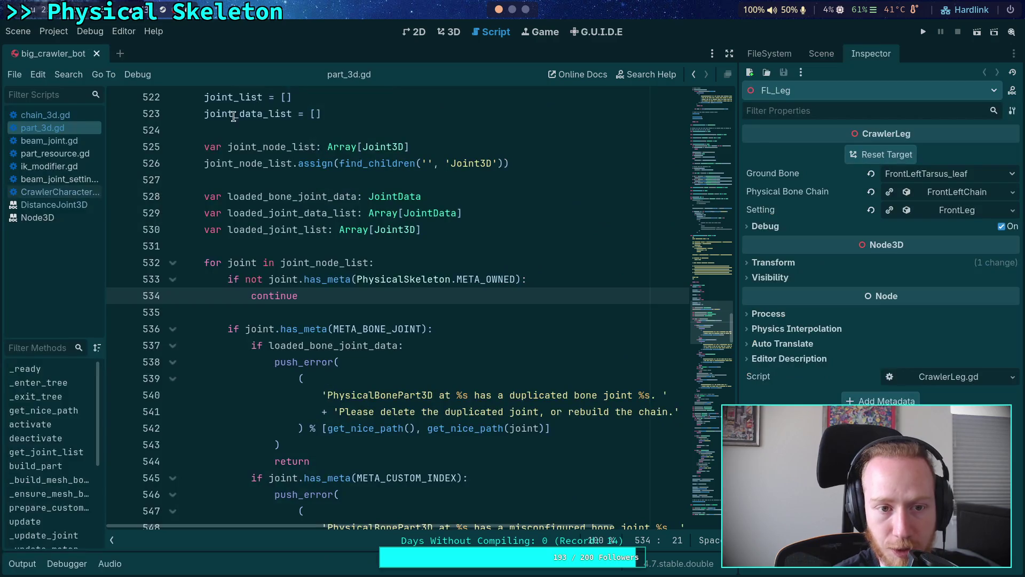
- Open beam_joint.gd and scroll through its _update_joint code
{"action": "left_click", "coordinate": [59, 142]}
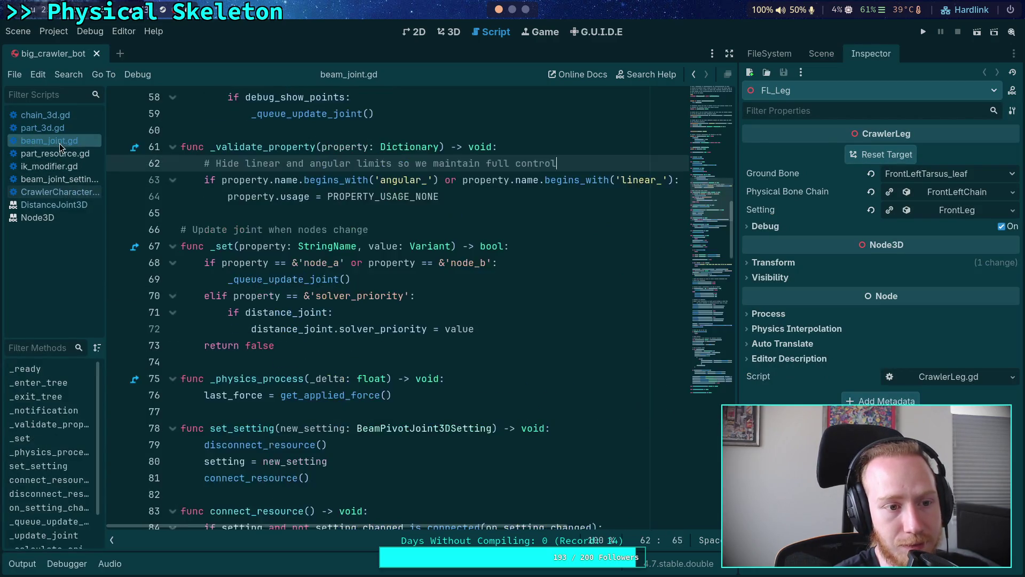
{"action": "scroll", "coordinate": [392, 352], "scroll_direction": "down", "scroll_amount": 12}
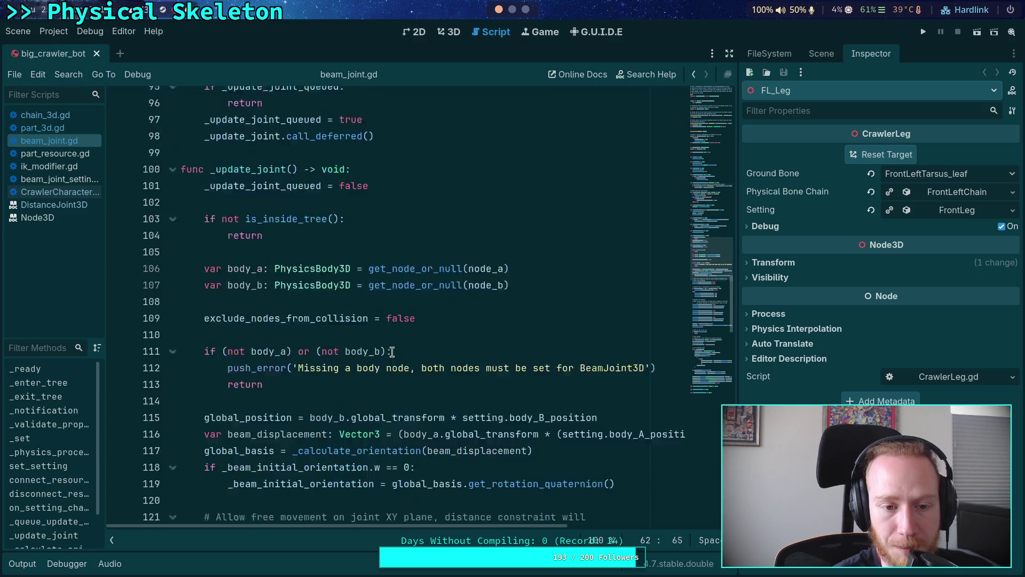
{"action": "scroll", "coordinate": [392, 352], "scroll_direction": "down", "scroll_amount": 20}
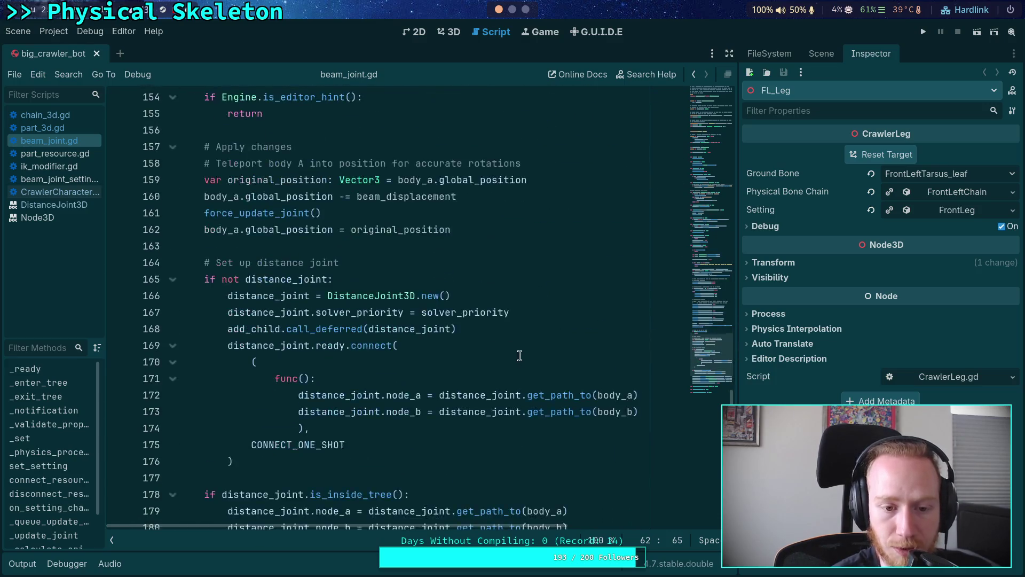
{"action": "scroll", "coordinate": [520, 356], "scroll_direction": "down", "scroll_amount": 5}
{"action": "scroll", "coordinate": [523, 347], "scroll_direction": "up", "scroll_amount": 3}
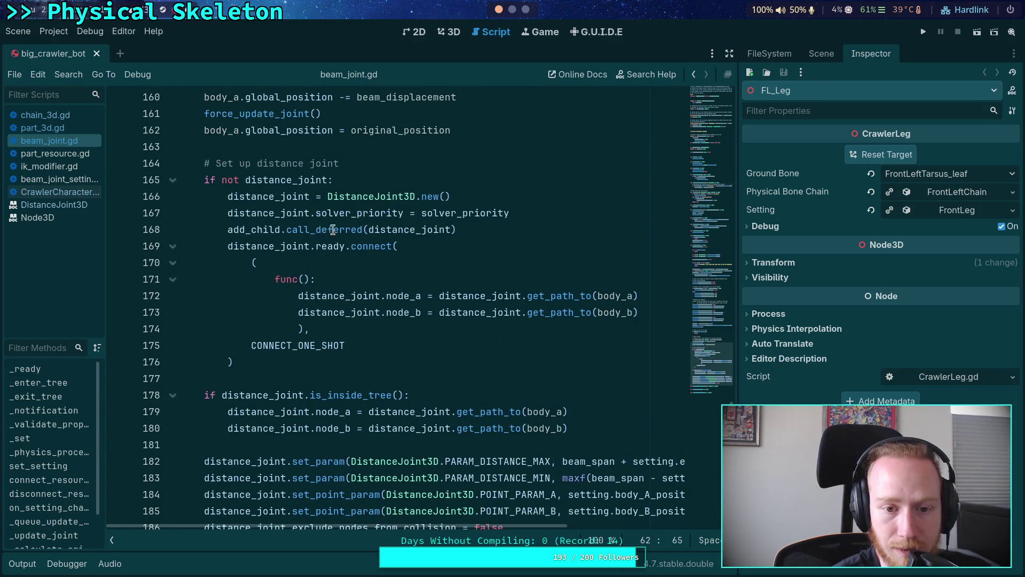
{"action": "scroll", "coordinate": [354, 354], "scroll_direction": "down", "scroll_amount": 5}
{"action": "scroll", "coordinate": [360, 356], "scroll_direction": "up", "scroll_amount": 6}
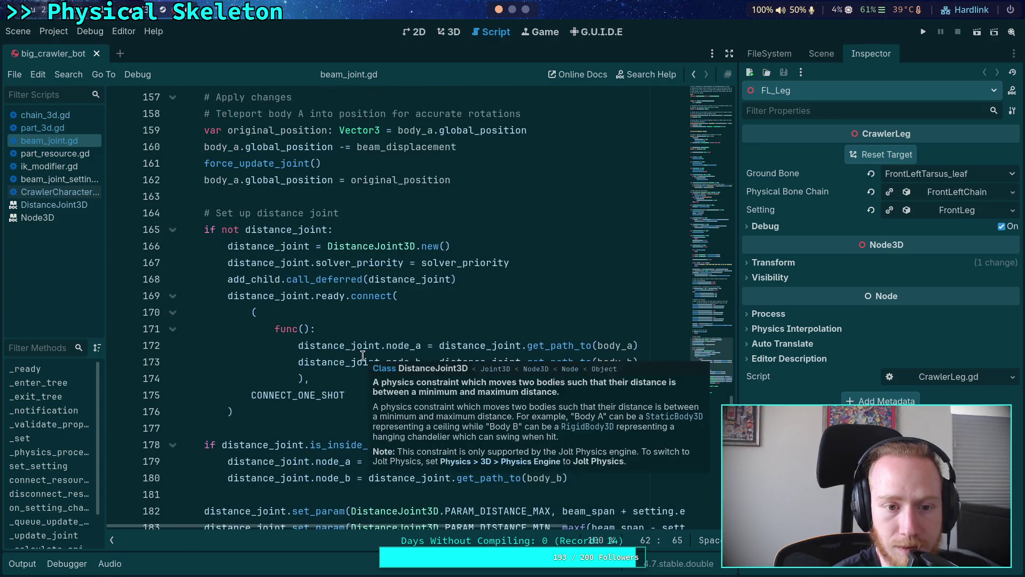
- Inspect the exclude_nodes_from_collision usages on lines 186 and 109, then show the big_crawler_bot scene tree
{"action": "left_click", "coordinate": [556, 263]}
{"action": "scroll", "coordinate": [565, 290], "scroll_direction": "down", "scroll_amount": 3}
{"action": "double_click", "coordinate": [426, 428]}
{"action": "scroll", "coordinate": [443, 373], "scroll_direction": "up", "scroll_amount": 14}
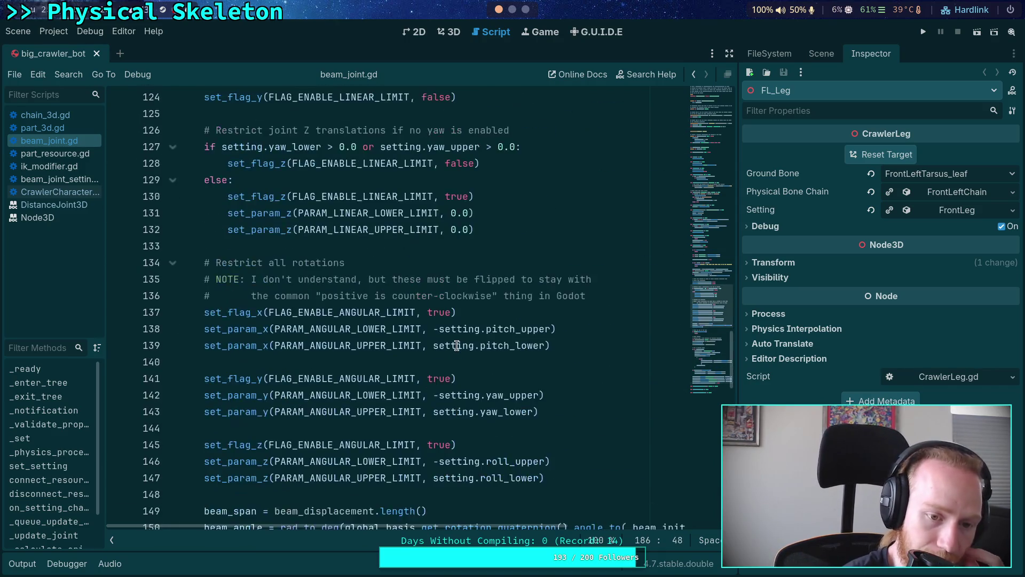
{"action": "scroll", "coordinate": [457, 346], "scroll_direction": "up", "scroll_amount": 11}
{"action": "double_click", "coordinate": [325, 398]}
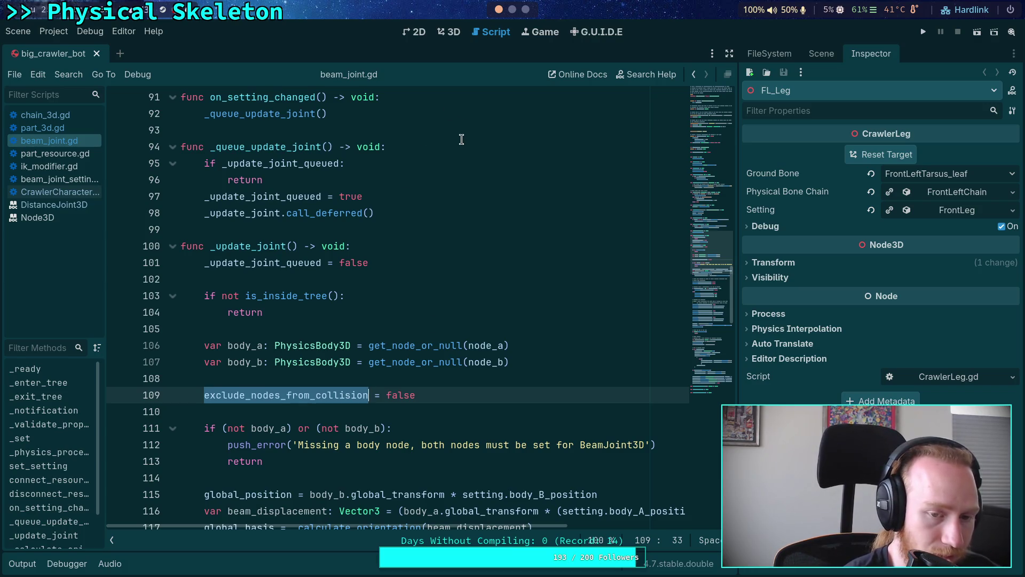
{"action": "left_click", "coordinate": [449, 318]}
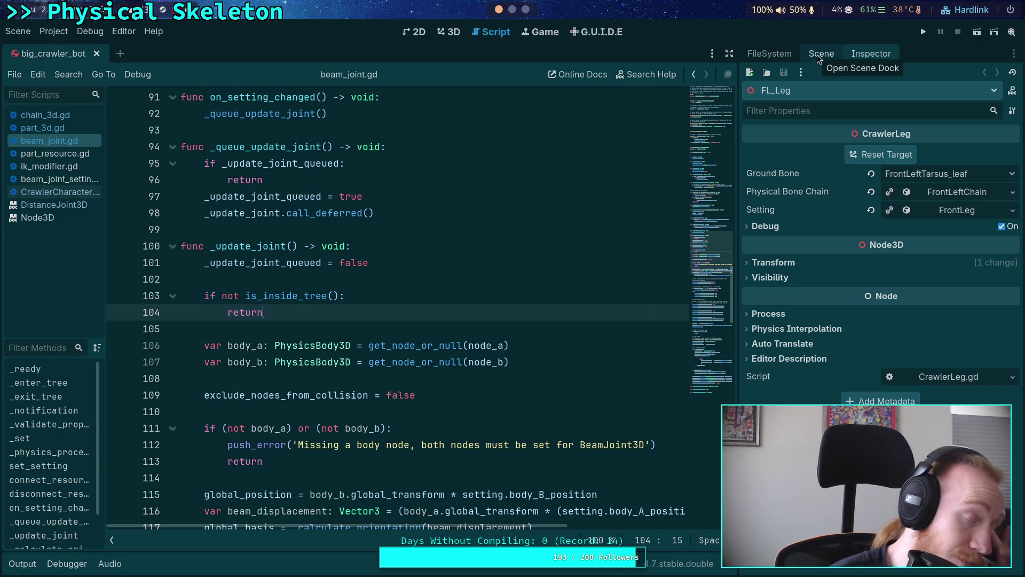
{"action": "left_click", "coordinate": [818, 54]}
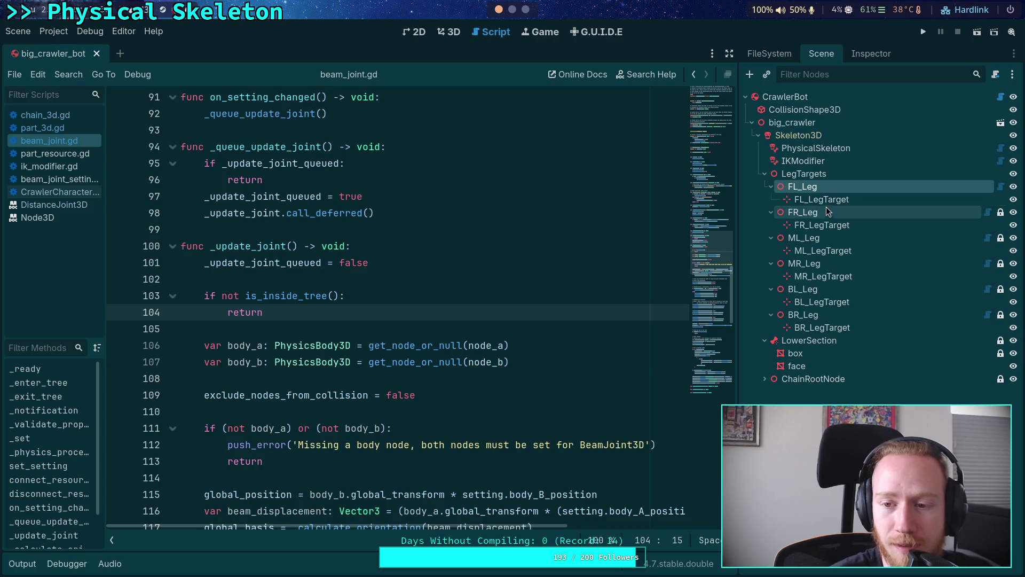
- Run Rebuild Crawler on the CrawlerBot root, check the log, and save big_crawler_bot with Ctrl+S
{"action": "left_click", "coordinate": [808, 98]}
{"action": "left_click", "coordinate": [874, 55]}
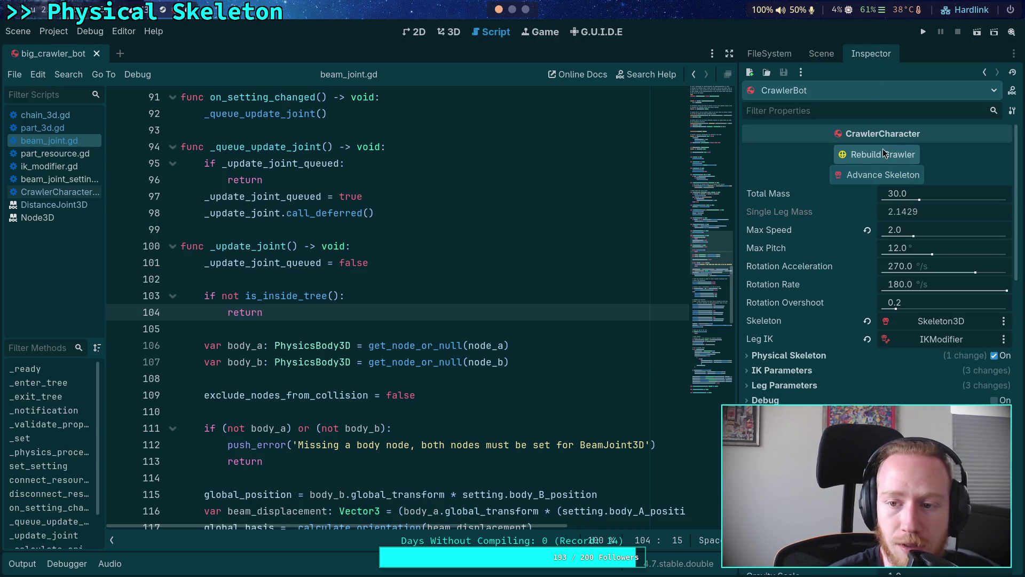
{"action": "left_click", "coordinate": [884, 155]}
{"action": "left_click", "coordinate": [579, 317]}
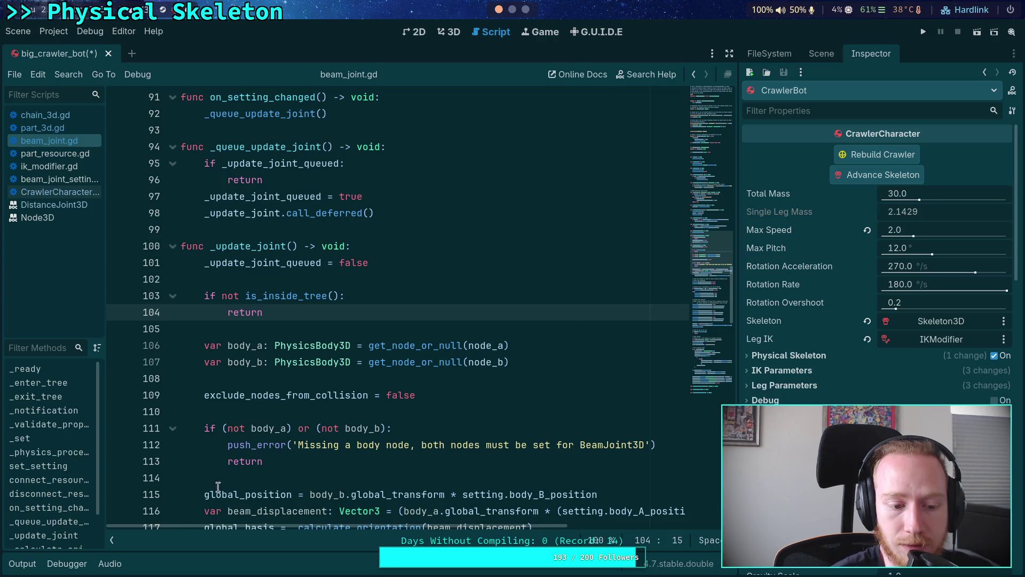
{"action": "left_click", "coordinate": [19, 570]}
{"action": "left_click", "coordinate": [24, 568]}
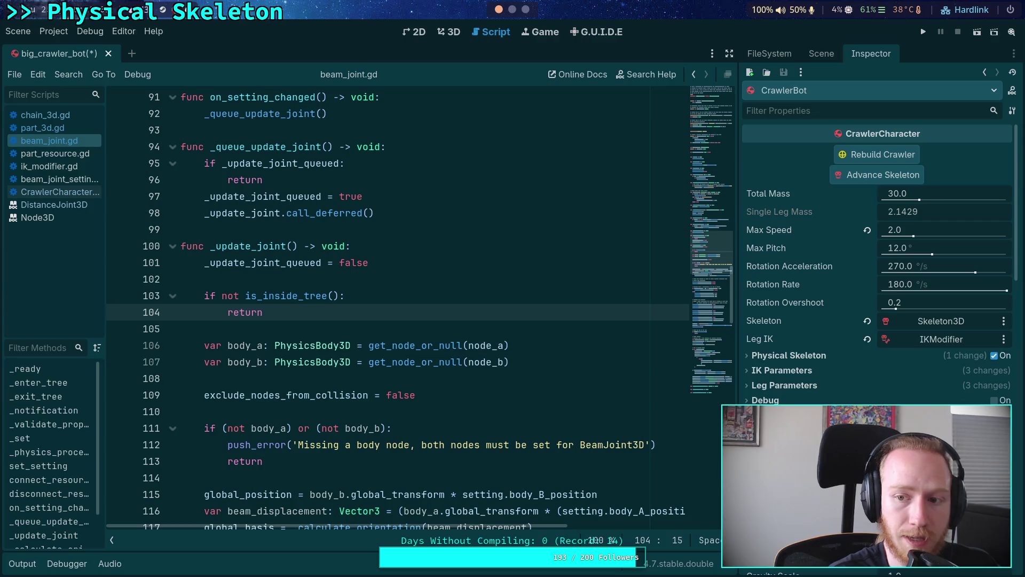
{"action": "key", "text": "ctrl+s"}
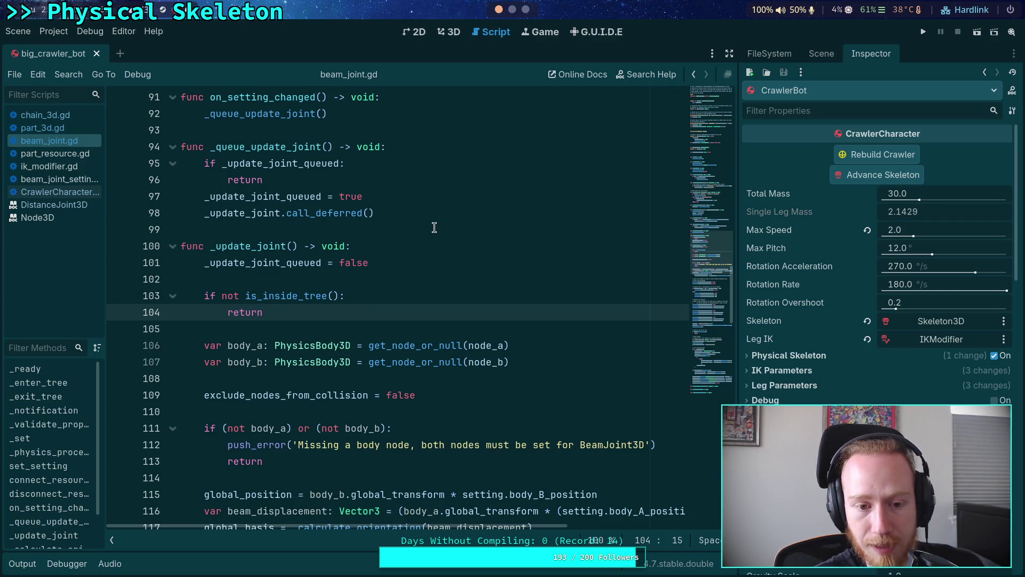
{"action": "left_click", "coordinate": [512, 9]}
- Run git diff and page through the CrawlerCharacter.gd, scene and FrontRightChain hunks
{"action": "type", "text": "git diff"}
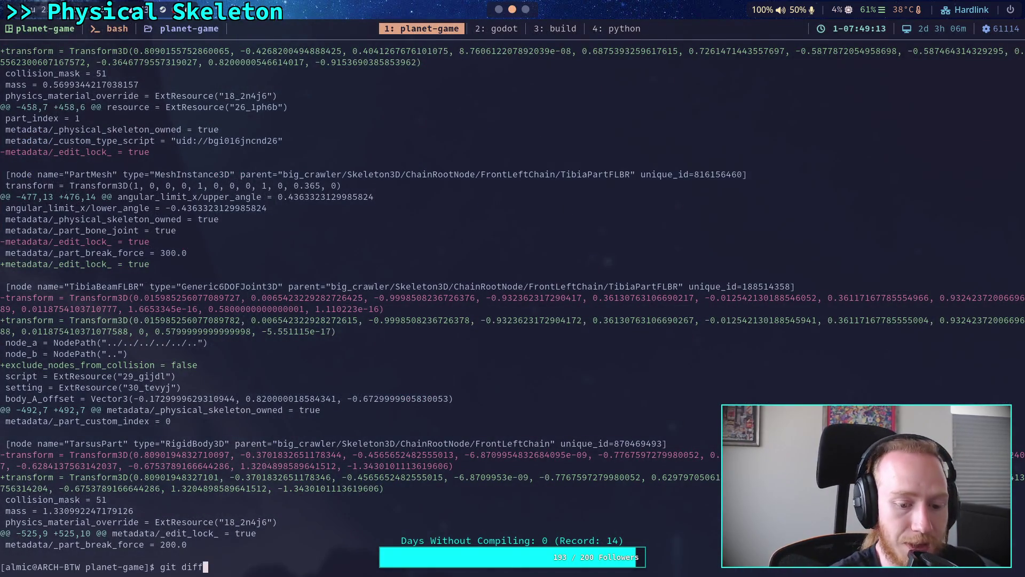
{"action": "key", "text": "Return"}
{"action": "key", "text": "space"}
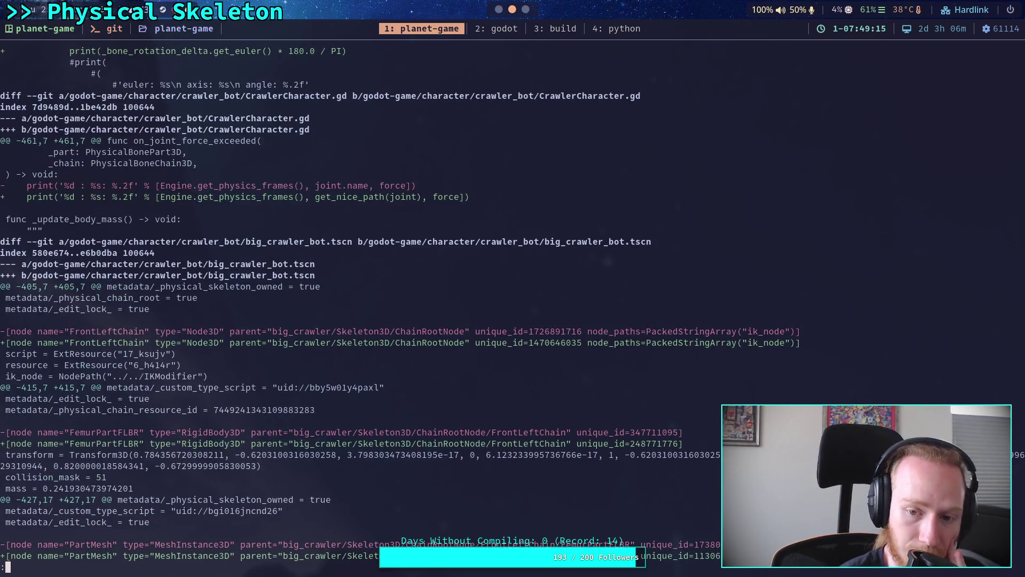
{"action": "scroll", "coordinate": [395, 305], "scroll_direction": "down", "scroll_amount": 3}
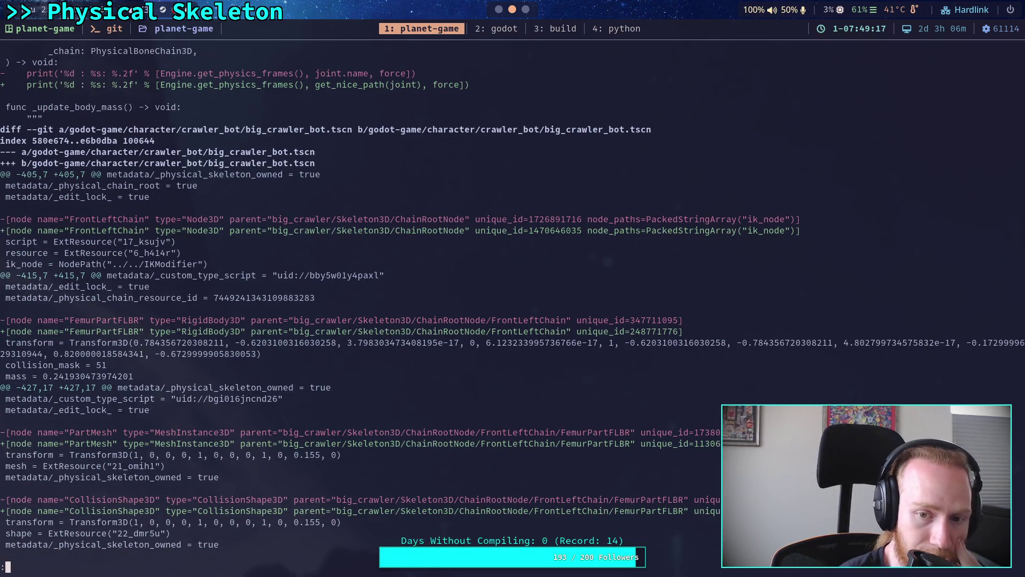
{"action": "scroll", "coordinate": [513, 305], "scroll_direction": "down", "scroll_amount": 7}
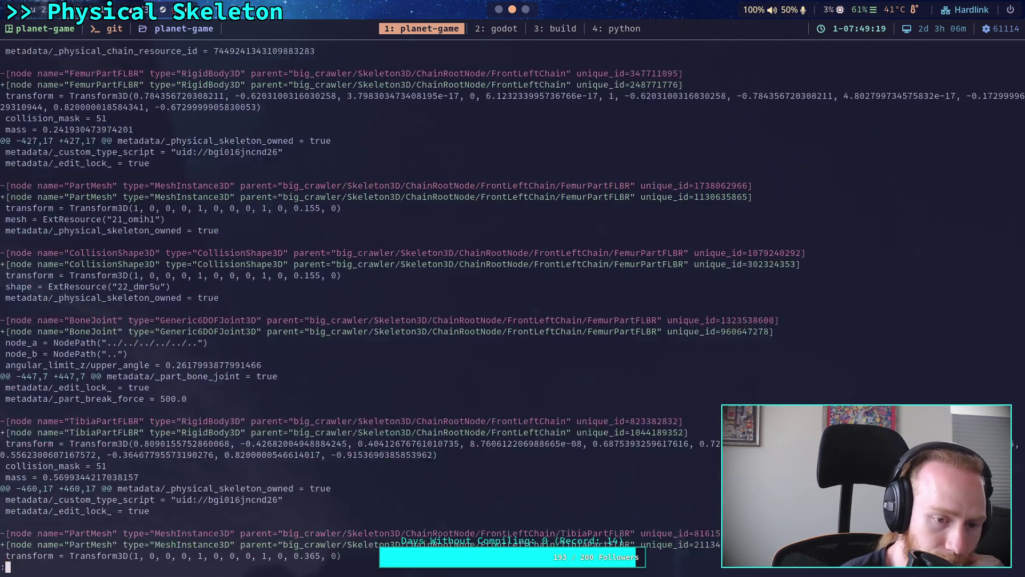
{"action": "scroll", "coordinate": [512, 305], "scroll_direction": "down", "scroll_amount": 1}
{"action": "key", "text": "space"}
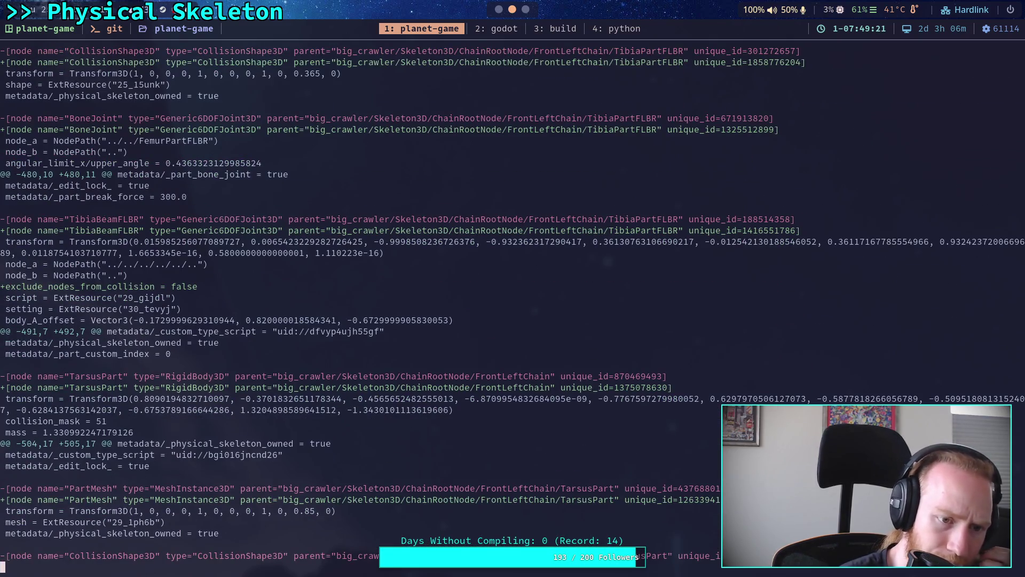
{"action": "key", "text": "space"}
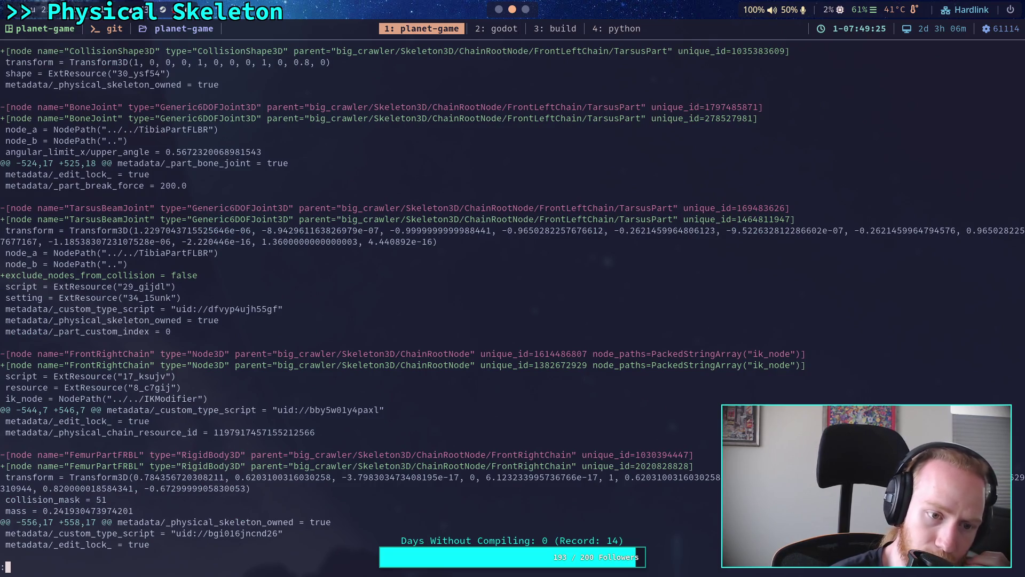
{"action": "key", "text": "space"}
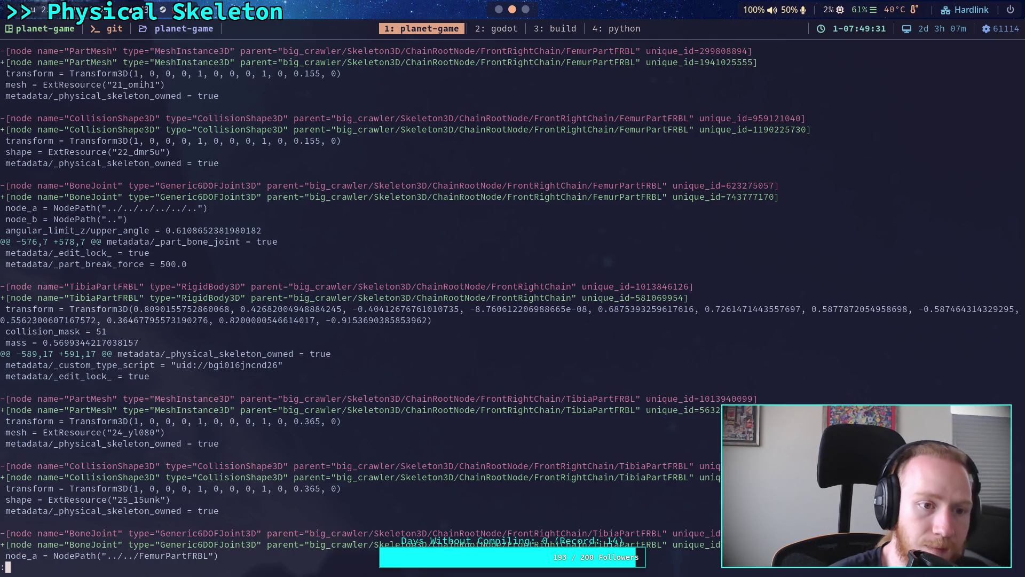
{"action": "key", "text": "space"}
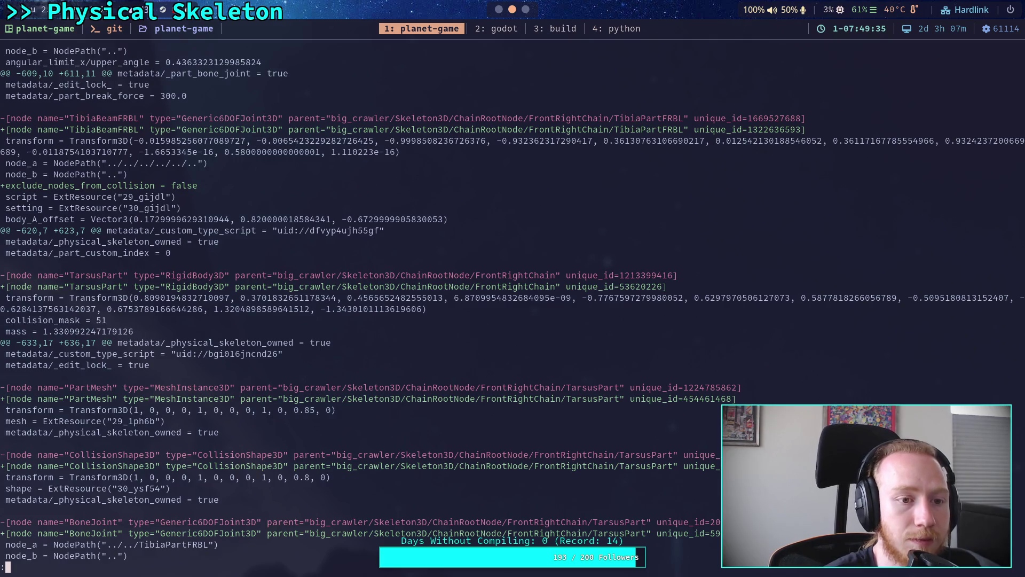
- Page through the middle and back leg chain hunks and the tarsus_beam_joint.tres changes
{"action": "key", "text": "space"}
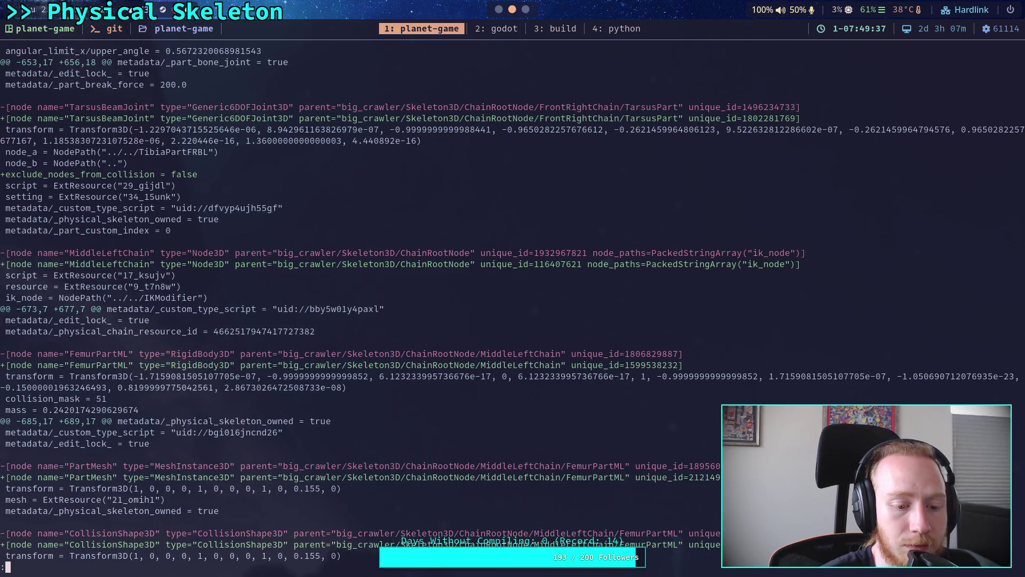
{"action": "key", "text": "space"}
{"action": "key", "text": "space"}
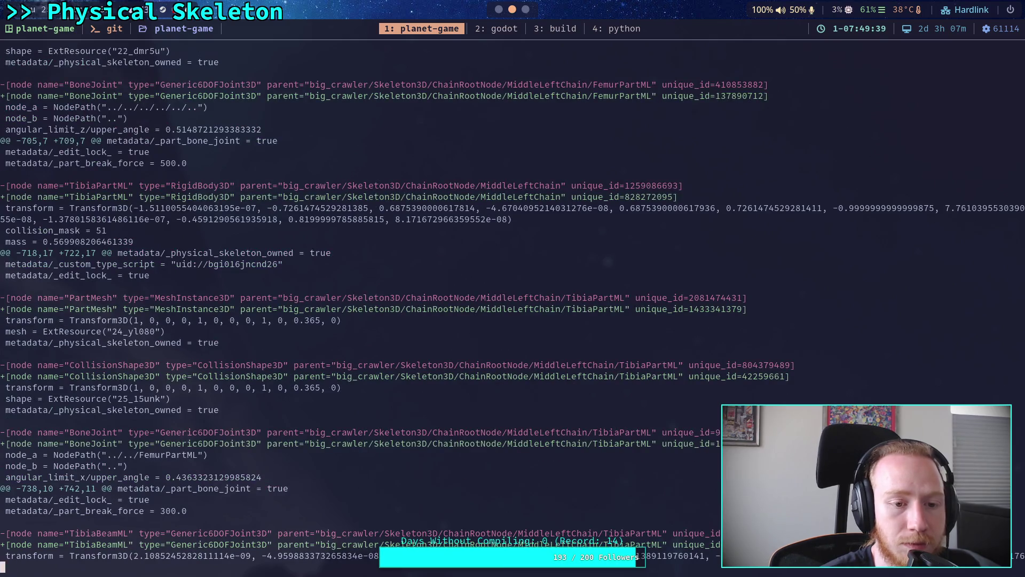
{"action": "key", "text": "space"}
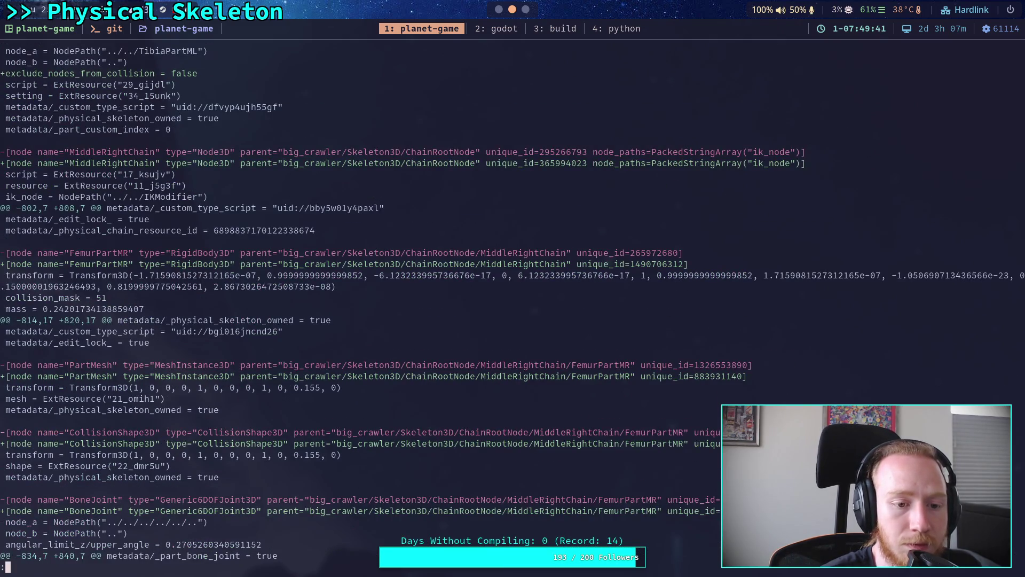
{"action": "key", "text": "space"}
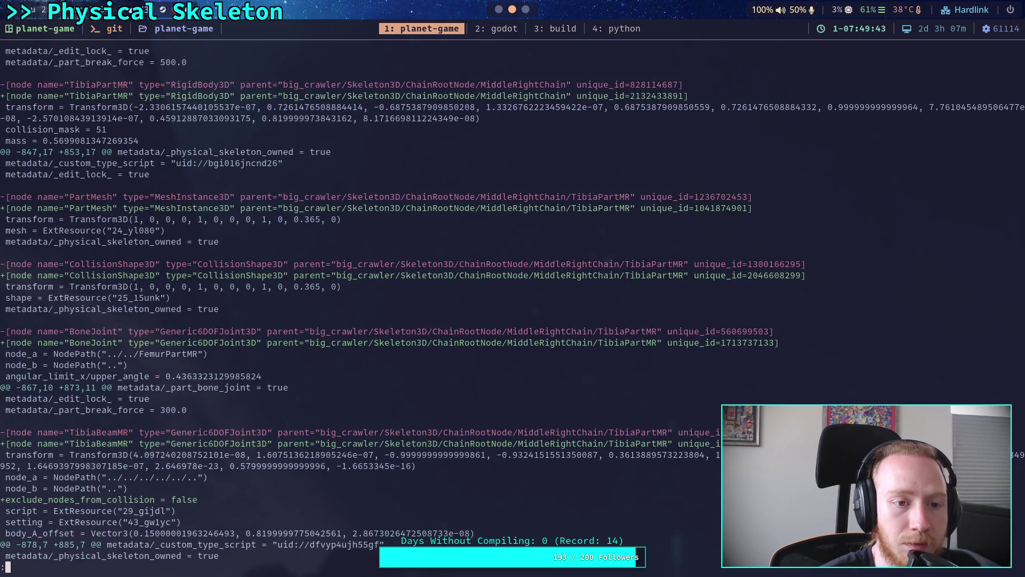
{"action": "key", "text": "space"}
{"action": "key", "text": "space"}
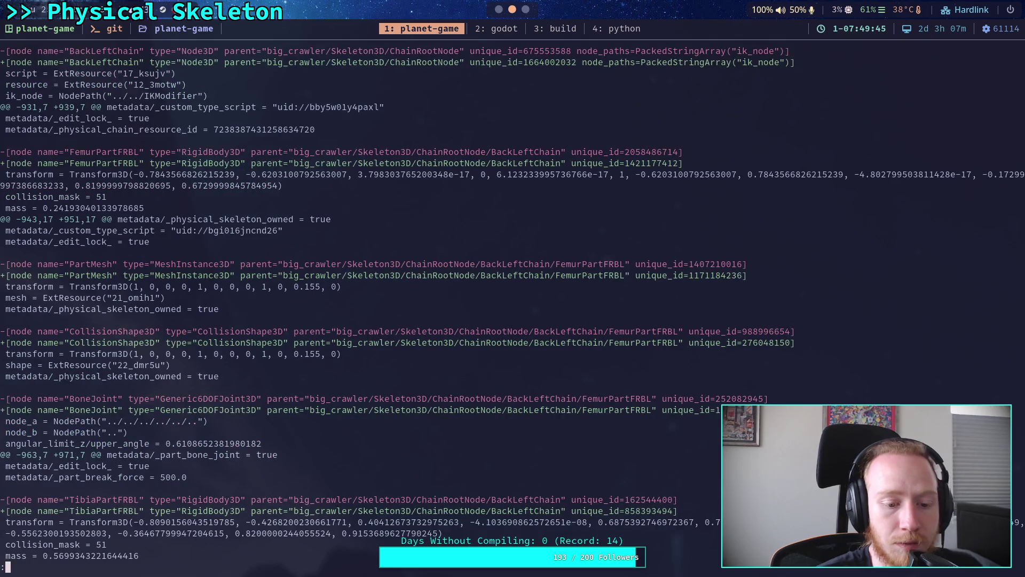
{"action": "key", "text": "space"}
{"action": "key", "text": "space"}
{"action": "key", "text": "space"}
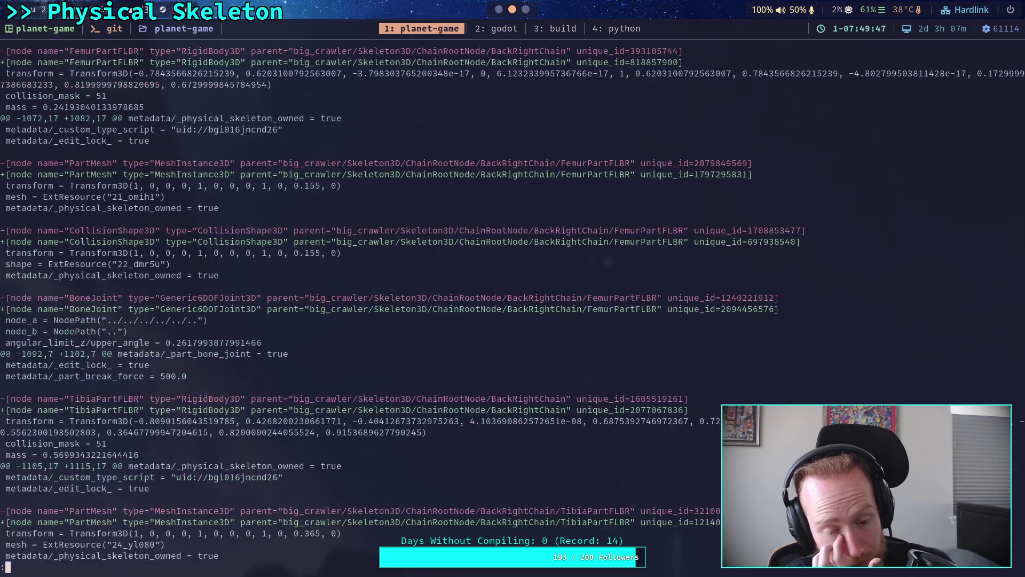
{"action": "key", "text": "space"}
{"action": "key", "text": "space"}
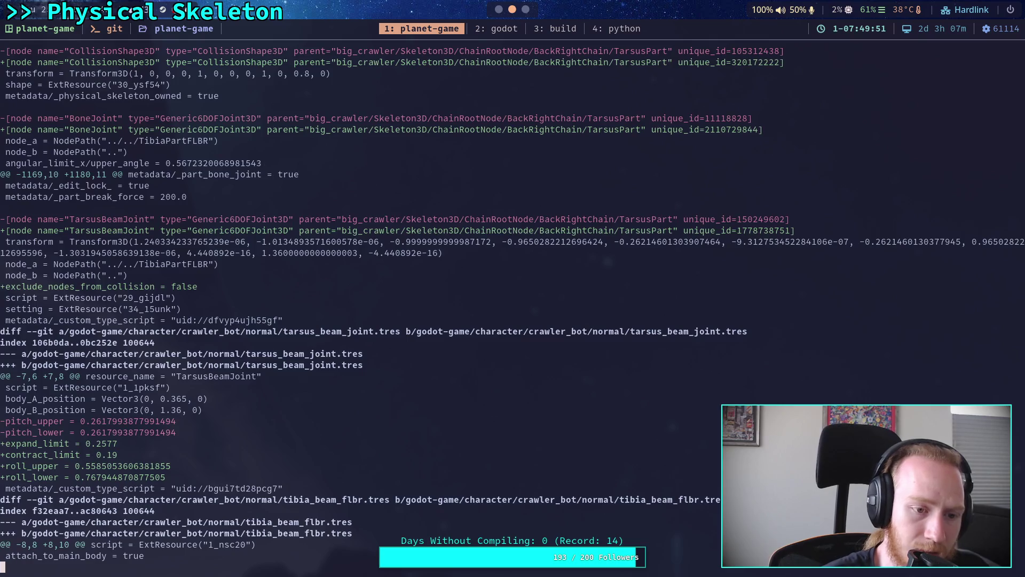
{"action": "key", "text": "space"}
{"action": "key", "text": "space"}
{"action": "key", "text": "space"}
- Look back at the FrontLeftChain and CrawlerCharacter.gd hunks, quit the diff, and return to Godot
{"action": "key", "text": "b"}
{"action": "key", "text": "b"}
{"action": "key", "text": "b"}
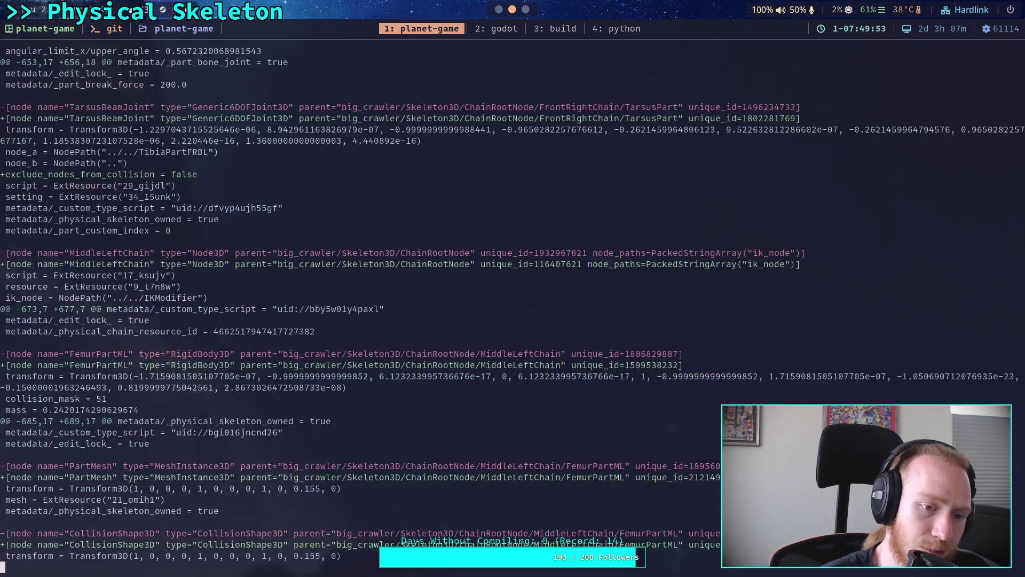
{"action": "key", "text": "b"}
{"action": "key", "text": "space"}
{"action": "key", "text": "q"}
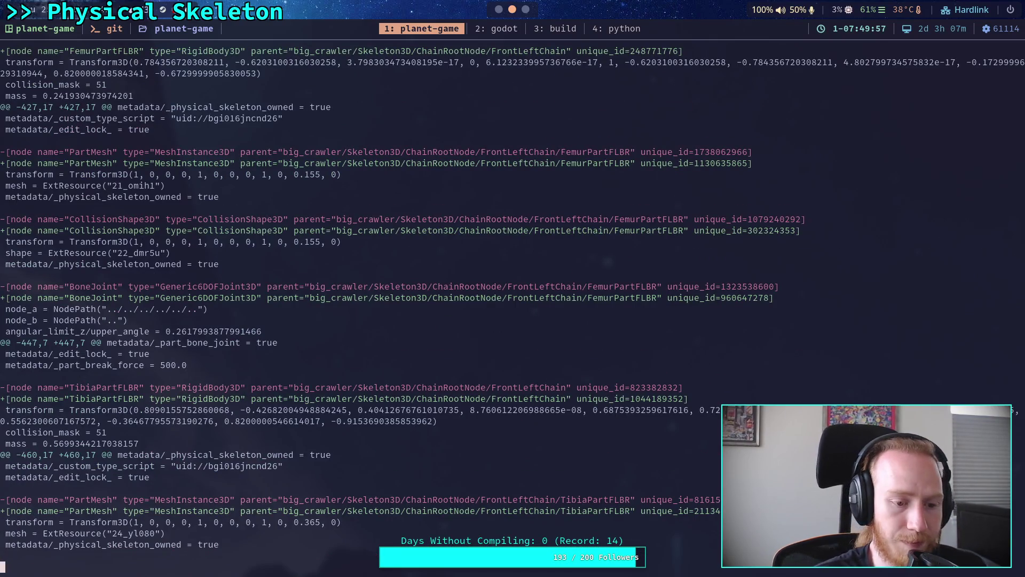
{"action": "key", "text": "super+2"}
{"action": "left_click", "coordinate": [17, 31]}
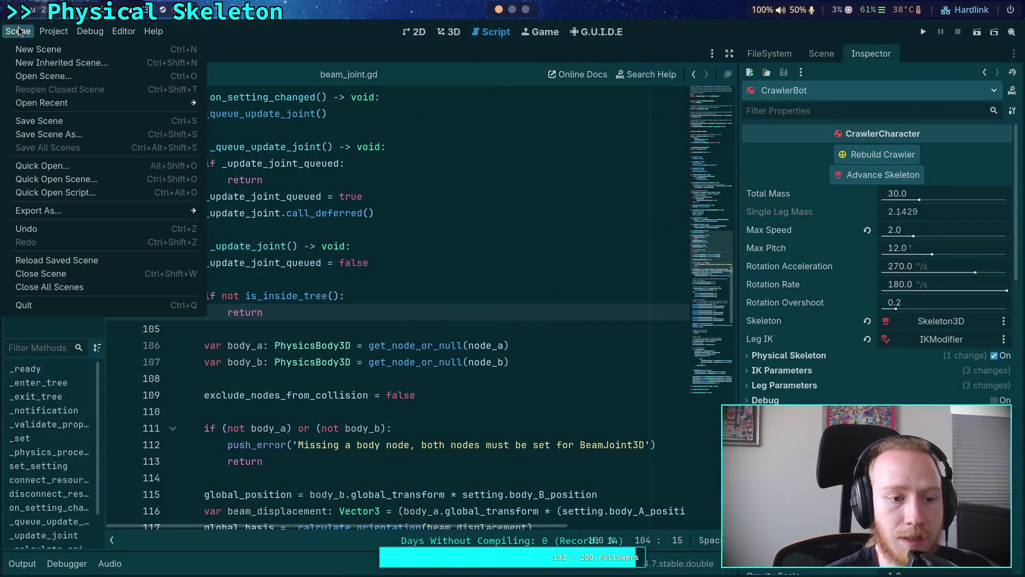
- Reload the saved scene from disk in Godot and rerun git diff in the terminal
{"action": "left_click", "coordinate": [59, 261]}
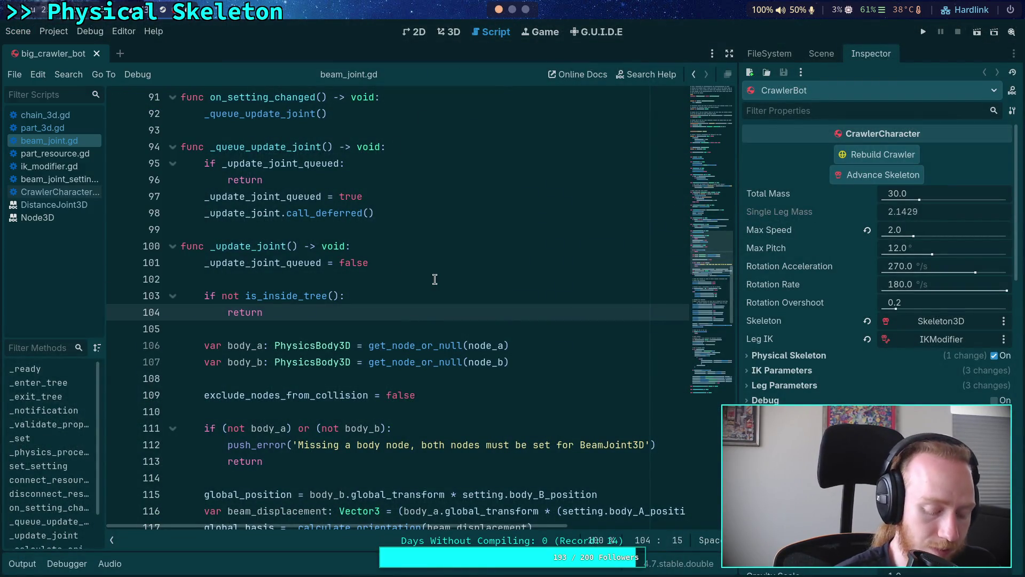
{"action": "key", "text": "super+1"}
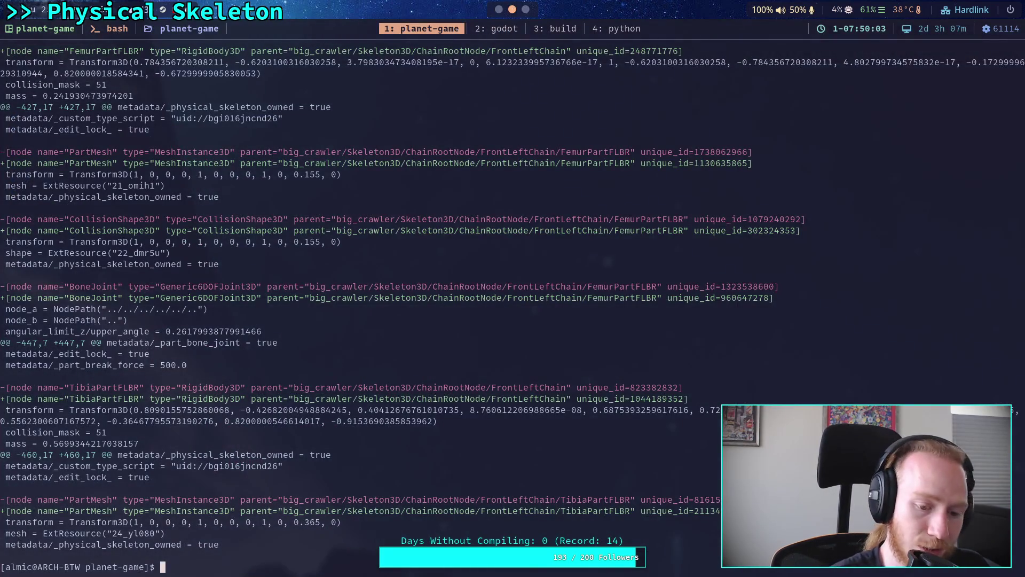
{"action": "type", "text": "git diff"}
{"action": "key", "text": "Return"}
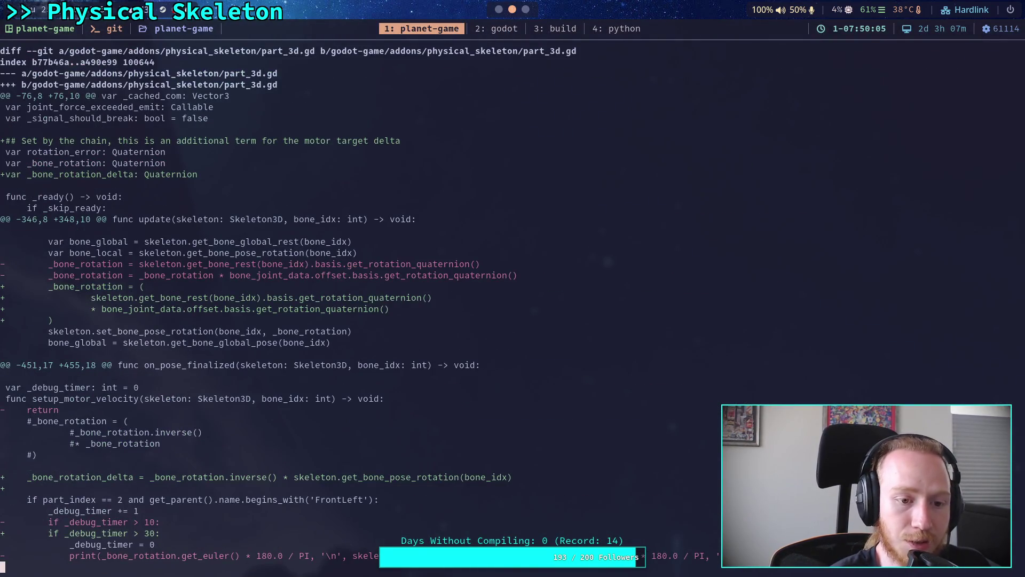
- Page through the FrontLeft, FrontRight, middle and BackLeft chain hunks to the tibia beam resources
{"action": "key", "text": "space"}
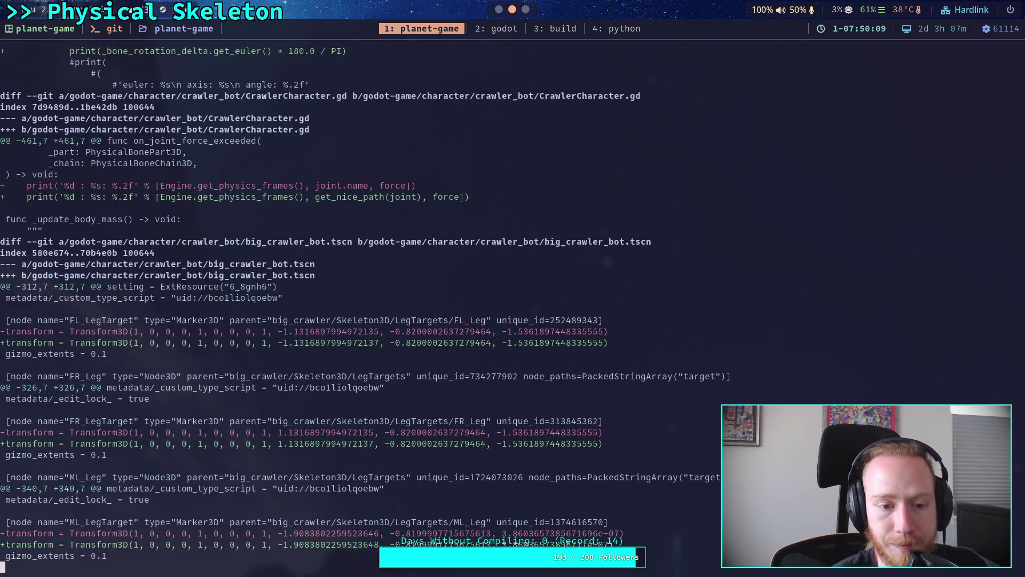
{"action": "key", "text": "space"}
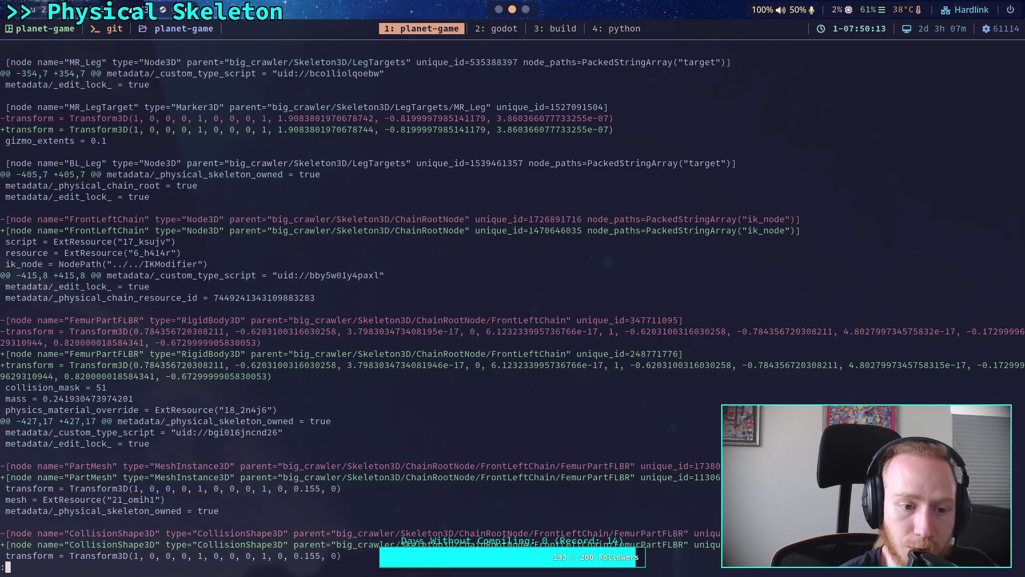
{"action": "key", "text": "space"}
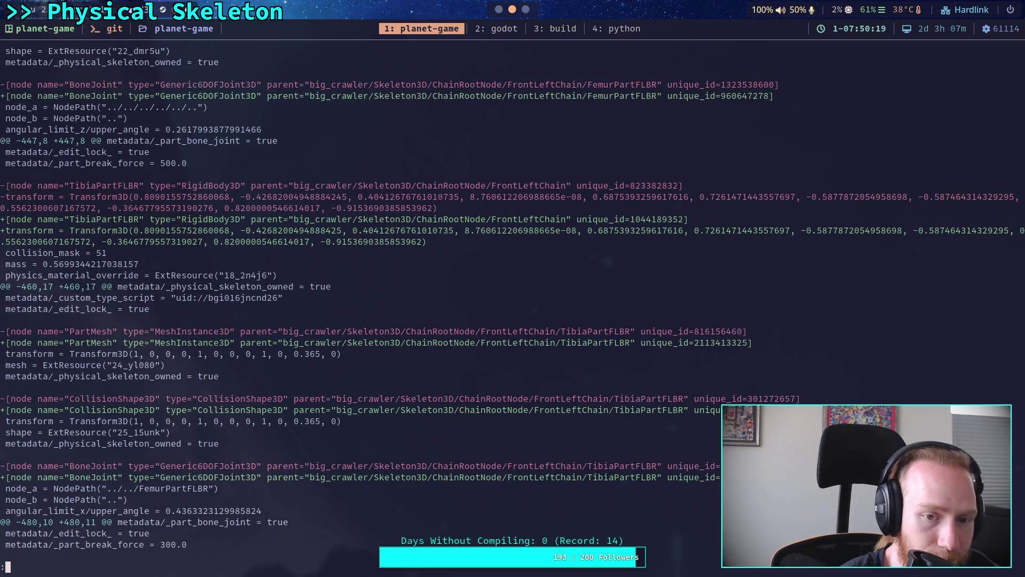
{"action": "key", "text": "space"}
{"action": "key", "text": "space"}
{"action": "key", "text": "space"}
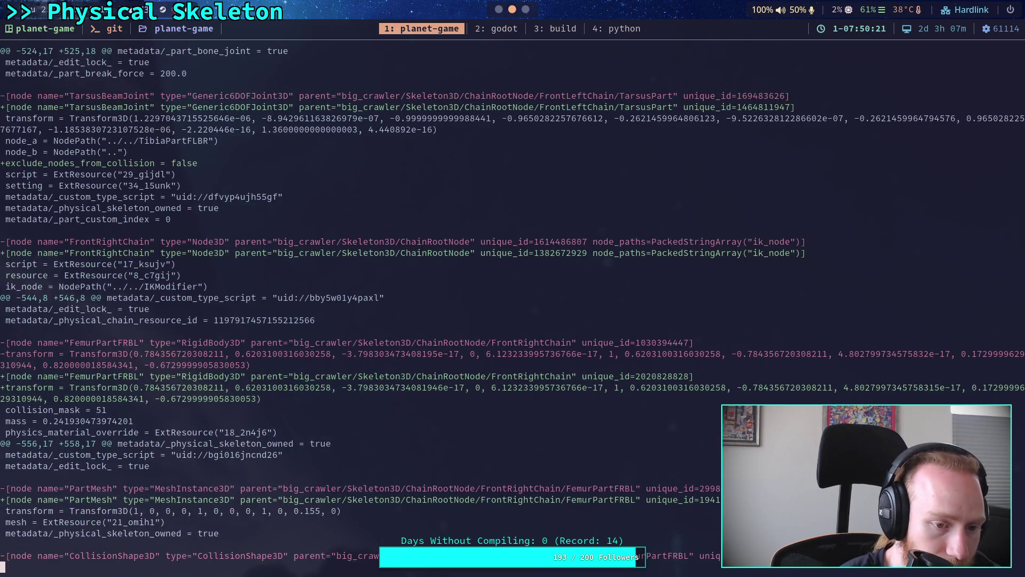
{"action": "key", "text": "space"}
{"action": "key", "text": "space"}
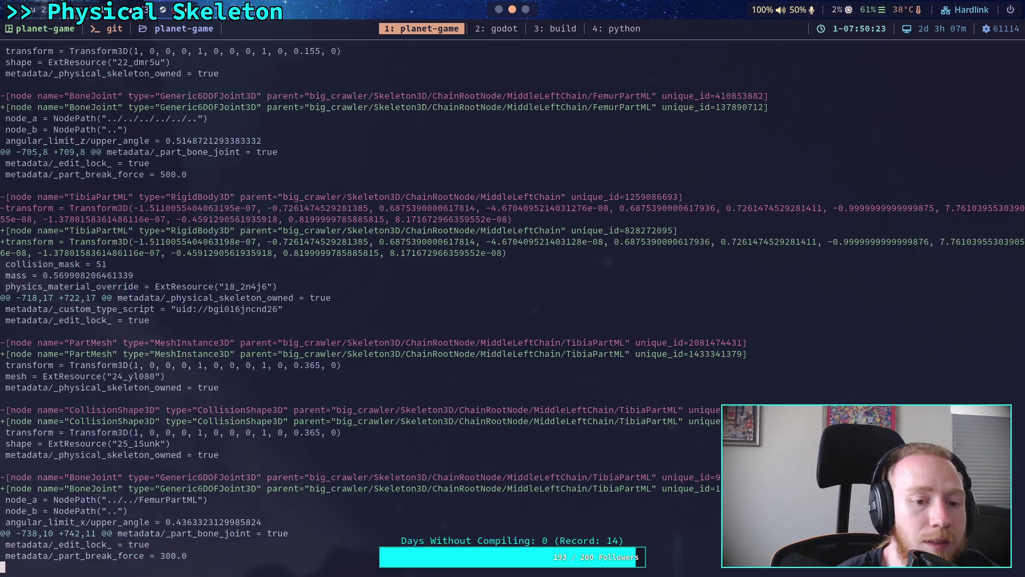
{"action": "key", "text": "space"}
{"action": "key", "text": "space"}
{"action": "key", "text": "space"}
{"action": "key", "text": "space"}
{"action": "key", "text": "space"}
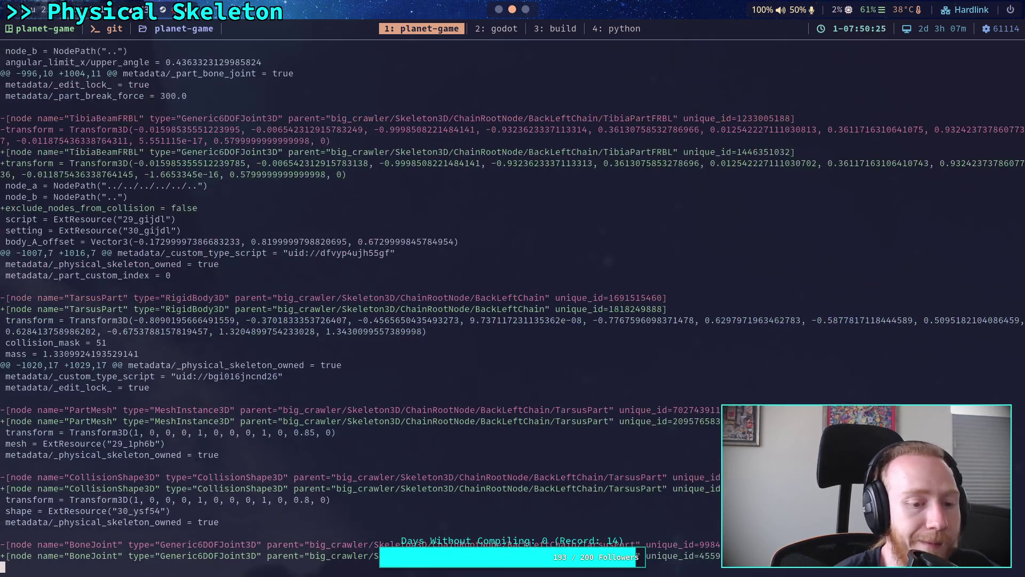
{"action": "key", "text": "space"}
{"action": "key", "text": "space"}
{"action": "key", "text": "space"}
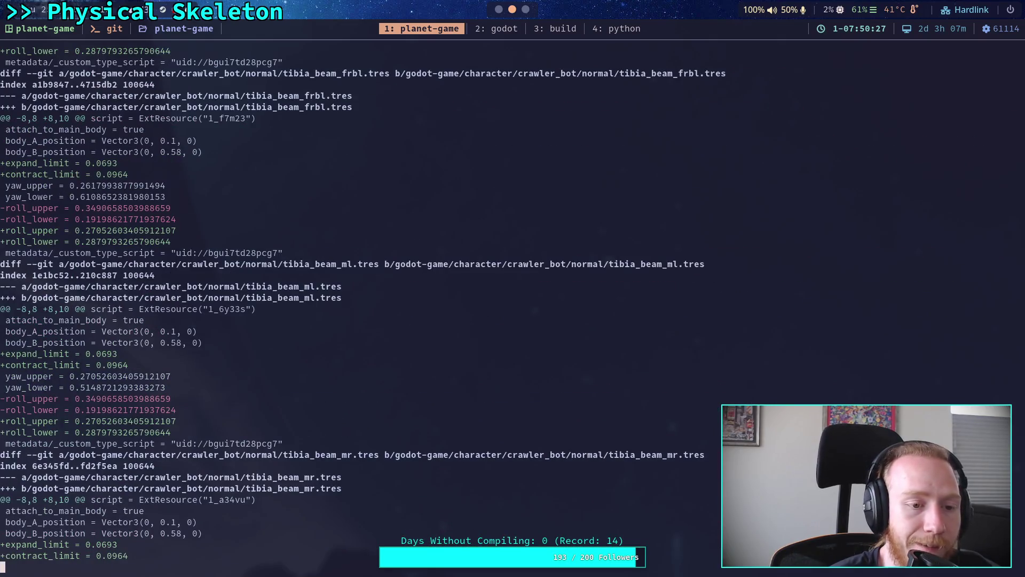
{"action": "key", "text": "b"}
{"action": "key", "text": "b"}
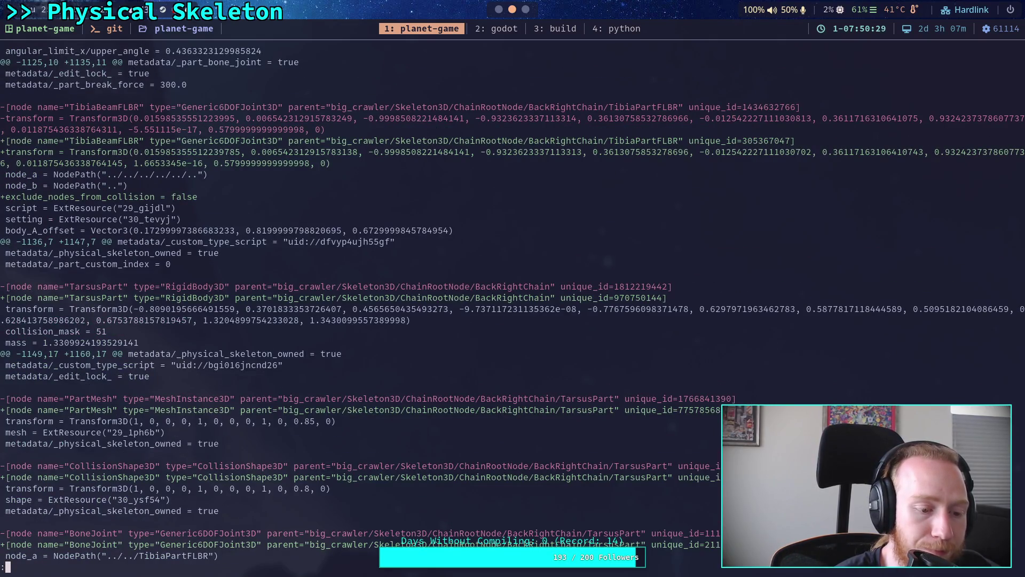
- Scroll the tibia beam resource diffs to the end, quit, and run git status
{"action": "scroll", "coordinate": [513, 299], "scroll_direction": "down", "scroll_amount": 10}
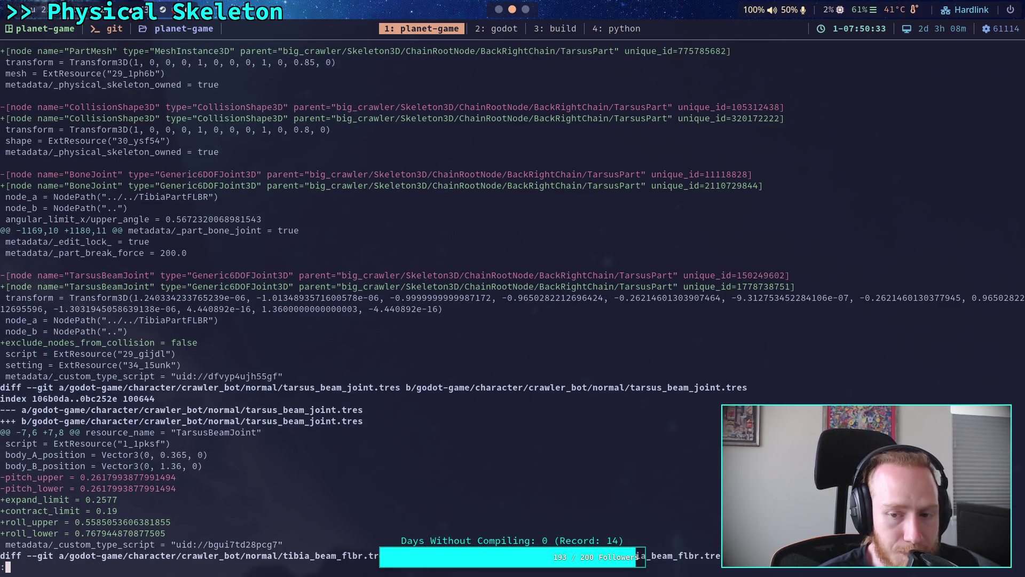
{"action": "scroll", "coordinate": [513, 299], "scroll_direction": "down", "scroll_amount": 5}
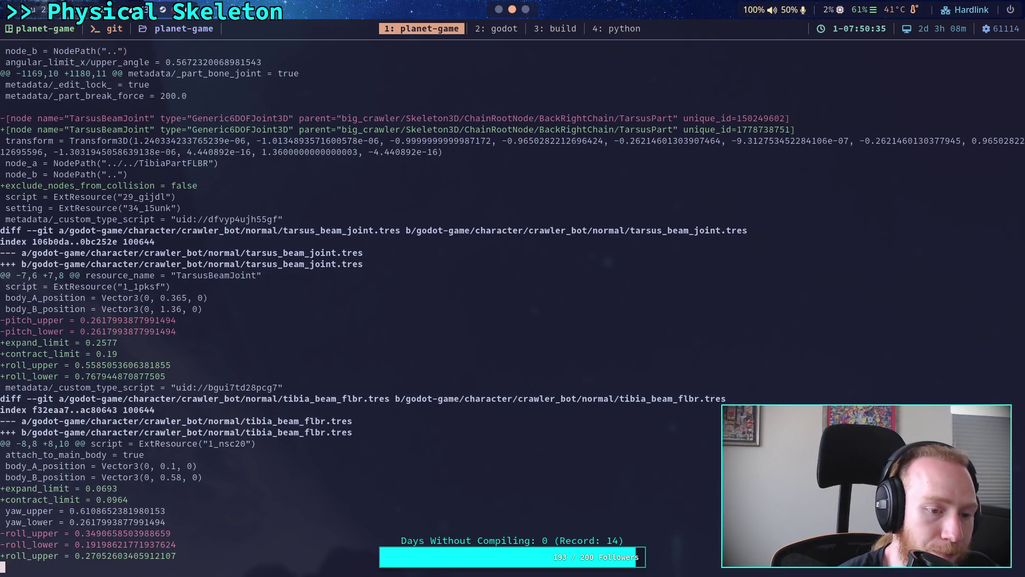
{"action": "scroll", "coordinate": [513, 299], "scroll_direction": "down", "scroll_amount": 2}
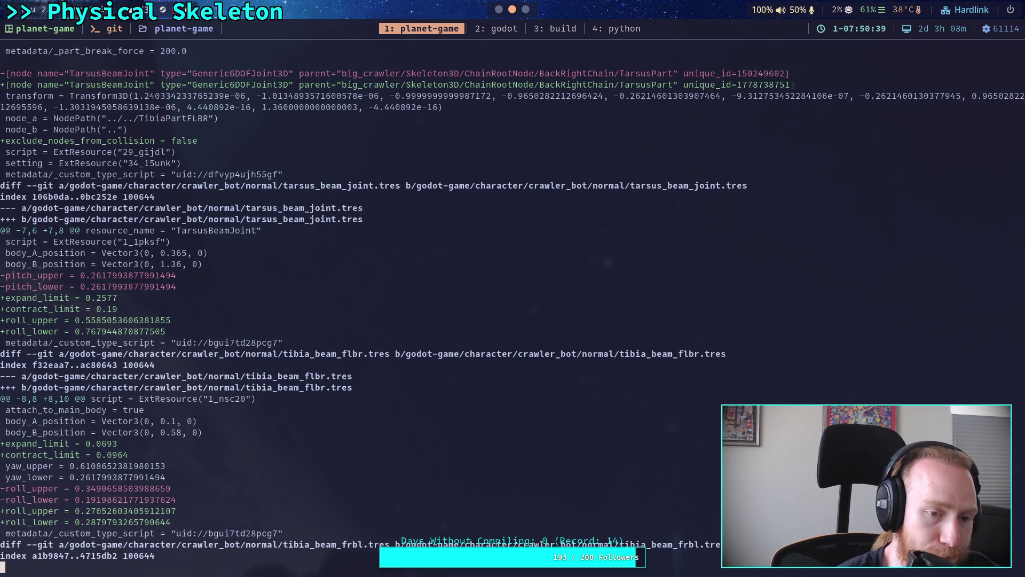
{"action": "scroll", "coordinate": [513, 299], "scroll_direction": "down", "scroll_amount": 1}
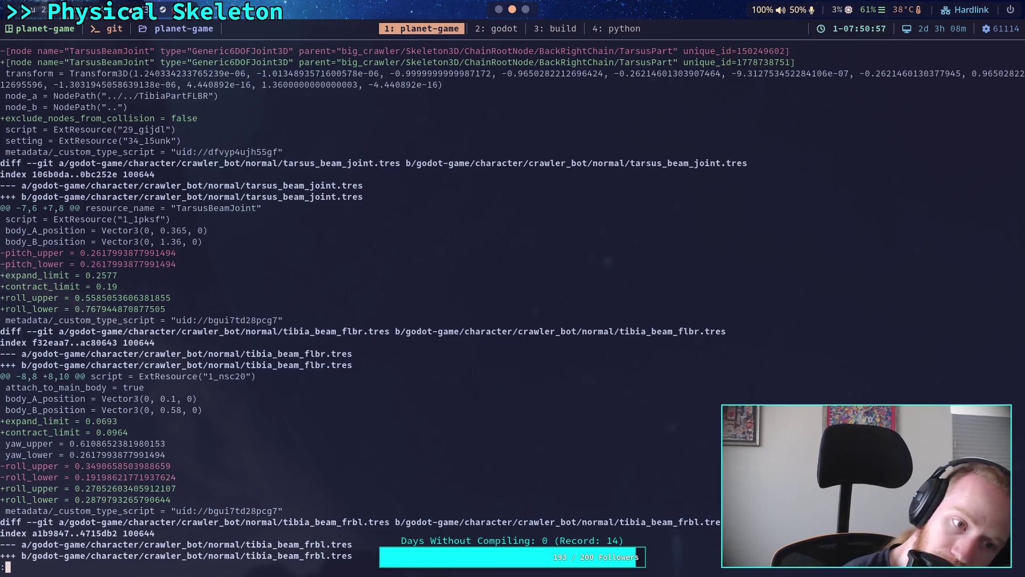
{"action": "scroll", "coordinate": [510, 303], "scroll_direction": "up", "scroll_amount": 10}
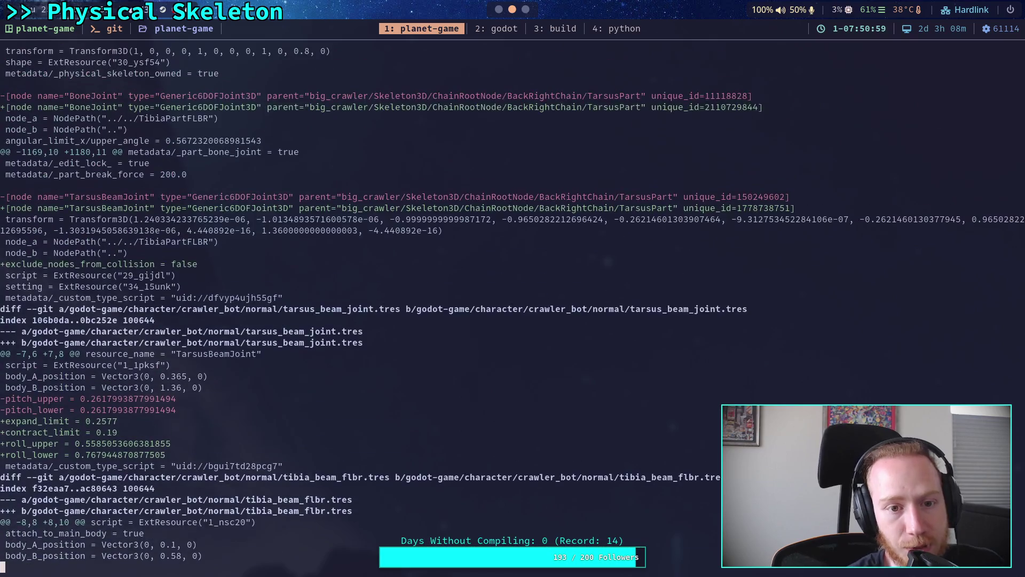
{"action": "scroll", "coordinate": [513, 306], "scroll_direction": "up", "scroll_amount": 12}
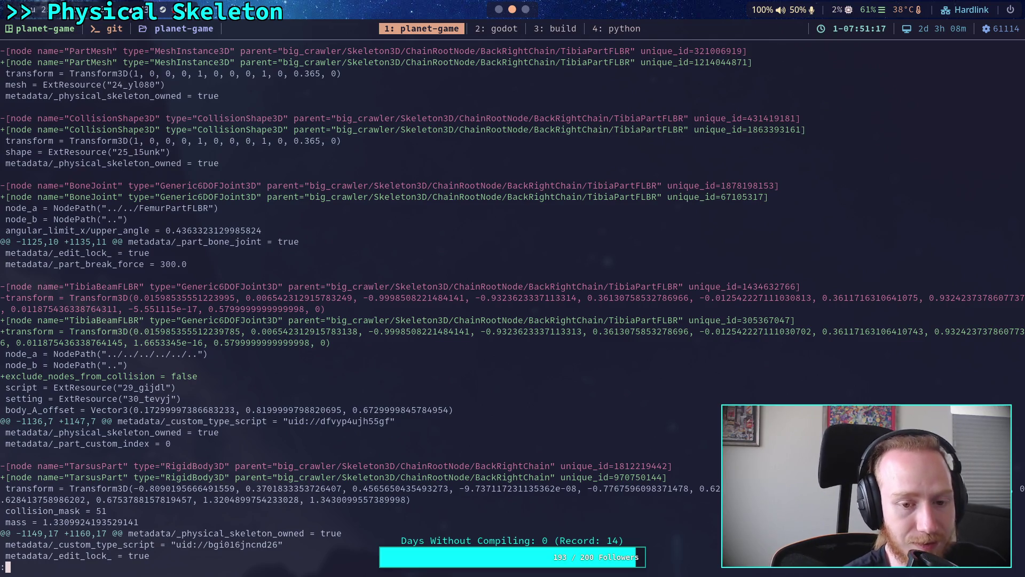
{"action": "scroll", "coordinate": [326, 304], "scroll_direction": "down", "scroll_amount": 7}
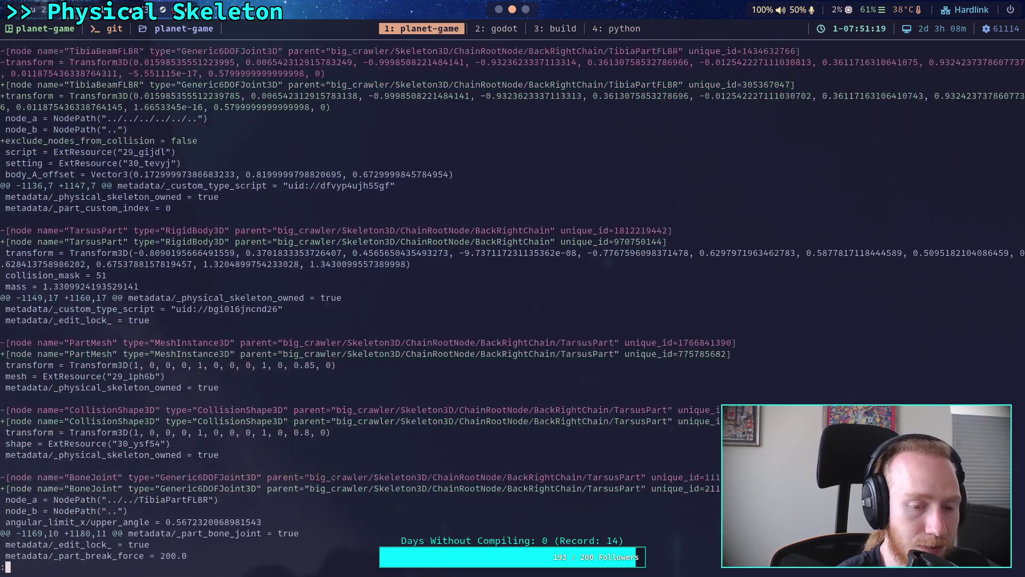
{"action": "scroll", "coordinate": [325, 303], "scroll_direction": "down", "scroll_amount": 18}
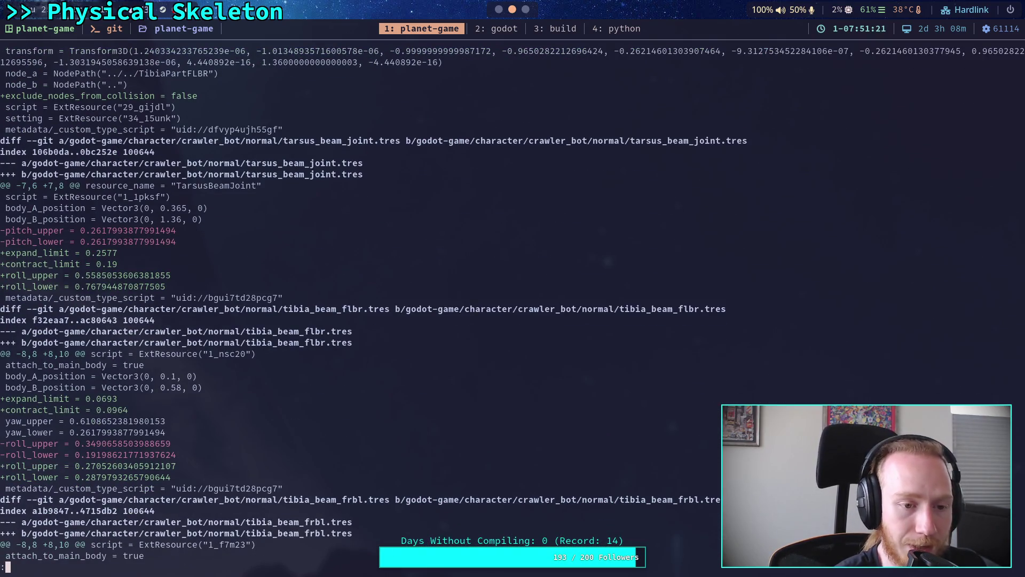
{"action": "scroll", "coordinate": [510, 304], "scroll_direction": "down", "scroll_amount": 1}
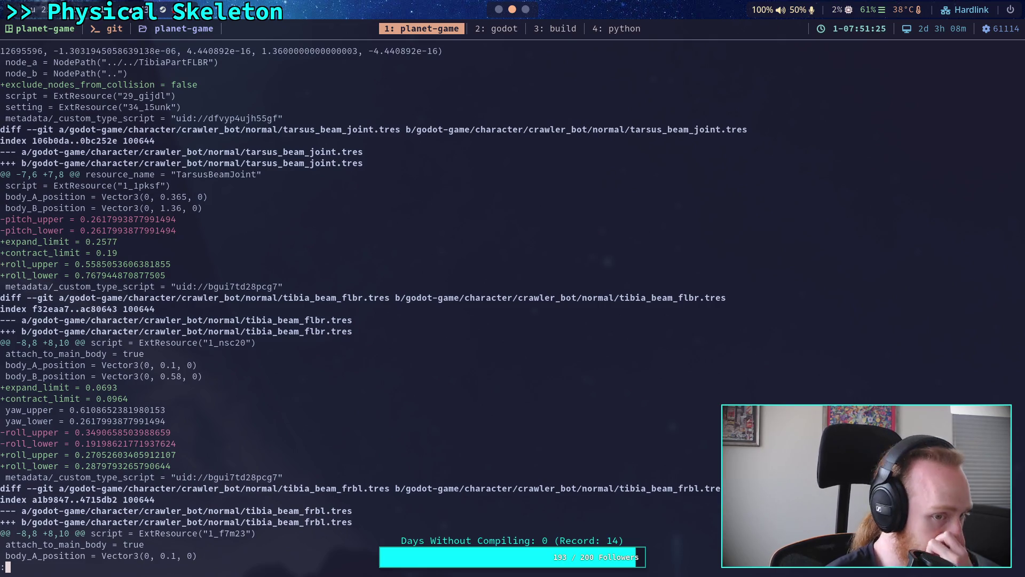
{"action": "scroll", "coordinate": [391, 305], "scroll_direction": "down", "scroll_amount": 19}
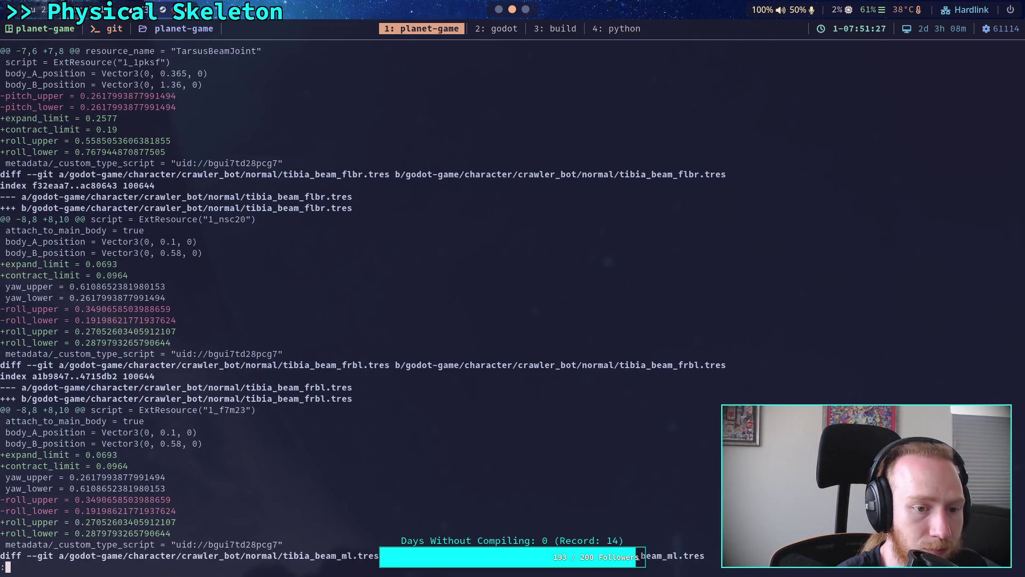
{"action": "scroll", "coordinate": [363, 304], "scroll_direction": "down", "scroll_amount": 20}
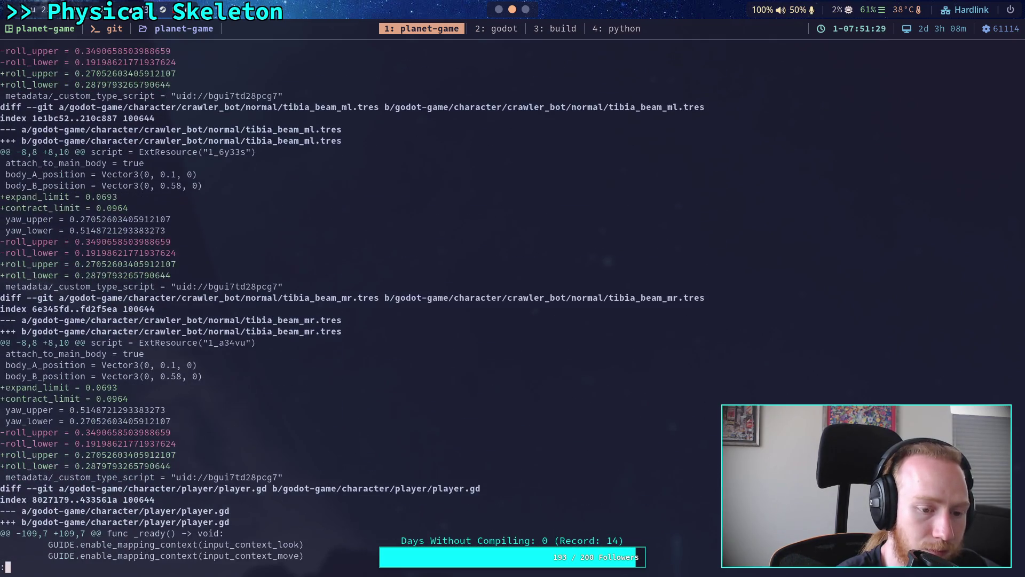
{"action": "scroll", "coordinate": [363, 304], "scroll_direction": "up", "scroll_amount": 18}
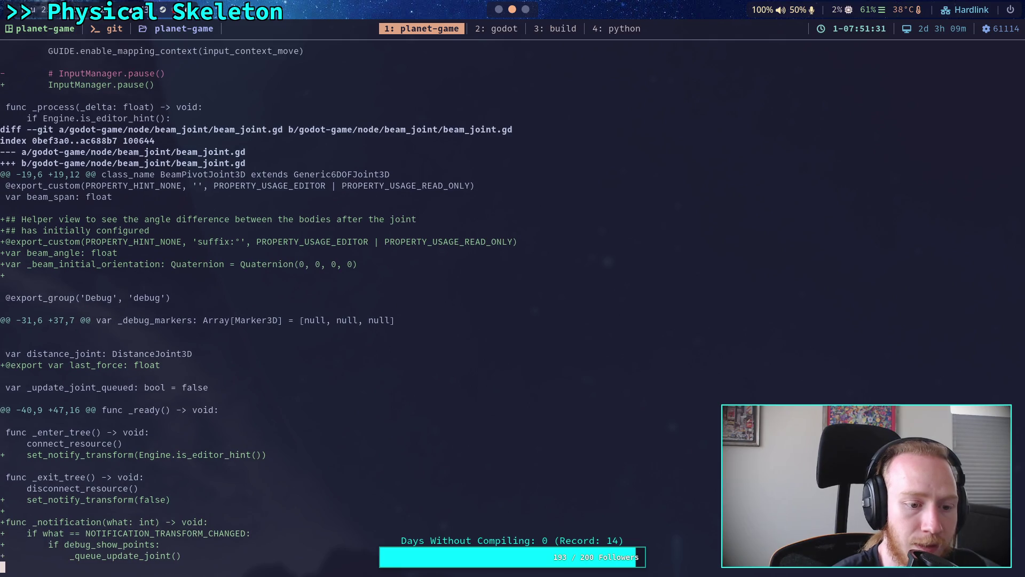
{"action": "type", "text": "q"}
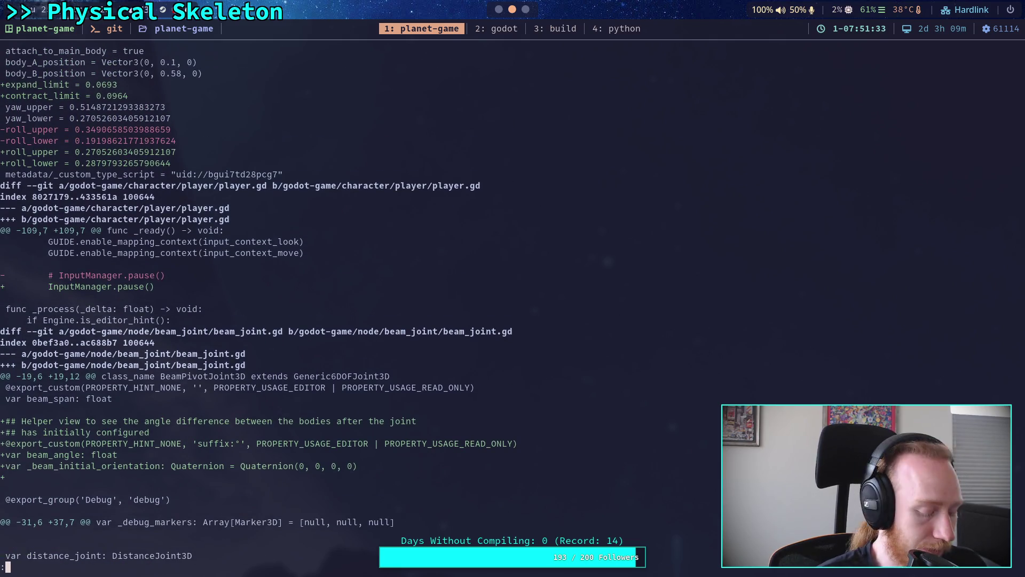
{"action": "type", "text": "git status"}
{"action": "key", "text": "Return"}
- Run git diff to review the part_3d.gd and CrawlerCharacter.gd changes
{"action": "type", "text": "git ad"}
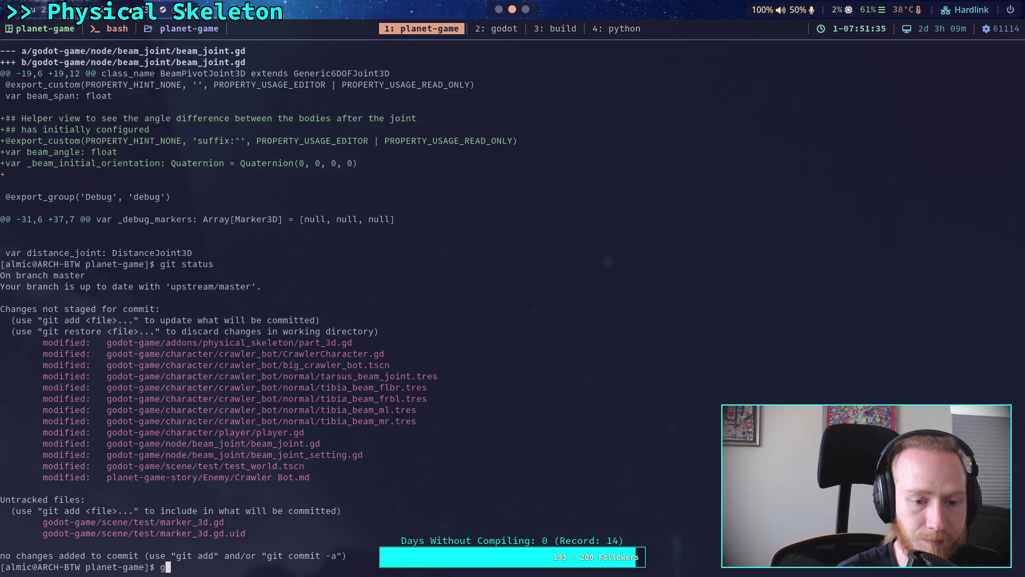
{"action": "key", "text": "BackSpace"}
{"action": "key", "text": "BackSpace"}
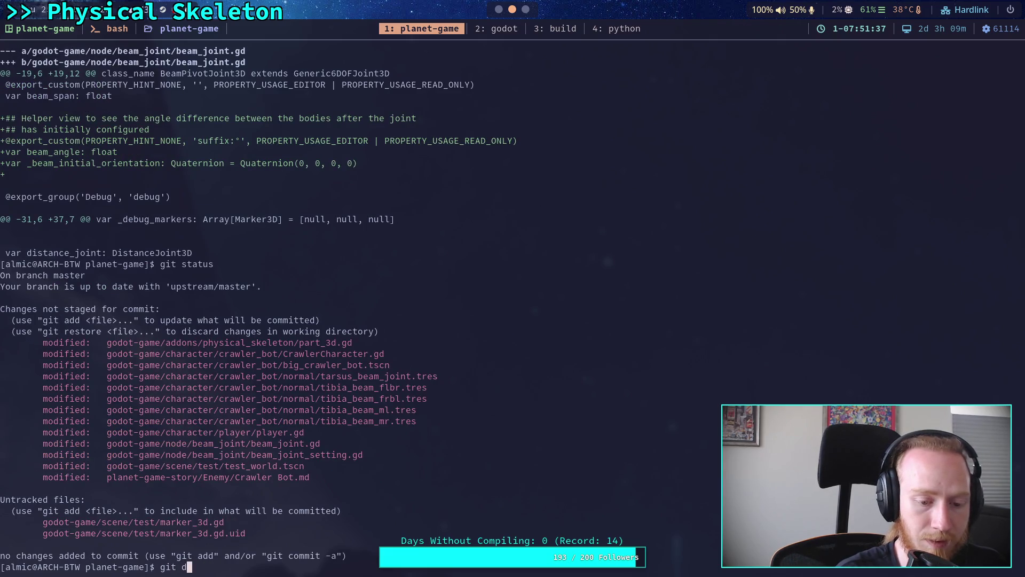
{"action": "type", "text": "diff"}
{"action": "key", "text": "Return"}
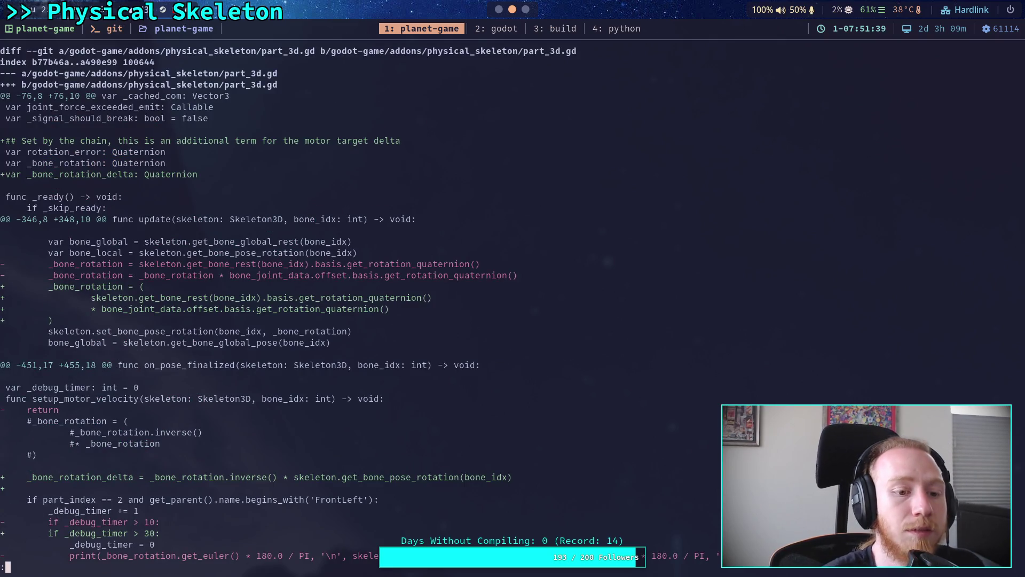
{"action": "key", "text": "space"}
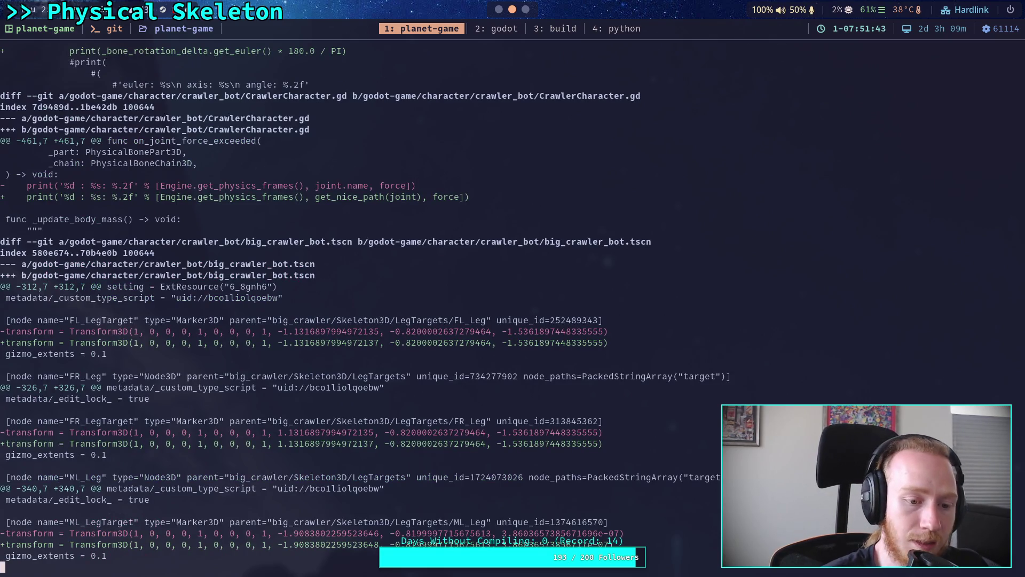
{"action": "key", "text": "b"}
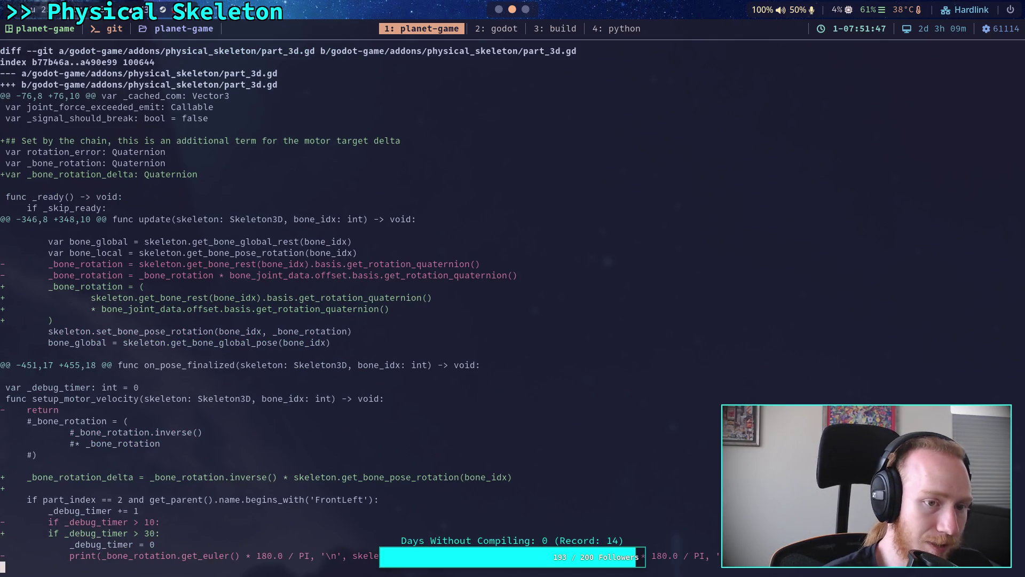
- Stage godot-game/addons/physical_skeleton/part_3d.gd with git add
{"action": "type", "text": "qgit "}
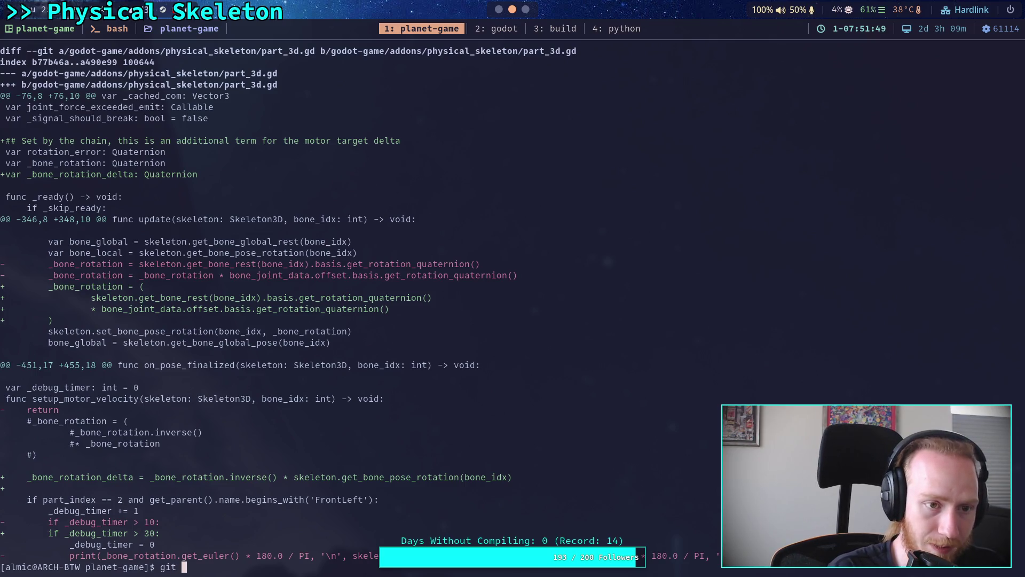
{"action": "type", "text": "add go"}
{"action": "key", "text": "Tab"}
{"action": "type", "text": "a"}
{"action": "key", "text": "Tab"}
{"action": "type", "text": "p"}
{"action": "key", "text": "Tab"}
{"action": "type", "text": "p"}
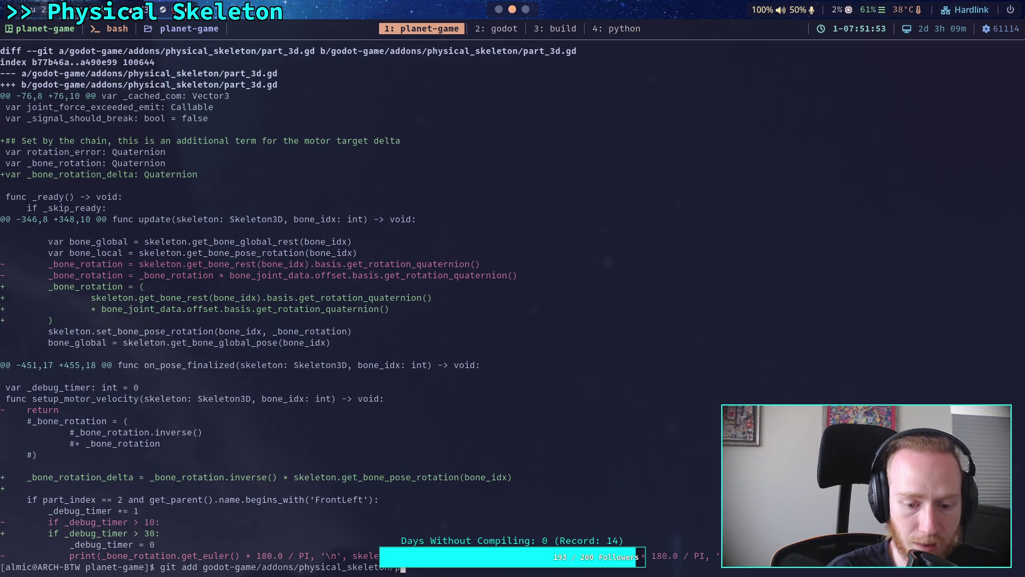
{"action": "key", "text": "Tab"}
{"action": "key", "text": "Return"}
- Check git status and review the remaining unstaged diff
{"action": "type", "text": "git "}
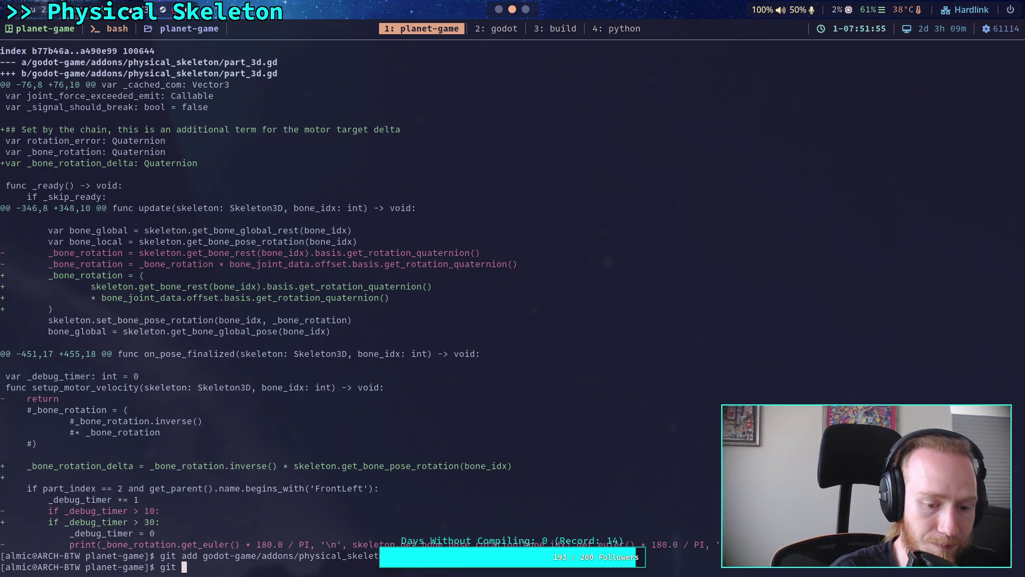
{"action": "type", "text": "status"}
{"action": "key", "text": "Return"}
{"action": "type", "text": "git diff"}
{"action": "key", "text": "Return"}
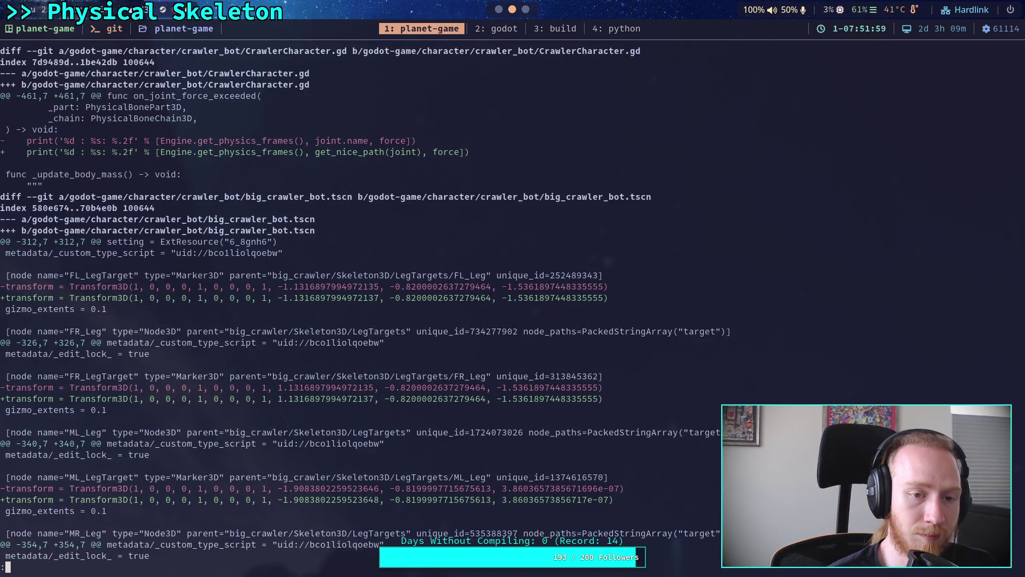
- Attempt a git add of the crawler character script under godot-game/character
{"action": "type", "text": "qgit ad godot-game"}
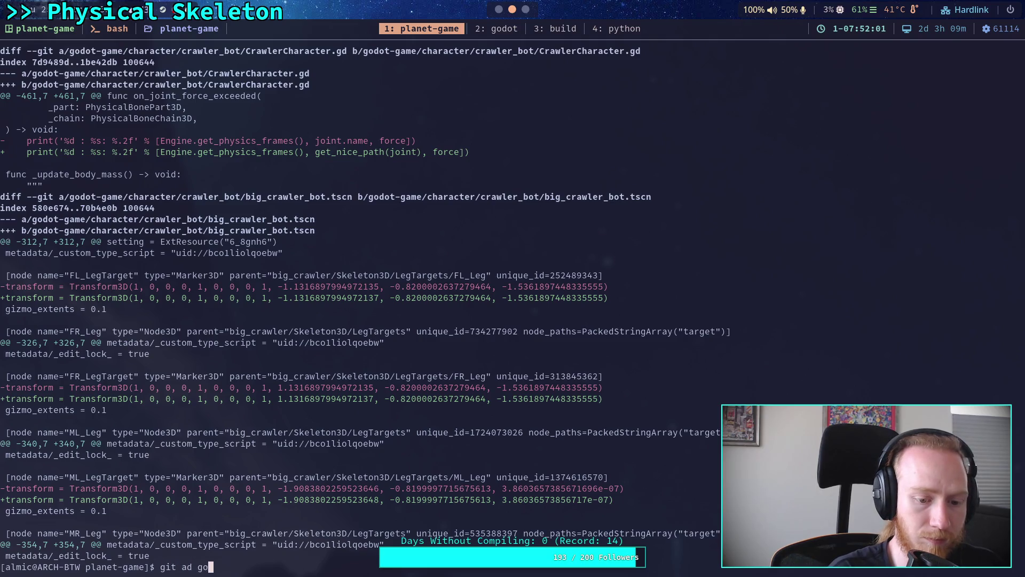
{"action": "key", "text": "BackSpace"}
{"action": "key", "text": "BackSpace"}
{"action": "key", "text": "BackSpace"}
{"action": "type", "text": "d "}
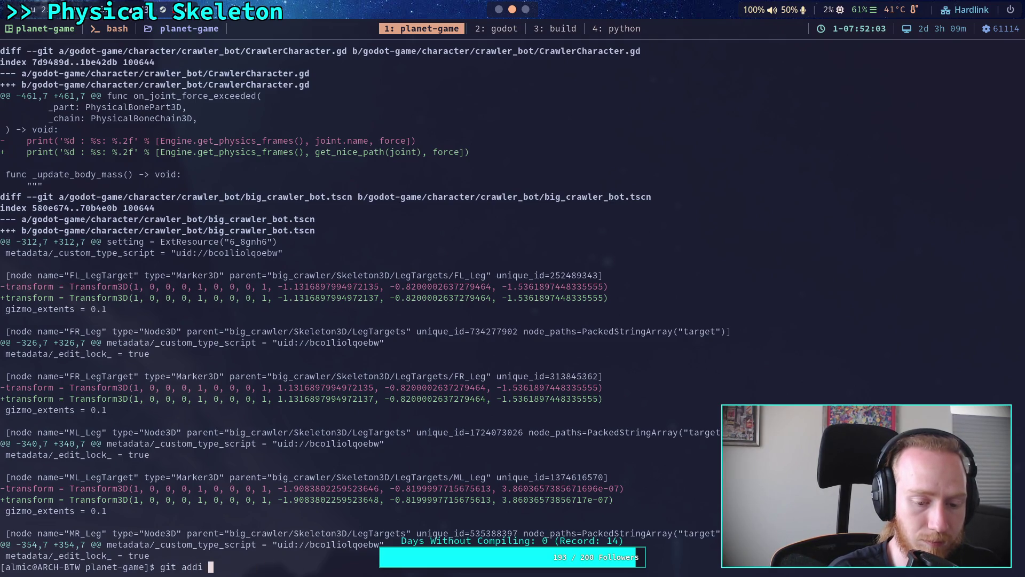
{"action": "type", "text": "go"}
{"action": "key", "text": "Tab"}
{"action": "type", "text": "cha"}
{"action": "key", "text": "Tab"}
{"action": "type", "text": "cr"}
{"action": "key", "text": "Tab"}
{"action": "type", "text": "cr"}
{"action": "key", "text": "Tab"}
{"action": "type", "text": "h"}
{"action": "key", "text": "Tab"}
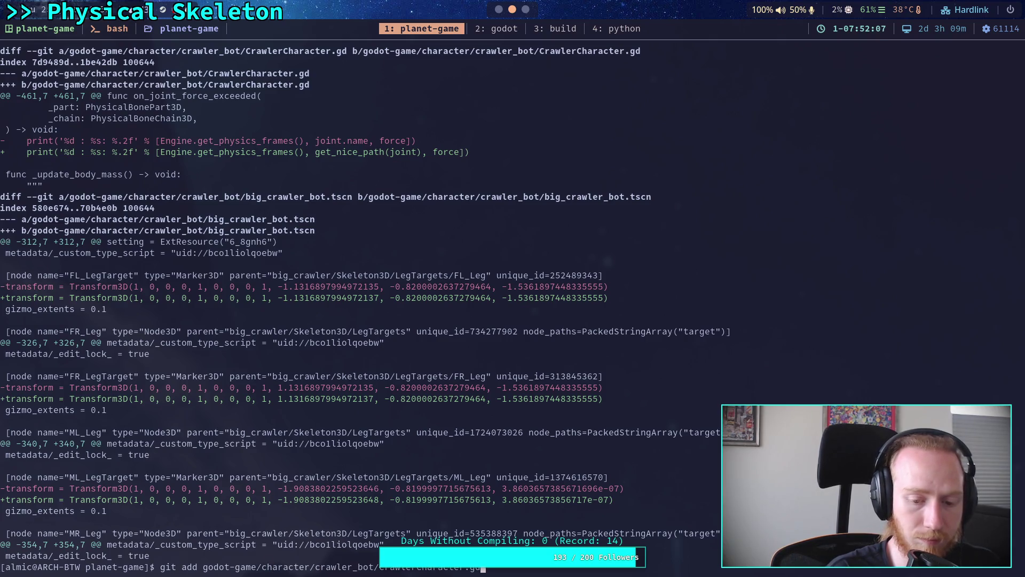
{"action": "key", "text": "Return"}
- Stage godot-game/character/crawler_bot/CrawlerCharacter.gd
{"action": "type", "text": "git add "}
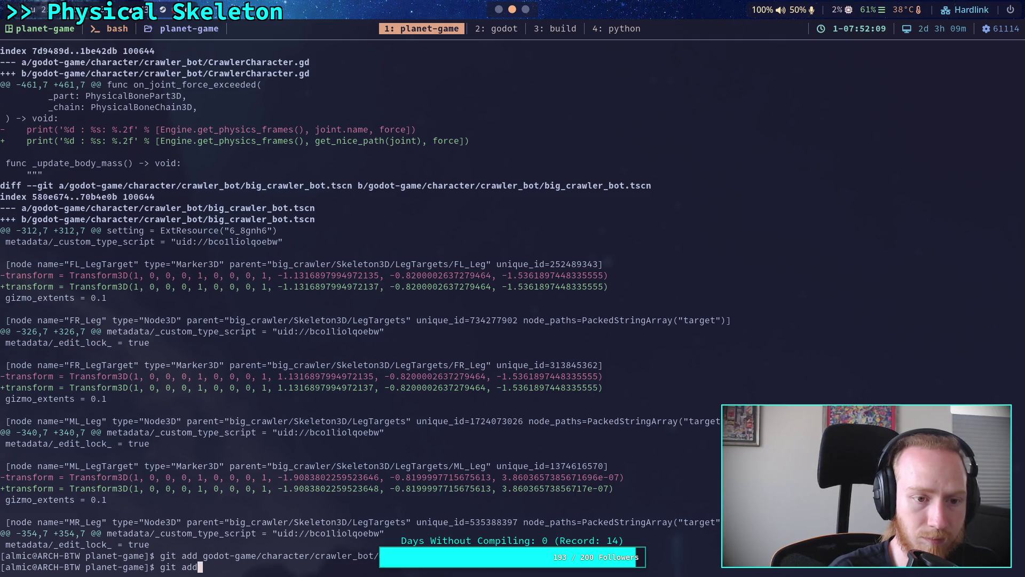
{"action": "type", "text": "godot-game/character/cr"}
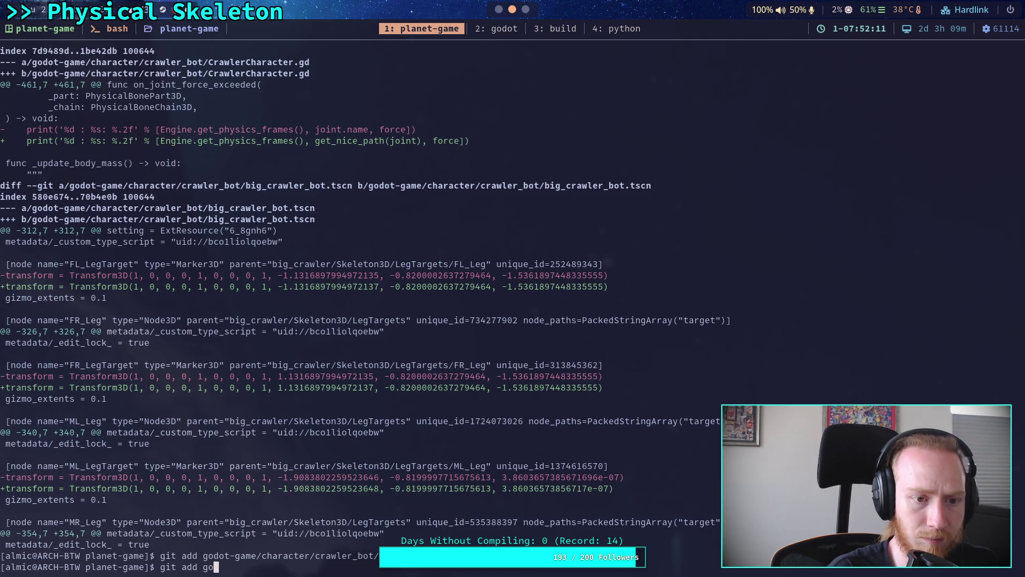
{"action": "type", "text": "Cr"}
{"action": "key", "text": "Tab"}
{"action": "type", "text": "a"}
{"action": "key", "text": "Tab"}
{"action": "key", "text": "Return"}
- Review the staged changes with git sd and check git status
{"action": "type", "text": "git sd"}
{"action": "key", "text": "Return"}
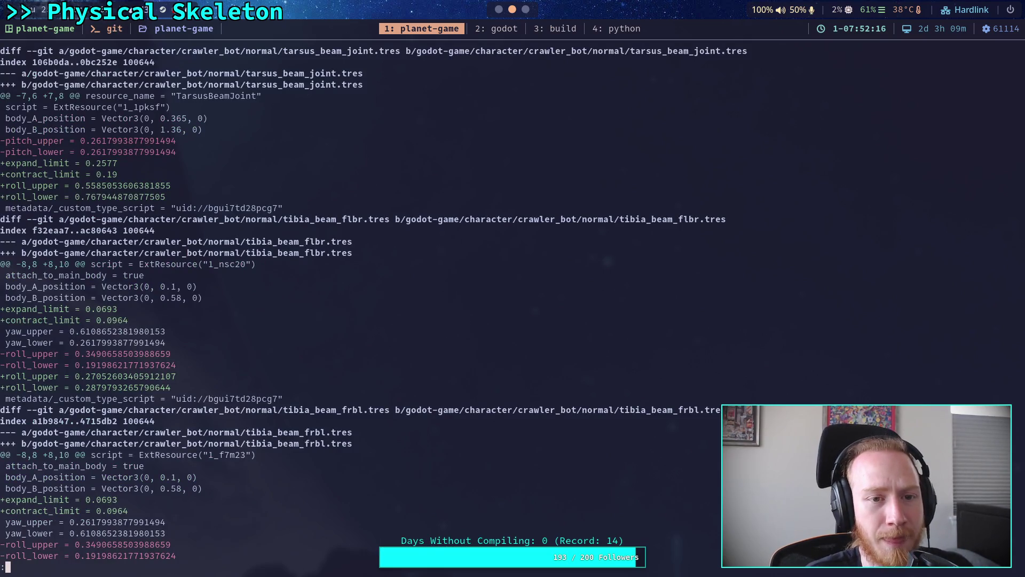
{"action": "type", "text": "qgit status"}
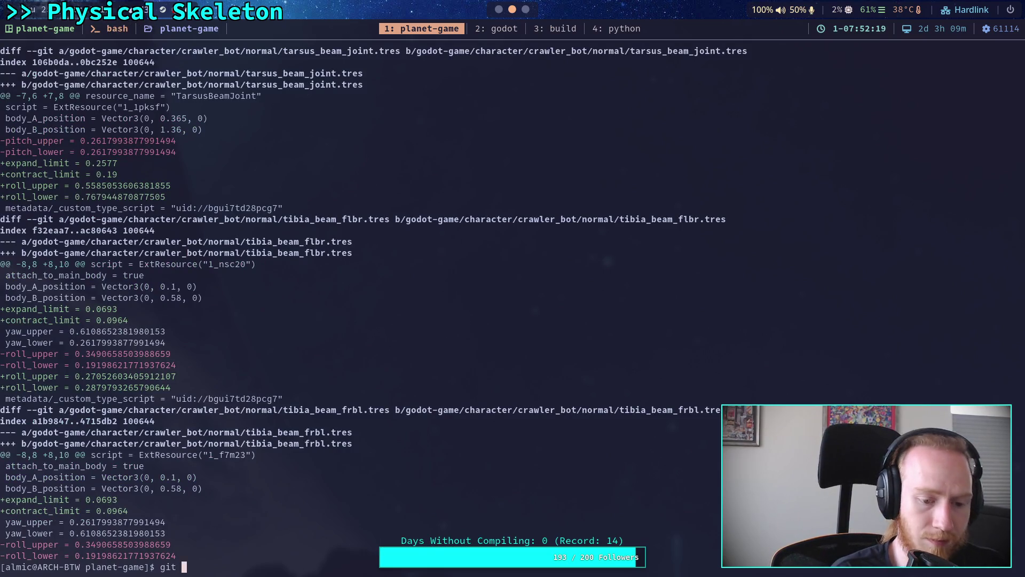
{"action": "key", "text": "Return"}
- Stage godot-game/character/crawler_bot/normal/, then check status and the remaining diff
{"action": "type", "text": "git add "}
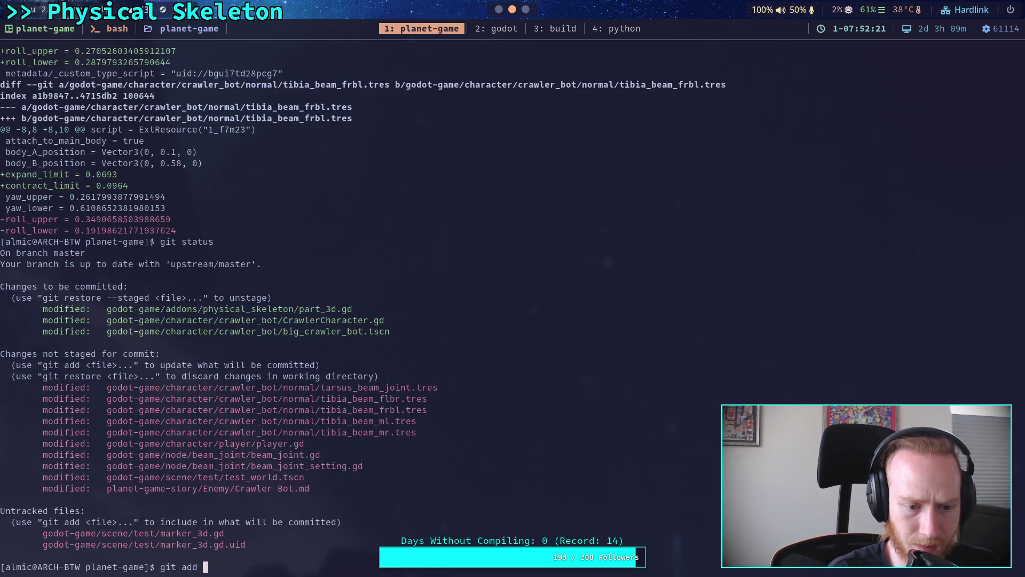
{"action": "type", "text": "godot-game/character/crawler_bot/normal/"}
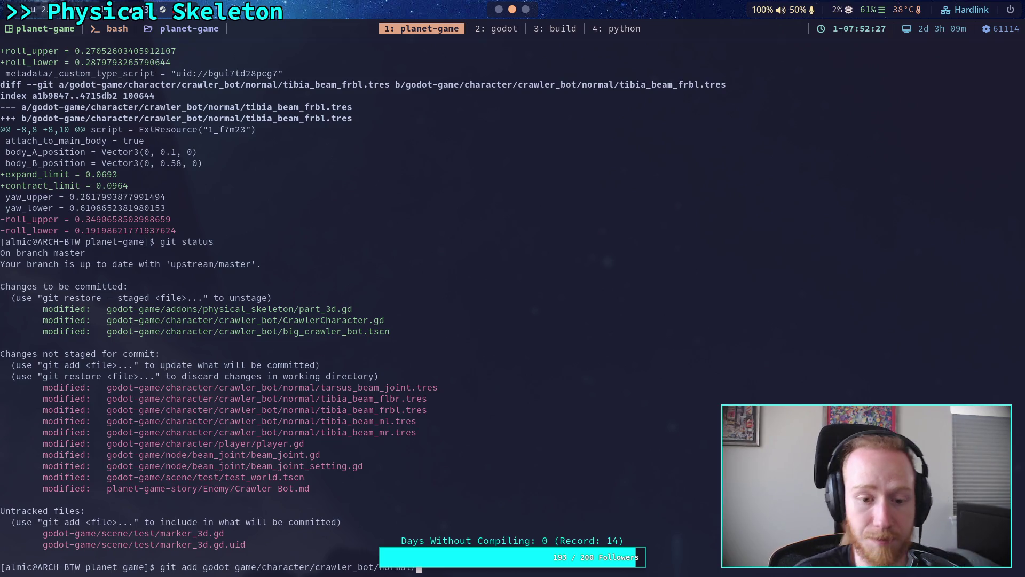
{"action": "key", "text": "Return"}
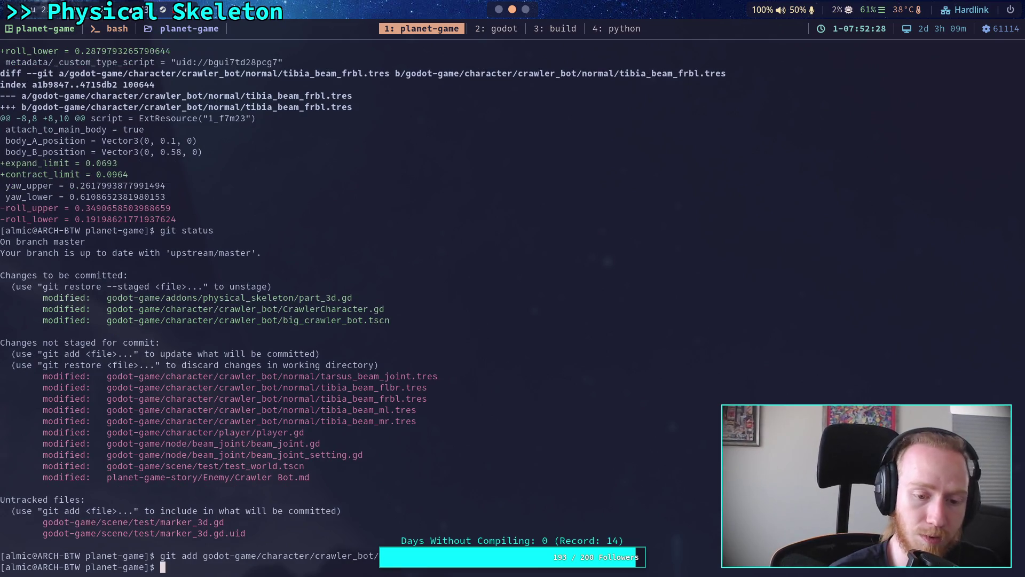
{"action": "type", "text": "git status"}
{"action": "key", "text": "Return"}
{"action": "type", "text": "git diff"}
{"action": "key", "text": "Return"}
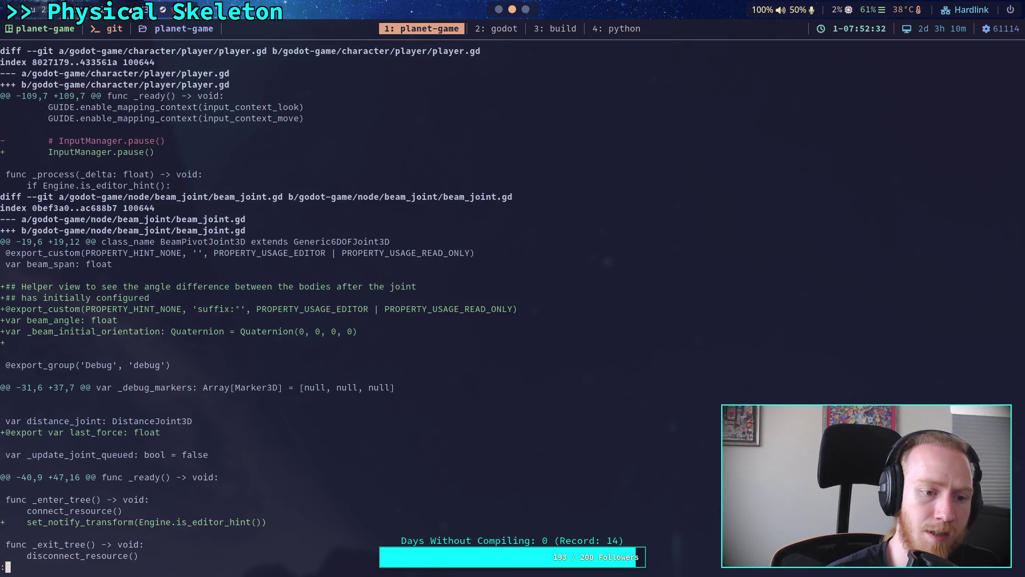
- Delete the _physics_process function from beam_joint.gd
{"action": "scroll", "coordinate": [258, 303], "scroll_direction": "down", "scroll_amount": 6}
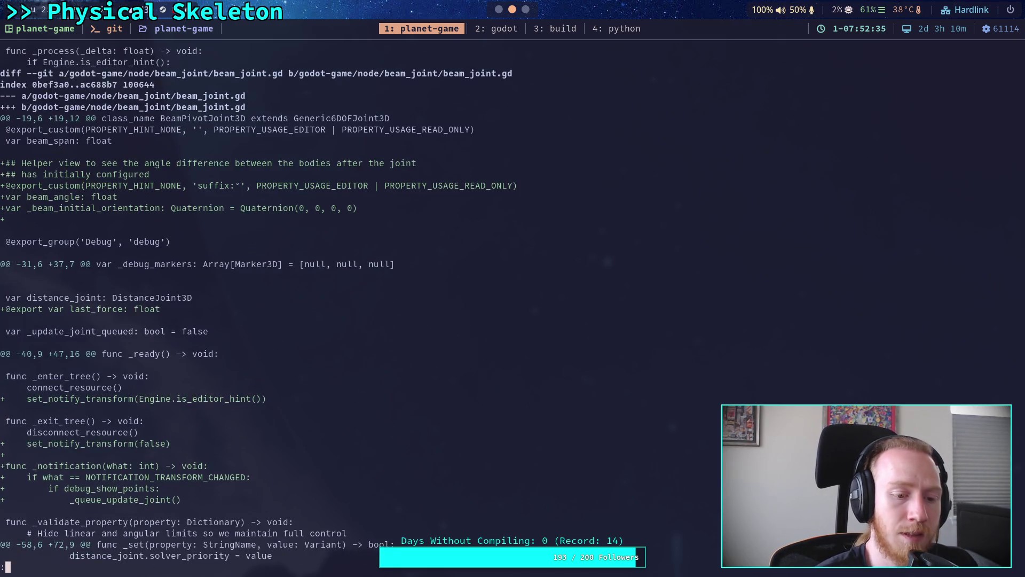
{"action": "scroll", "coordinate": [258, 303], "scroll_direction": "up", "scroll_amount": 2}
{"action": "scroll", "coordinate": [258, 303], "scroll_direction": "down", "scroll_amount": 2}
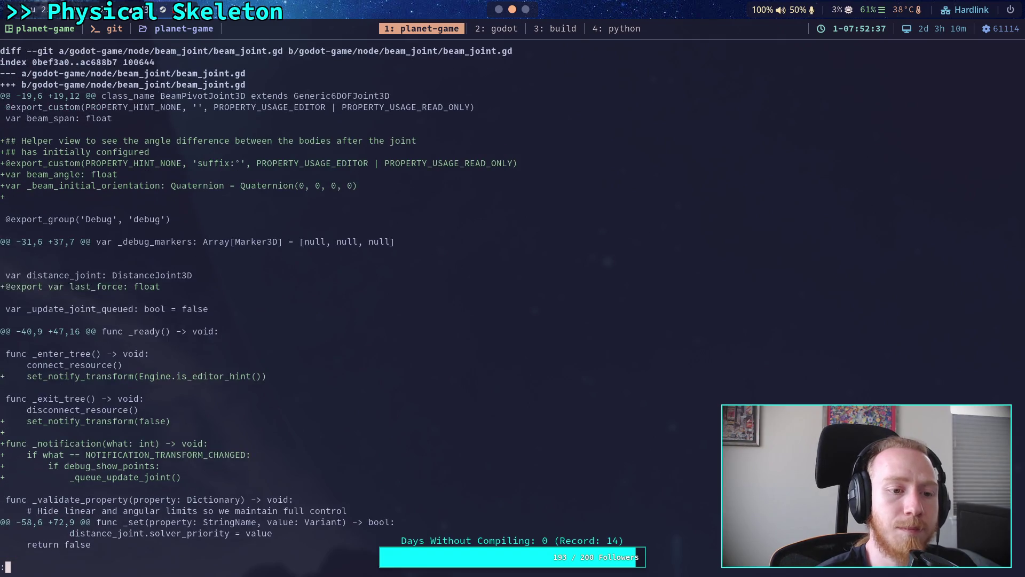
{"action": "scroll", "coordinate": [645, 85], "scroll_direction": "down", "scroll_amount": 3}
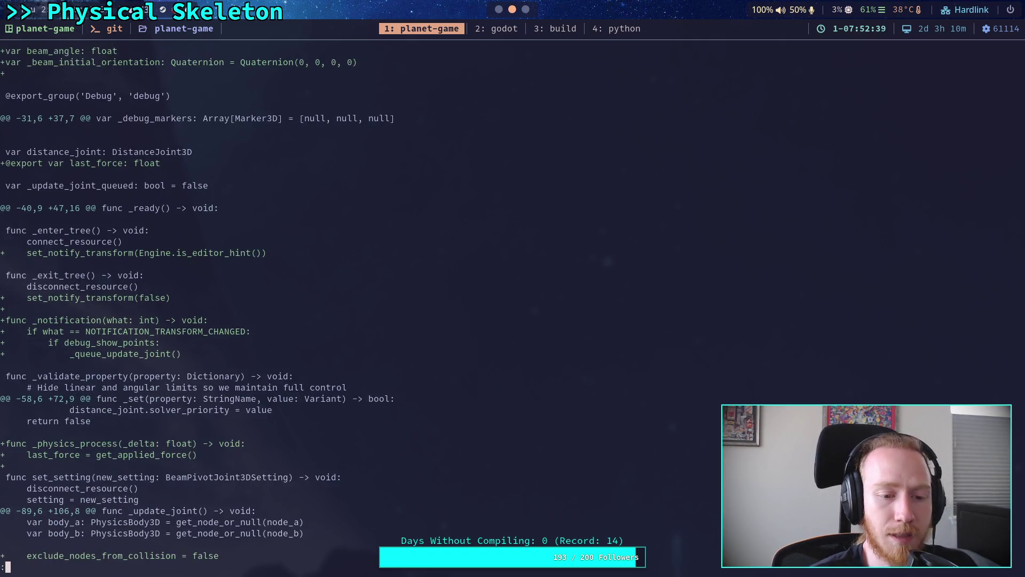
{"action": "left_click", "coordinate": [499, 10]}
{"action": "scroll", "coordinate": [347, 302], "scroll_direction": "up", "scroll_amount": 3}
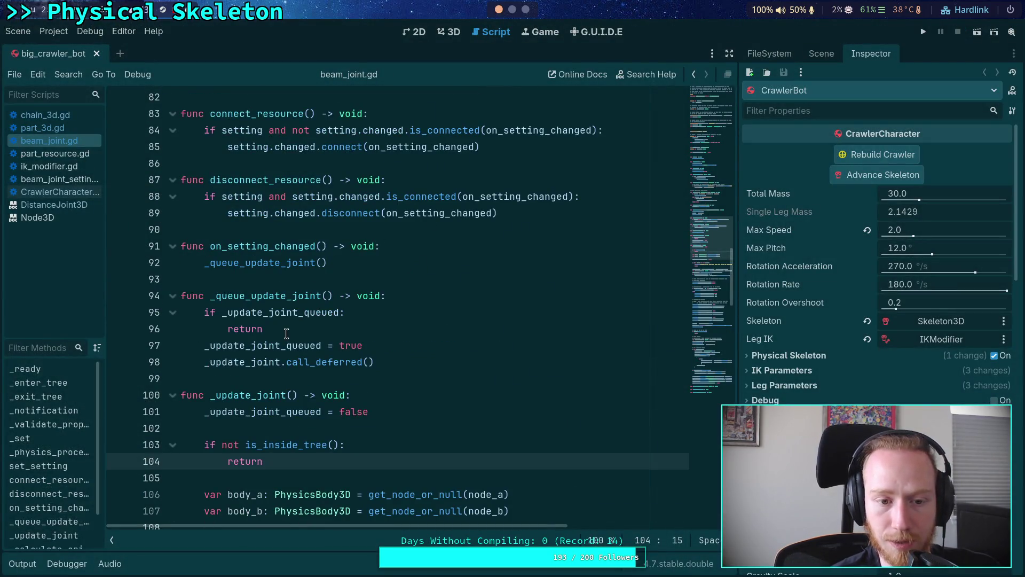
{"action": "scroll", "coordinate": [281, 335], "scroll_direction": "up", "scroll_amount": 6}
{"action": "scroll", "coordinate": [281, 335], "scroll_direction": "up", "scroll_amount": 2}
{"action": "left_click_drag", "start_coordinate": [181, 371], "coordinate": [392, 387]}
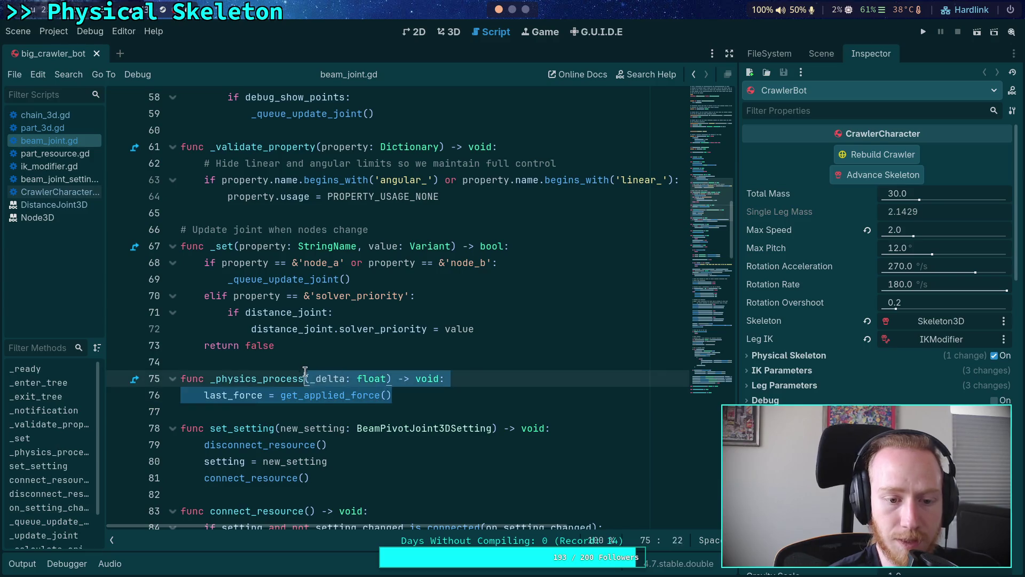
{"action": "key", "text": "BackSpace"}
{"action": "key", "text": "BackSpace"}
{"action": "key", "text": "BackSpace"}
{"action": "scroll", "coordinate": [306, 355], "scroll_direction": "up", "scroll_amount": 4}
{"action": "scroll", "coordinate": [307, 354], "scroll_direction": "up", "scroll_amount": 7}
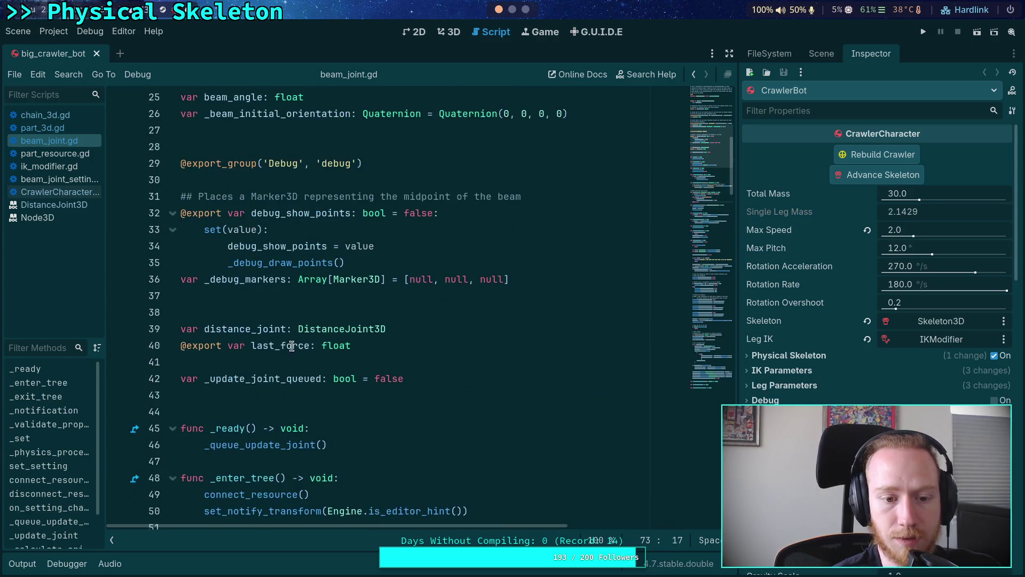
{"action": "left_click", "coordinate": [425, 347]}
{"action": "key", "text": "shift+Home"}
{"action": "key", "text": "BackSpace"}
{"action": "key", "text": "BackSpace"}
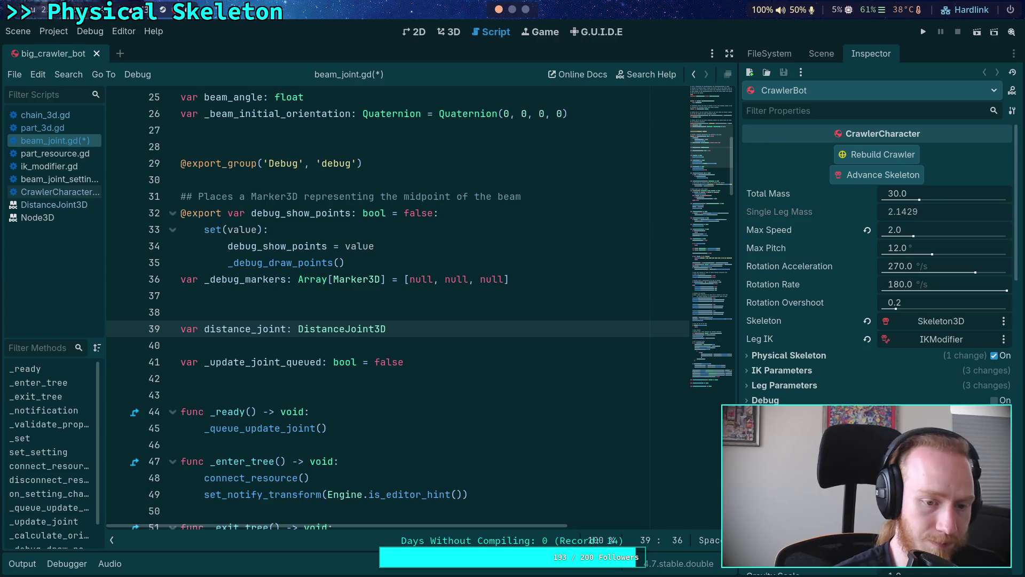
{"action": "key", "text": "Down"}
{"action": "key", "text": "BackSpace"}
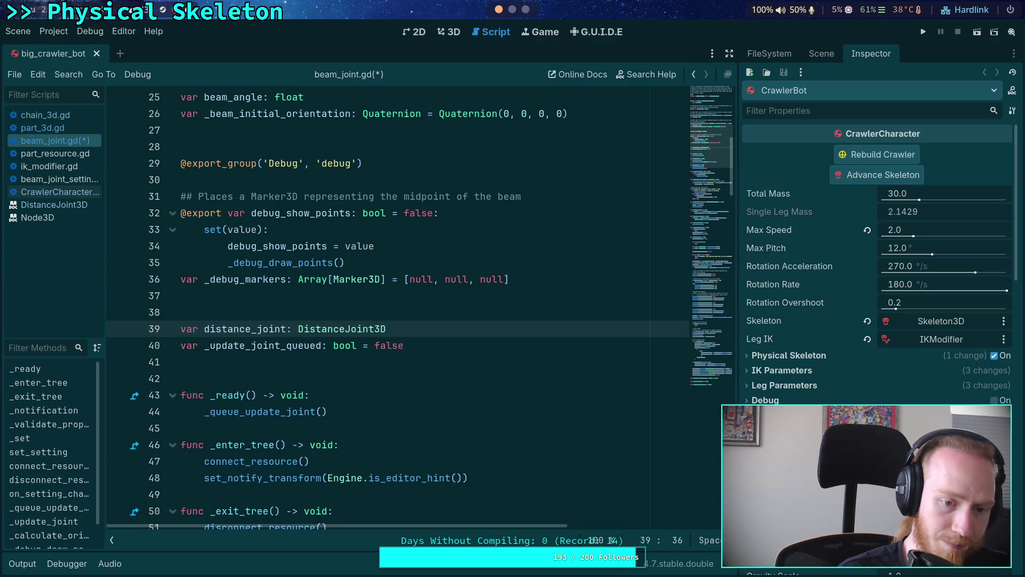
{"action": "key", "text": "Return"}
{"action": "key", "text": "ctrl+s"}
{"action": "left_click", "coordinate": [353, 306]}
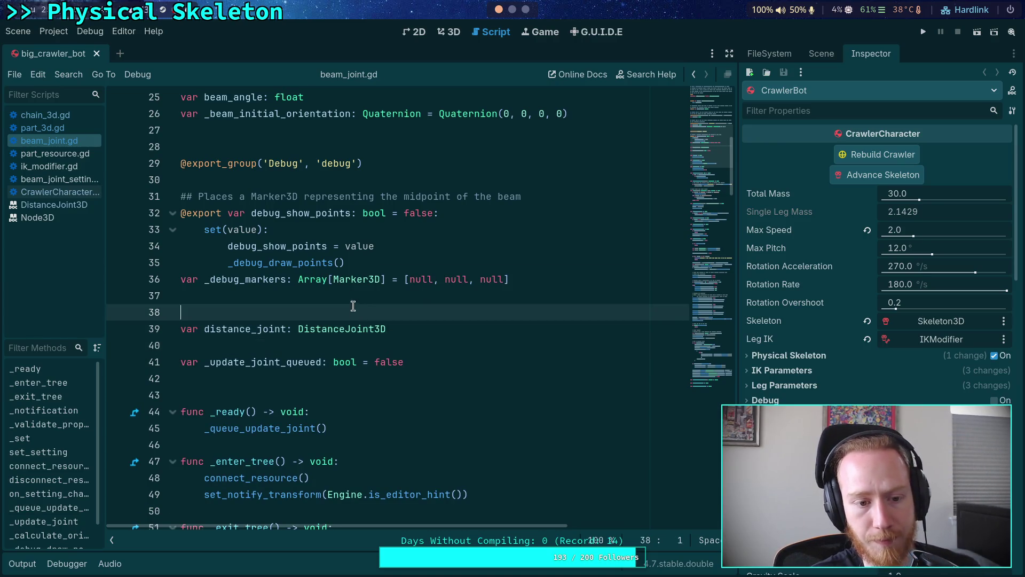
{"action": "key", "text": "super+1"}
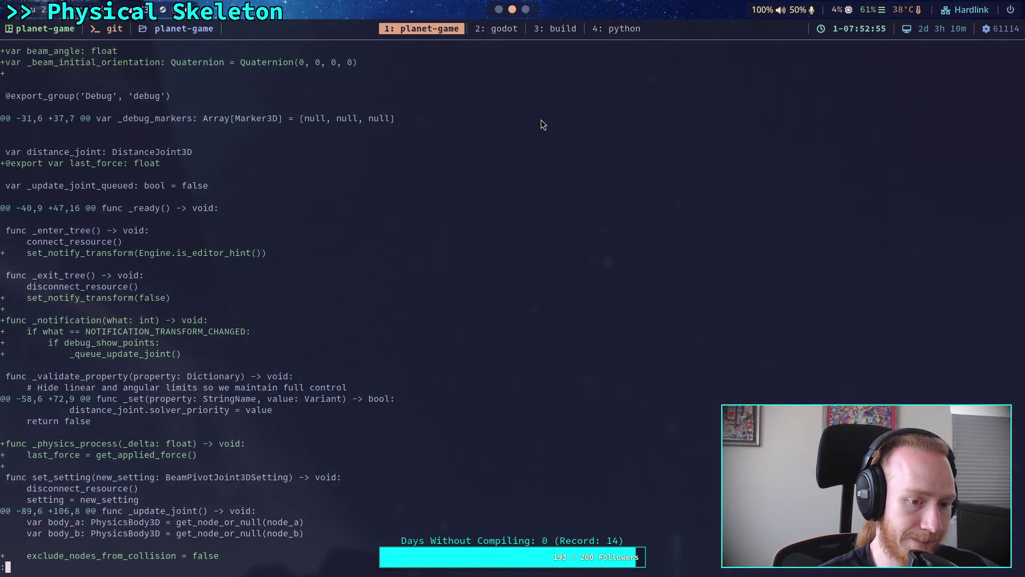
- Rerun git diff to see the current working changes
{"action": "key", "text": "q"}
{"action": "key", "text": "Up"}
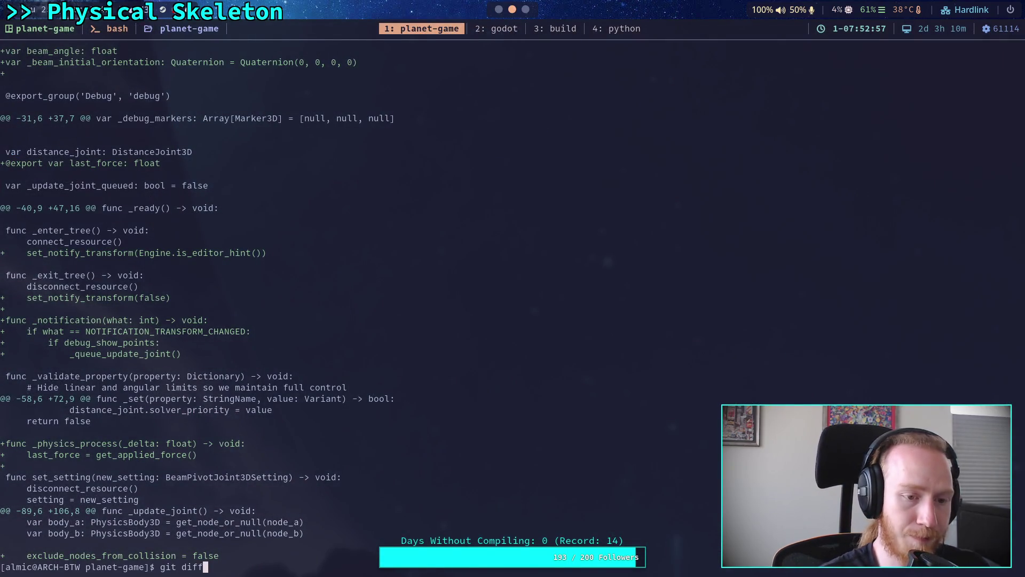
{"action": "key", "text": "Return"}
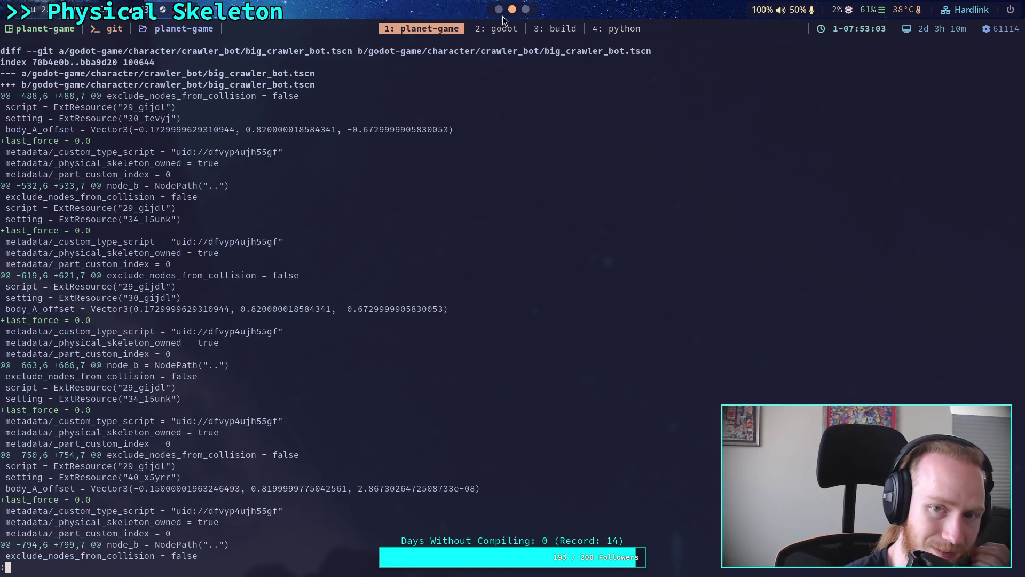
- Reload the saved crawler scene in Godot
{"action": "key", "text": "super+2"}
{"action": "left_click", "coordinate": [27, 35]}
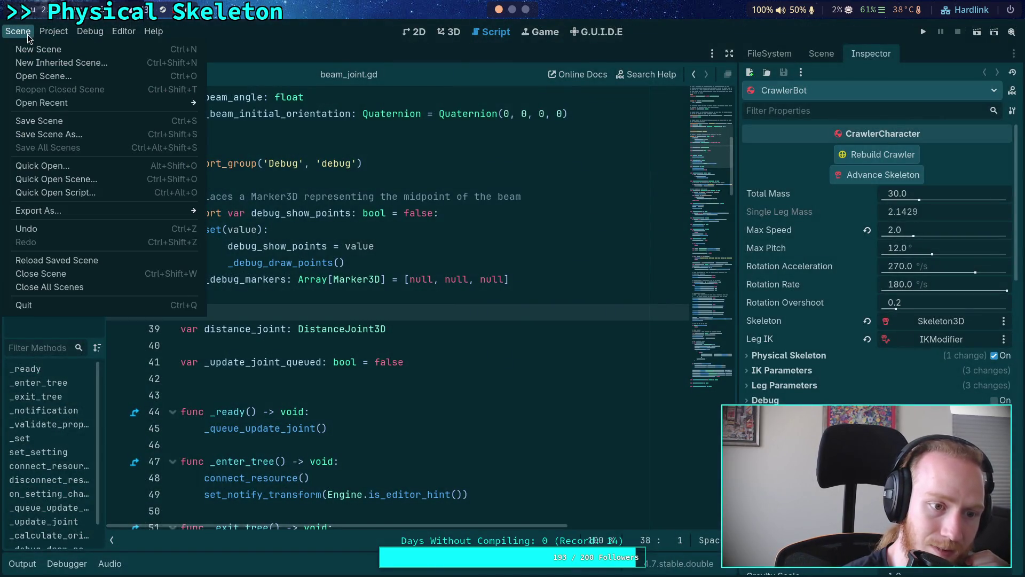
{"action": "left_click", "coordinate": [101, 262]}
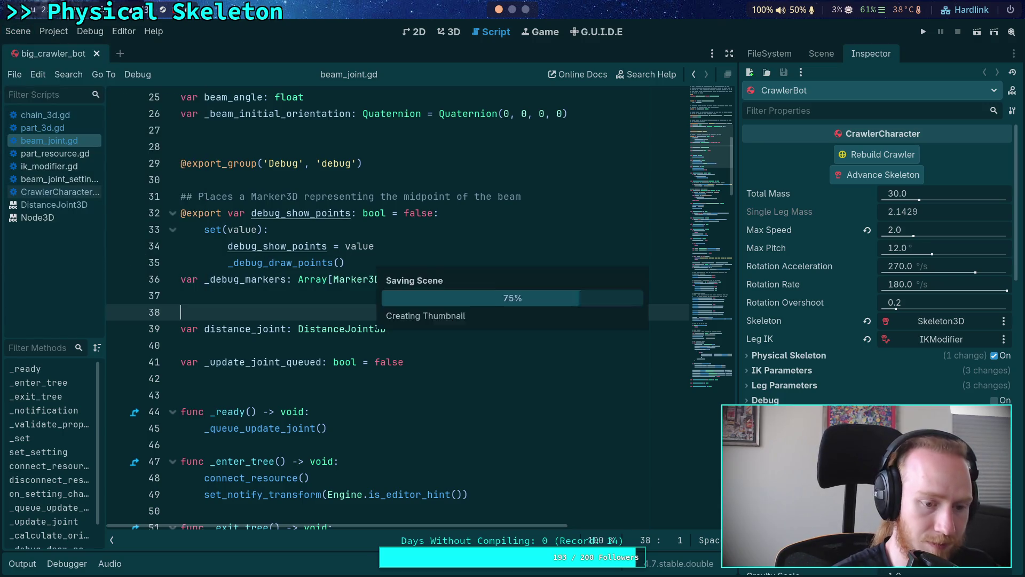
- Rerun git diff and page through the new scene changes
{"action": "key", "text": "super+1"}
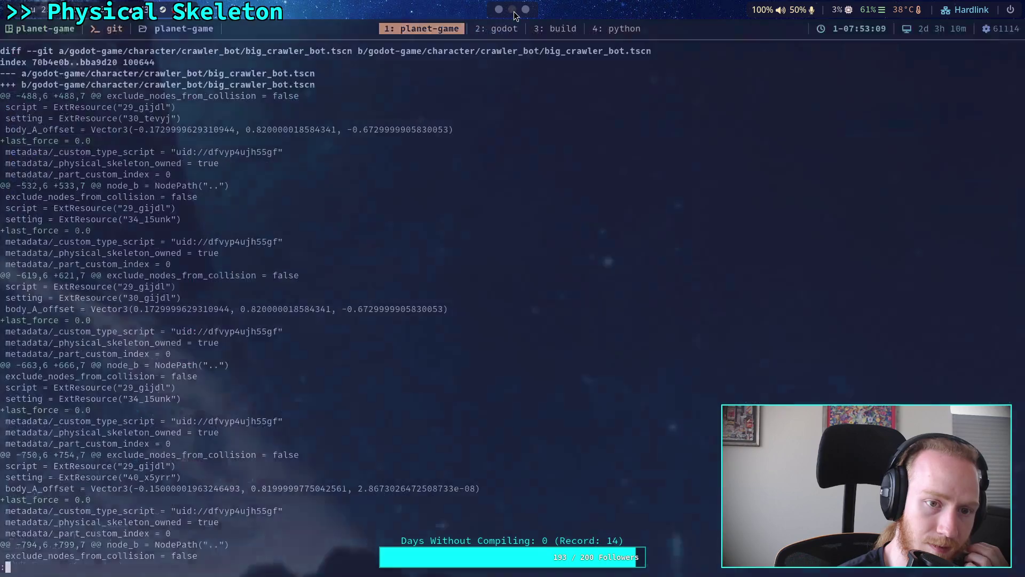
{"action": "key", "text": "q"}
{"action": "key", "text": "Up"}
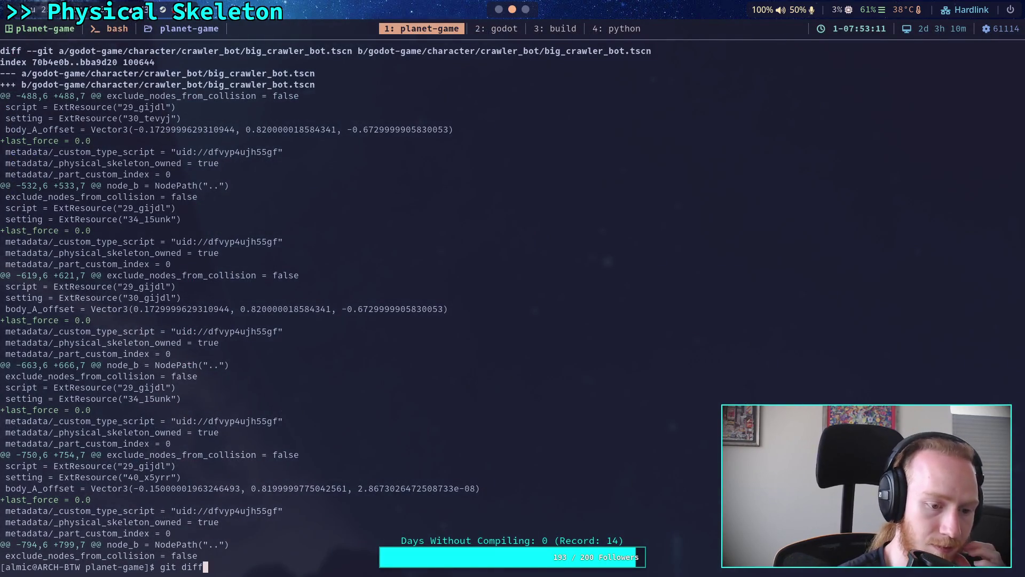
{"action": "key", "text": "Return"}
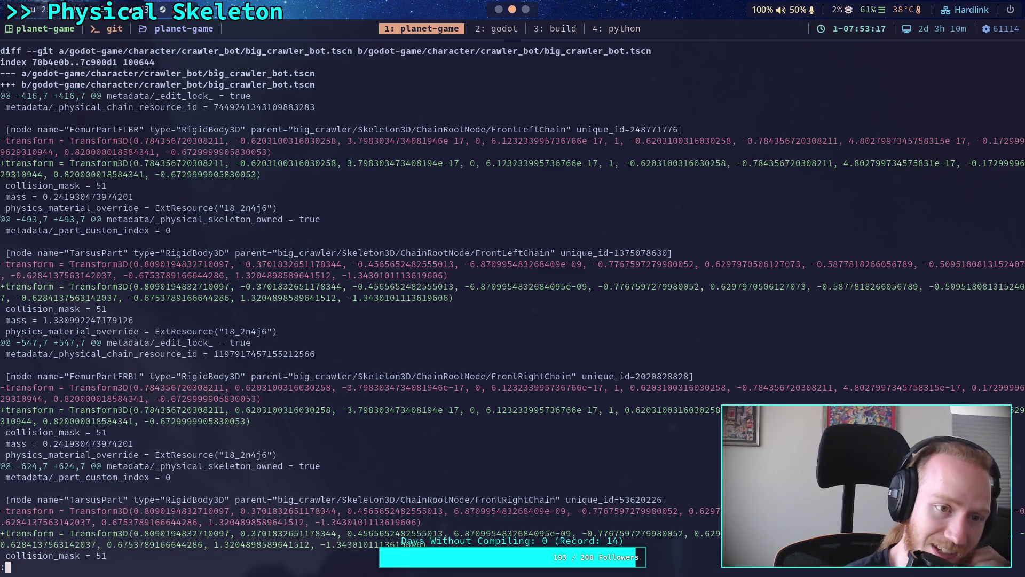
{"action": "key", "text": "space"}
{"action": "key", "text": "space"}
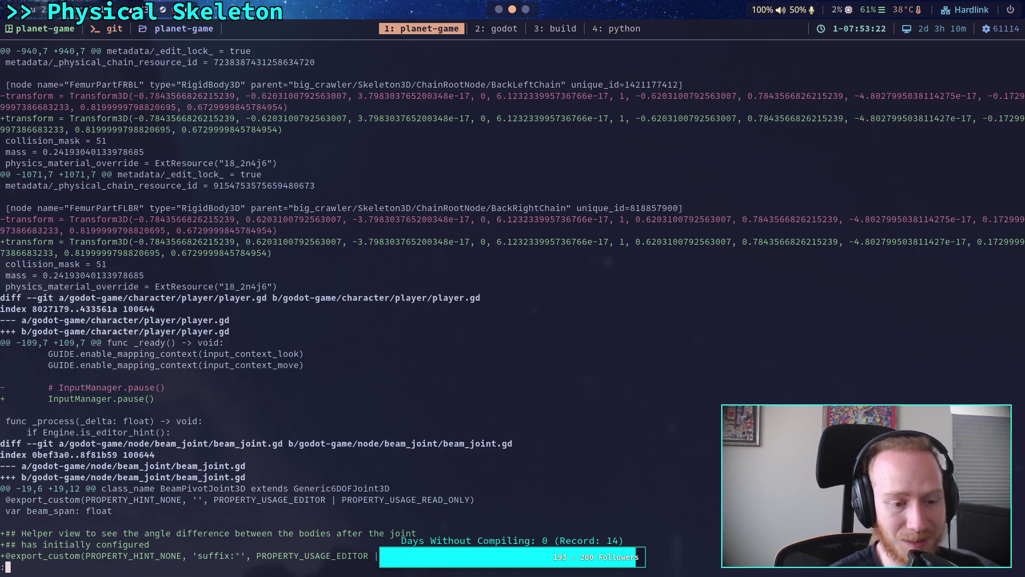
{"action": "key", "text": "super+2"}
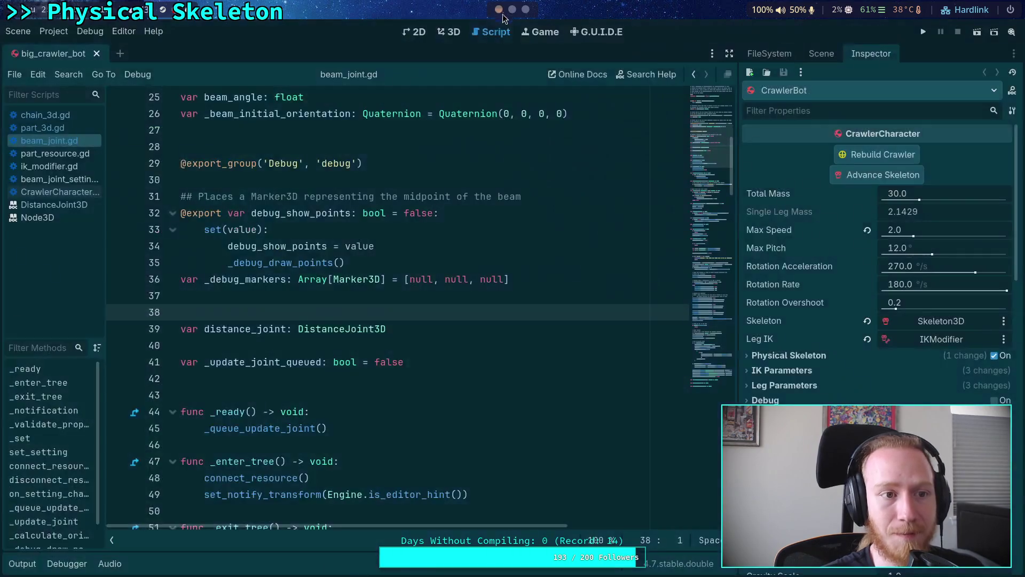
{"action": "key", "text": "super+3"}
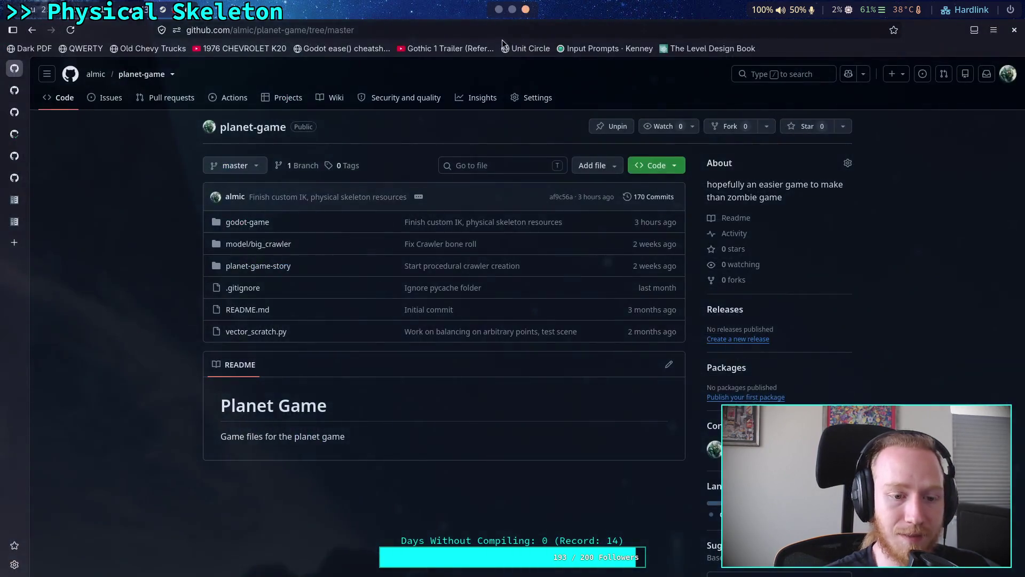
{"action": "key", "text": "super+1"}
- Run git status to list the staged files
{"action": "type", "text": "git add"}
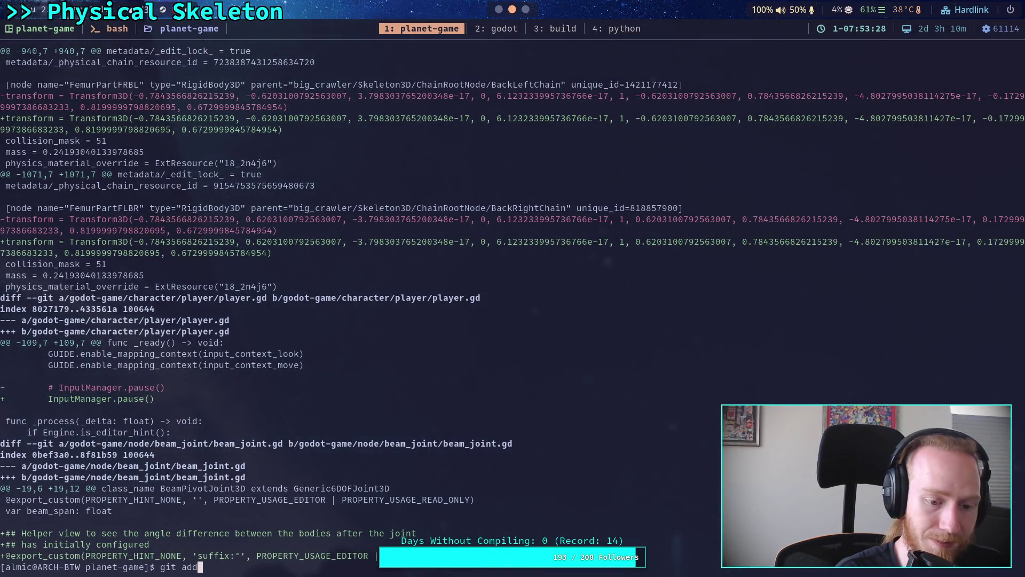
{"action": "key", "text": "BackSpace"}
{"action": "key", "text": "BackSpace"}
{"action": "key", "text": "BackSpace"}
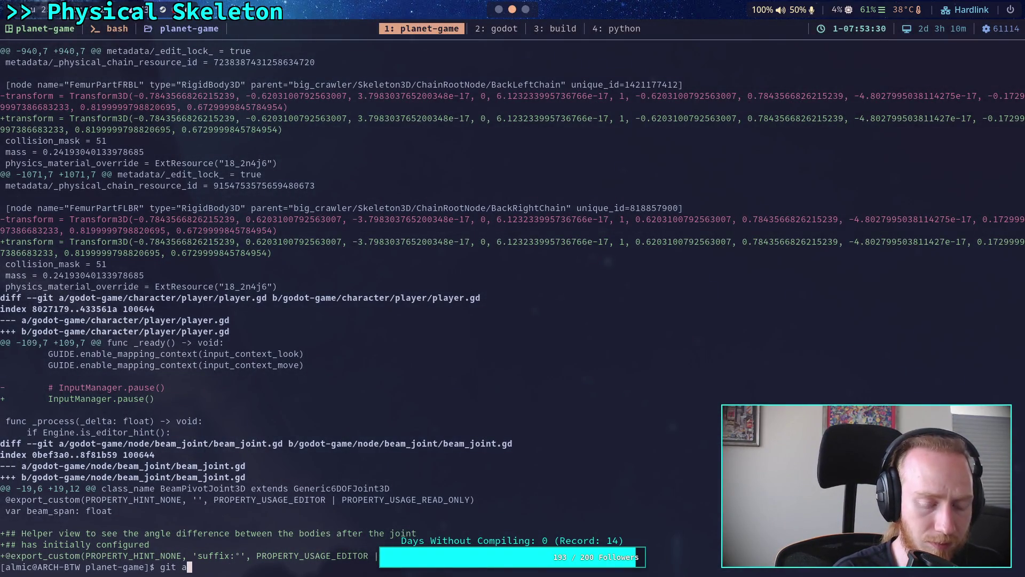
{"action": "type", "text": "status"}
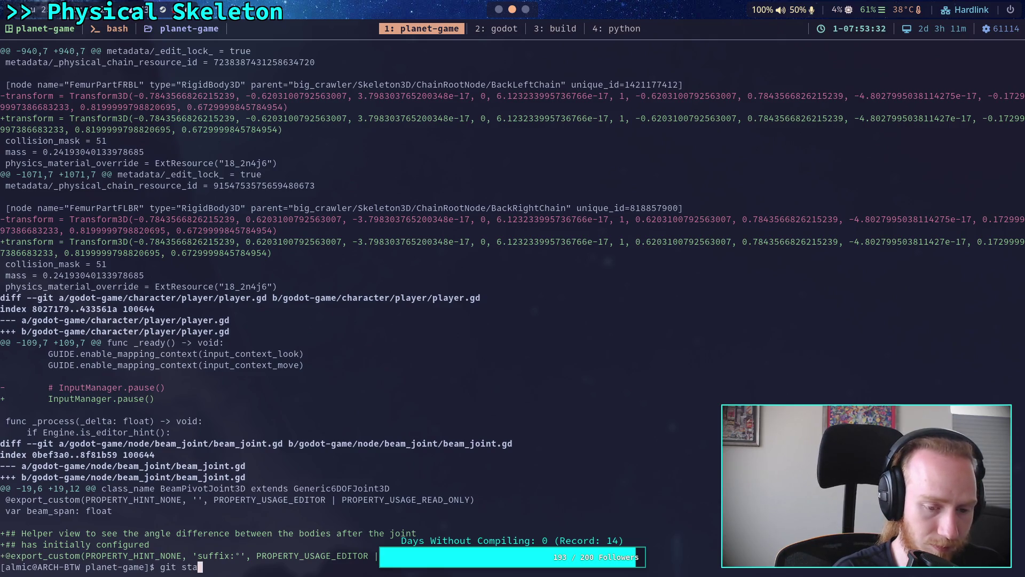
{"action": "key", "text": "Return"}
- Stage godot-game/character/crawler_bot/big_crawler_bot.tscn and confirm it with git status
{"action": "type", "text": "git add go"}
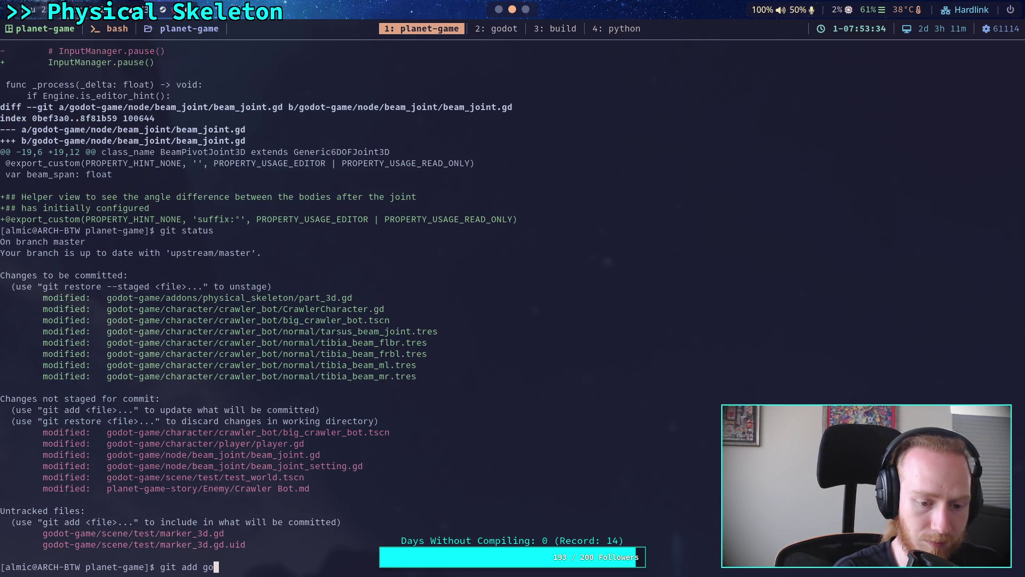
{"action": "type", "text": "dot-game/character/crawler_bot/big_crawler"}
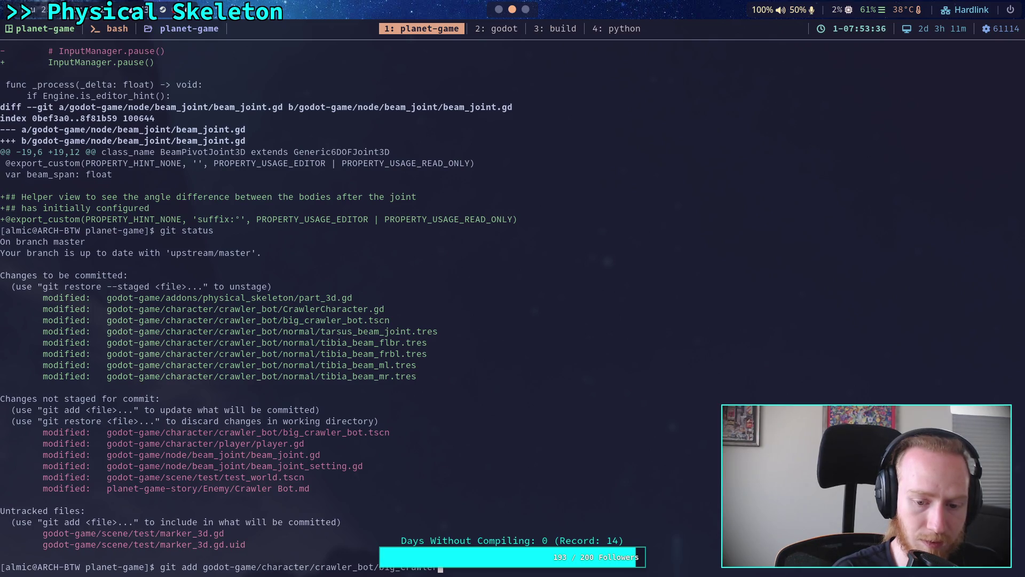
{"action": "type", "text": "_"}
{"action": "key", "text": "Tab"}
{"action": "key", "text": "Return"}
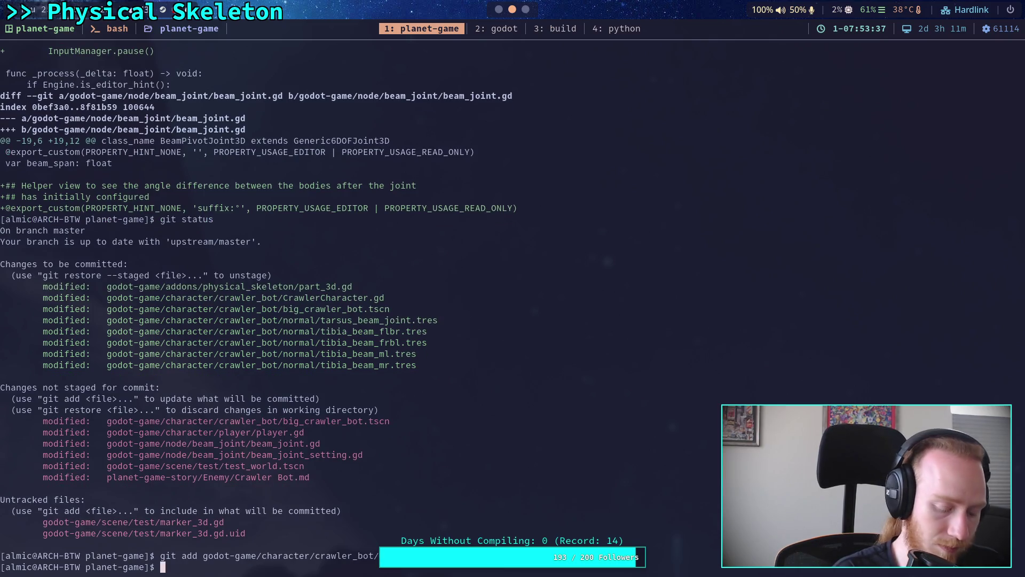
{"action": "type", "text": "git status"}
{"action": "key", "text": "Return"}
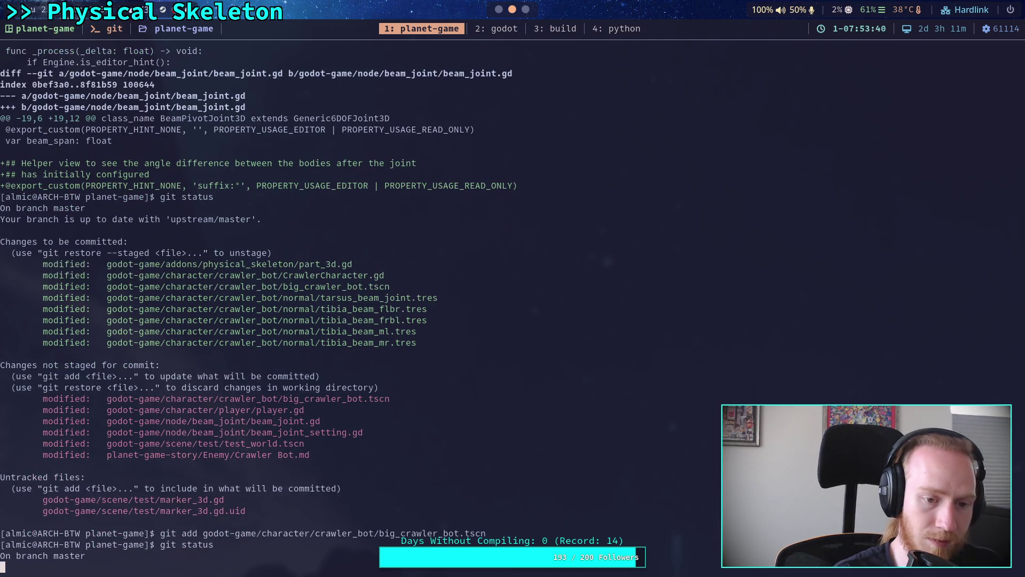
{"action": "key", "text": "super+2"}
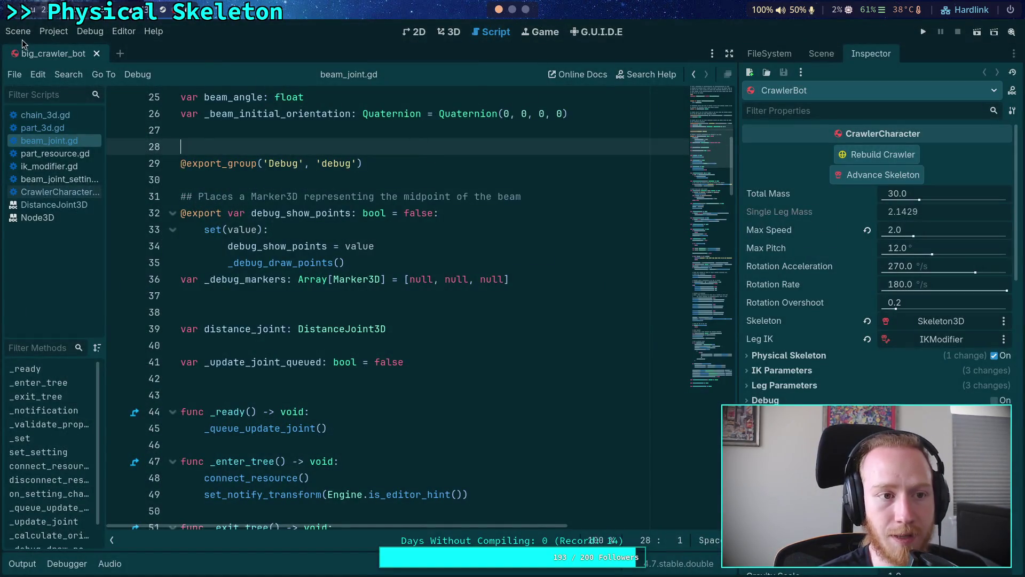
- Rerun git status, then git diff to view the unstaged changes
{"action": "left_click", "coordinate": [21, 32]}
{"action": "left_click", "coordinate": [86, 260]}
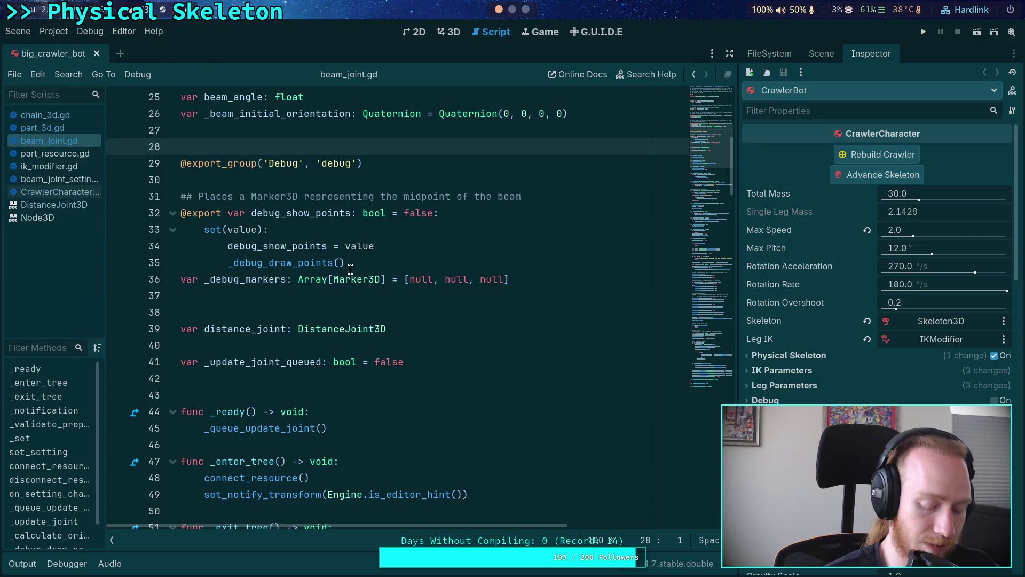
{"action": "key", "text": "super+1"}
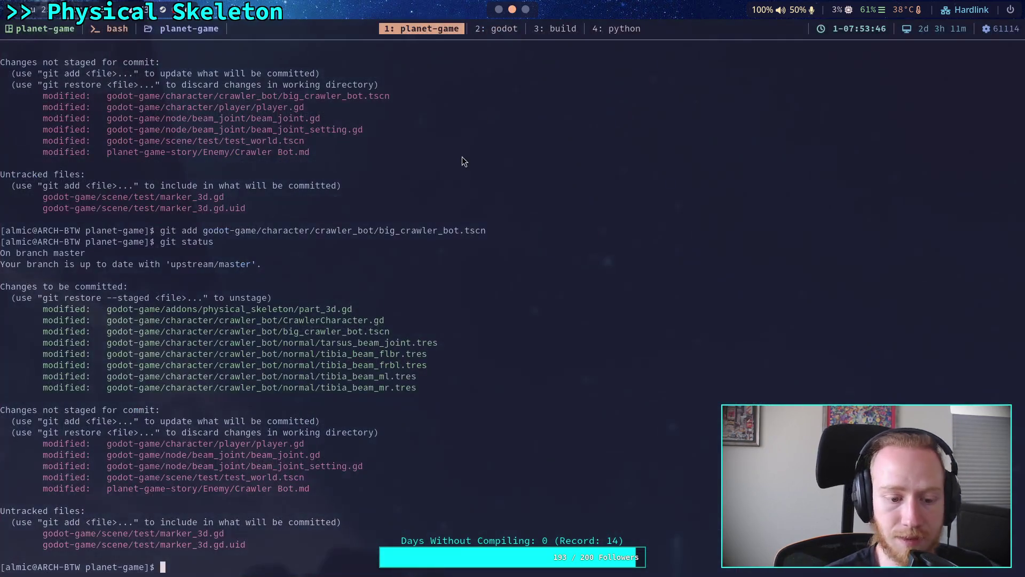
{"action": "key", "text": "Up"}
{"action": "key", "text": "Return"}
{"action": "key", "text": "Up"}
{"action": "key", "text": "BackSpace"}
{"action": "key", "text": "BackSpace"}
{"action": "key", "text": "BackSpace"}
{"action": "type", "text": "di"}
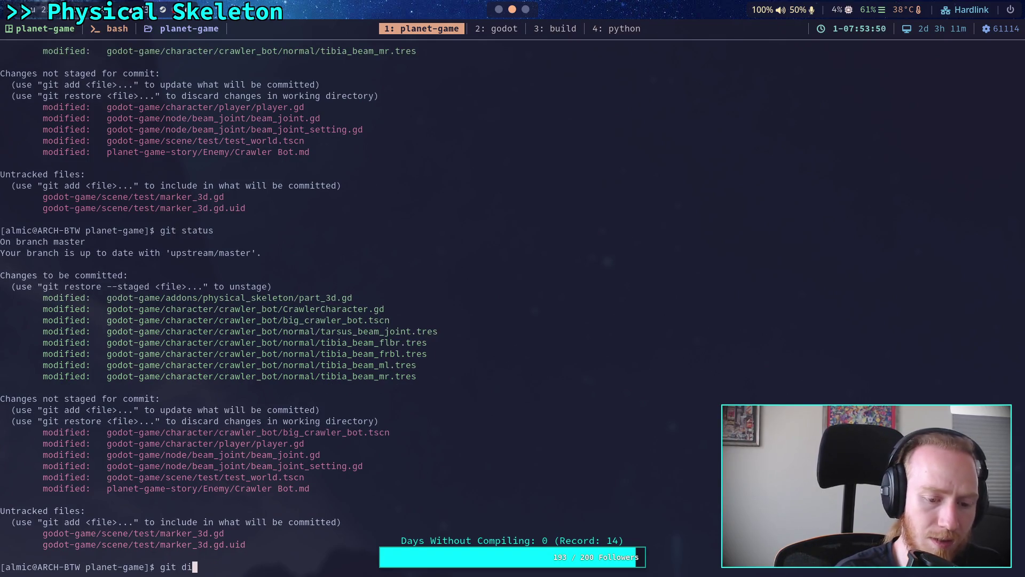
{"action": "type", "text": "ff"}
{"action": "key", "text": "Return"}
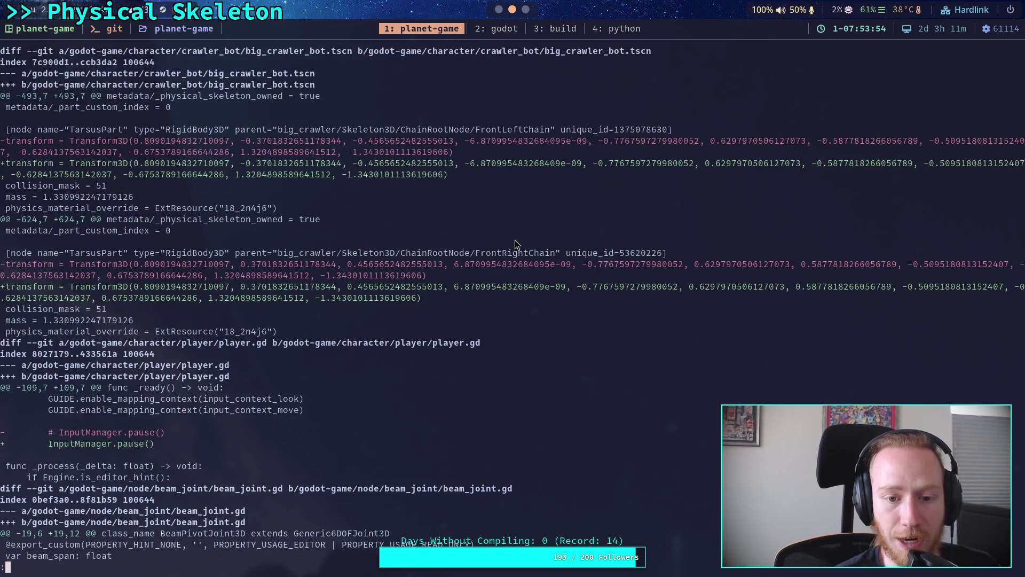
- Reload the saved scene in Godot, then review git diff and git status
{"action": "key", "text": "q"}
{"action": "left_click", "coordinate": [501, 9]}
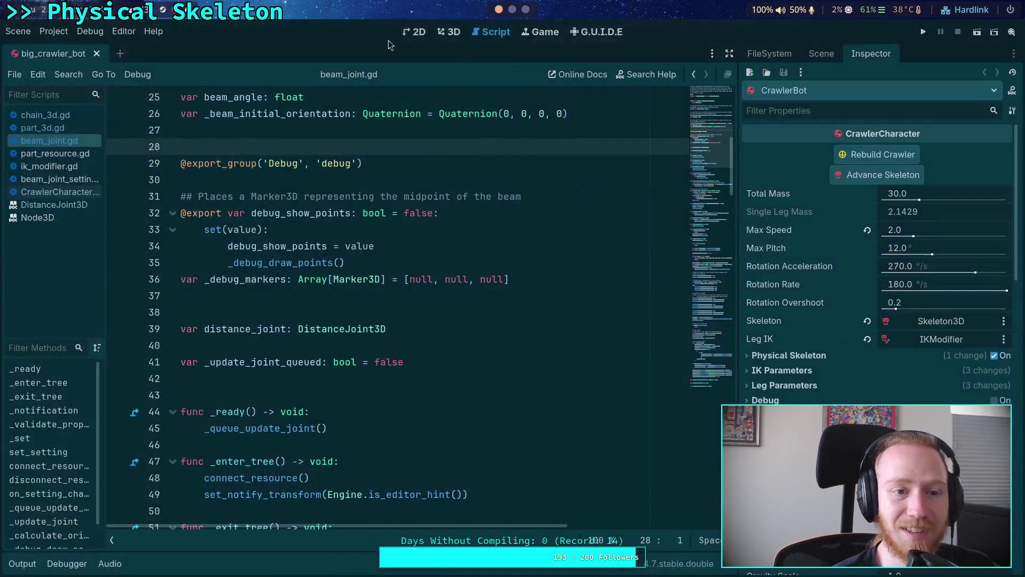
{"action": "left_click", "coordinate": [17, 31]}
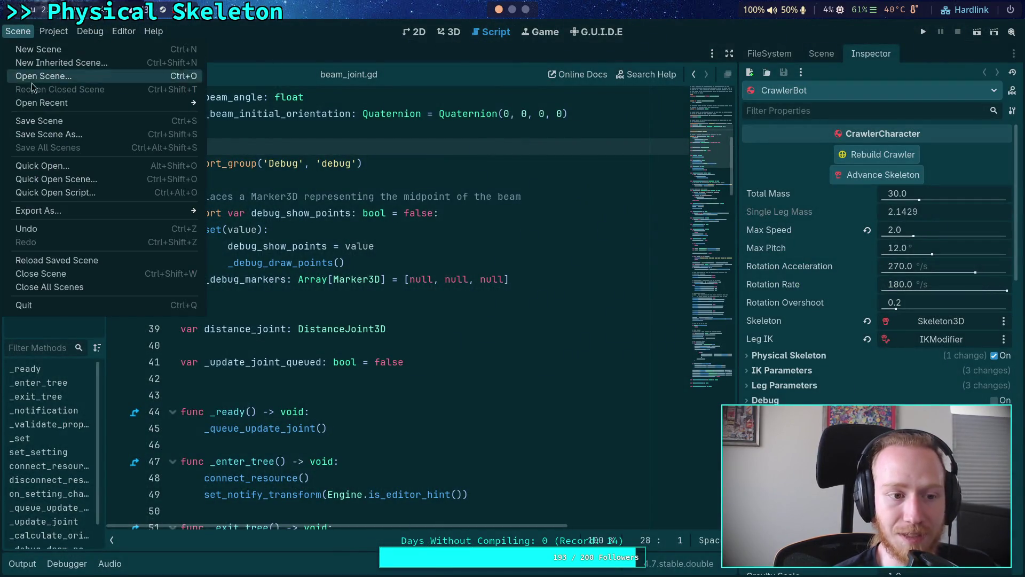
{"action": "left_click", "coordinate": [191, 267]}
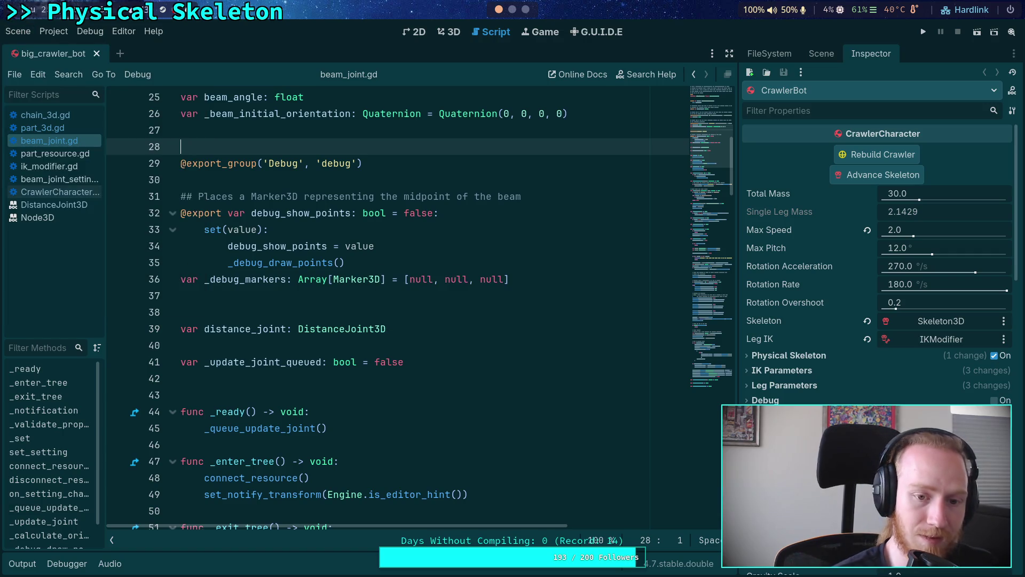
{"action": "left_click", "coordinate": [512, 9]}
{"action": "type", "text": "git diff"}
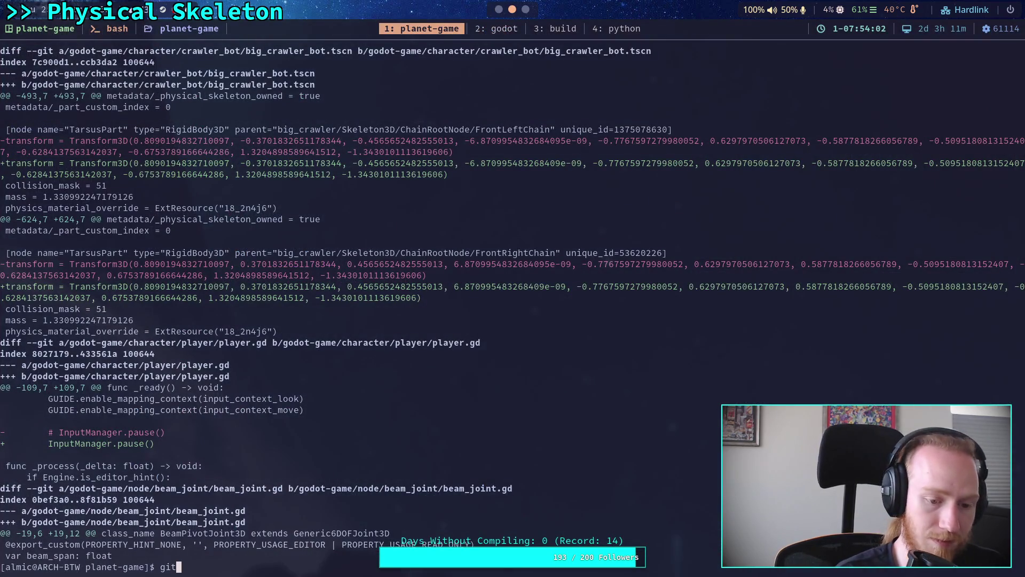
{"action": "key", "text": "Return"}
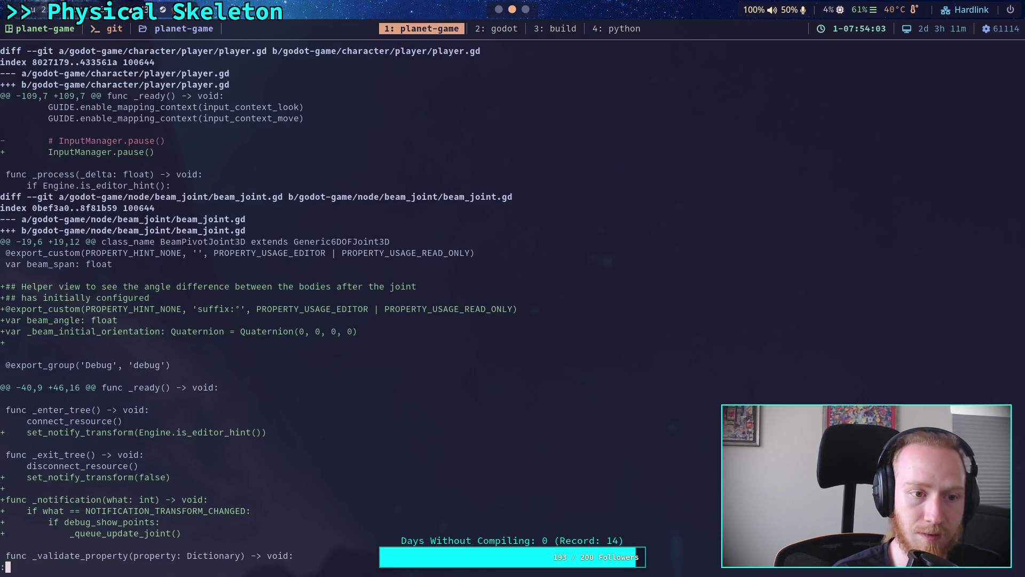
{"action": "key", "text": "j"}
{"action": "key", "text": "j"}
{"action": "key", "text": "j"}
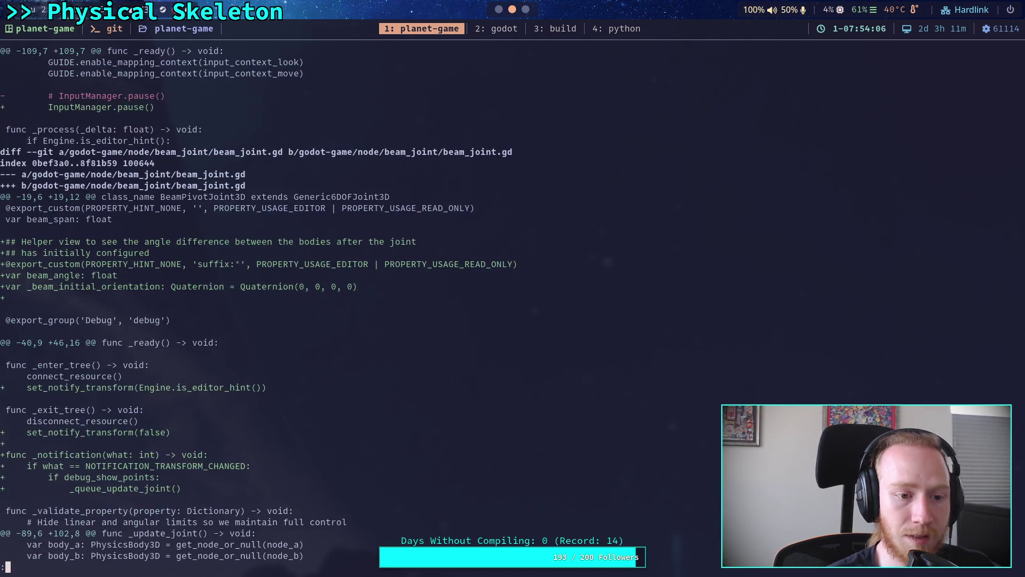
{"action": "key", "text": "k"}
{"action": "key", "text": "k"}
{"action": "key", "text": "k"}
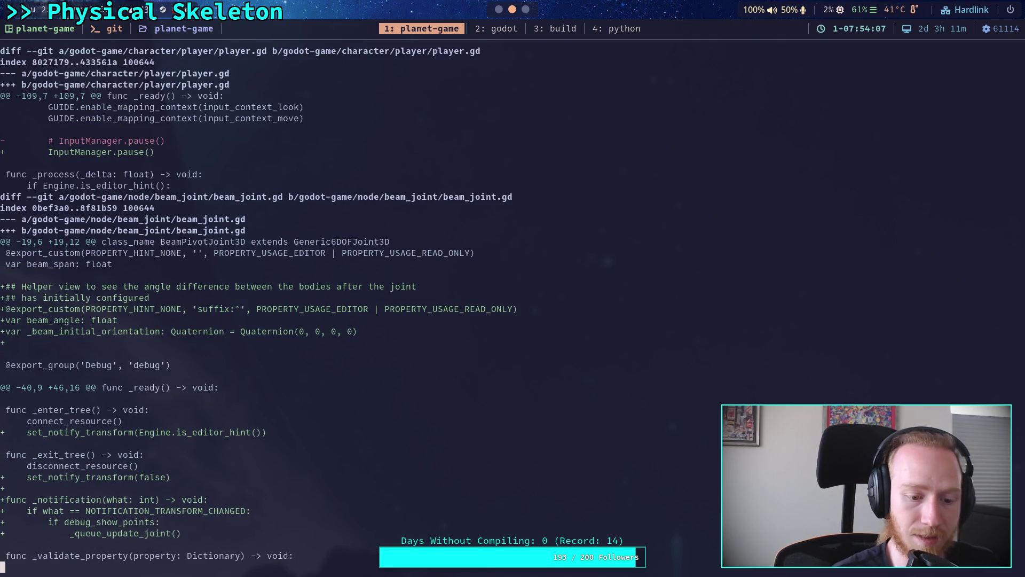
{"action": "type", "text": "qgit status"}
{"action": "key", "text": "Return"}
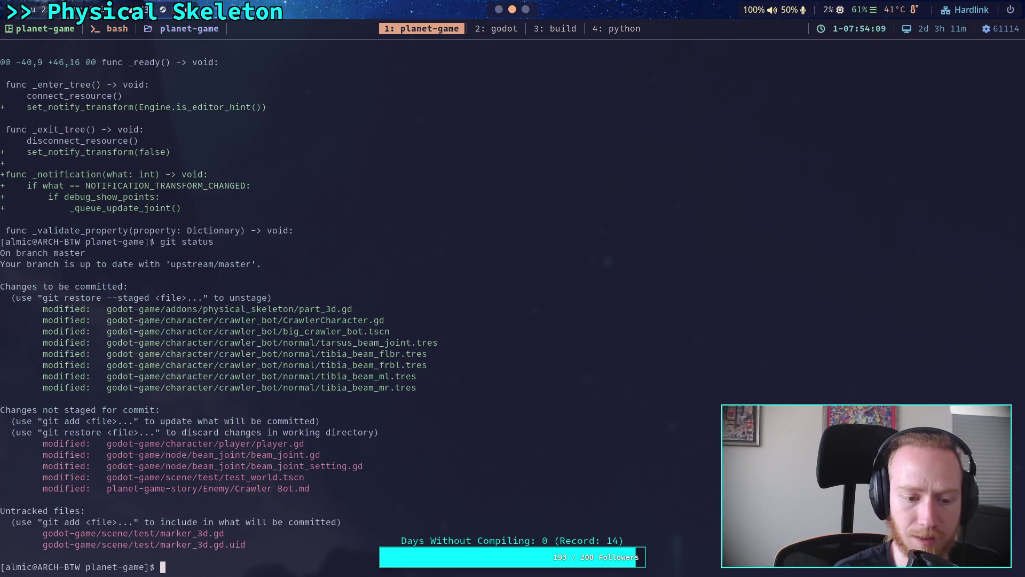
- Reload the crawler bot scene once more and check git diff again
{"action": "left_click", "coordinate": [499, 9]}
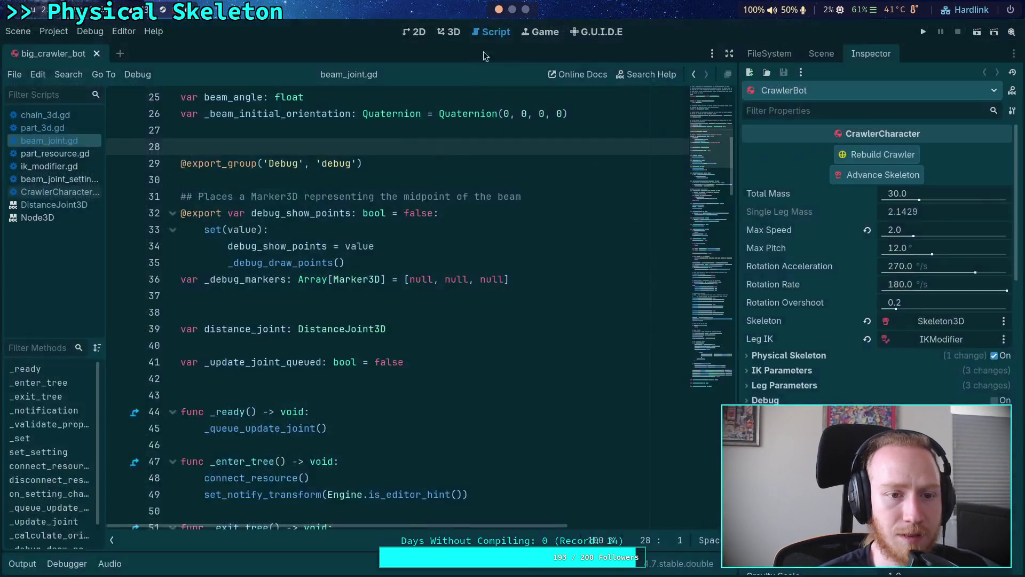
{"action": "left_click", "coordinate": [510, 12]}
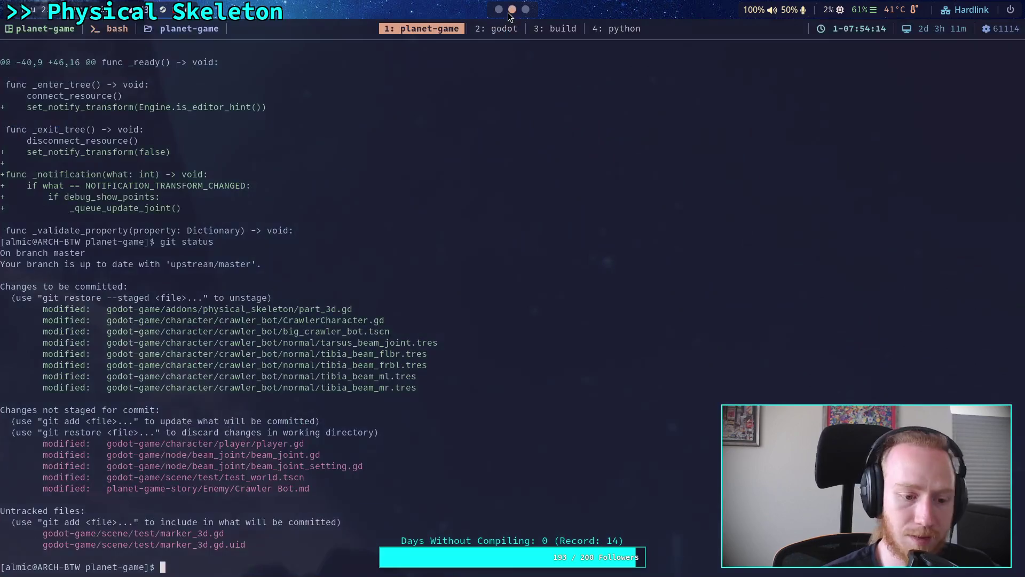
{"action": "type", "text": "git diff"}
{"action": "key", "text": "Return"}
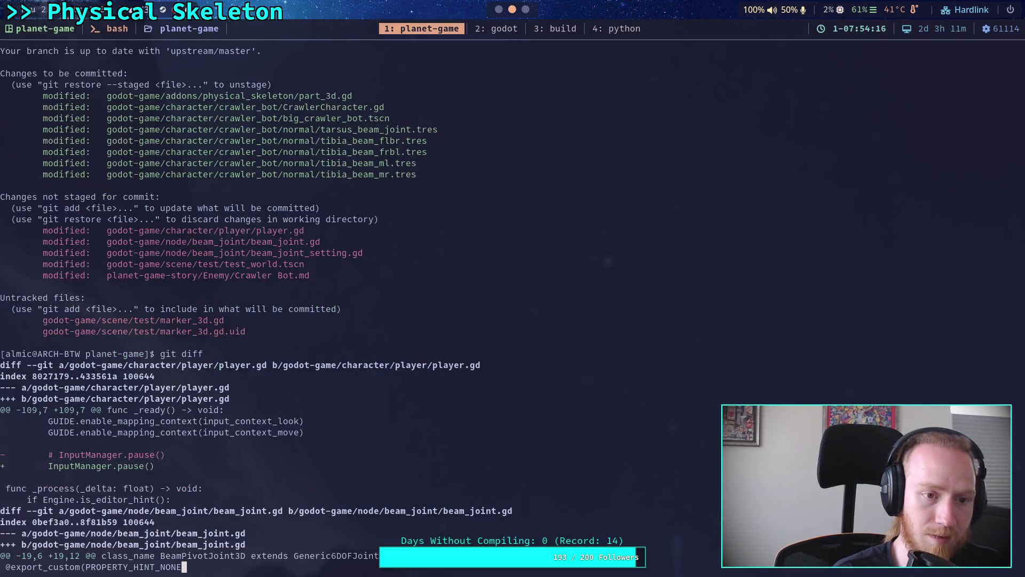
{"action": "key", "text": "q"}
{"action": "left_click", "coordinate": [499, 9]}
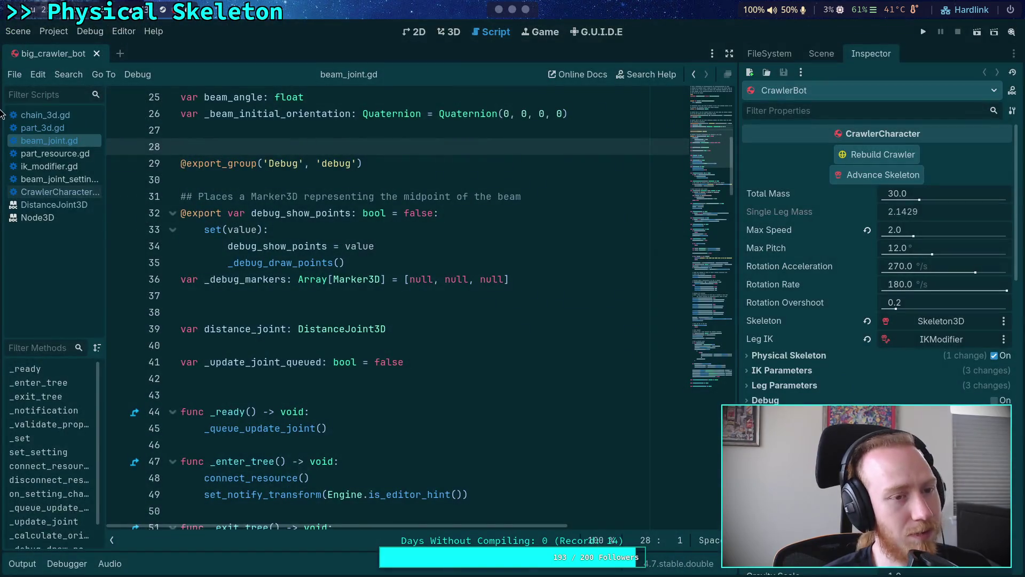
{"action": "left_click", "coordinate": [19, 31]}
{"action": "left_click", "coordinate": [63, 261]}
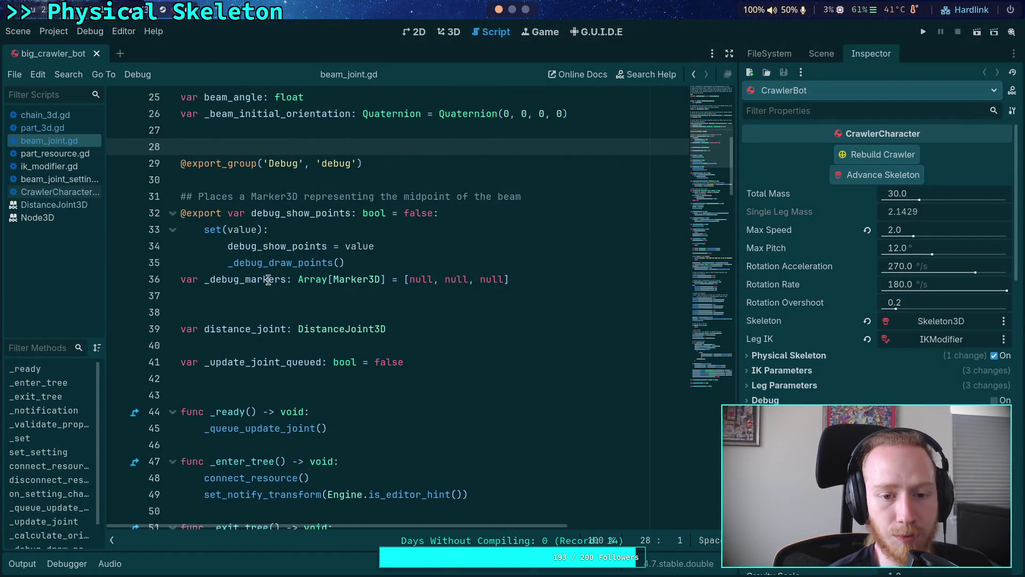
{"action": "left_click", "coordinate": [511, 12]}
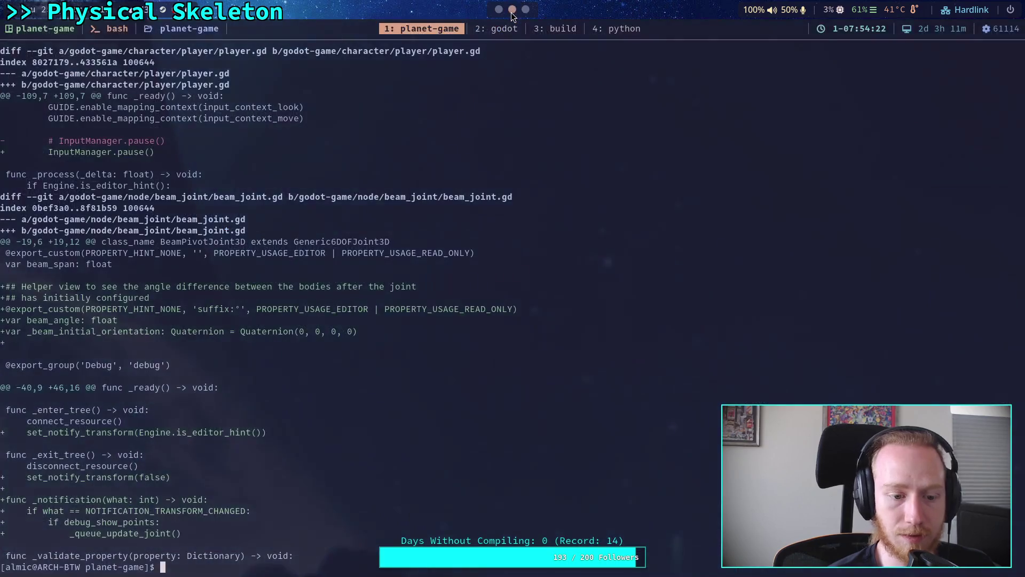
{"action": "type", "text": "git diff"}
{"action": "key", "text": "Return"}
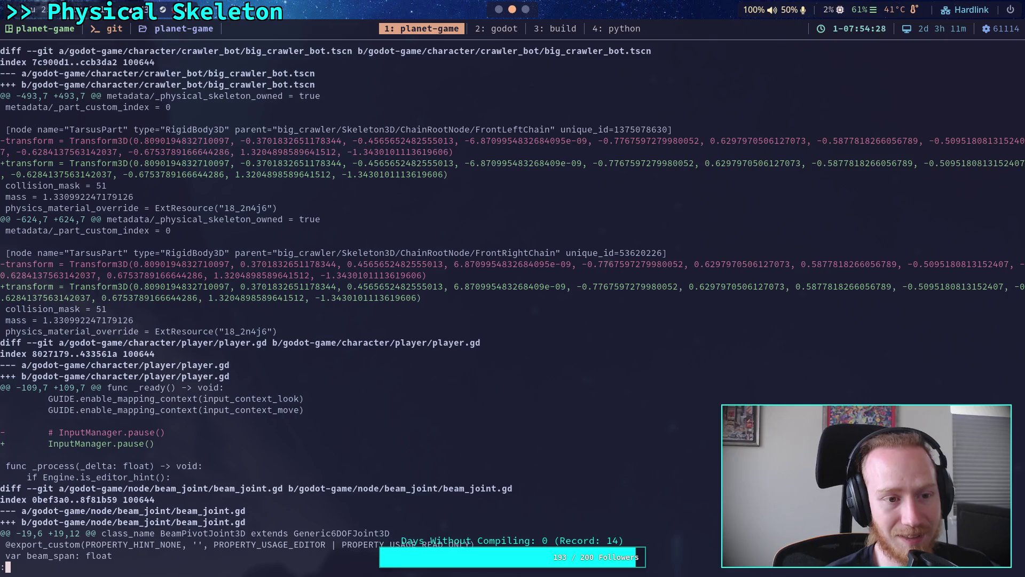
- Stage big_crawler_bot.tscn with git add and confirm with git status
{"action": "type", "text": "qgit add godot-game/character/crawler_bot/big_crawler"}
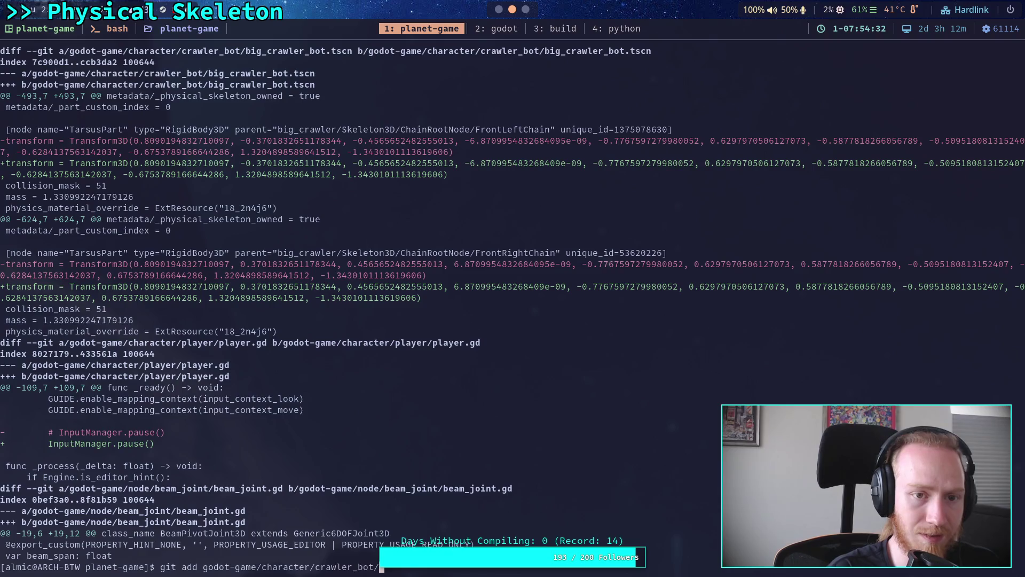
{"action": "type", "text": "_bot.tscn"}
{"action": "key", "text": "Return"}
{"action": "type", "text": "git statu"}
{"action": "key", "text": "BackSpace"}
{"action": "key", "text": "BackSpace"}
{"action": "key", "text": "BackSpace"}
{"action": "type", "text": "status"}
{"action": "key", "text": "Return"}
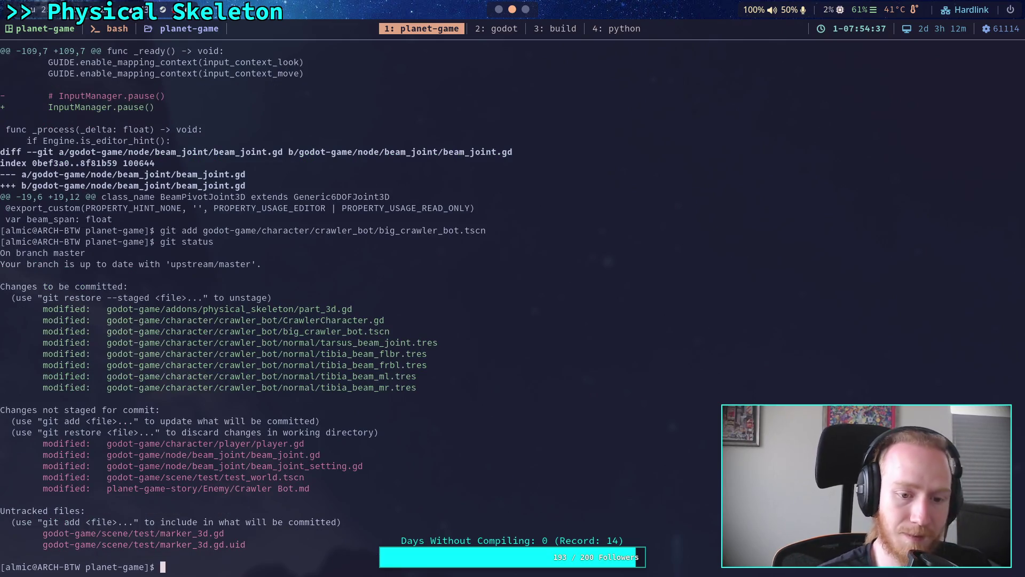
- Quit to the Project List, reopen the Planet Game project, and show the crawler bot in 3D
{"action": "left_click", "coordinate": [499, 9]}
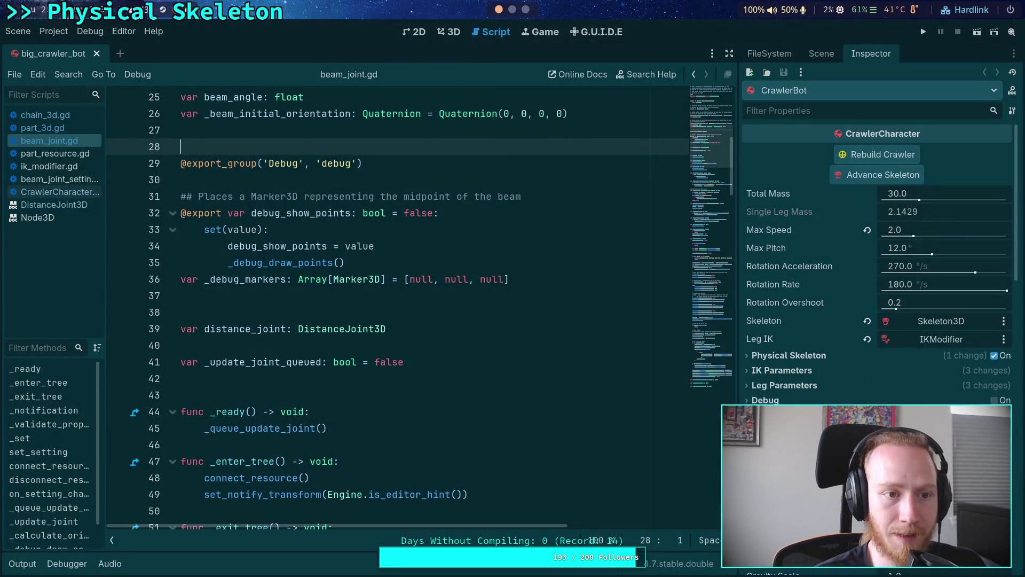
{"action": "left_click", "coordinate": [18, 31]}
{"action": "mouse_move", "coordinate": [55, 31]}
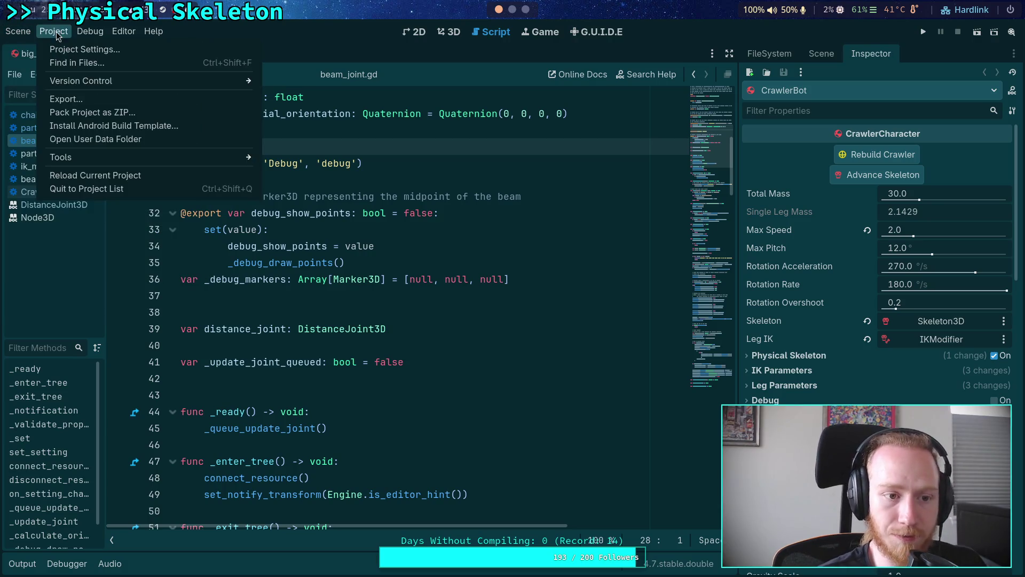
{"action": "left_click", "coordinate": [98, 188]}
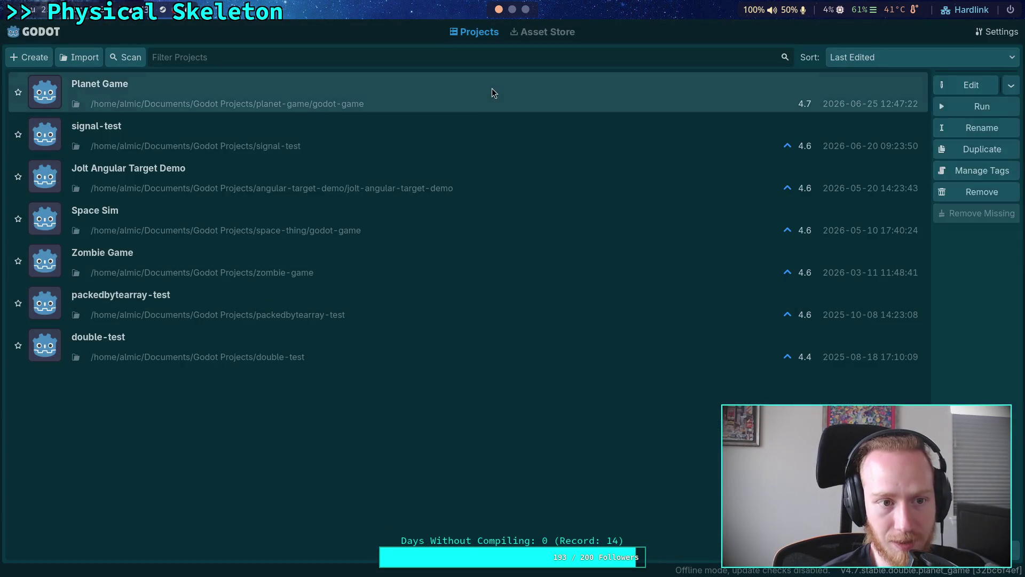
{"action": "double_click", "coordinate": [492, 88]}
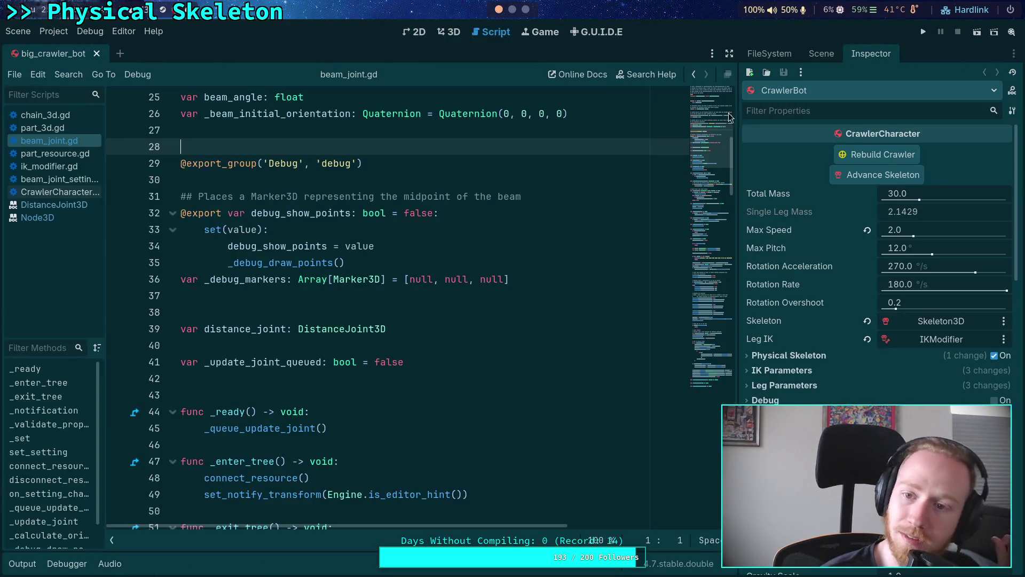
{"action": "left_click", "coordinate": [453, 34]}
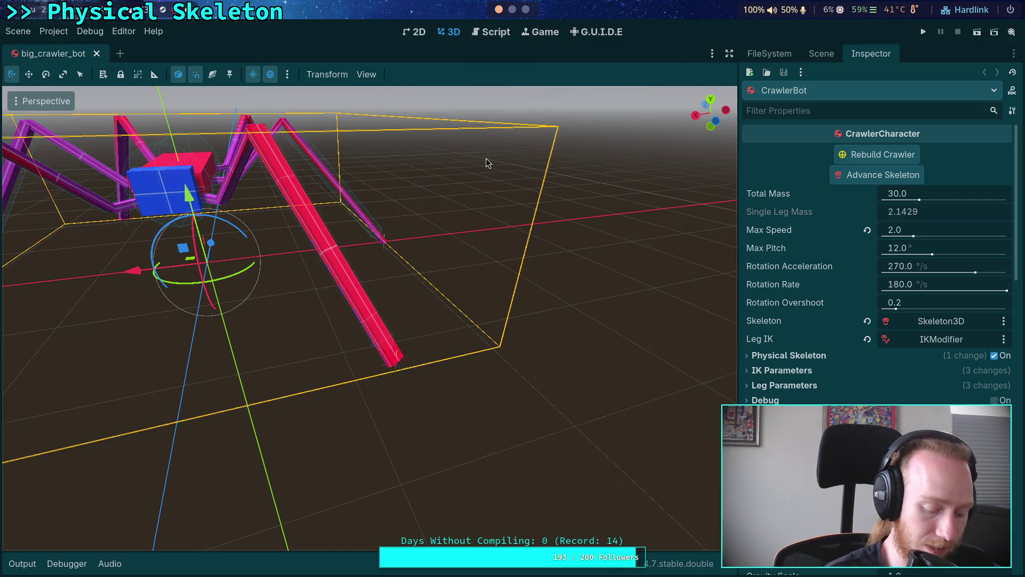
- Rerun git diff to see the TarsusPart transform changes, then show the crawler's node tree
{"action": "key", "text": "super+2"}
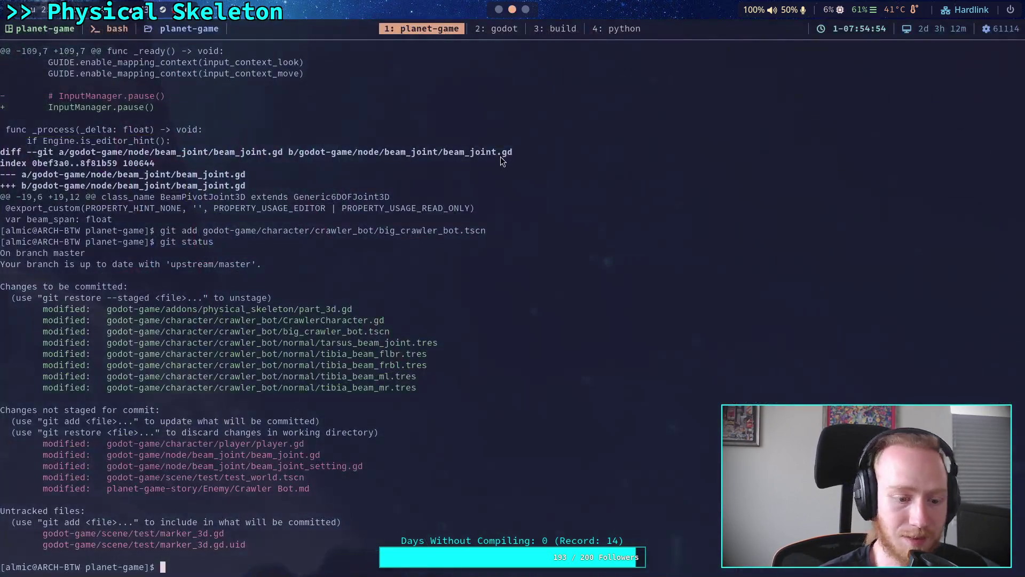
{"action": "key", "text": "Up"}
{"action": "key", "text": "Up"}
{"action": "key", "text": "Up"}
{"action": "key", "text": "Return"}
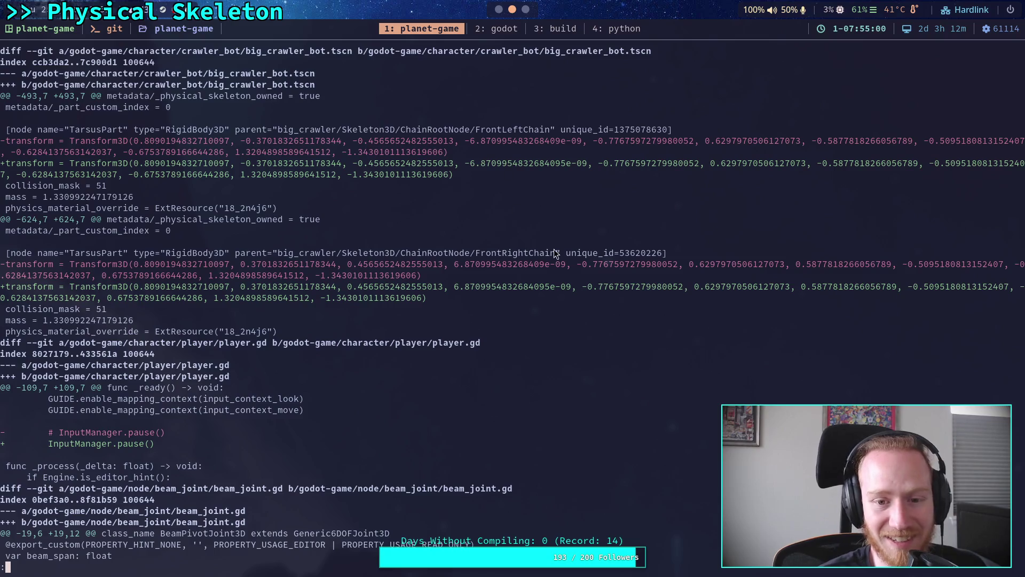
{"action": "left_click", "coordinate": [496, 12]}
{"action": "key", "text": "super+2"}
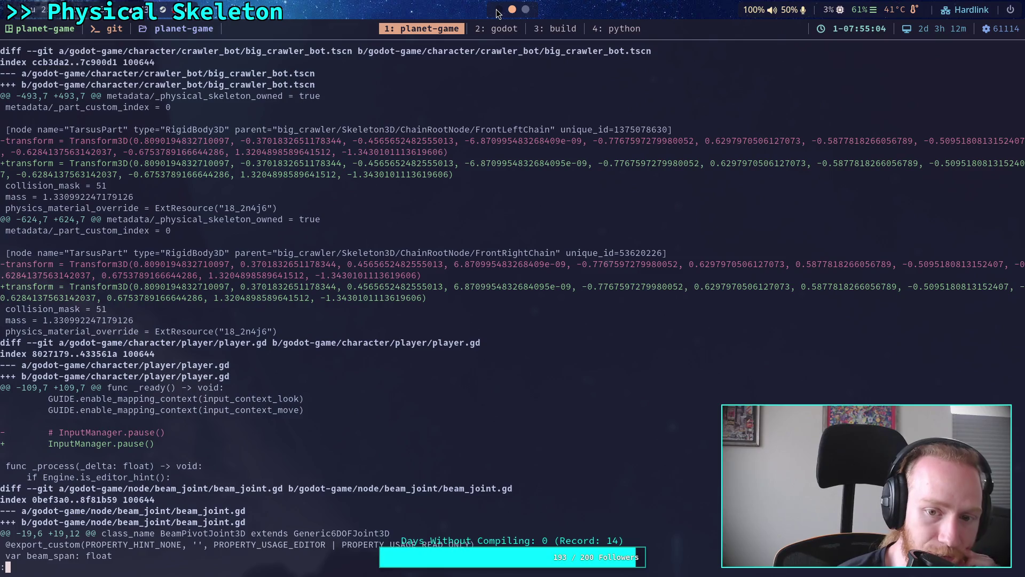
{"action": "left_click", "coordinate": [496, 12]}
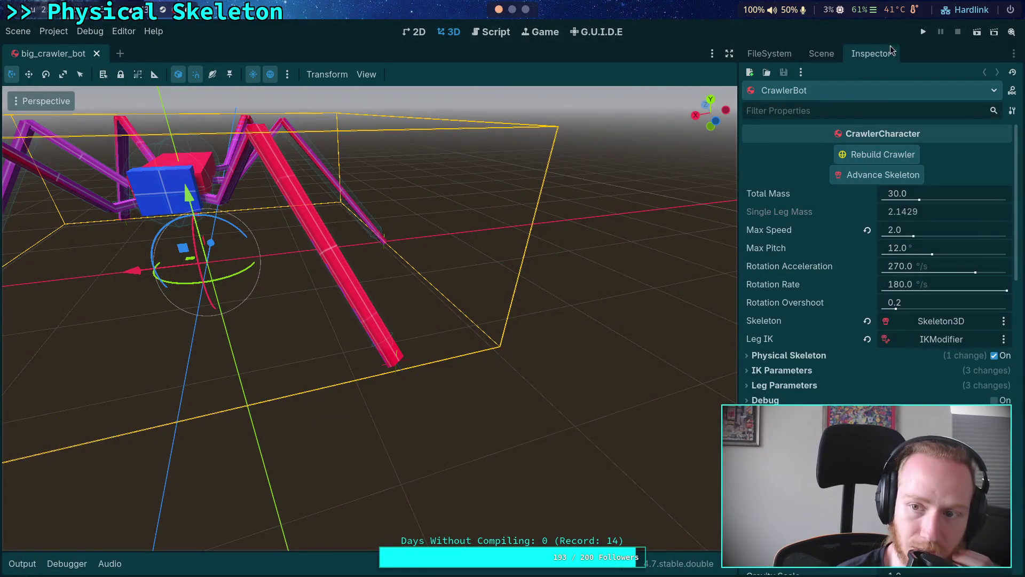
{"action": "left_click", "coordinate": [821, 54]}
- Expand ChainRootNode and select the front-left leg's TarsusPart to inspect its physics properties
{"action": "left_click", "coordinate": [765, 379]}
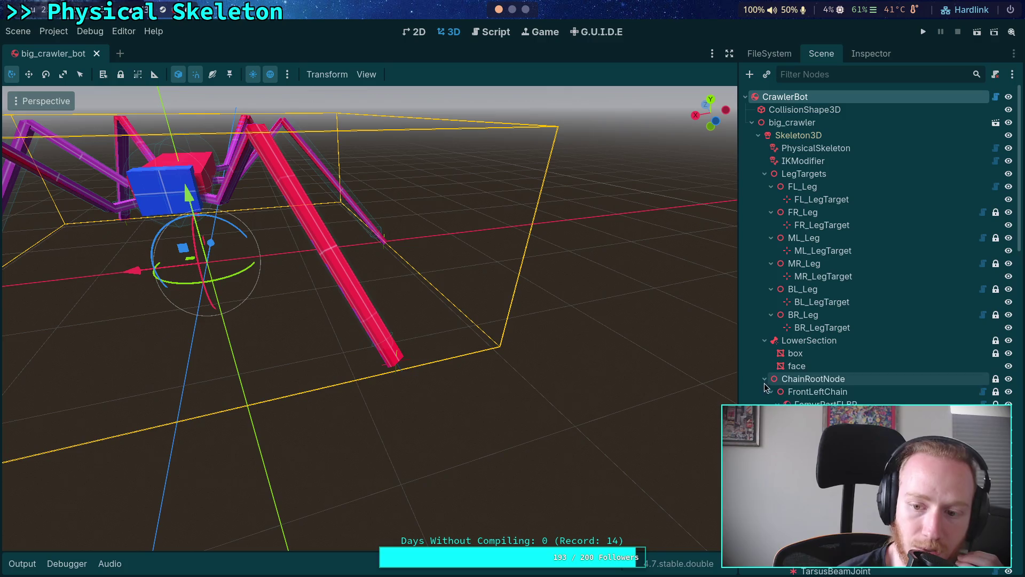
{"action": "scroll", "coordinate": [766, 367], "scroll_direction": "down", "scroll_amount": 2}
{"action": "left_click", "coordinate": [778, 344]}
{"action": "left_click", "coordinate": [778, 357]}
{"action": "left_click", "coordinate": [813, 375]}
{"action": "left_click", "coordinate": [867, 54]}
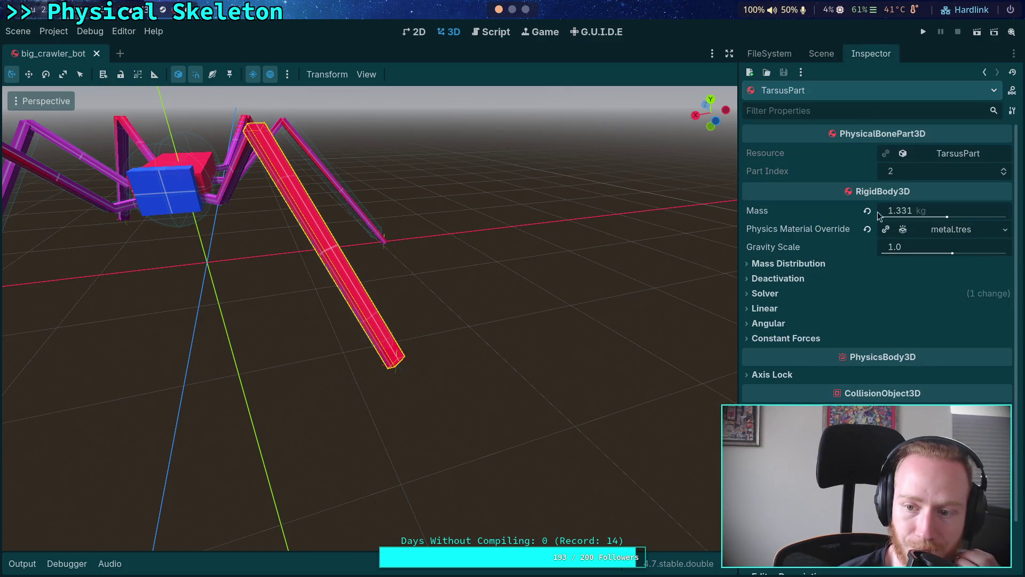
{"action": "scroll", "coordinate": [1005, 403], "scroll_direction": "down", "scroll_amount": 5}
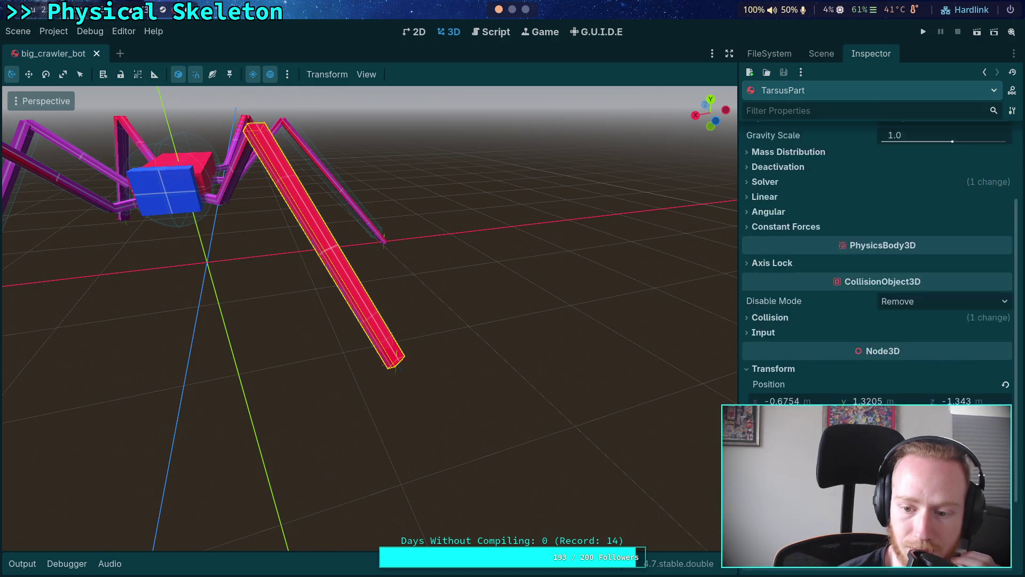
- Save the crawler scene, recheck TarsusPart's properties, and save again
{"action": "key", "text": "ctrl+s"}
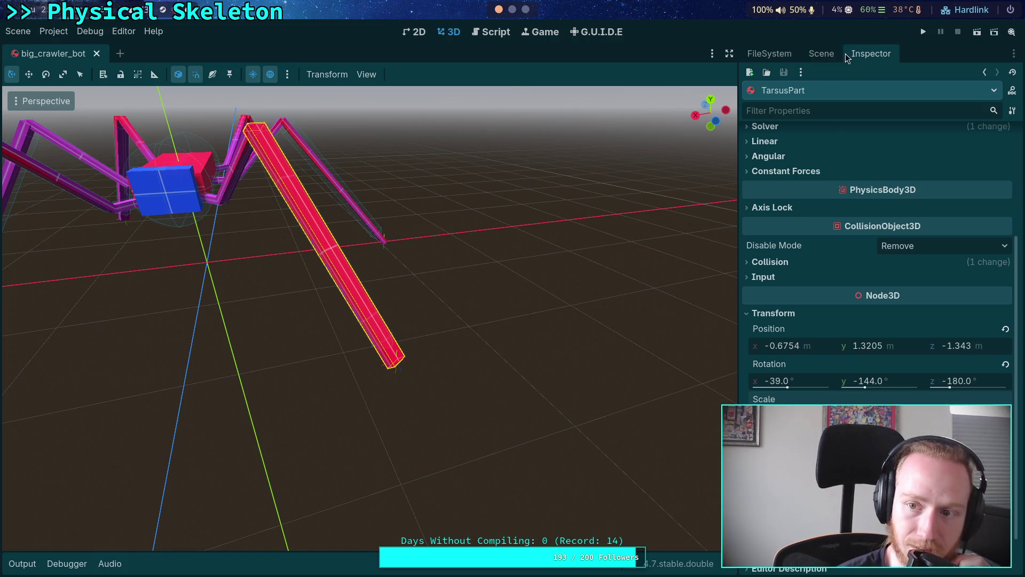
{"action": "left_click", "coordinate": [828, 55]}
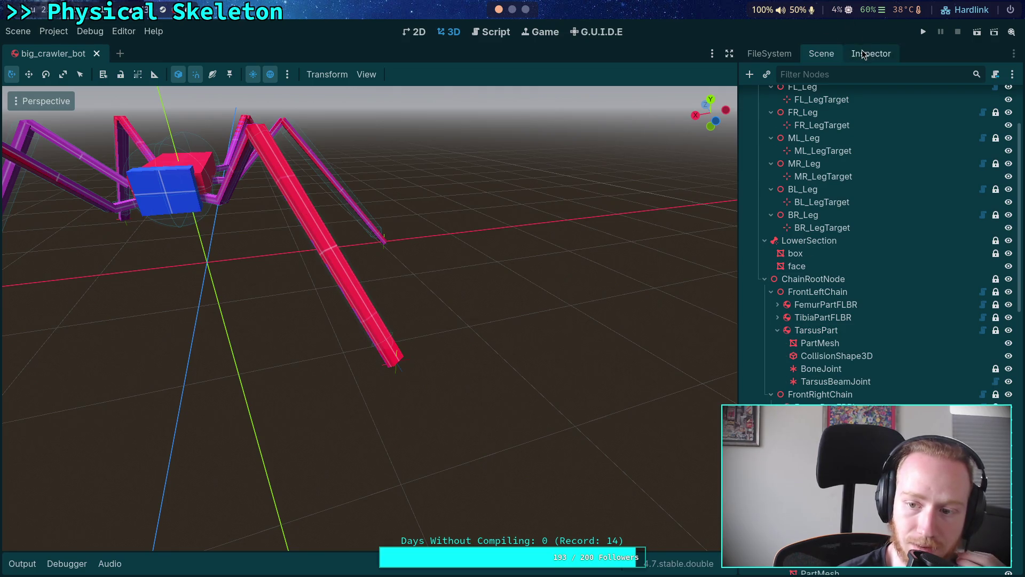
{"action": "left_click", "coordinate": [881, 54]}
{"action": "scroll", "coordinate": [875, 240], "scroll_direction": "down", "scroll_amount": 4}
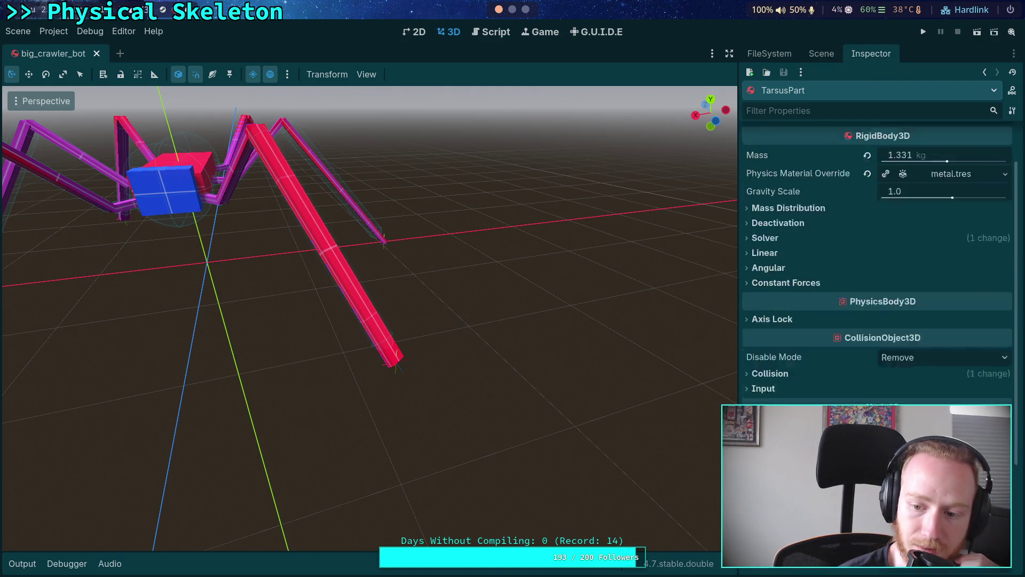
{"action": "key", "text": "ctrl+s"}
{"action": "left_click", "coordinate": [512, 9]}
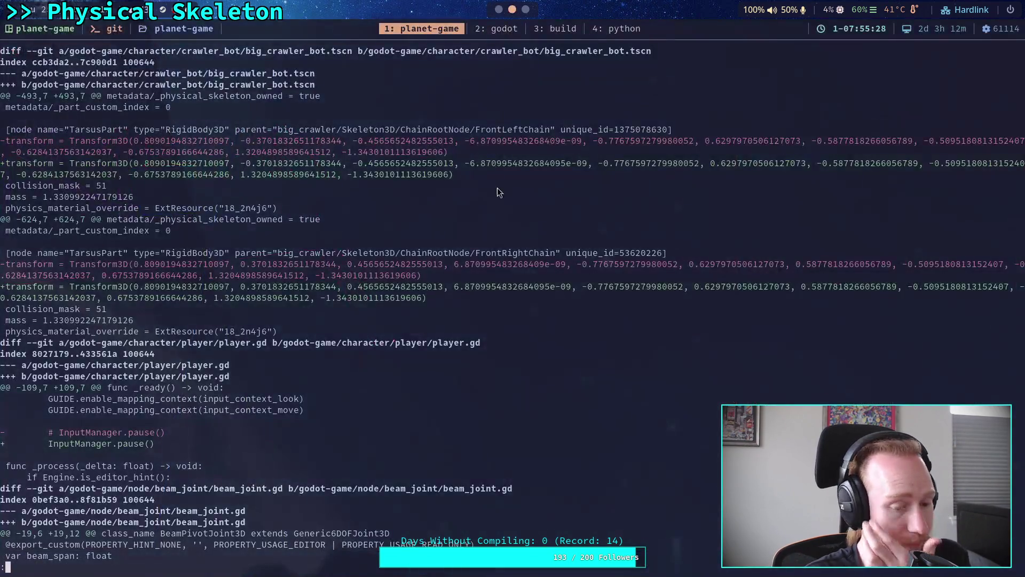
- Rerun git diff, stage big_crawler_bot.tscn, and check git status
{"action": "key", "text": "q"}
{"action": "key", "text": "Up"}
{"action": "key", "text": "Return"}
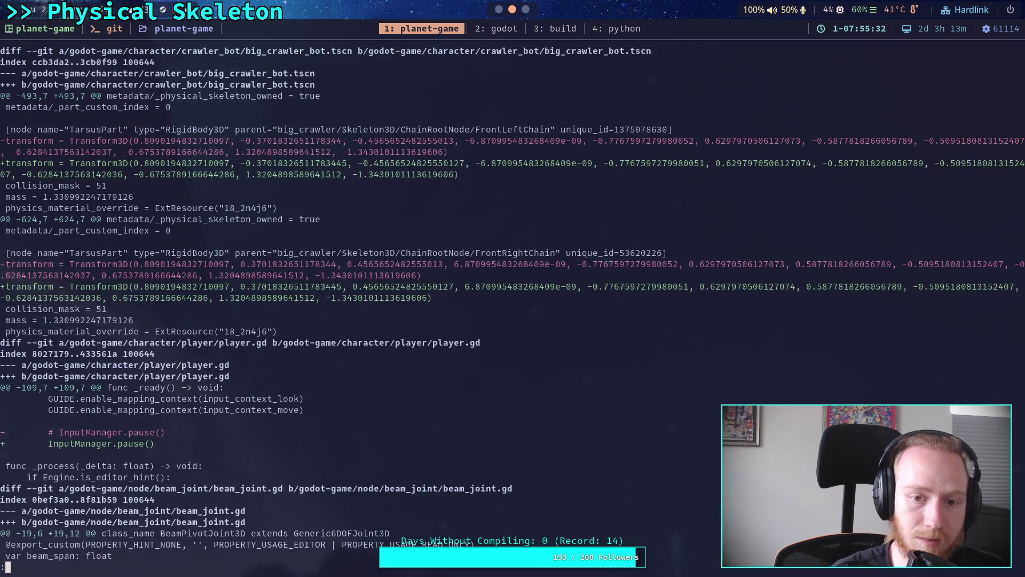
{"action": "type", "text": "git add godot-game/character/crawler_bot/"}
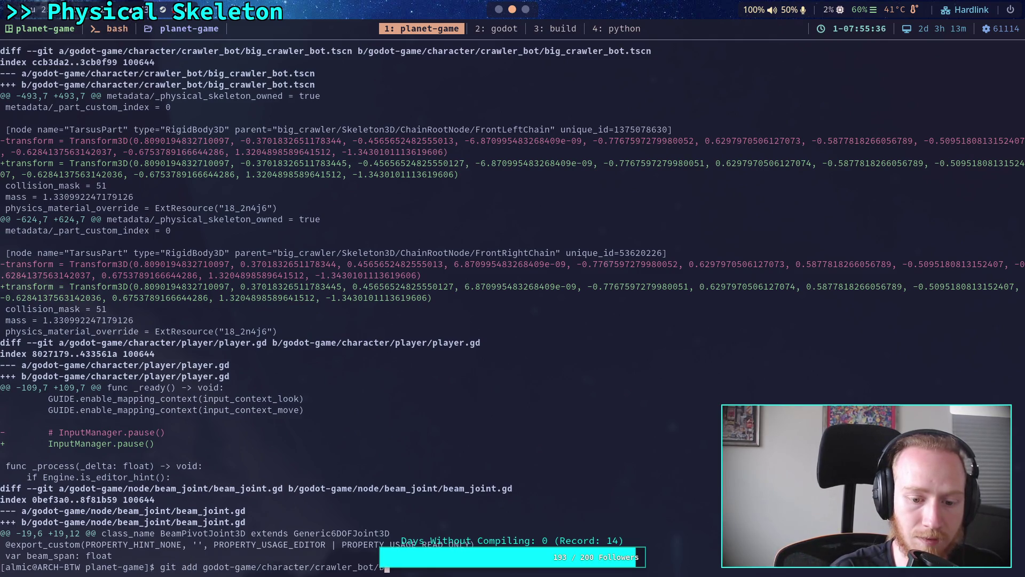
{"action": "key", "text": "Tab"}
{"action": "key", "text": "Tab"}
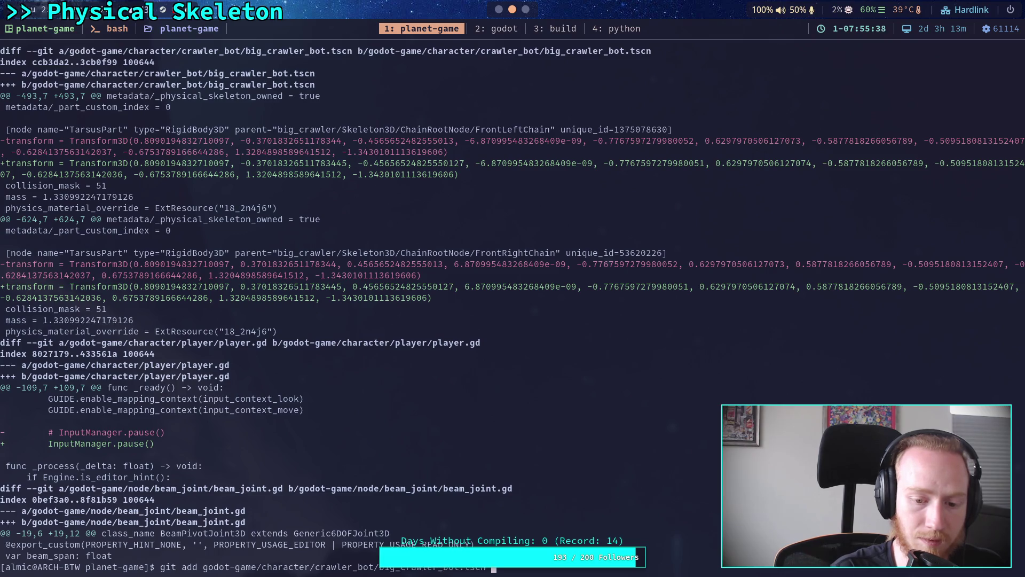
{"action": "key", "text": "Return"}
{"action": "type", "text": "git status"}
{"action": "key", "text": "Return"}
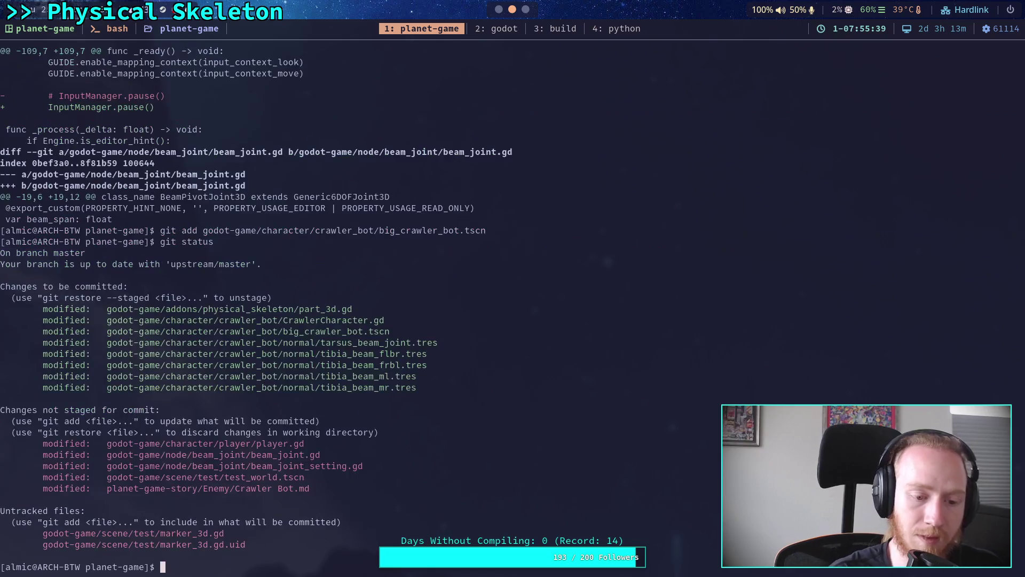
- Reload the saved scene from disk in Godot and save it
{"action": "key", "text": "super+2"}
{"action": "left_click", "coordinate": [17, 31]}
{"action": "left_click", "coordinate": [88, 260]}
{"action": "key", "text": "ctrl+s"}
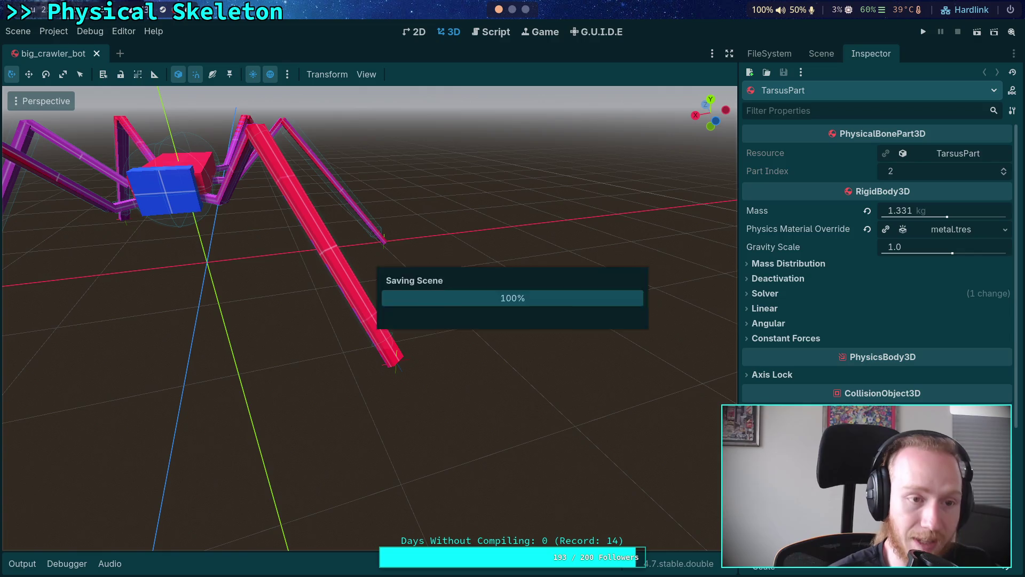
- Rerun git status in the terminal
{"action": "left_click", "coordinate": [497, 30]}
{"action": "key", "text": "ctrl+F2"}
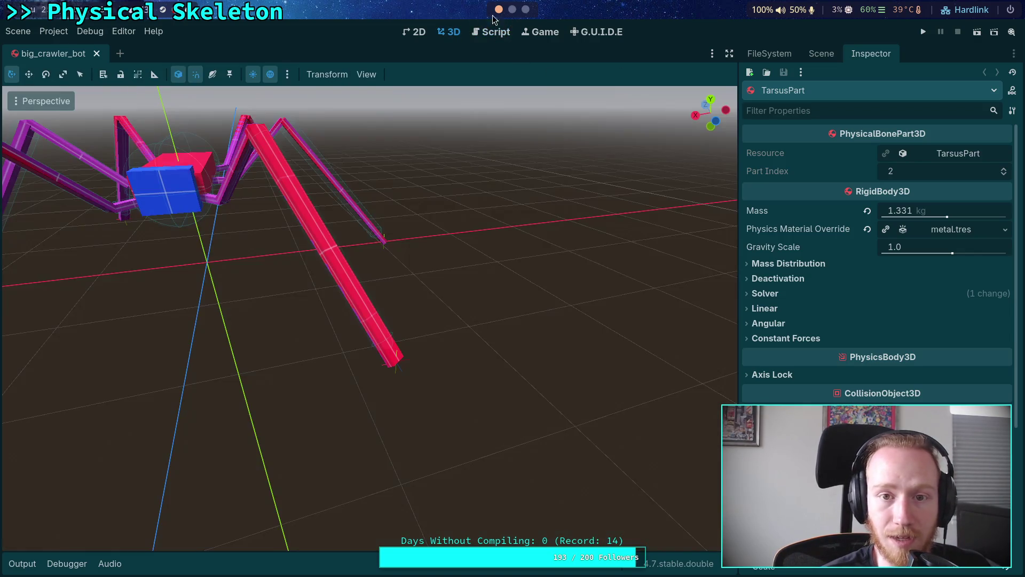
{"action": "key", "text": "super+1"}
{"action": "key", "text": "Up"}
{"action": "key", "text": "Return"}
- Rerun git diff and review the new scene changes, selecting the -2.2 value
{"action": "key", "text": "Up"}
{"action": "key", "text": "BackSpace"}
{"action": "key", "text": "BackSpace"}
{"action": "key", "text": "BackSpace"}
{"action": "key", "text": "BackSpace"}
{"action": "type", "text": "diff"}
{"action": "key", "text": "Return"}
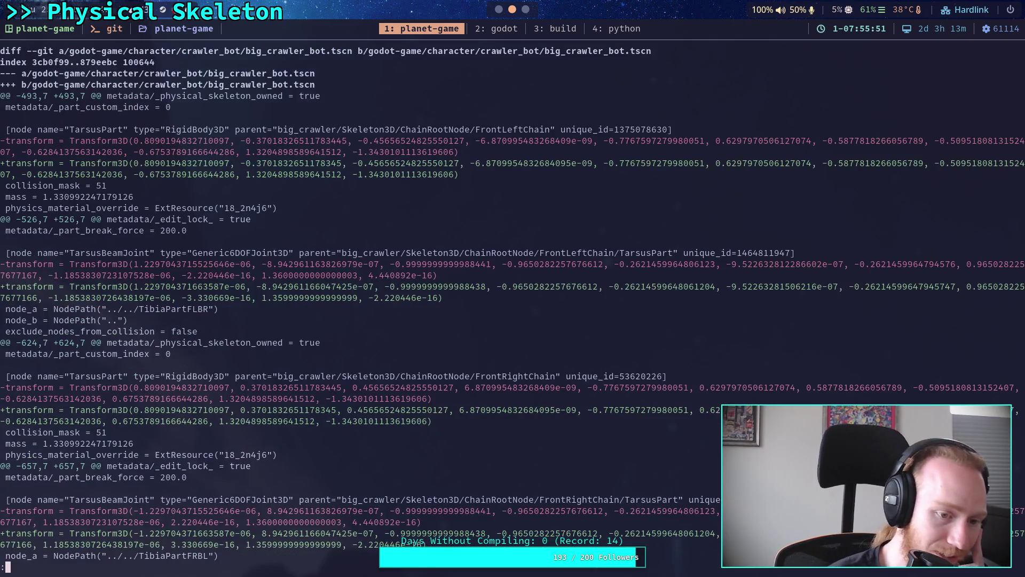
{"action": "scroll", "coordinate": [513, 304], "scroll_direction": "down", "scroll_amount": 5}
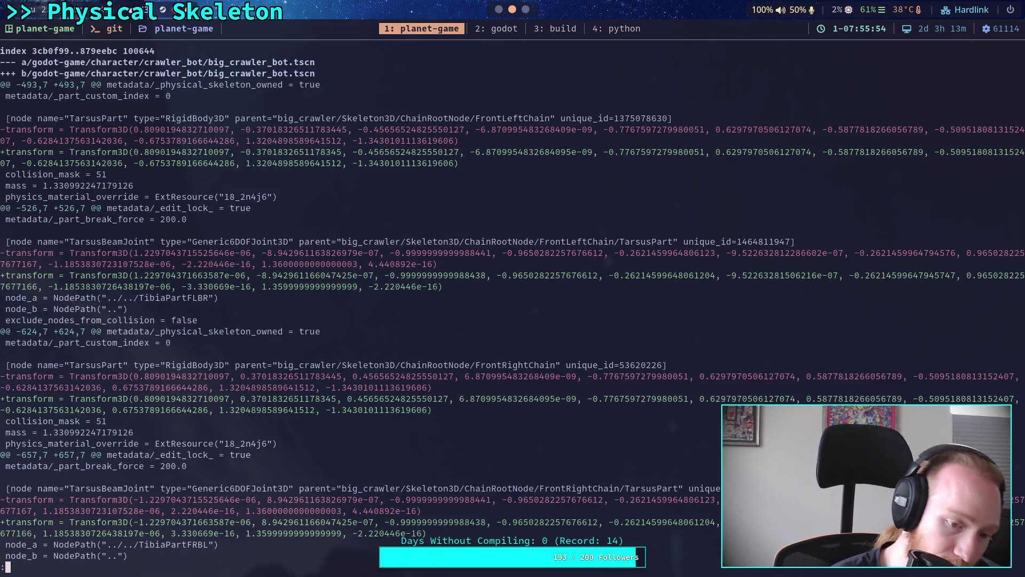
{"action": "scroll", "coordinate": [513, 303], "scroll_direction": "up", "scroll_amount": 3}
{"action": "scroll", "coordinate": [512, 303], "scroll_direction": "up", "scroll_amount": 2}
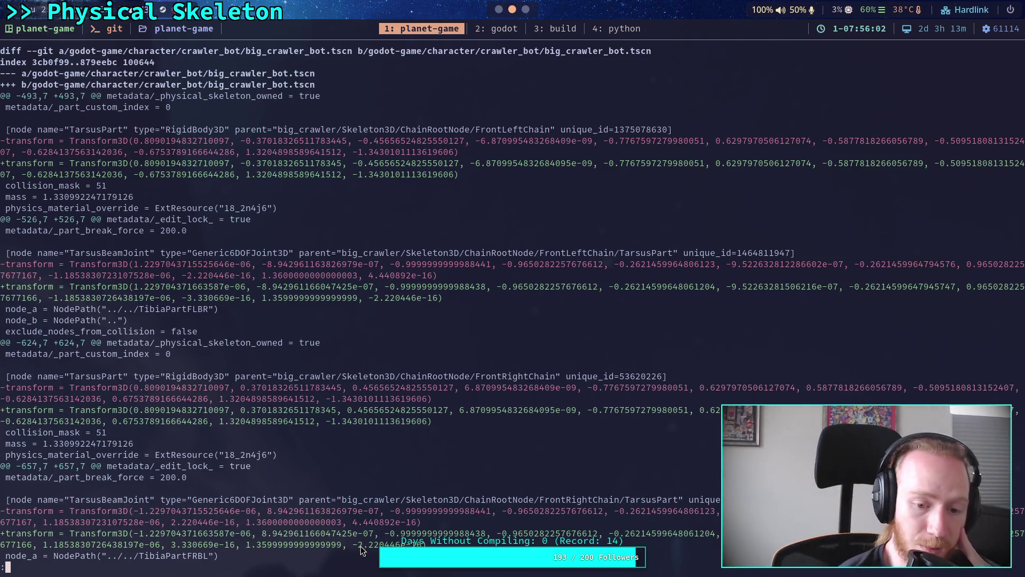
{"action": "left_click_drag", "start_coordinate": [353, 545], "coordinate": [371, 546]}
{"action": "key", "text": "Return"}
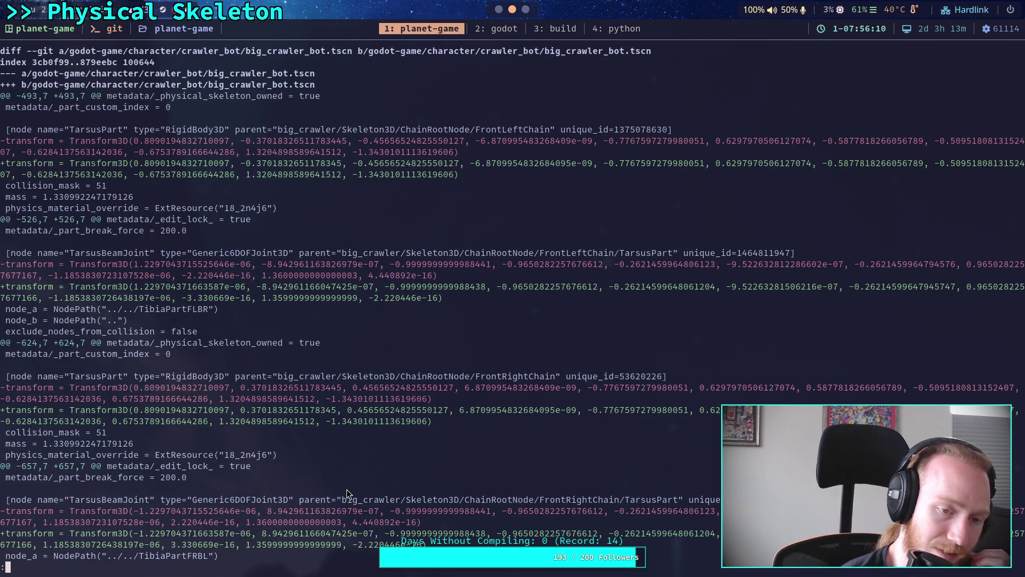
- Return to Godot and open beam_joint.gd in the script editor
{"action": "left_click", "coordinate": [525, 10]}
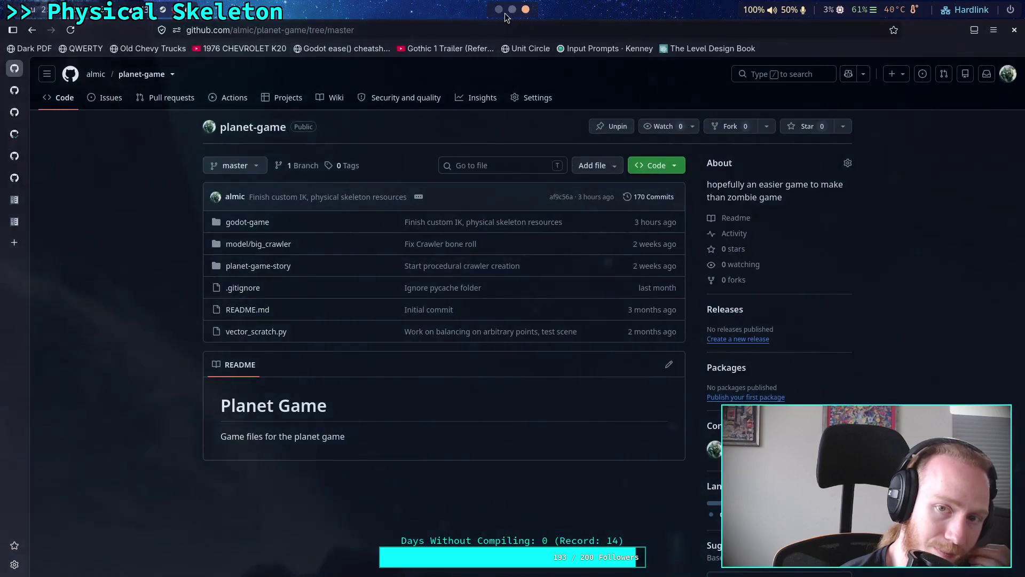
{"action": "left_click", "coordinate": [498, 10]}
{"action": "left_click", "coordinate": [495, 33]}
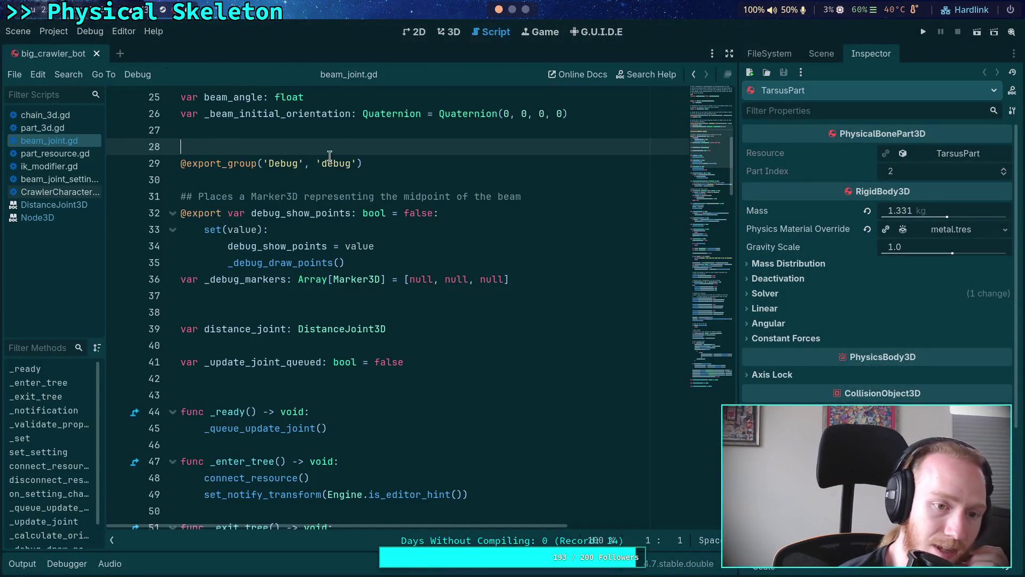
- Open chain_3d.gd in the script editor and search its code for 'basis'
{"action": "left_click", "coordinate": [47, 115]}
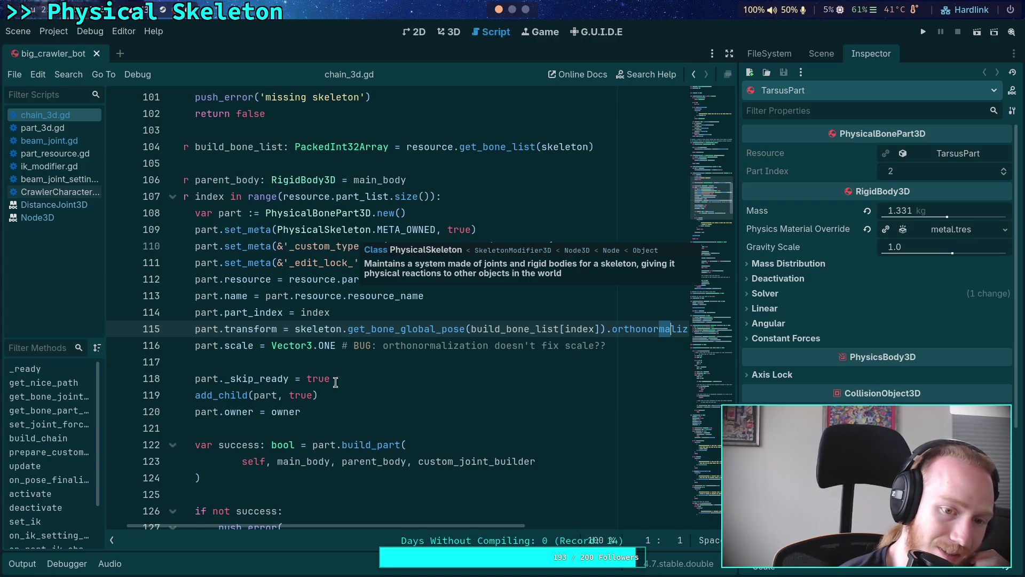
{"action": "scroll", "coordinate": [367, 531], "scroll_direction": "left", "scroll_amount": 2}
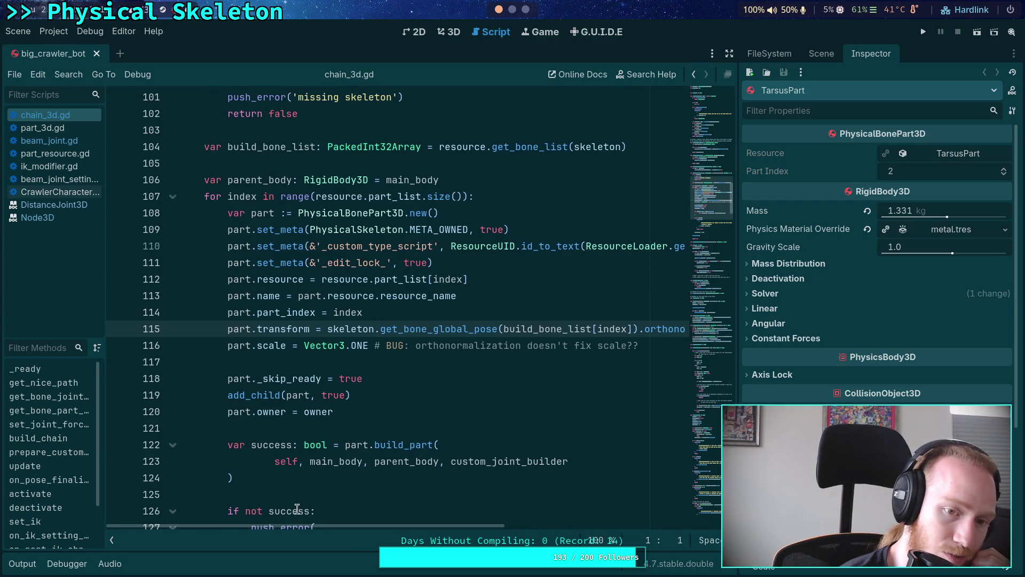
{"action": "scroll", "coordinate": [382, 471], "scroll_direction": "down", "scroll_amount": 4}
{"action": "scroll", "coordinate": [382, 472], "scroll_direction": "down", "scroll_amount": 3}
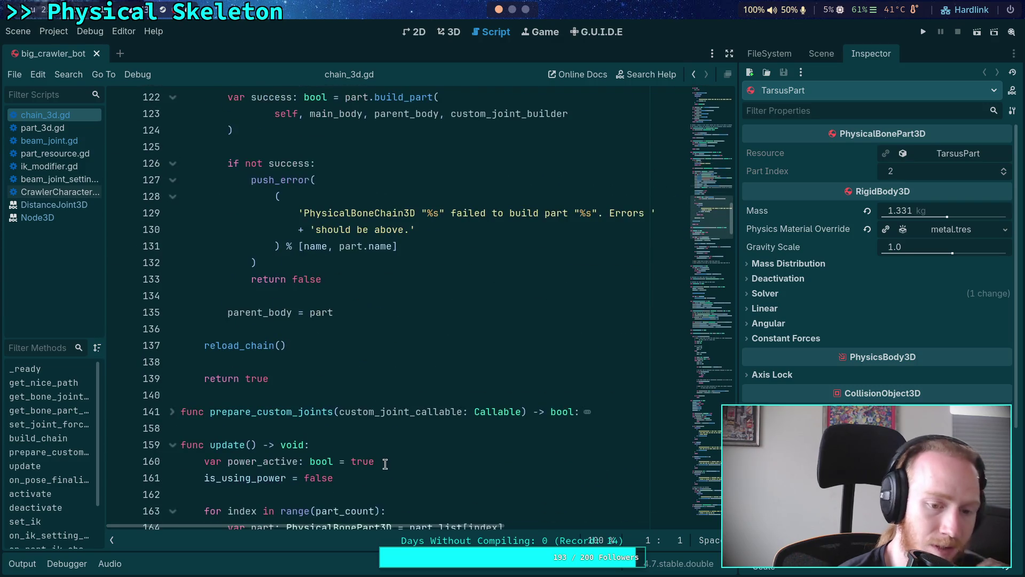
{"action": "left_click", "coordinate": [398, 381]}
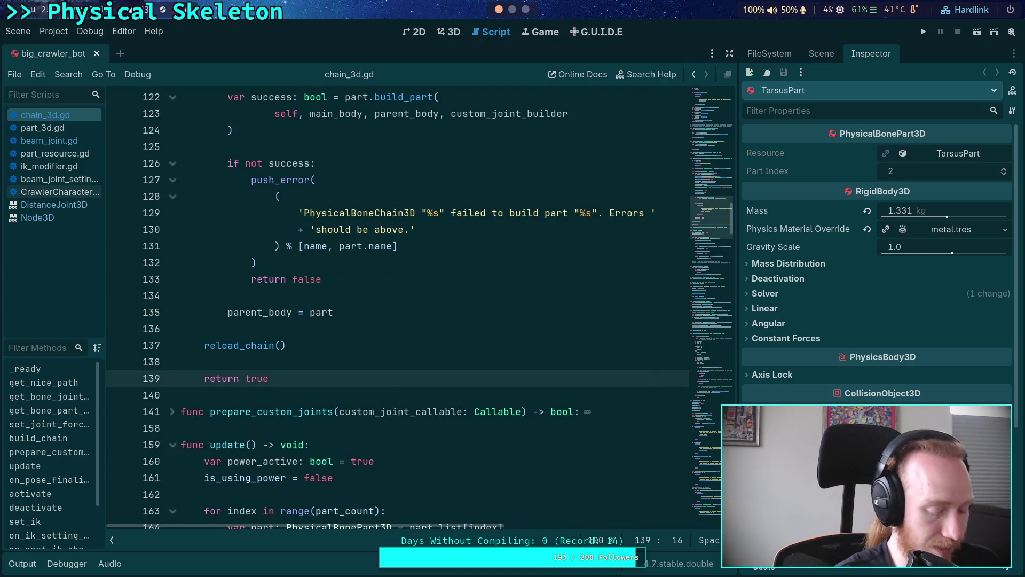
{"action": "key", "text": "ctrl+f"}
{"action": "type", "text": "basis"}
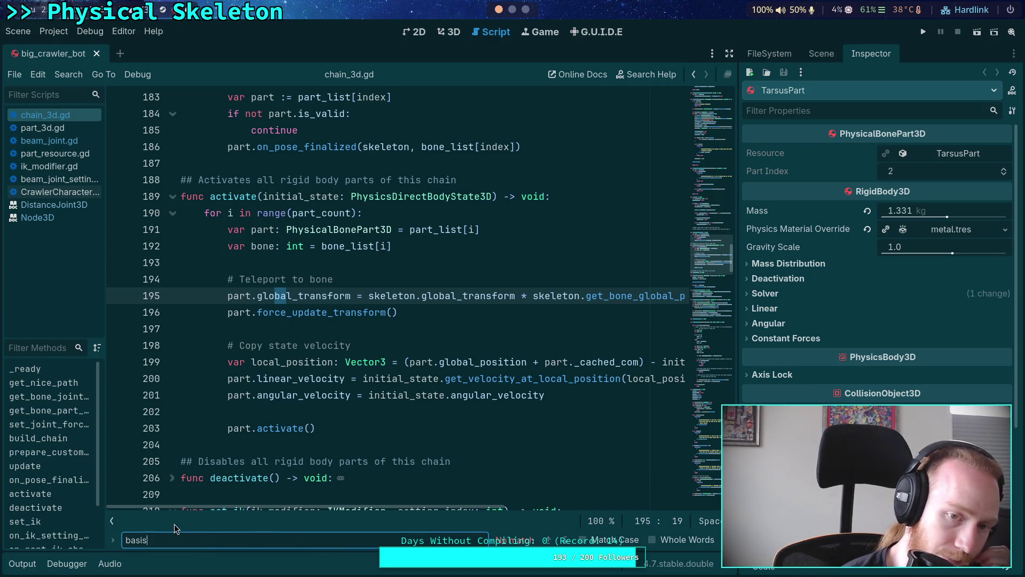
- Highlight every use of the 'part' variable in the PhysicalBonePart3D creation loop
{"action": "scroll", "coordinate": [248, 477], "scroll_direction": "up", "scroll_amount": 3}
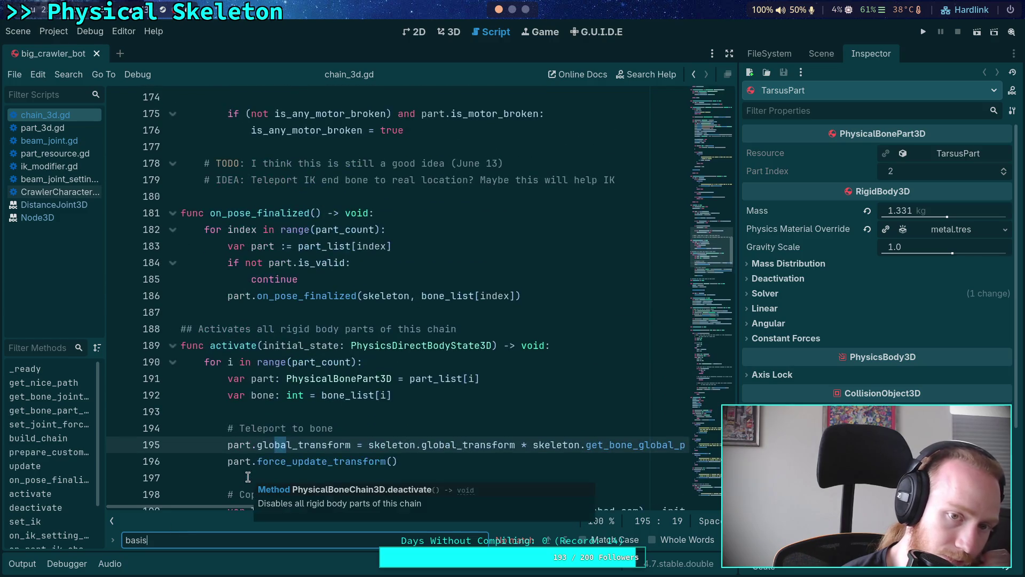
{"action": "scroll", "coordinate": [227, 459], "scroll_direction": "up", "scroll_amount": 3}
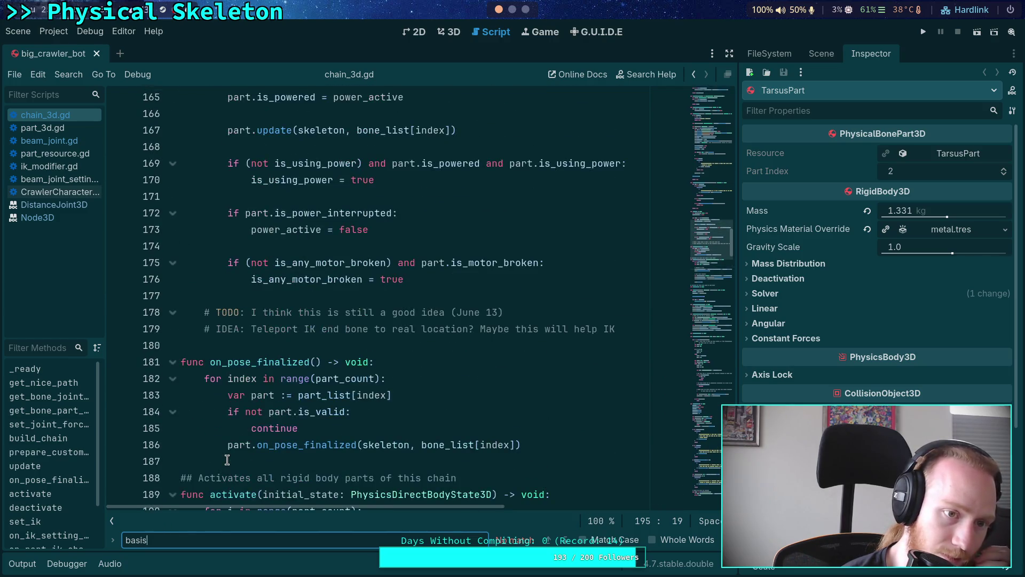
{"action": "scroll", "coordinate": [227, 460], "scroll_direction": "up", "scroll_amount": 14}
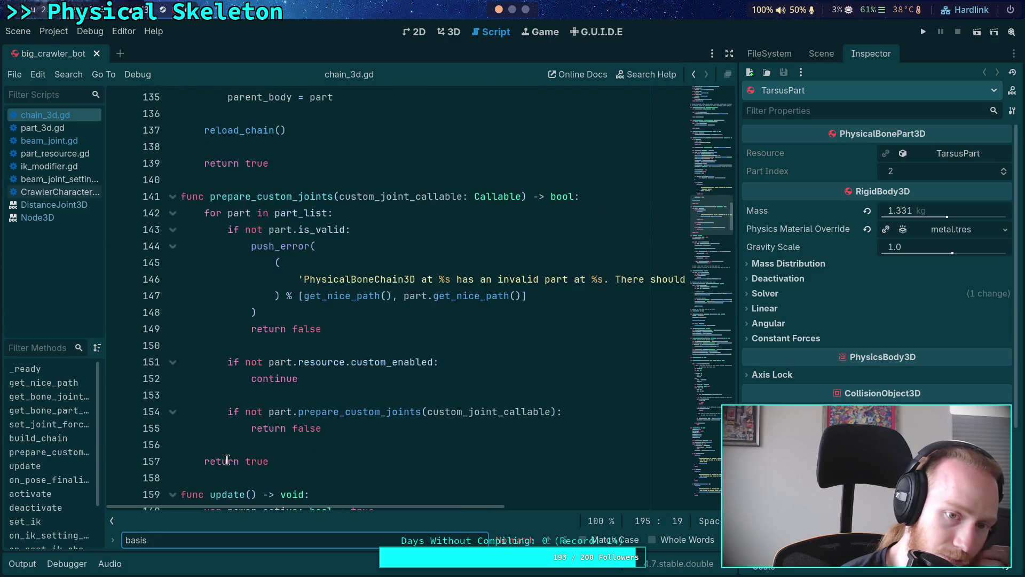
{"action": "scroll", "coordinate": [227, 460], "scroll_direction": "up", "scroll_amount": 8}
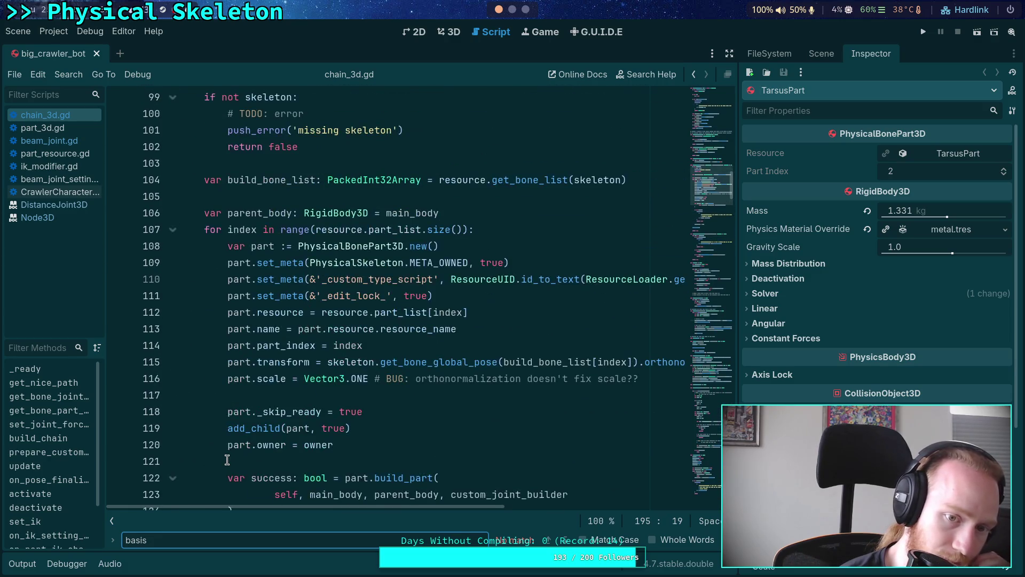
{"action": "double_click", "coordinate": [235, 297]}
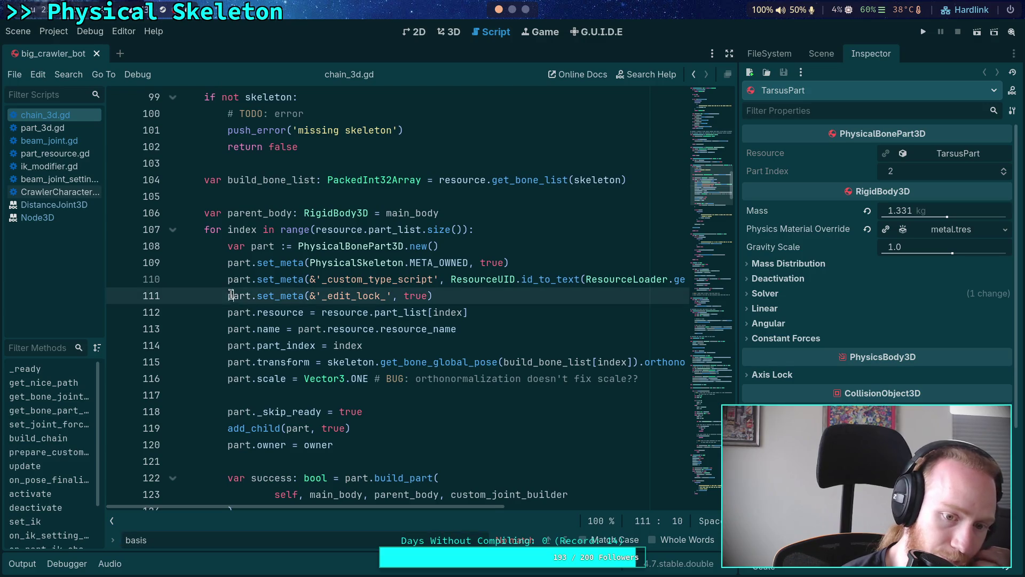